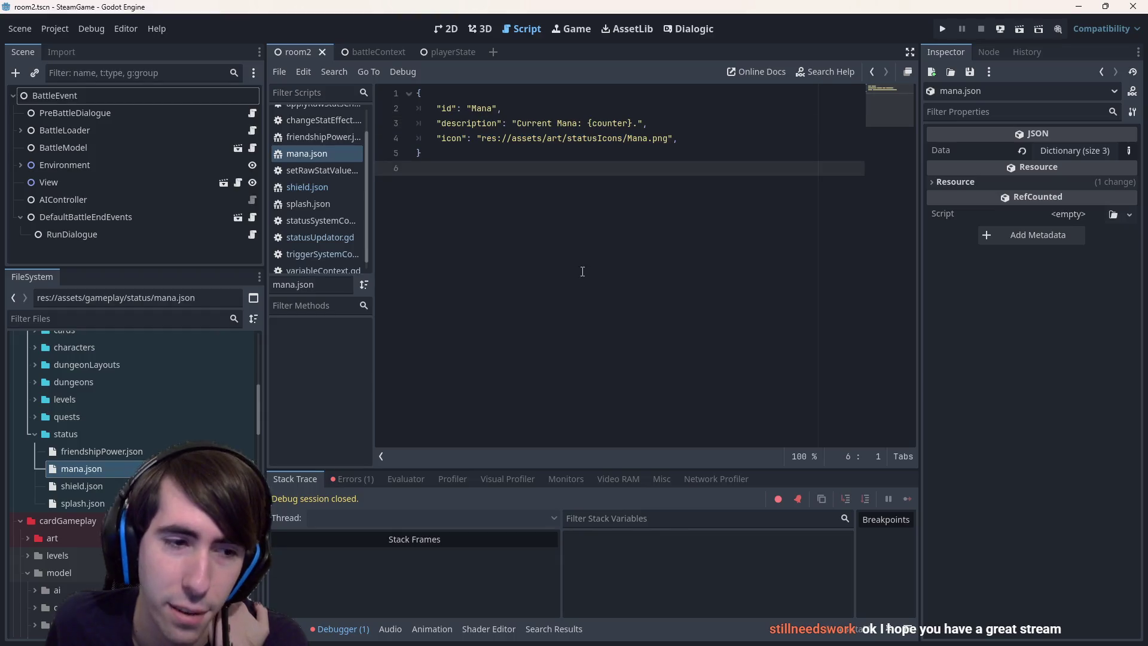
# Return to the script editor and select the full mana.json contents
pyautogui.click(445, 32)
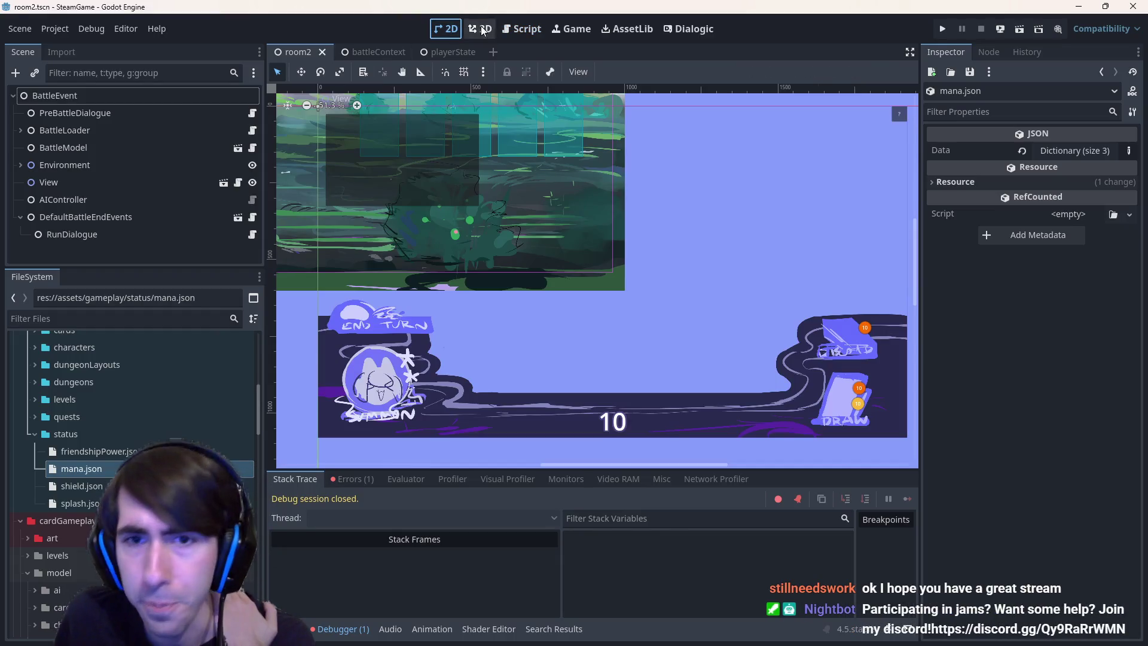
pyautogui.click(510, 29)
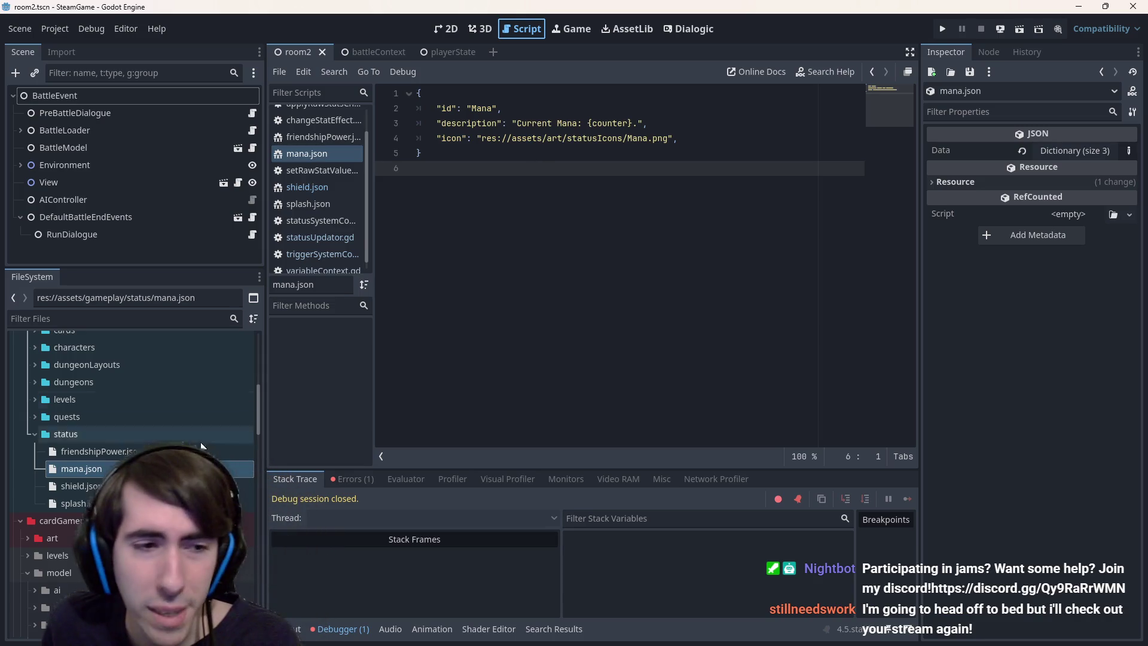
pyautogui.moveTo(536, 150); pyautogui.dragTo(413, 95)
# Open drawAttack.json from gameplay/abilities and select its text down to line 27
pyautogui.doubleClick(189, 422)
pyautogui.click(182, 435)
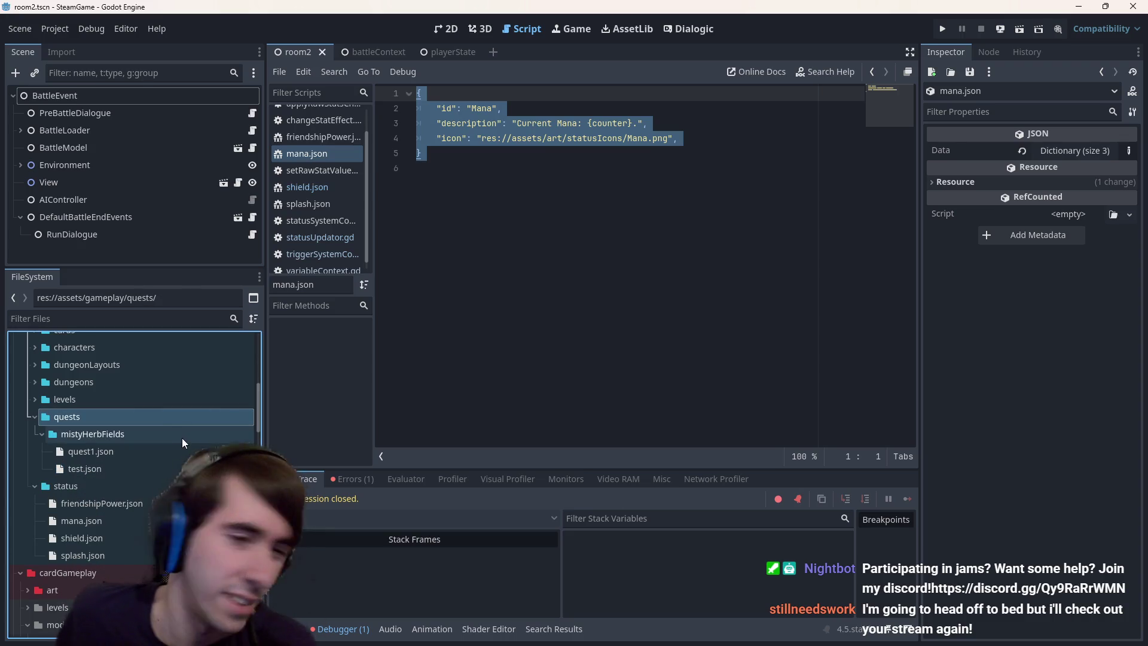
pyautogui.doubleClick(174, 435)
pyautogui.scroll(3, 150, 428)
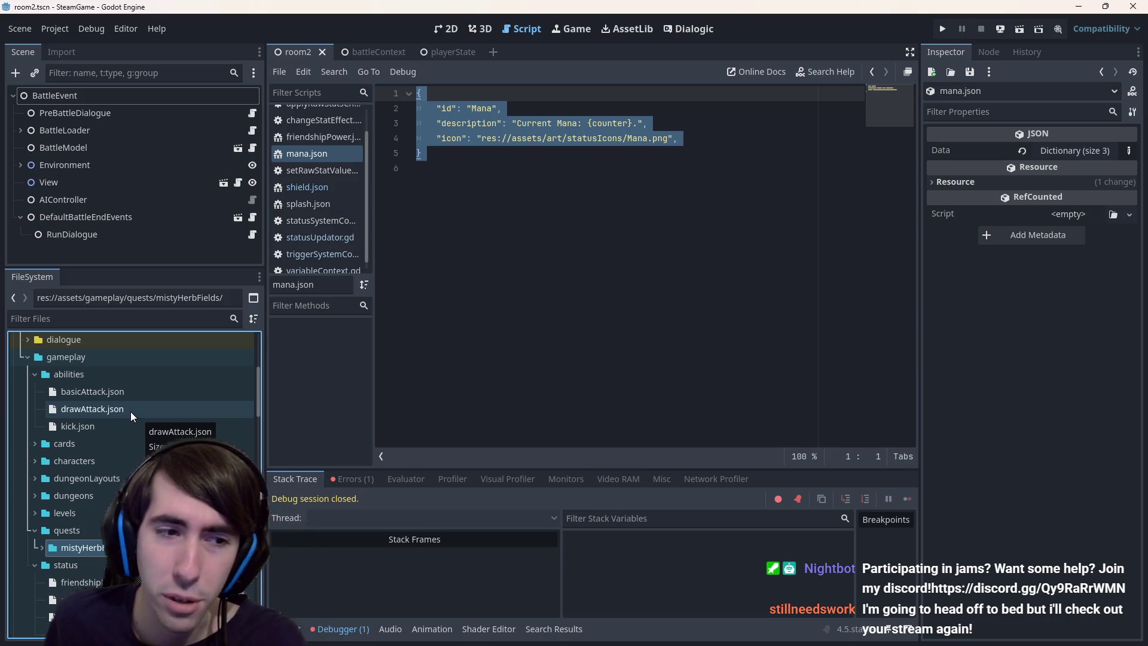
pyautogui.doubleClick(131, 412)
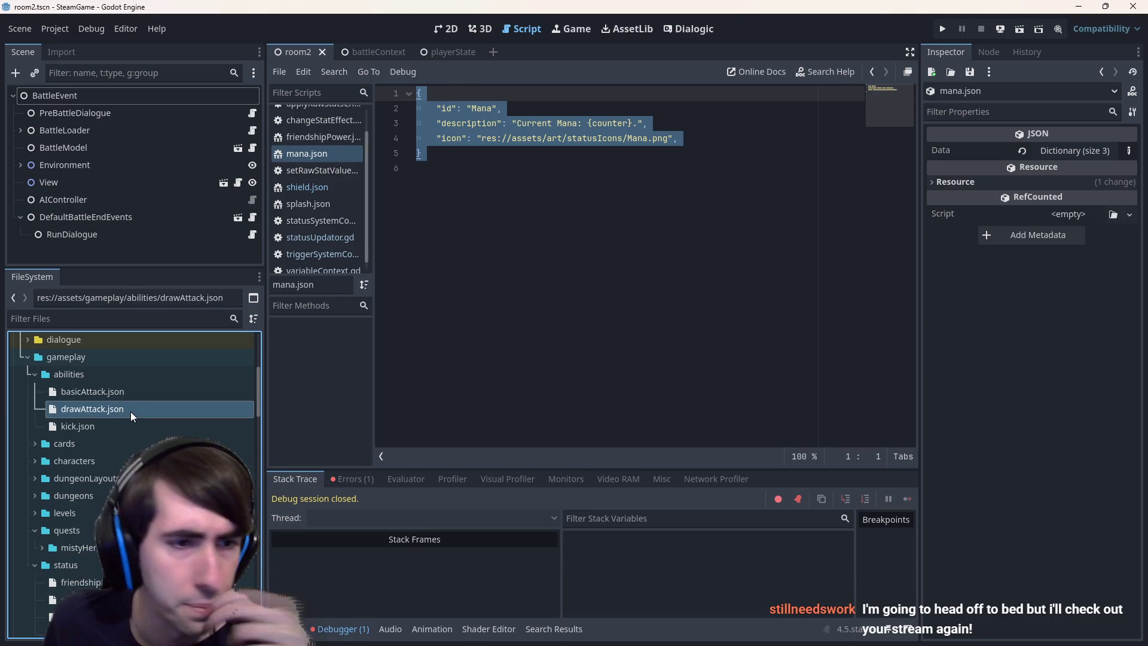
pyautogui.moveTo(422, 95)
pyautogui.mouseDown()
pyautogui.moveTo(491, 111)
pyautogui.moveTo(574, 442)
pyautogui.moveTo(572, 375)
pyautogui.mouseUp()
# Declare 'var gameplayContext: Dictionary =' above the contextData assignment and save
pyautogui.press('Return')
pyautogui.write('var conte')
pyautogui.write('xt:')
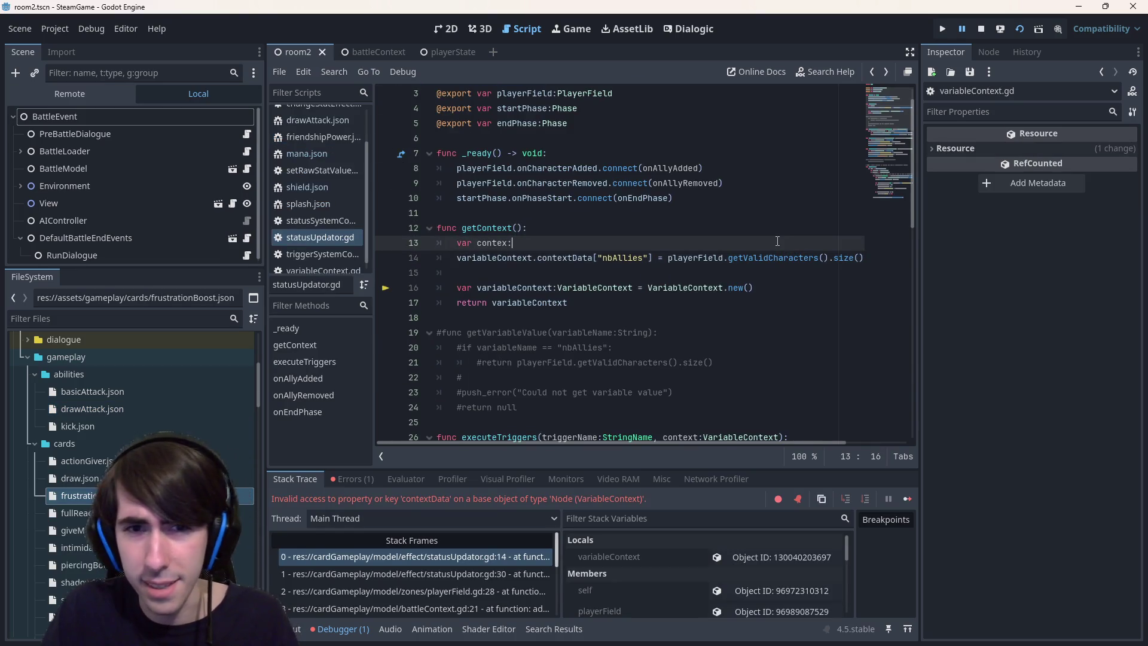
pyautogui.write('Diction')
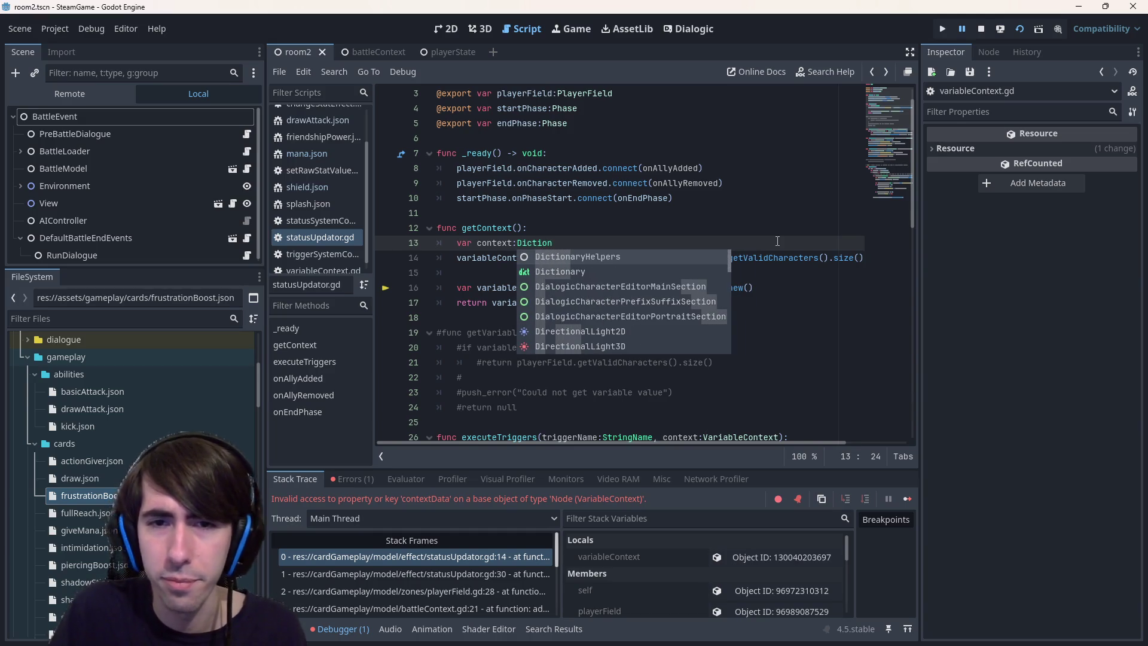
pyautogui.press('Return')
pyautogui.write('=')
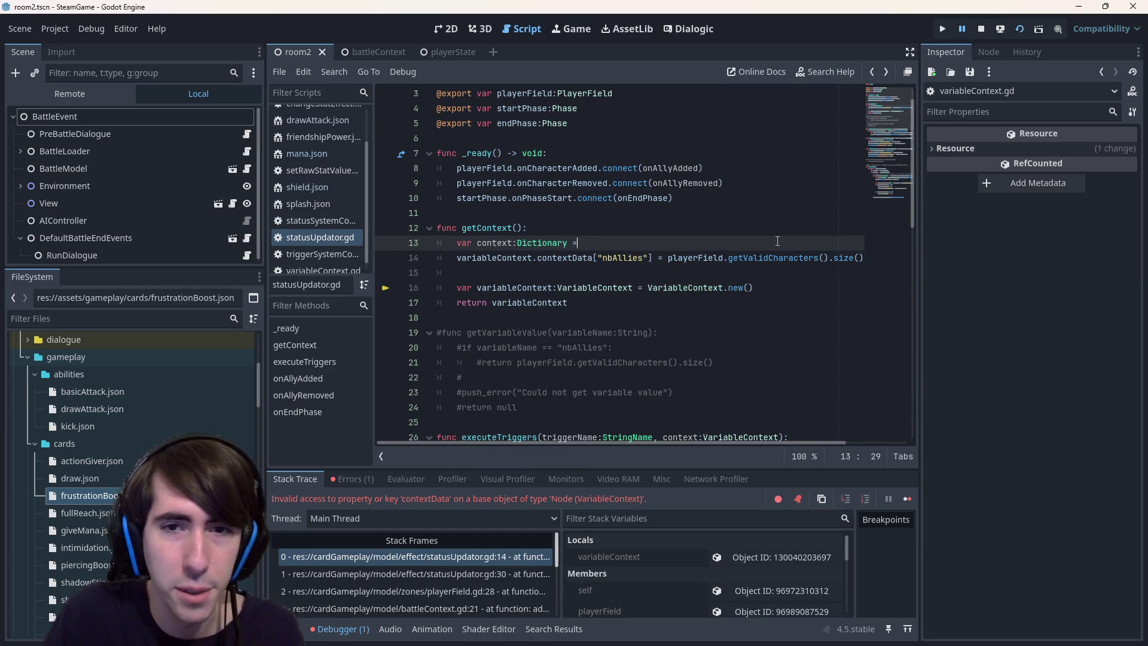
pyautogui.hotkey('ctrl', 'Left')
pyautogui.hotkey('ctrl', 'Left')
pyautogui.hotkey('ctrl', 'Left')
pyautogui.write('game')
pyautogui.press('Delete')
pyautogui.write('playC')
pyautogui.hotkey('ctrl', 'Right')
pyautogui.hotkey('ctrl', 'Right')
pyautogui.hotkey('ctrl', 'Right')
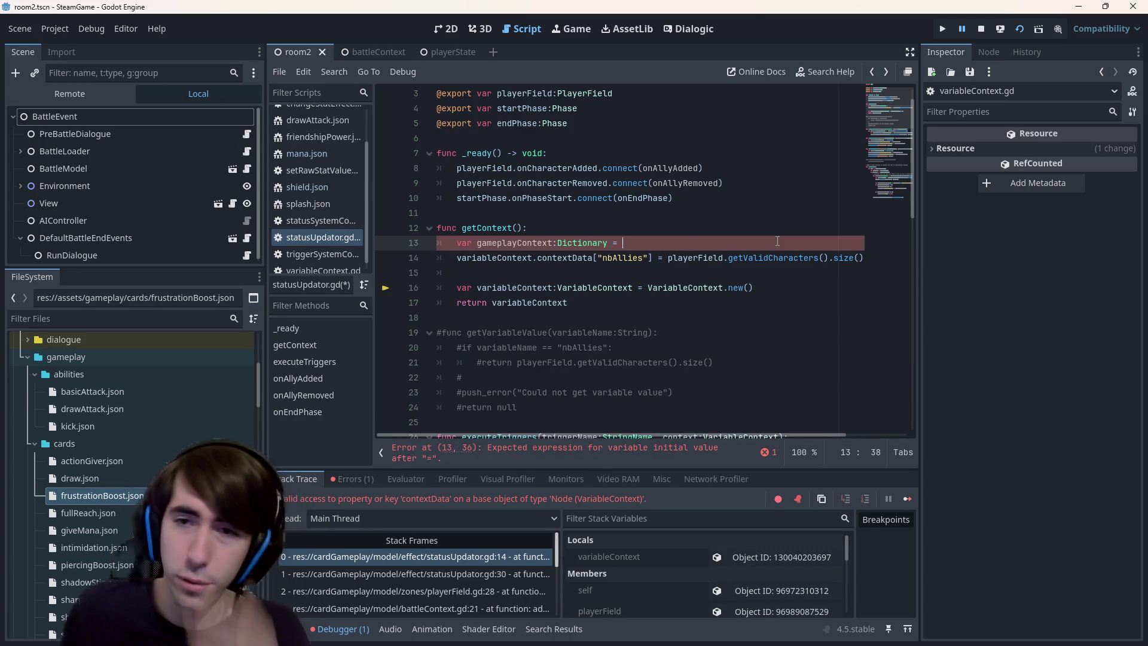
pyautogui.moveTo(698, 258); pyautogui.dragTo(870, 263)
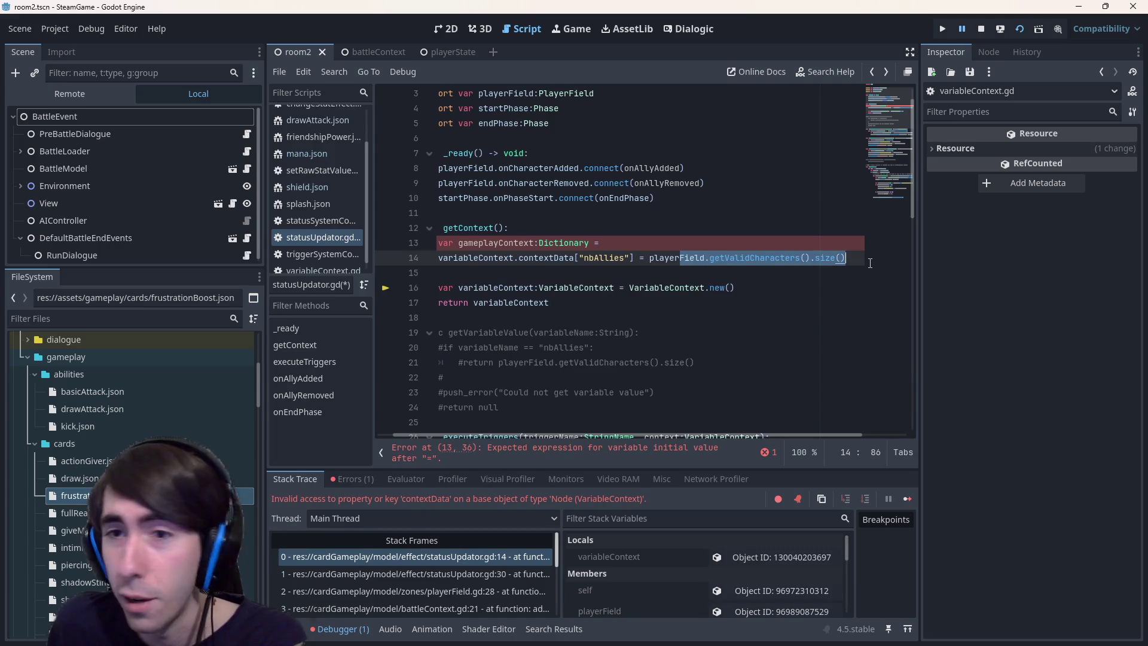
pyautogui.click(651, 237)
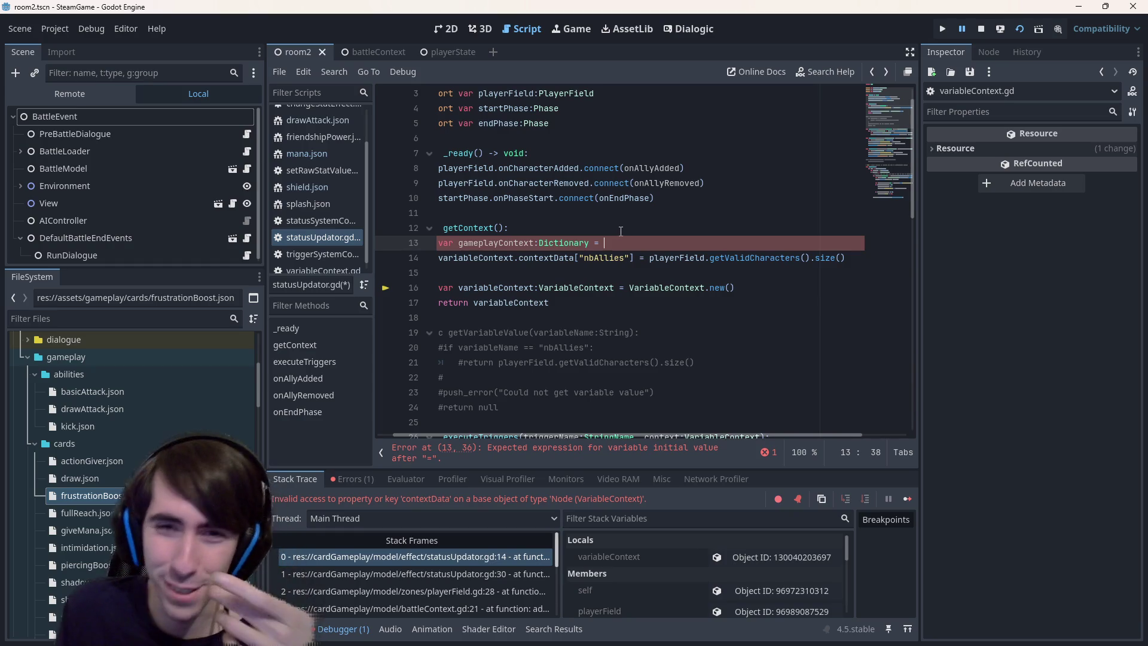
pyautogui.hotkey('ctrl', 's')
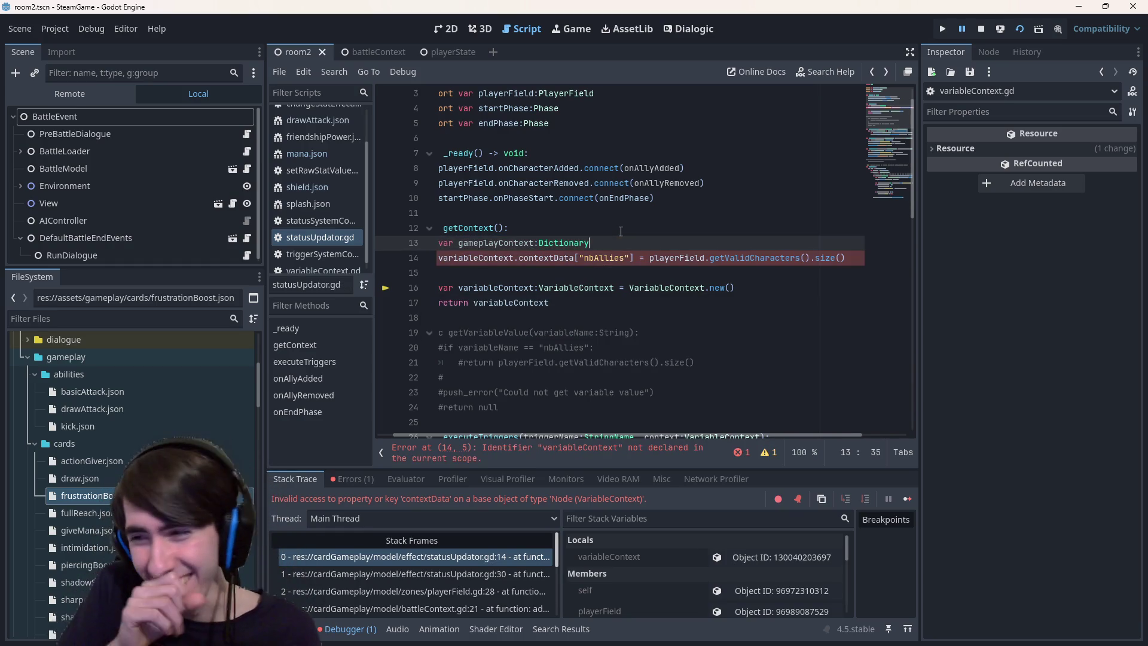
# Lay out the gameplayContext dictionary braces with an empty indented line inside
pyautogui.hotkey('shift', 'Up')
pyautogui.hotkey('shift', 'Up')
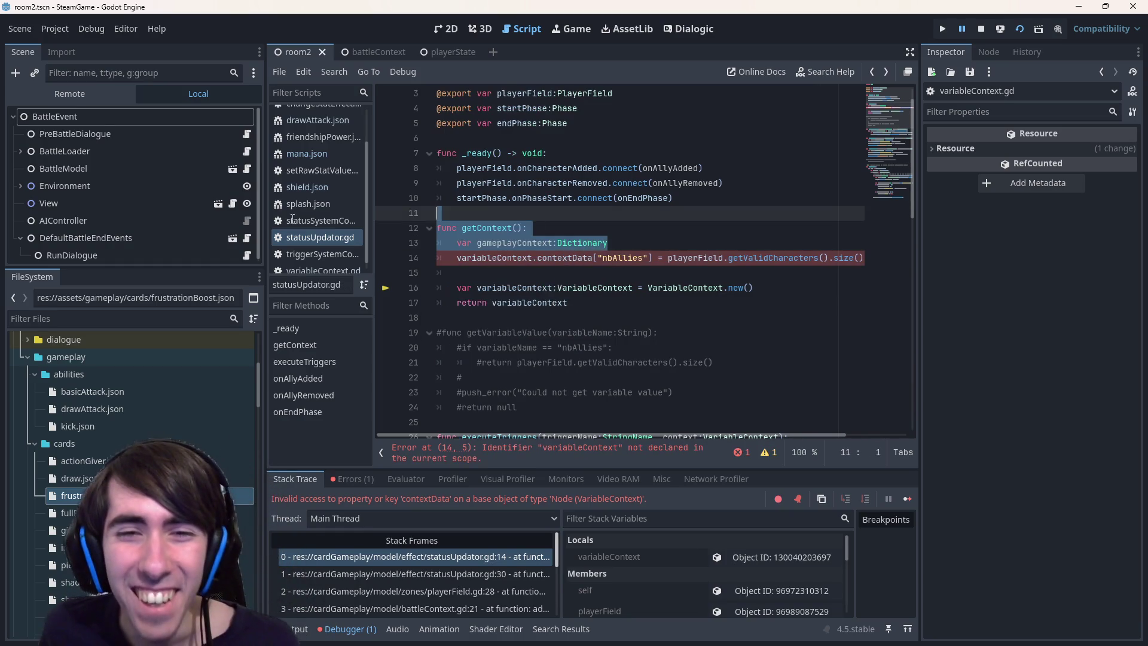
pyautogui.click(613, 244)
pyautogui.doubleClick(528, 245)
pyautogui.click(650, 241)
pyautogui.write('= {}')
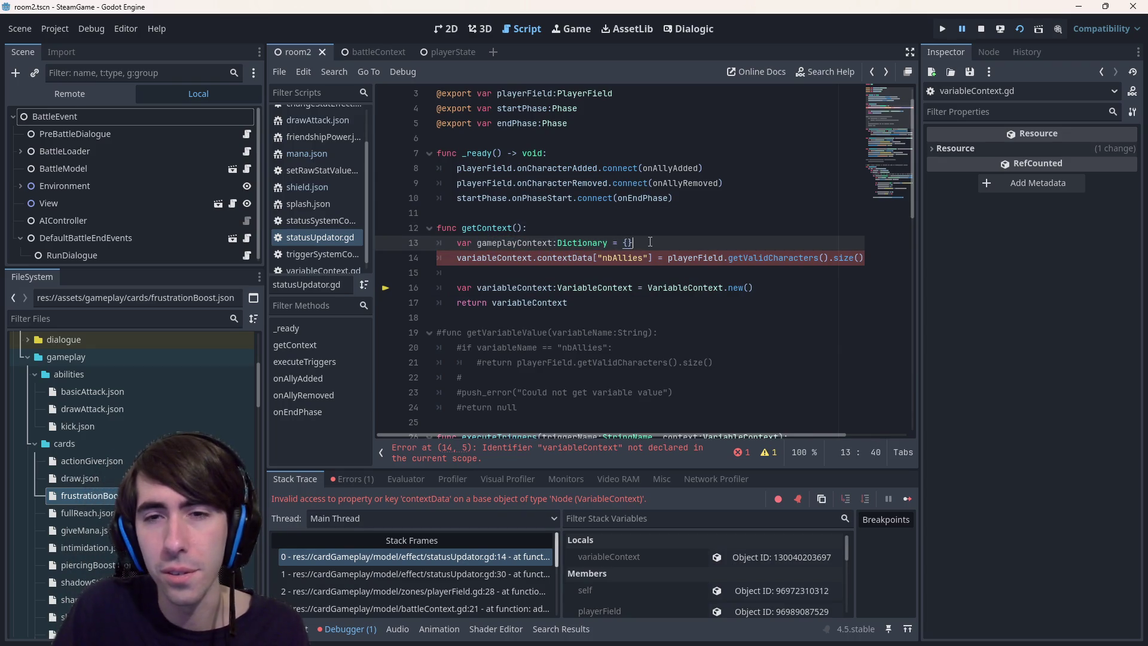
pyautogui.press('Left')
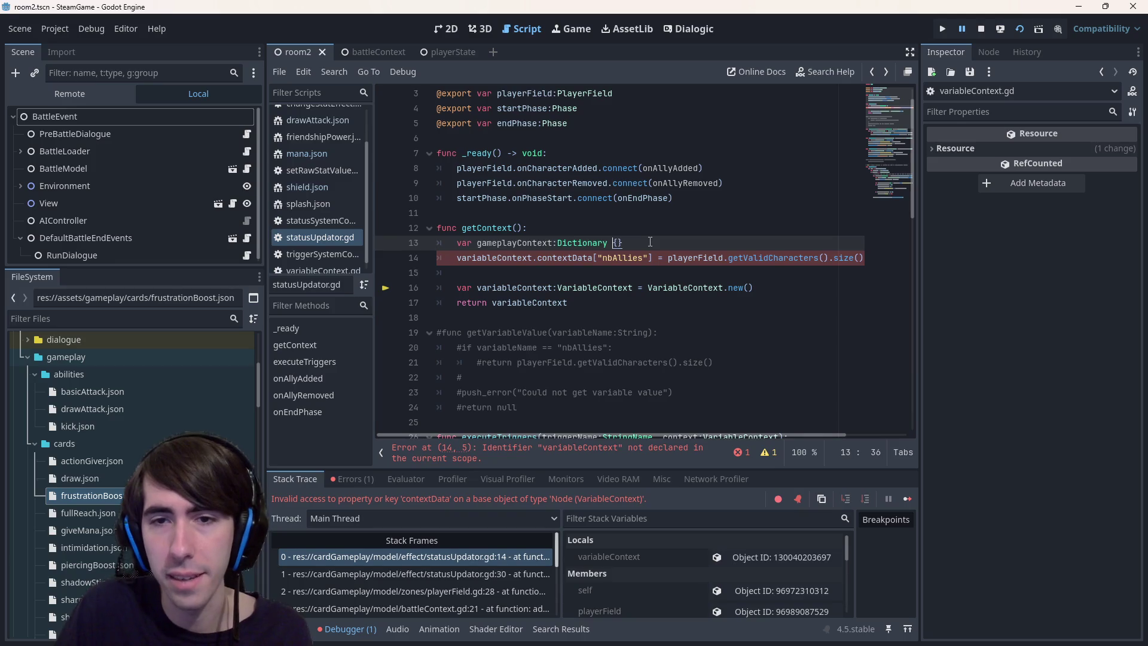
pyautogui.write('= endPhase')
pyautogui.press('Return')
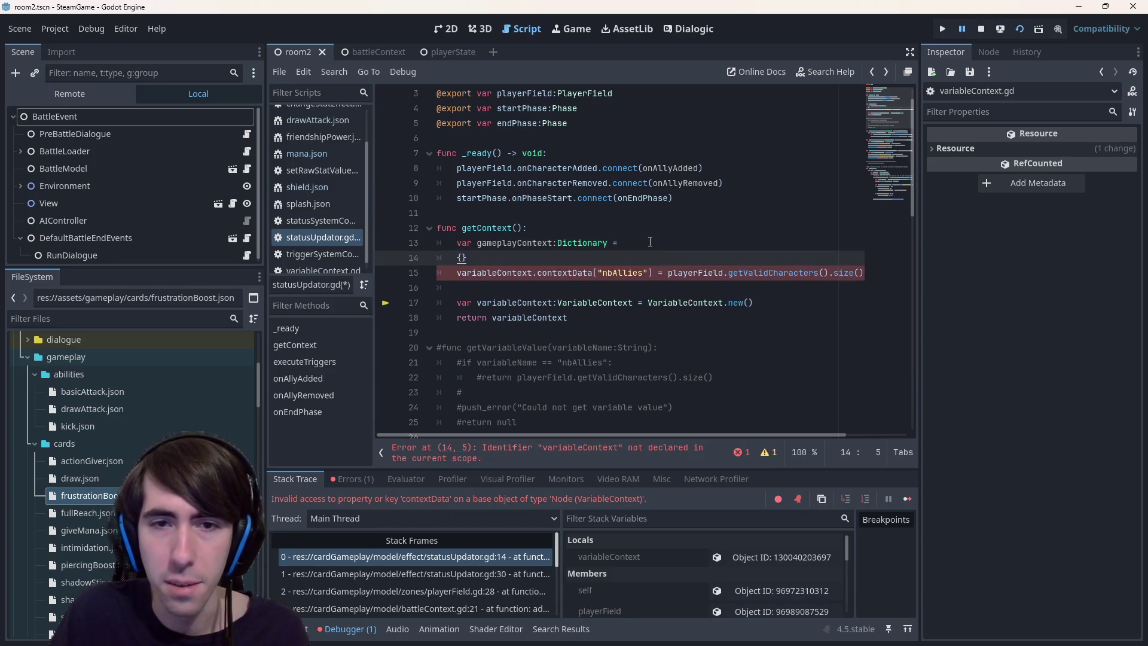
pyautogui.press('Tab')
pyautogui.press('Right')
pyautogui.press('Return')
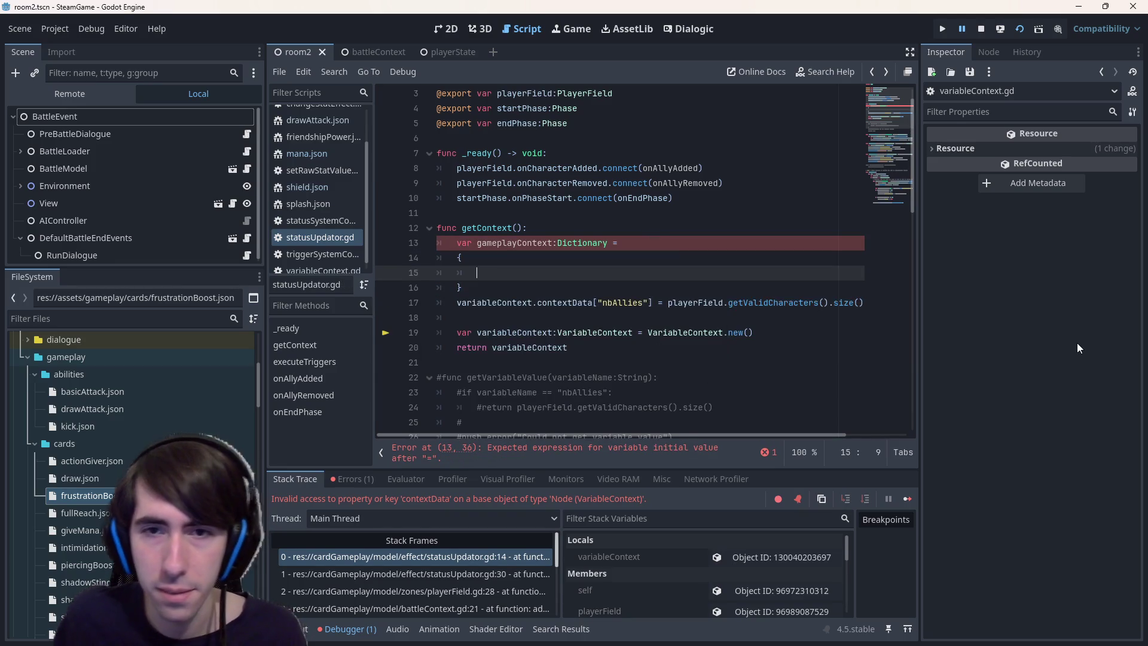
pyautogui.click(692, 243)
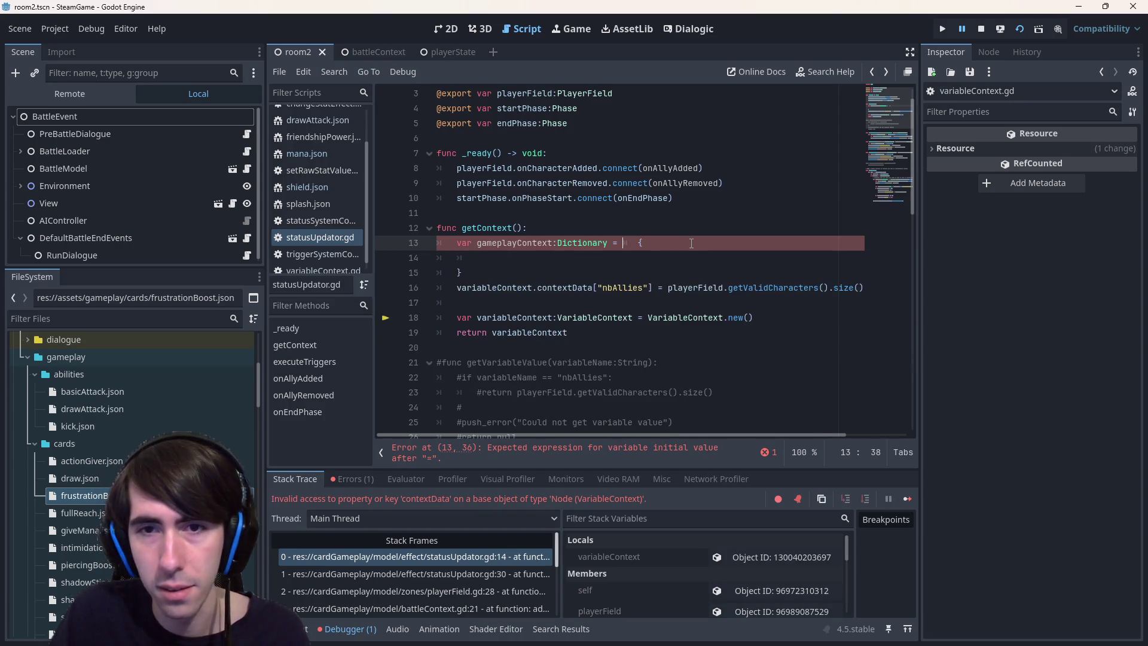
pyautogui.press('Delete')
pyautogui.press('Delete')
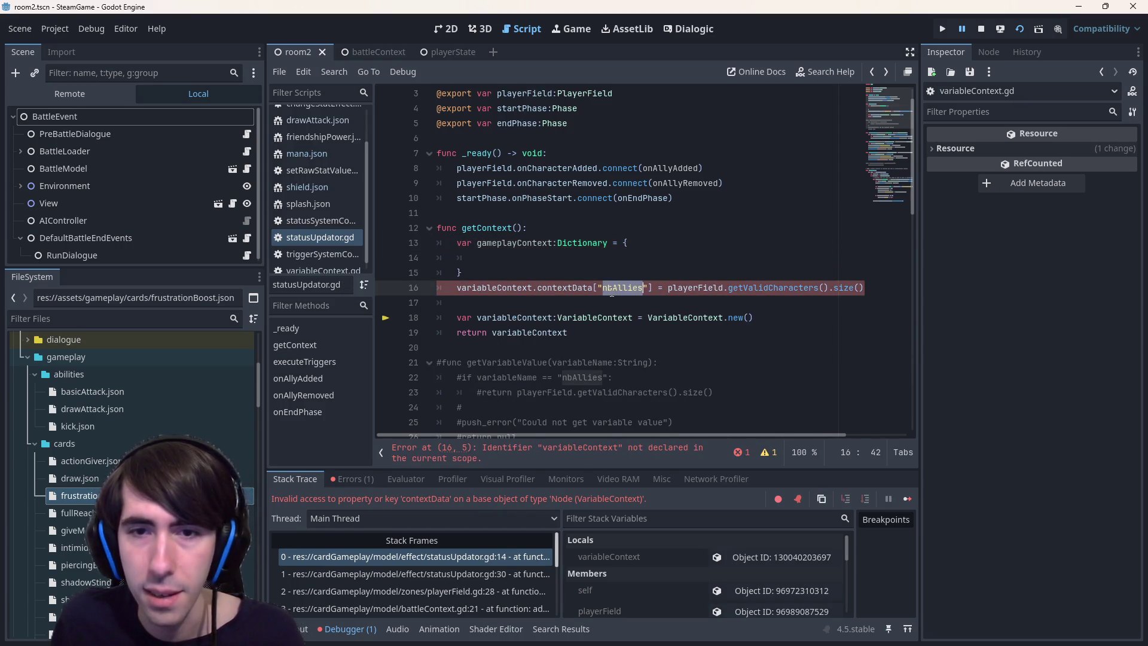
# Add an nbAllies entry using the copied valid-characters count expression, then delete the old contextData line
pyautogui.click(582, 258)
pyautogui.write('nbAllies":')
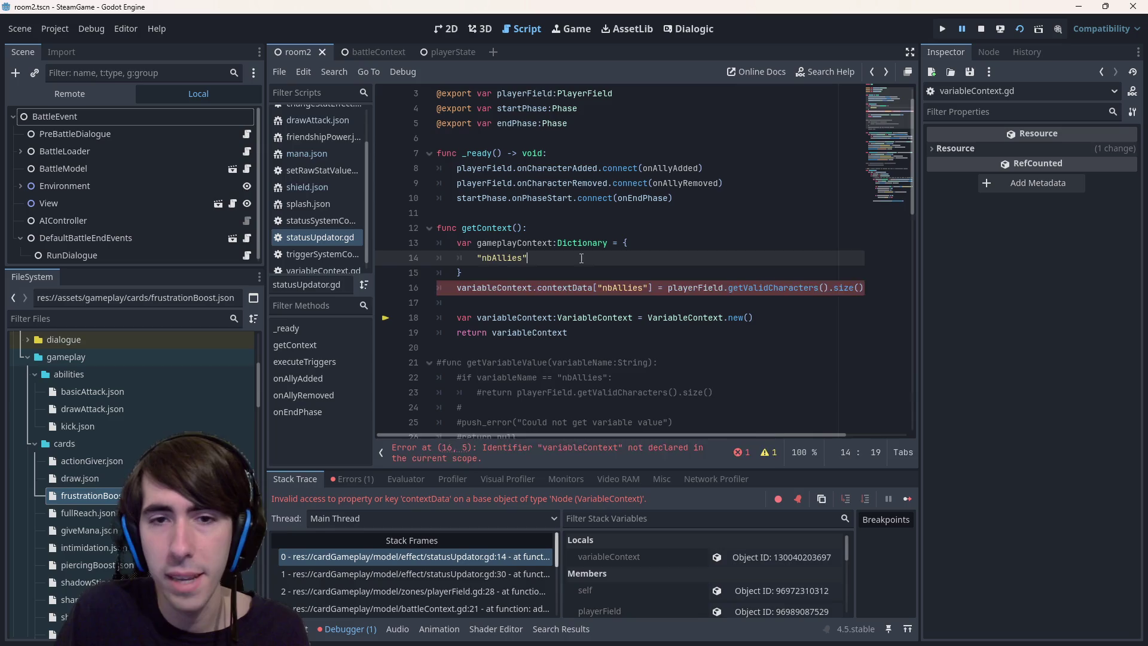
pyautogui.moveTo(669, 289)
pyautogui.mouseDown()
pyautogui.moveTo(861, 289)
pyautogui.moveTo(412, 286)
pyautogui.mouseUp()
pyautogui.hotkey('ctrl', 'c')
pyautogui.click(815, 257)
pyautogui.hotkey('ctrl', 'v')
pyautogui.hotkey('ctrl', 's')
pyautogui.press('BackSpace')
# Add variableContext.push("gameplay", gameplayContext) after the VariableContext creation, then stop and rerun the game
pyautogui.click(532, 242)
pyautogui.doubleClick(532, 242)
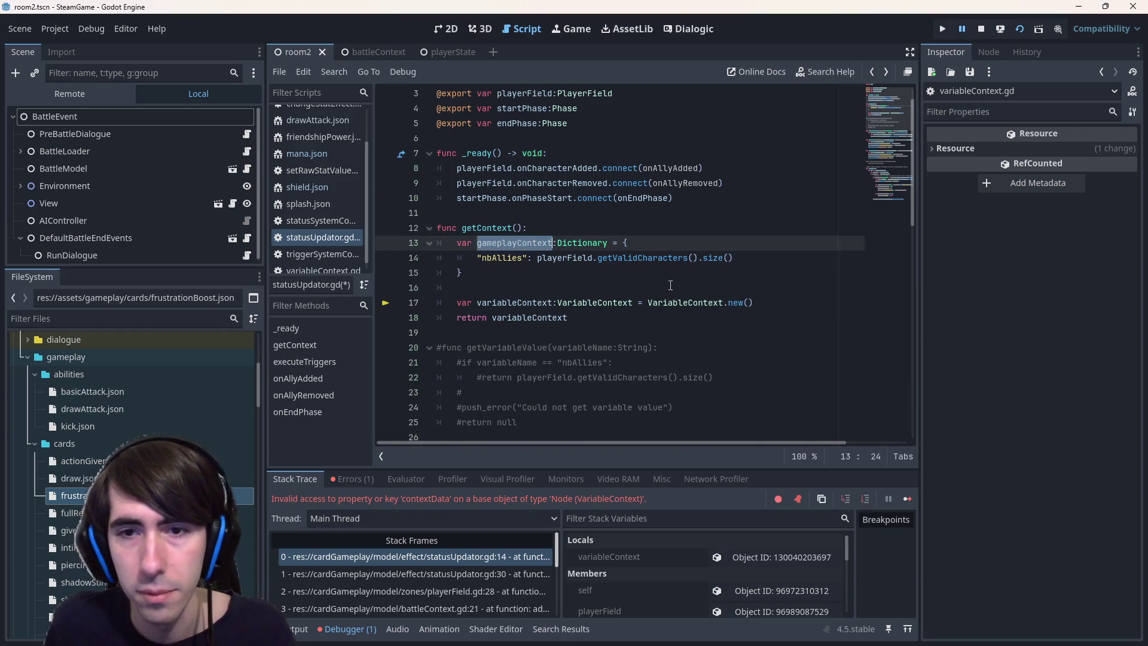
pyautogui.click(781, 307)
pyautogui.press('Return')
pyautogui.write('variab')
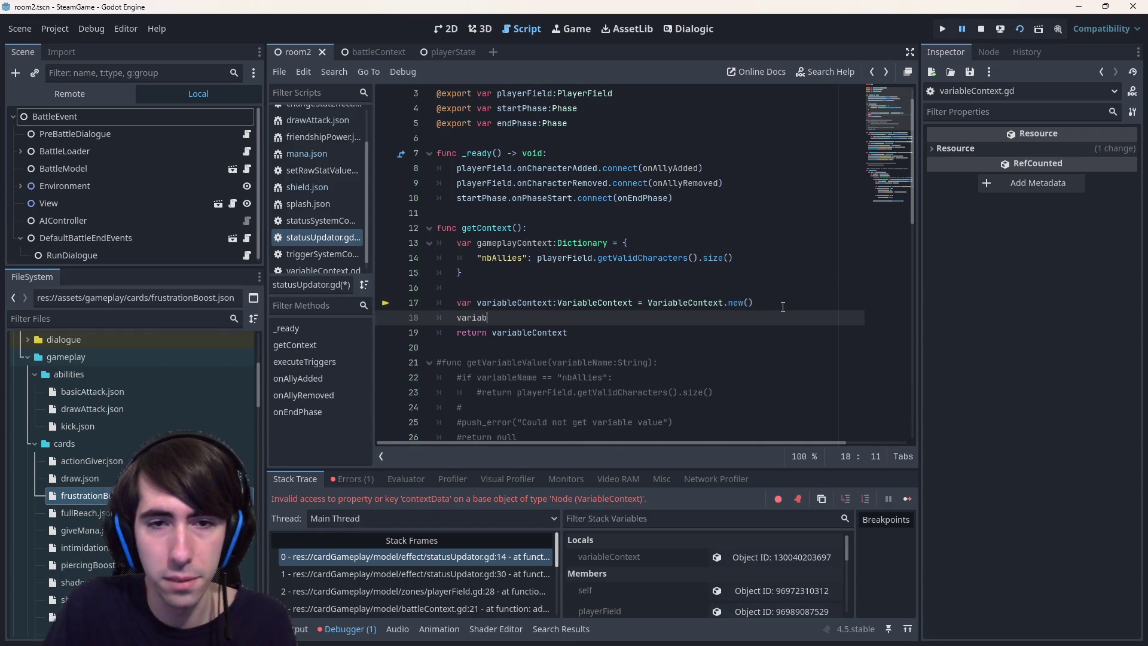
pyautogui.write('le')
pyautogui.press('Return')
pyautogui.write('.push')
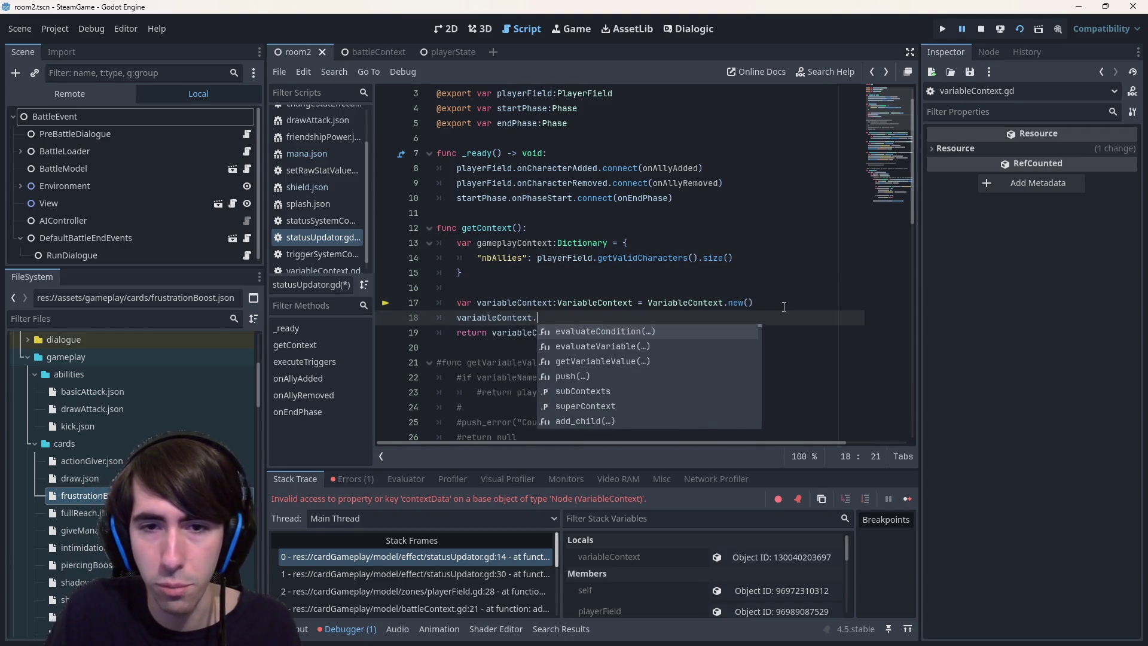
pyautogui.write('(gameplayContext')
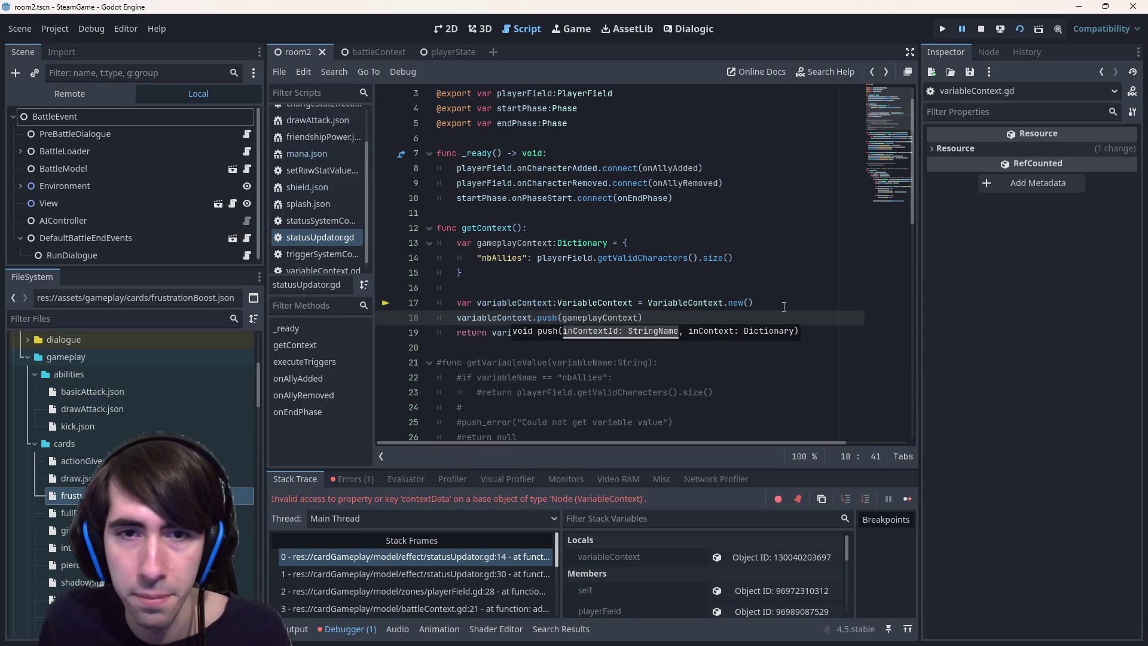
pyautogui.write(')')
pyautogui.click(637, 452)
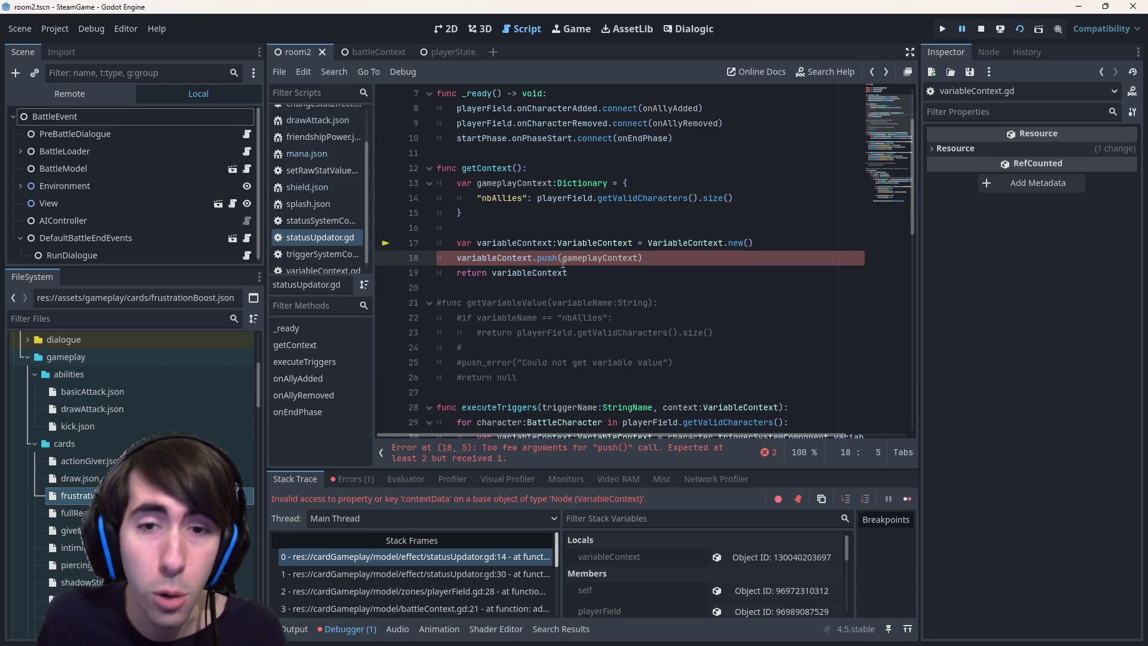
pyautogui.write('"",')
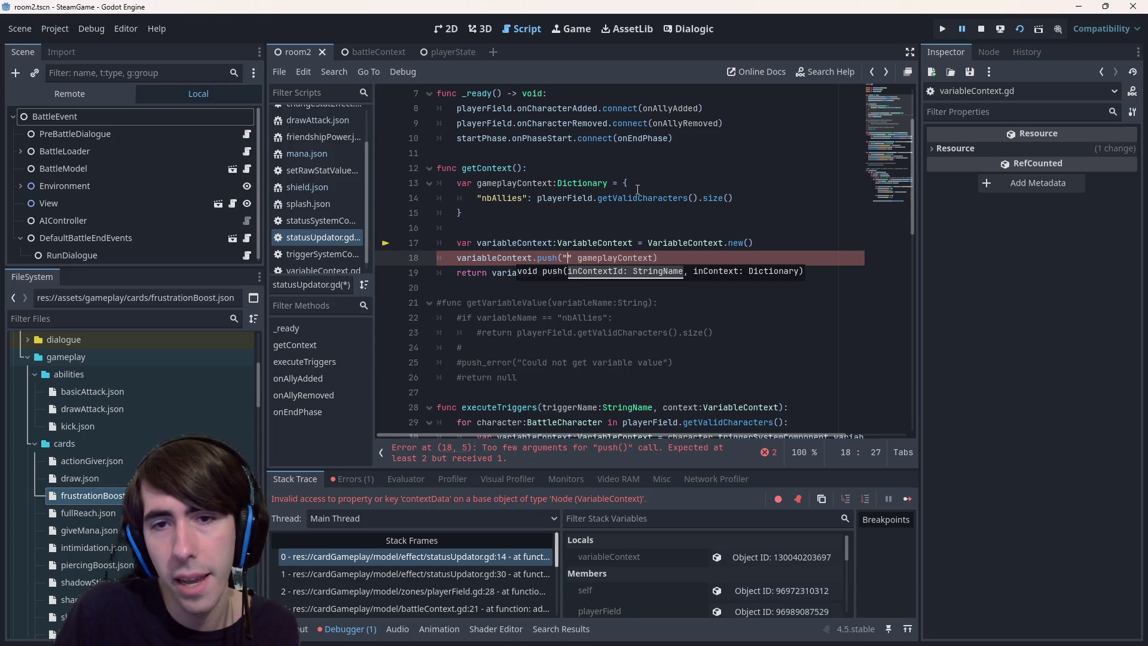
pyautogui.press('Left')
pyautogui.press('BackSpace')
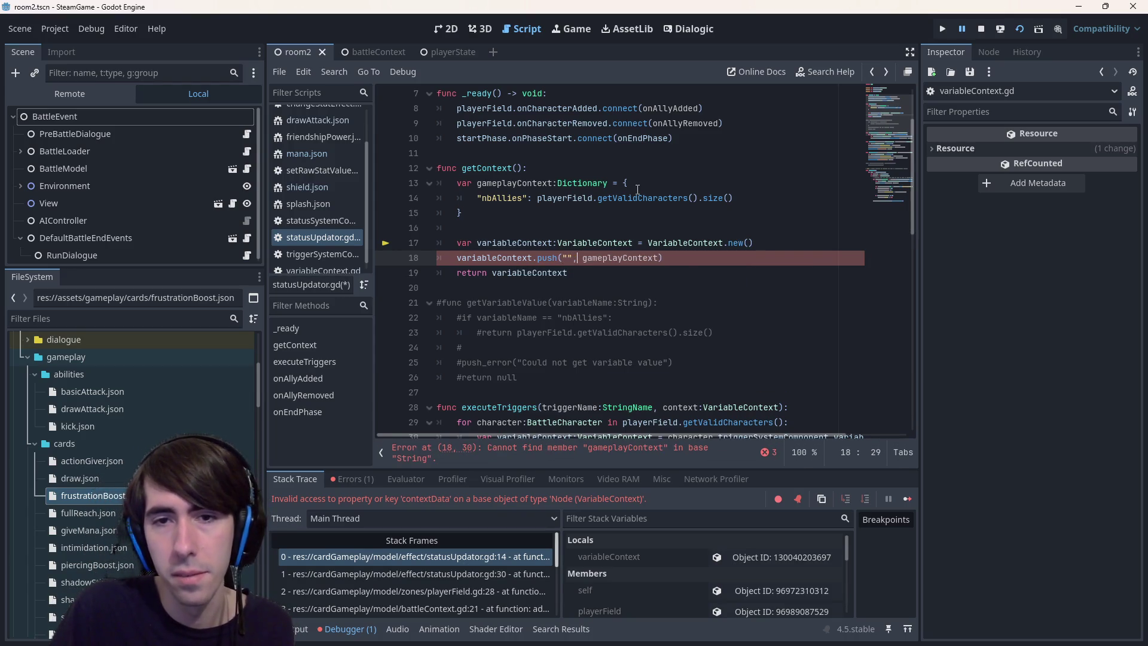
pyautogui.write(',')
pyautogui.press('Left')
pyautogui.press('Left')
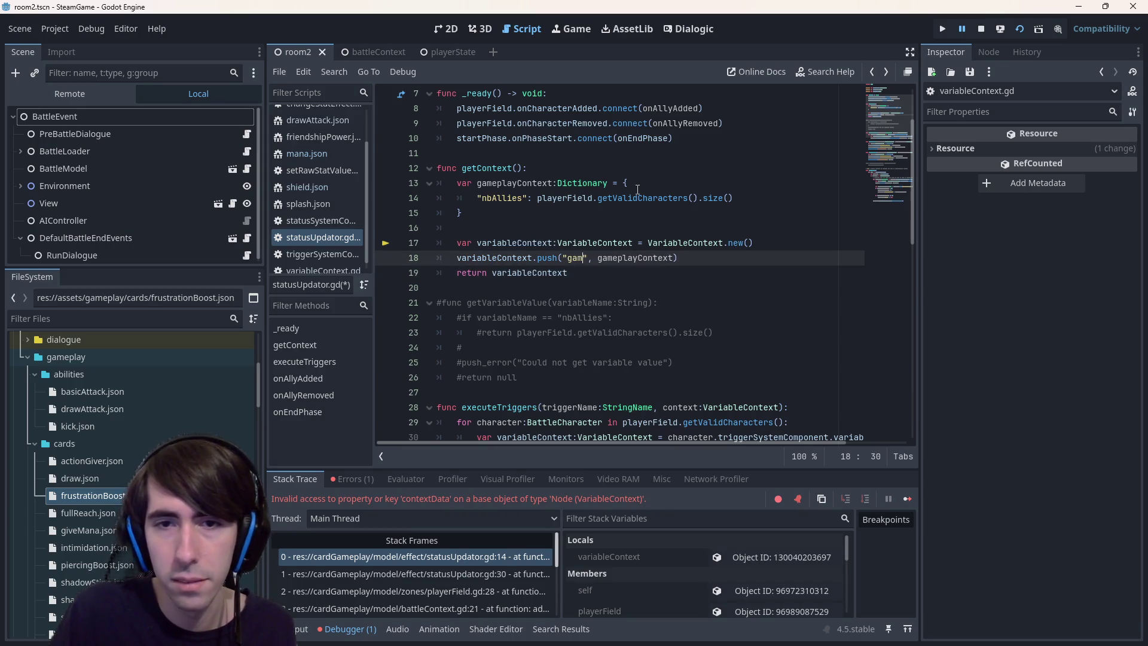
pyautogui.write('gameplay')
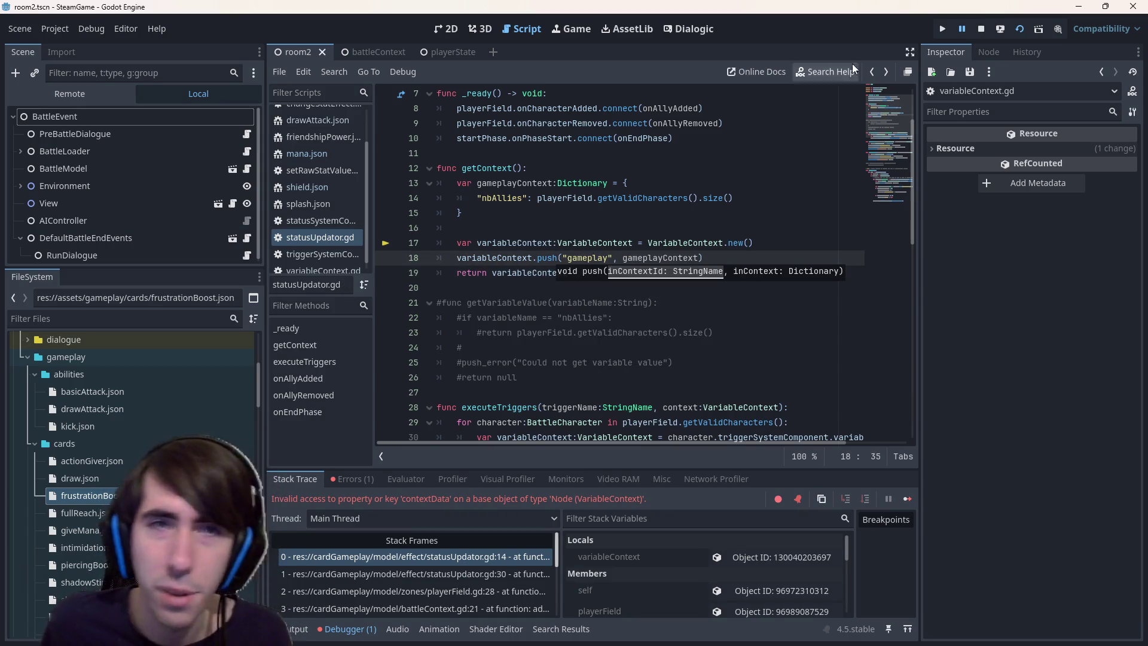
pyautogui.click(982, 30)
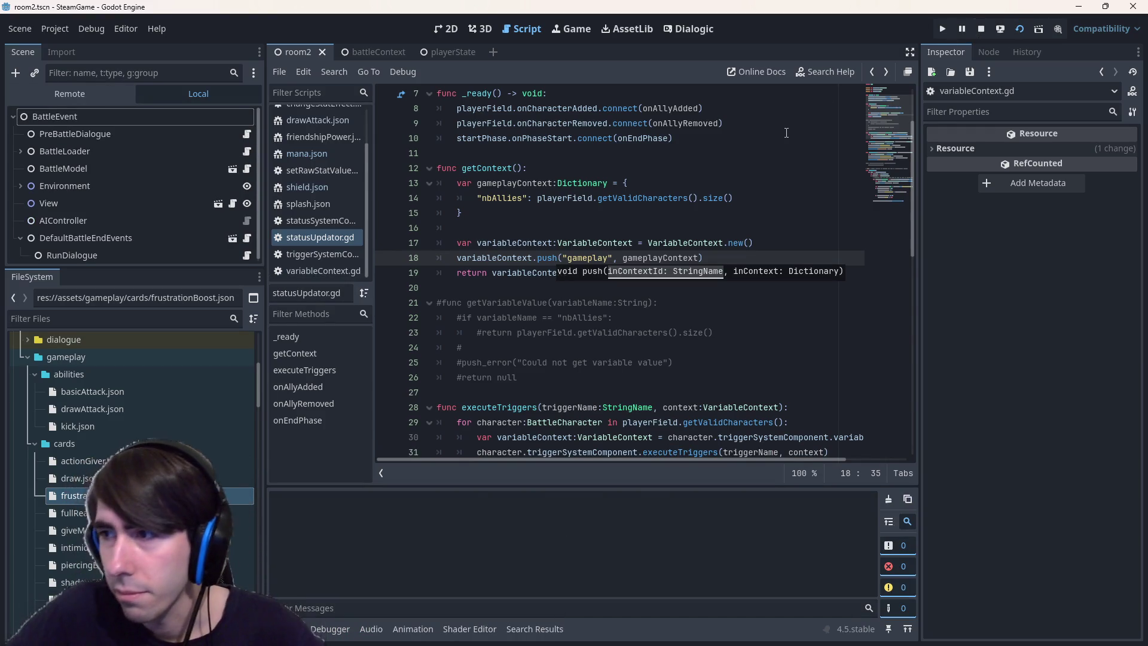
pyautogui.press('F5')
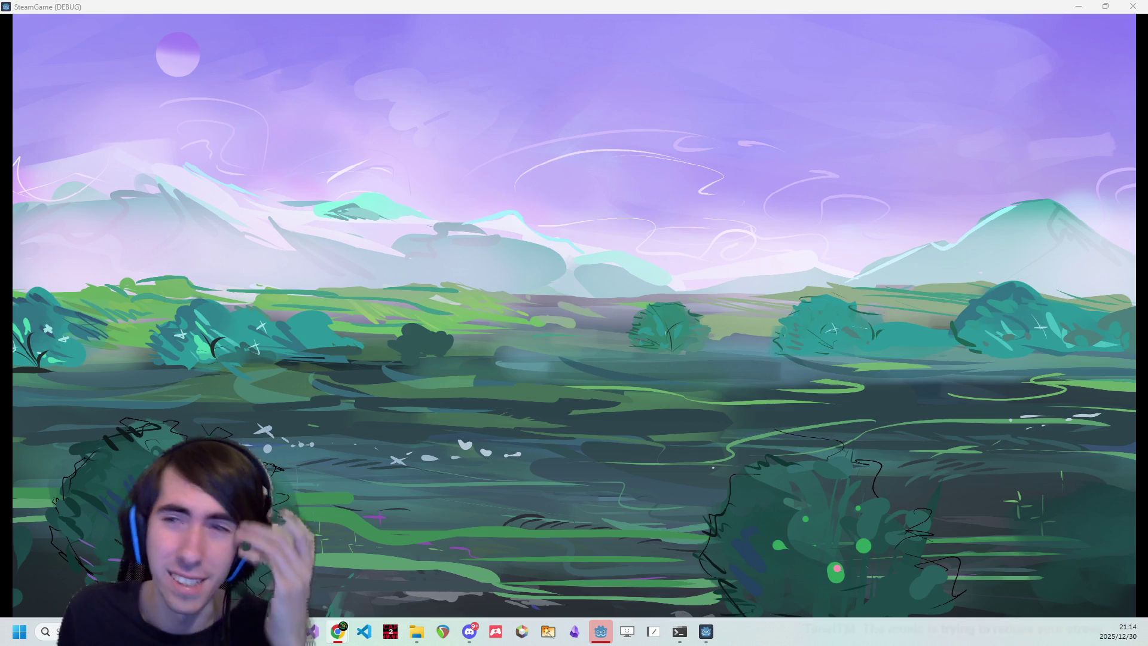
# Minimize the game, inspect the contextData error in the Errors list, and jump to getContext's definition
pyautogui.click(1080, 5)
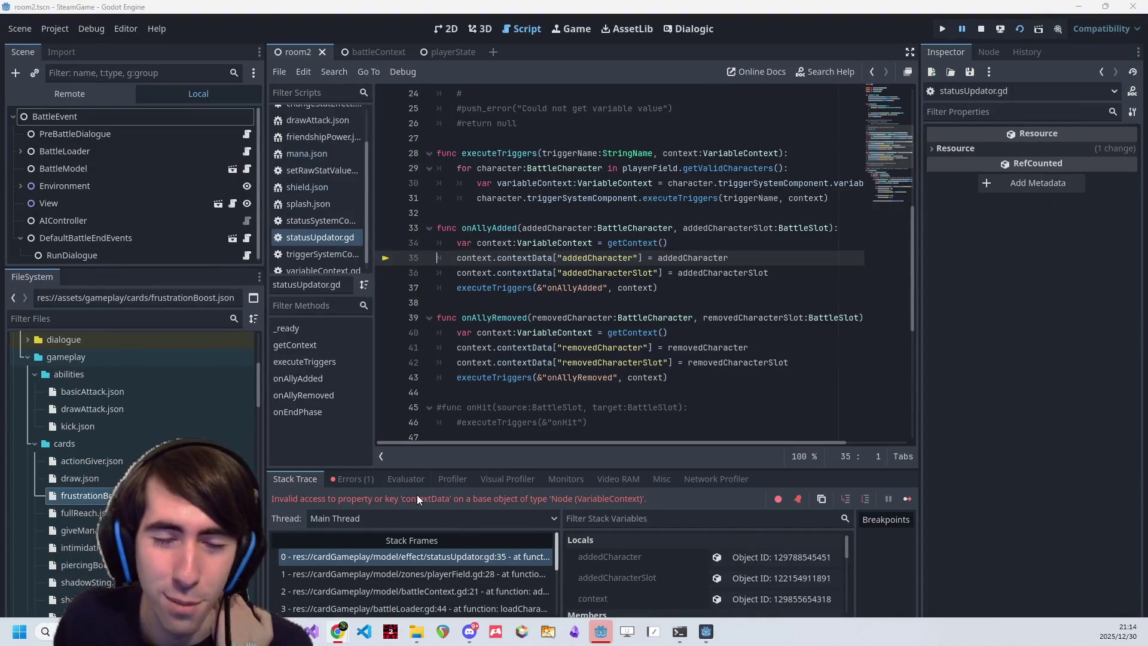
pyautogui.moveTo(383, 498); pyautogui.dragTo(393, 498)
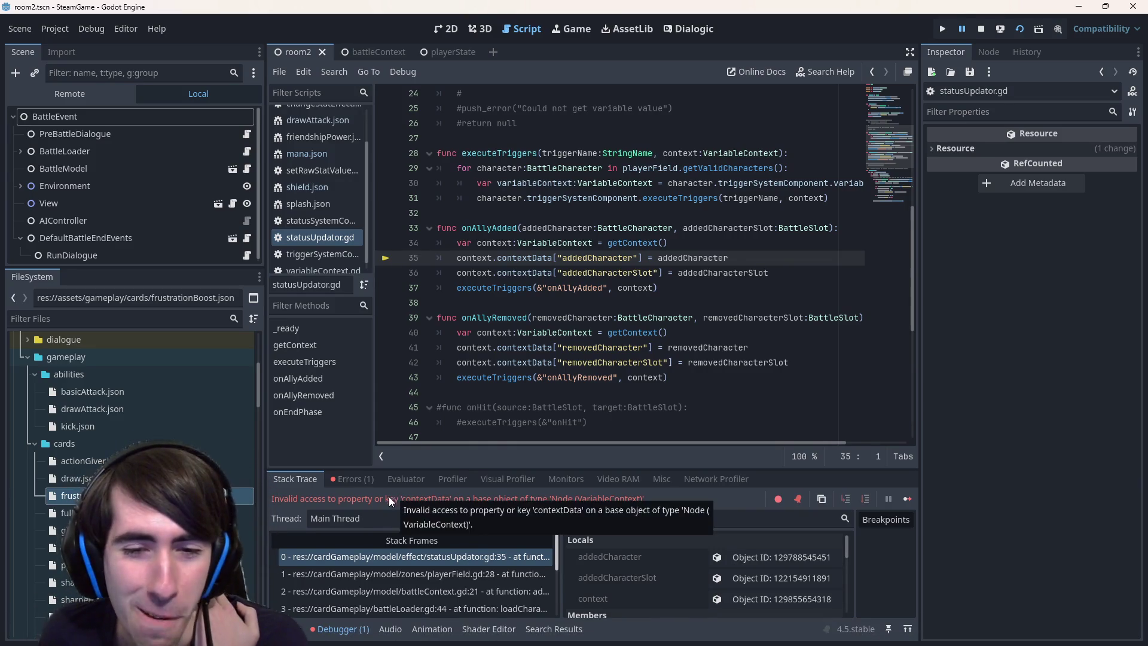
pyautogui.click(342, 482)
pyautogui.click(417, 524)
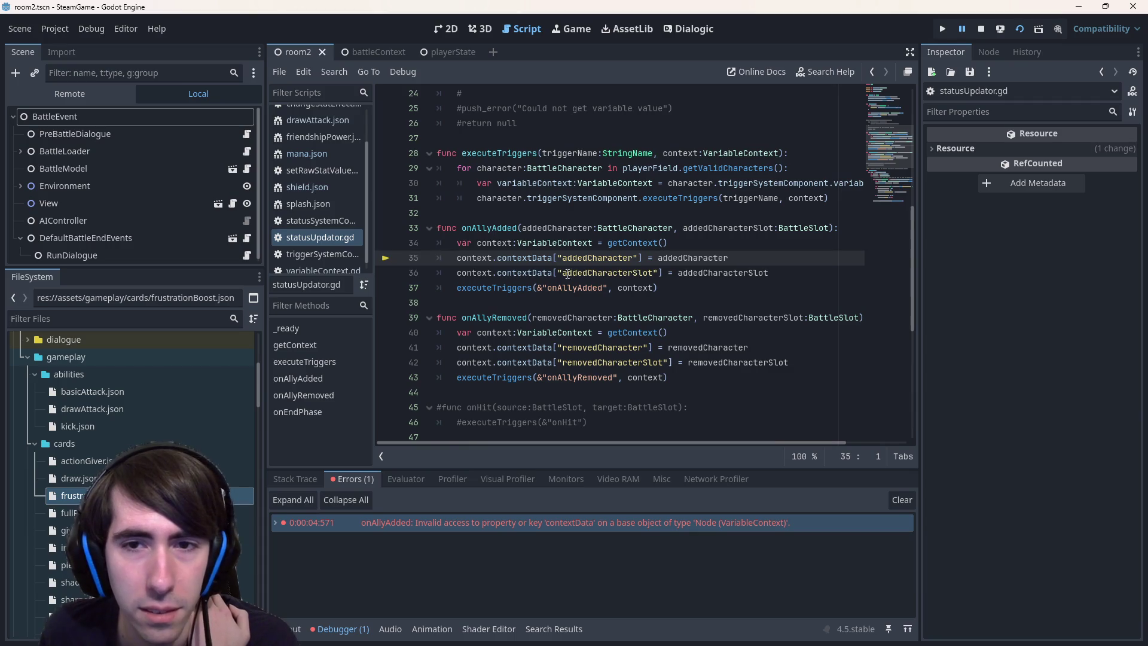
pyautogui.click(814, 272)
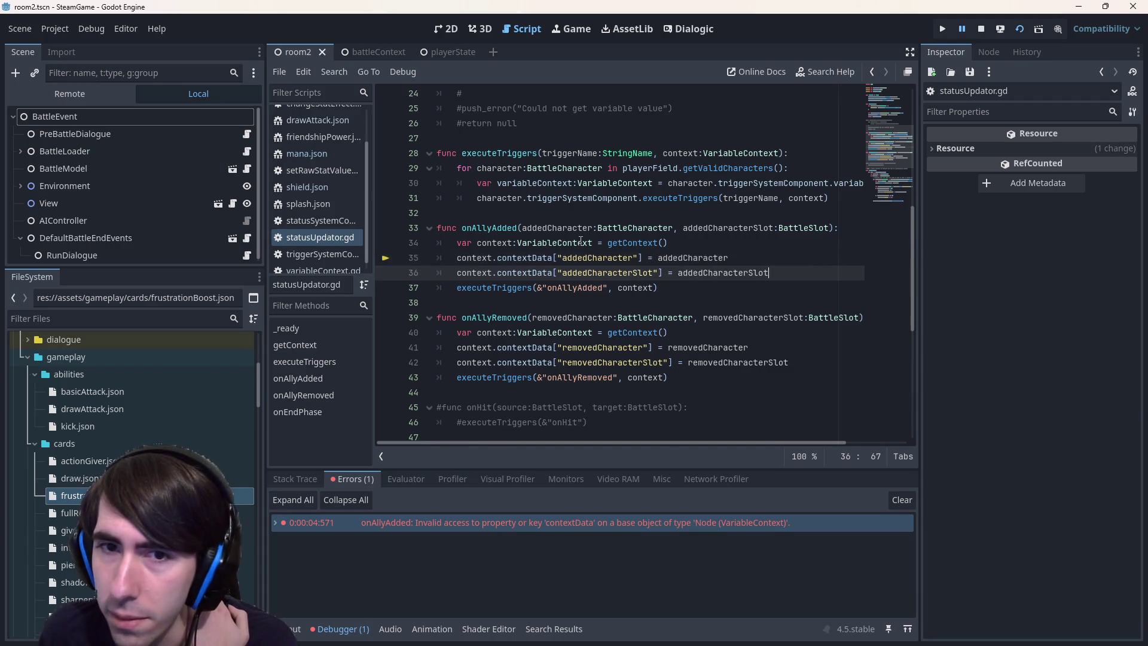
pyautogui.click(687, 244)
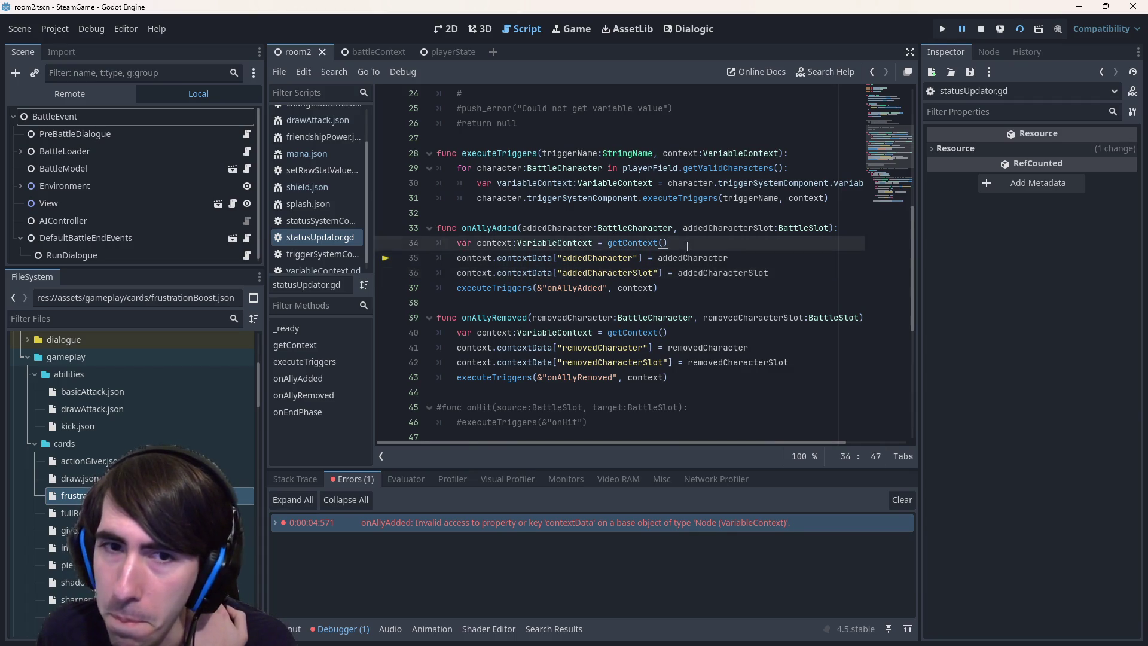
pyautogui.keyDown('ctrl'); pyautogui.click(635, 243); pyautogui.keyUp('ctrl')
# Paste the gameplayContext dictionary block into onAllyAdded above var context and save
pyautogui.moveTo(478, 302); pyautogui.dragTo(427, 272)
pyautogui.hotkey('ctrl', 'c')
pyautogui.hotkey('alt', 'Left')
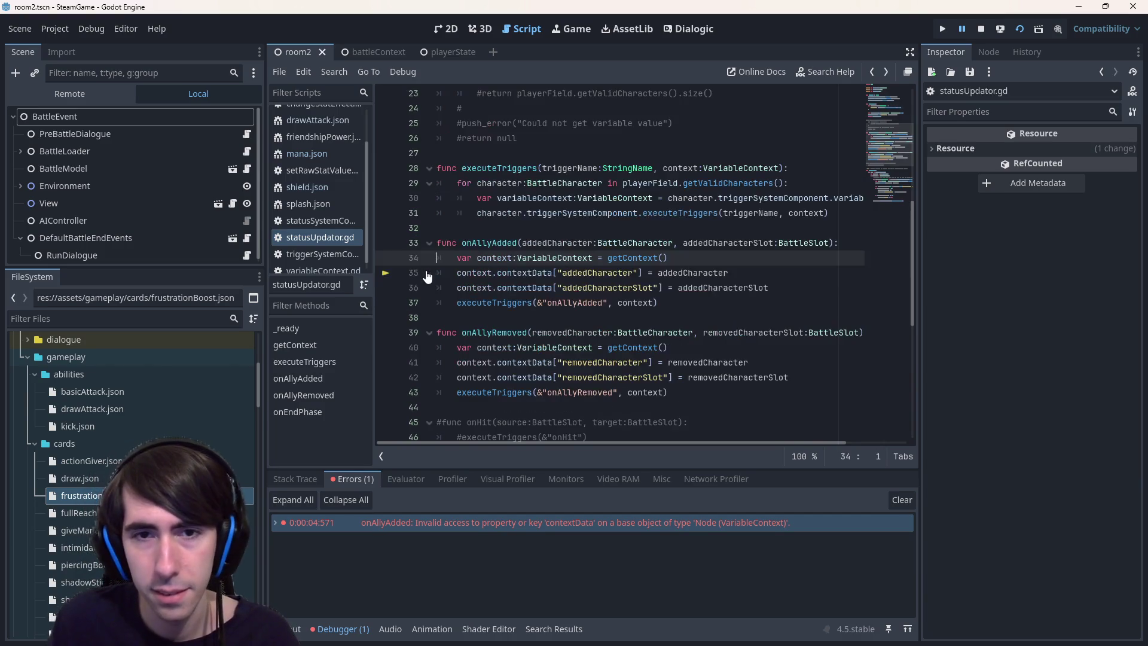
pyautogui.press('Return')
pyautogui.press('Return')
pyautogui.click(460, 259)
pyautogui.hotkey('ctrl', 'v')
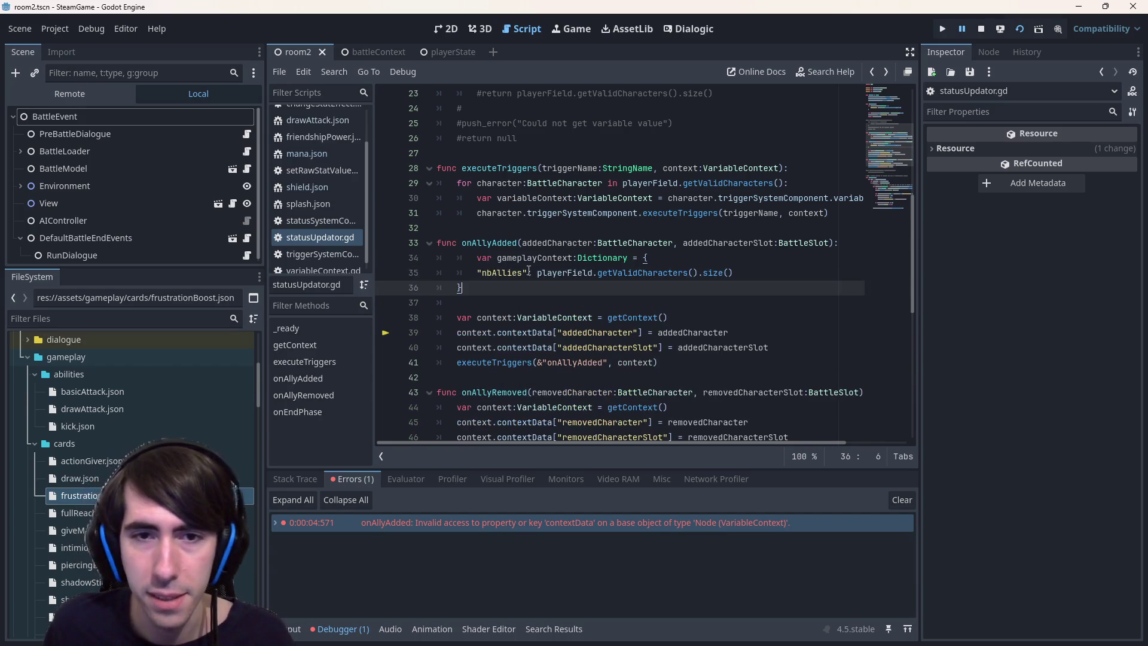
pyautogui.click(479, 258)
pyautogui.press('BackSpace')
pyautogui.hotkey('ctrl', 's')
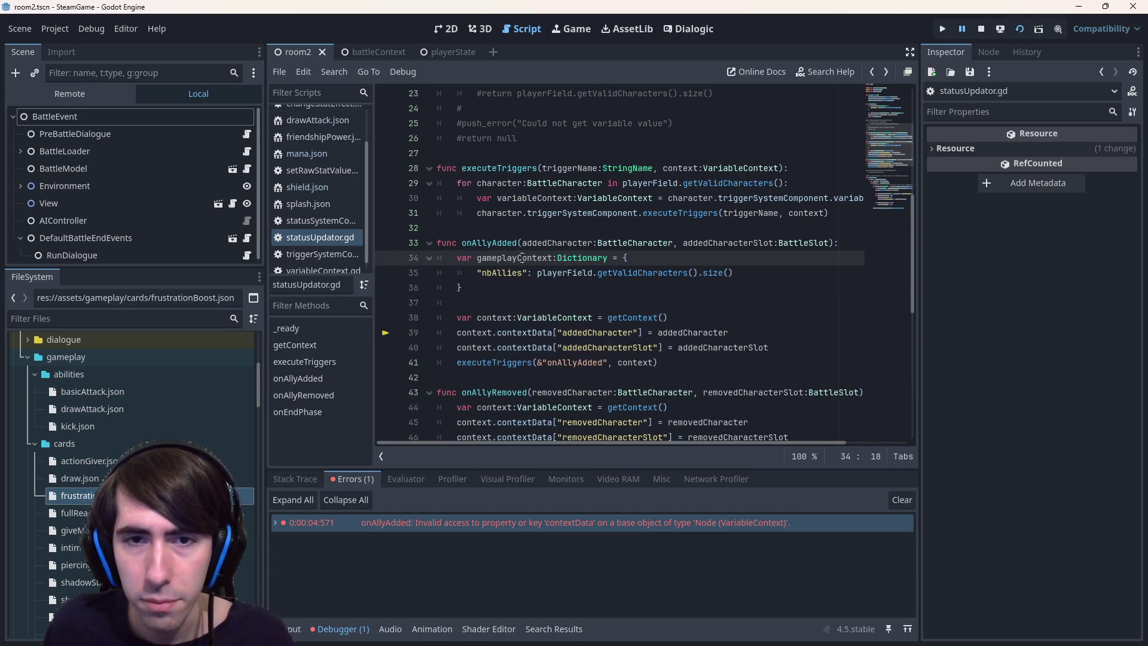
# Move the two contextData assignment lines below the getContext call and save
pyautogui.doubleClick(515, 257)
pyautogui.moveTo(771, 347)
pyautogui.mouseDown()
pyautogui.moveTo(436, 348)
pyautogui.moveTo(379, 335)
pyautogui.mouseUp()
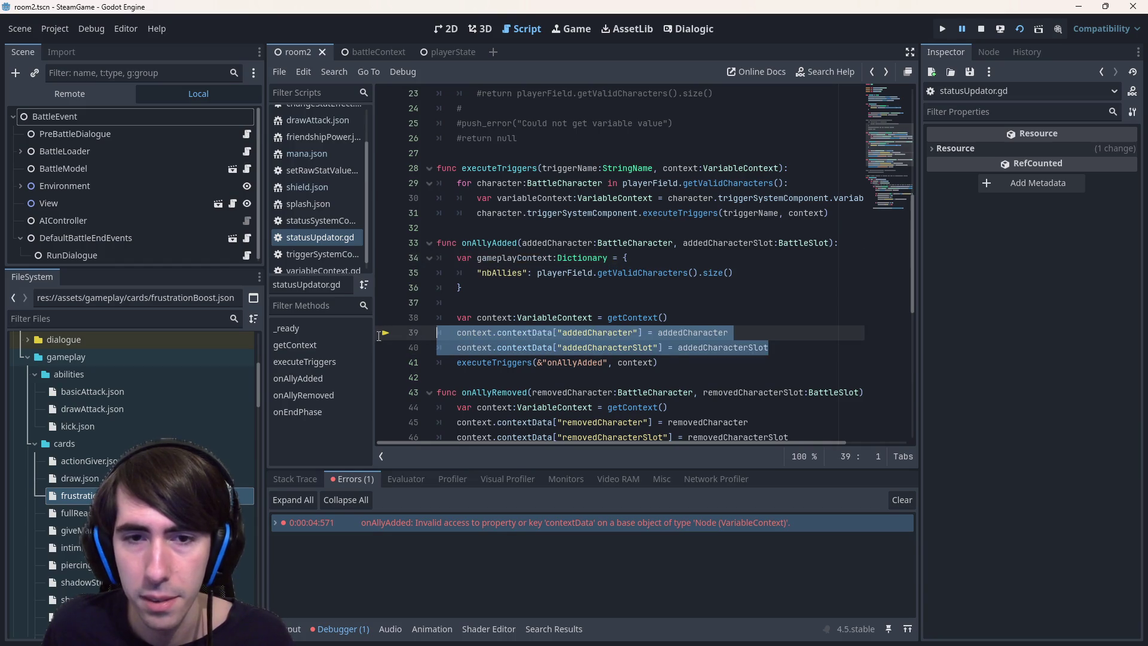
pyautogui.press('BackSpace')
pyautogui.press('BackSpace')
pyautogui.click(735, 273)
pyautogui.press('Return')
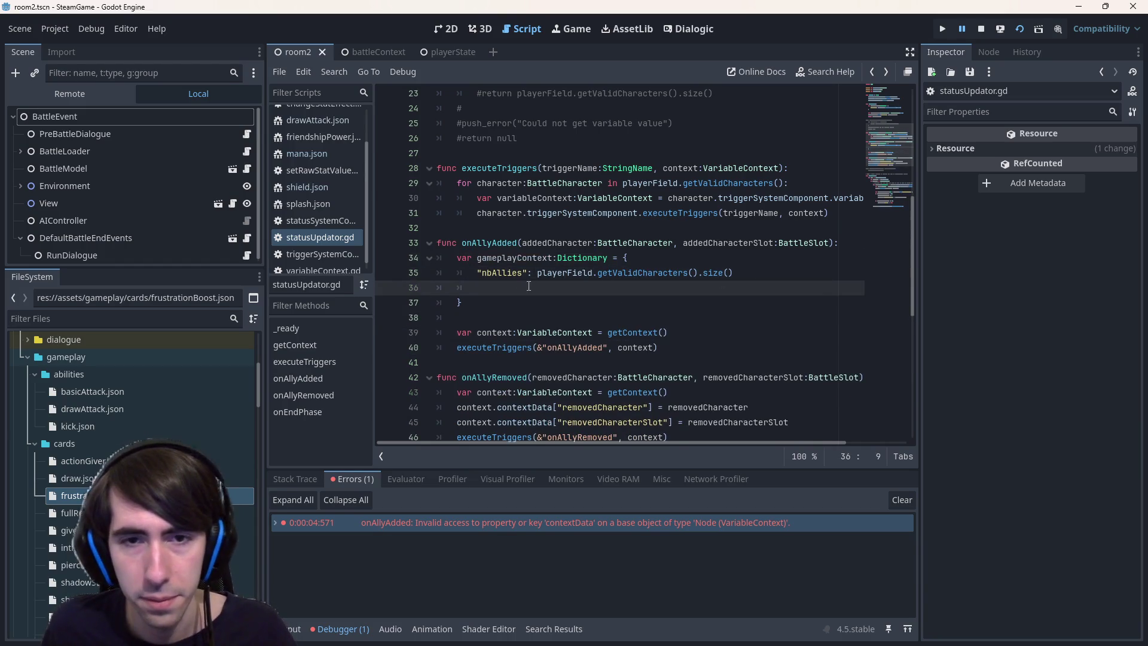
pyautogui.write('context.contextData["addedCharacter"] = addedCharacter \tcontext.contextData["addedCharacterSlot"] = addedCharacterSlot')
pyautogui.moveTo(785, 301); pyautogui.dragTo(404, 289)
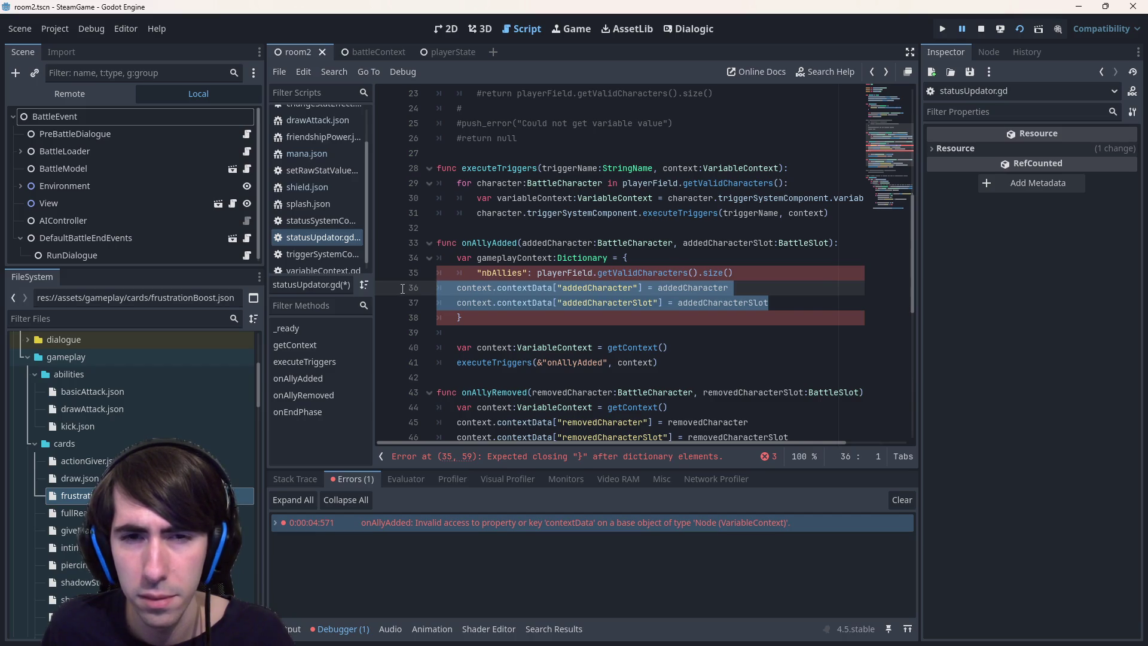
pyautogui.hotkey('alt', 'Down')
pyautogui.hotkey('alt', 'Down')
pyautogui.hotkey('alt', 'Down')
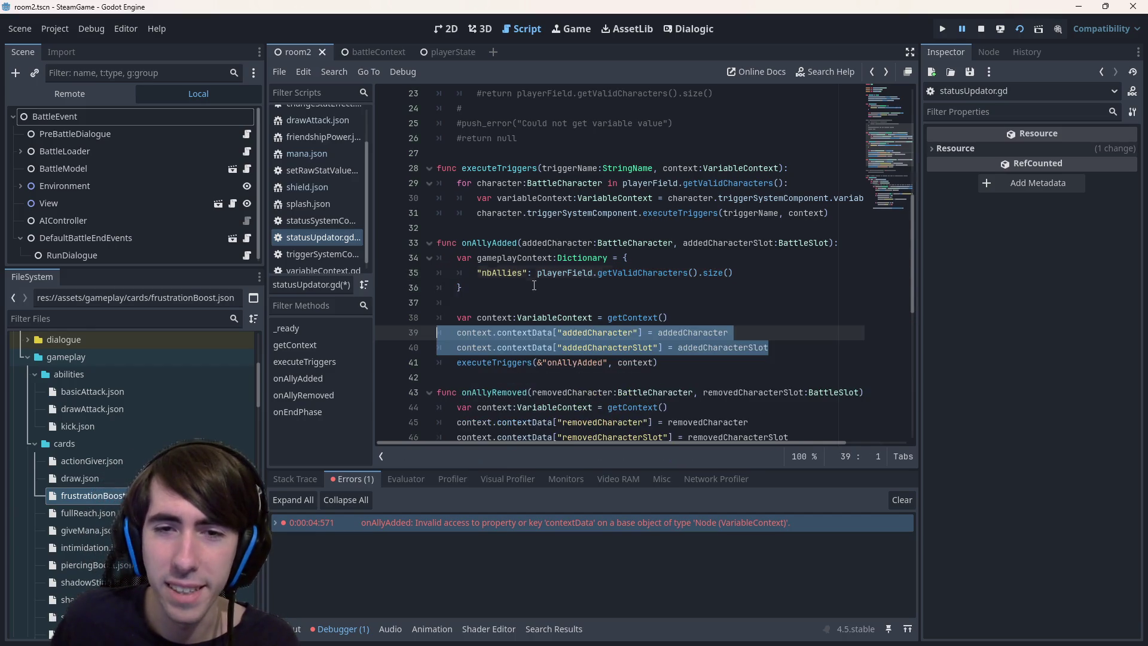
pyautogui.hotkey('ctrl', 's')
# Give getContext a '-> Dictionary' return type
pyautogui.keyDown('ctrl'); pyautogui.click(641, 318); pyautogui.keyUp('ctrl')
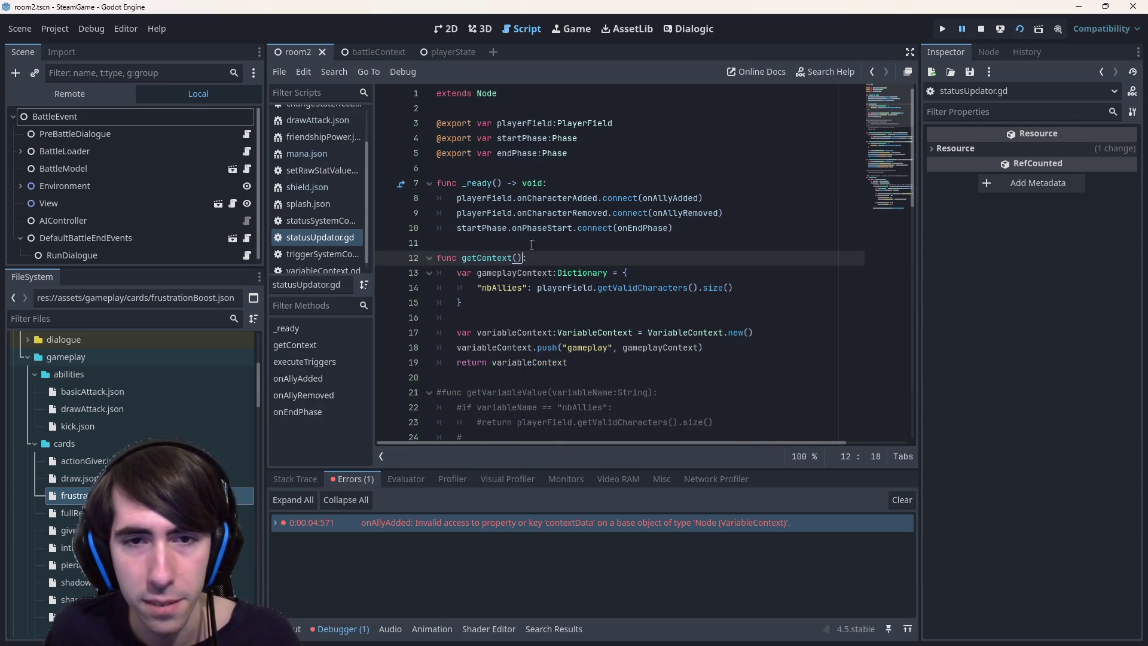
pyautogui.write('-> ')
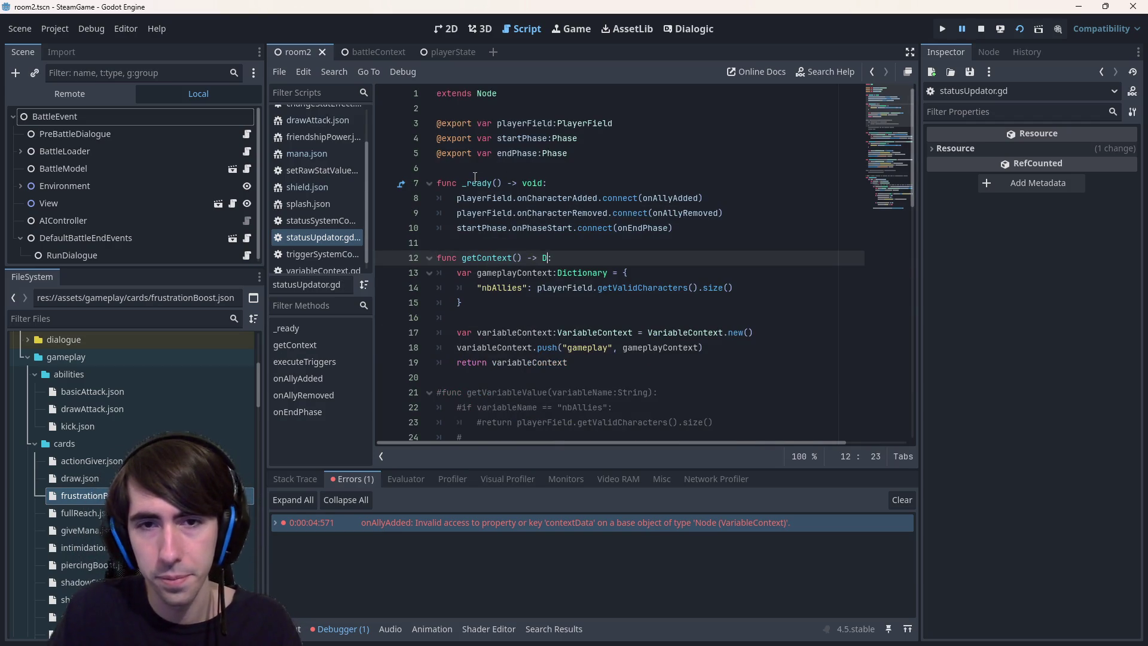
pyautogui.write('Dicct')
pyautogui.press('BackSpace')
pyautogui.press('BackSpace')
pyautogui.write('tio')
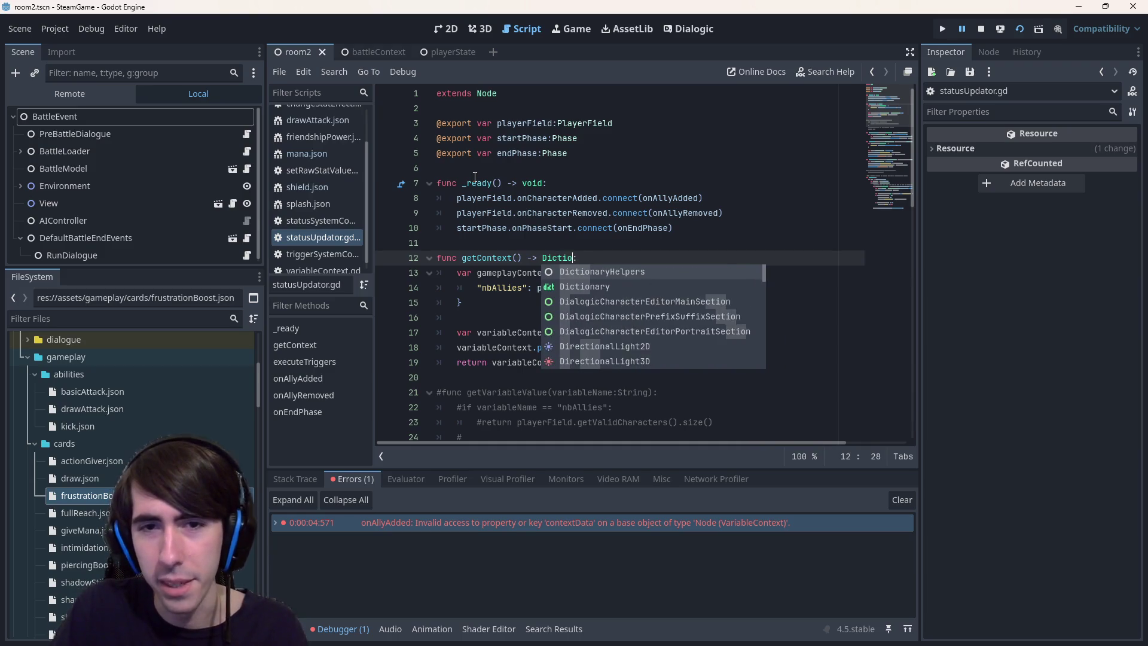
pyautogui.write('nar')
pyautogui.press('Down')
pyautogui.press('Return')
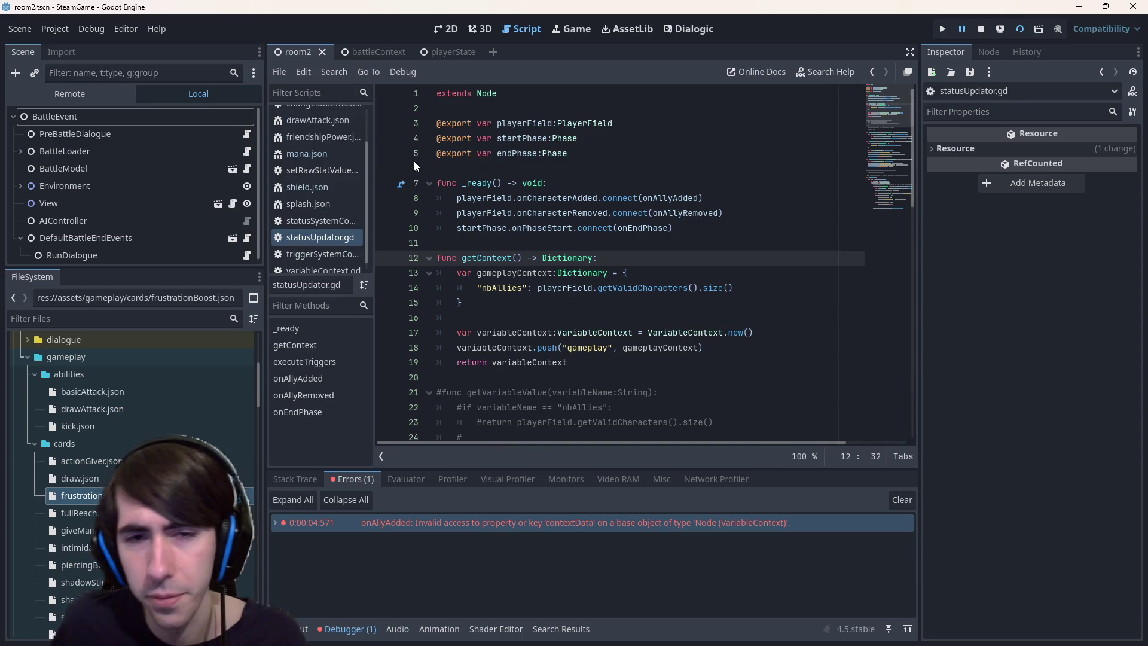
pyautogui.doubleClick(496, 257)
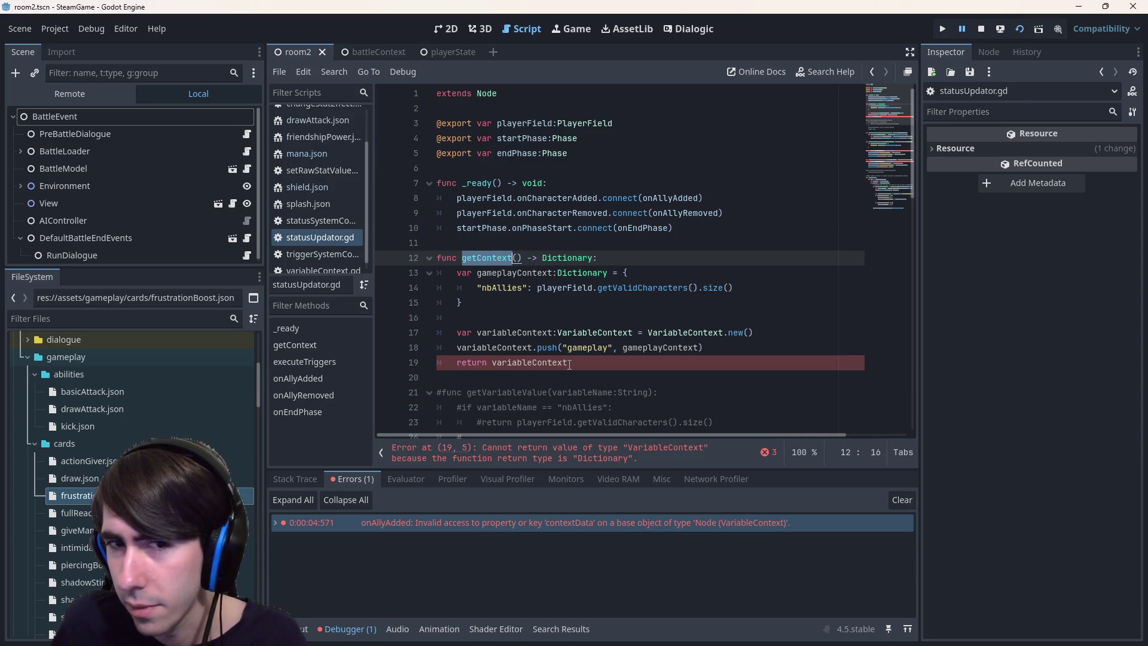
# Cut the VariableContext lines out of getContext and make it return the nbAllies dictionary
pyautogui.moveTo(706, 348); pyautogui.dragTo(442, 332)
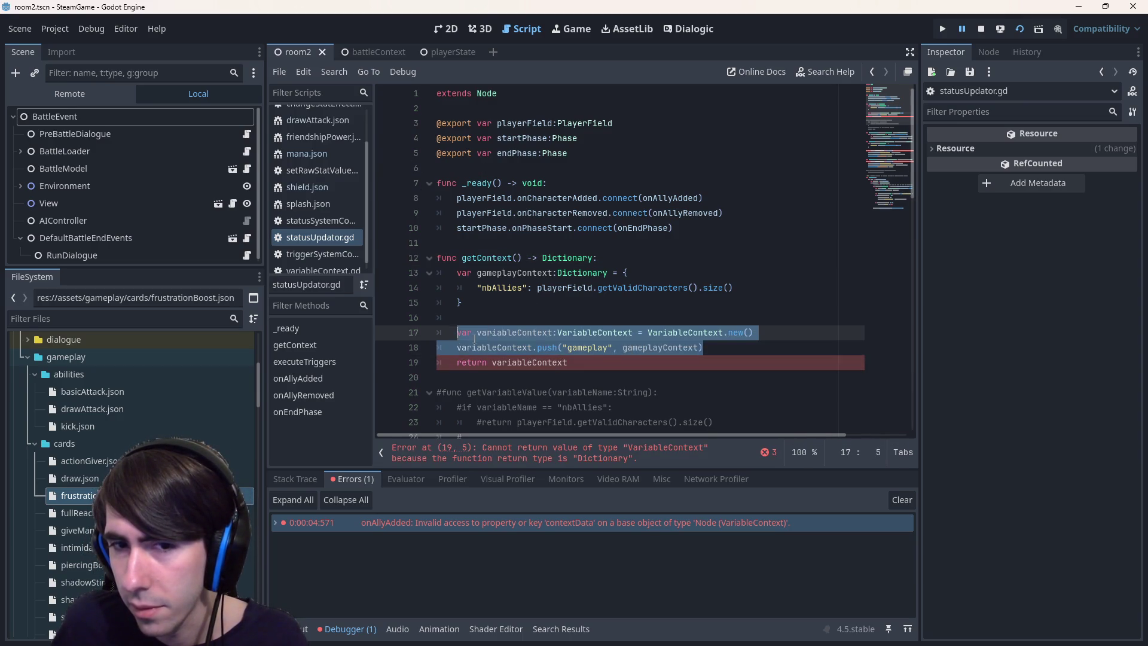
pyautogui.moveTo(568, 362); pyautogui.dragTo(390, 320)
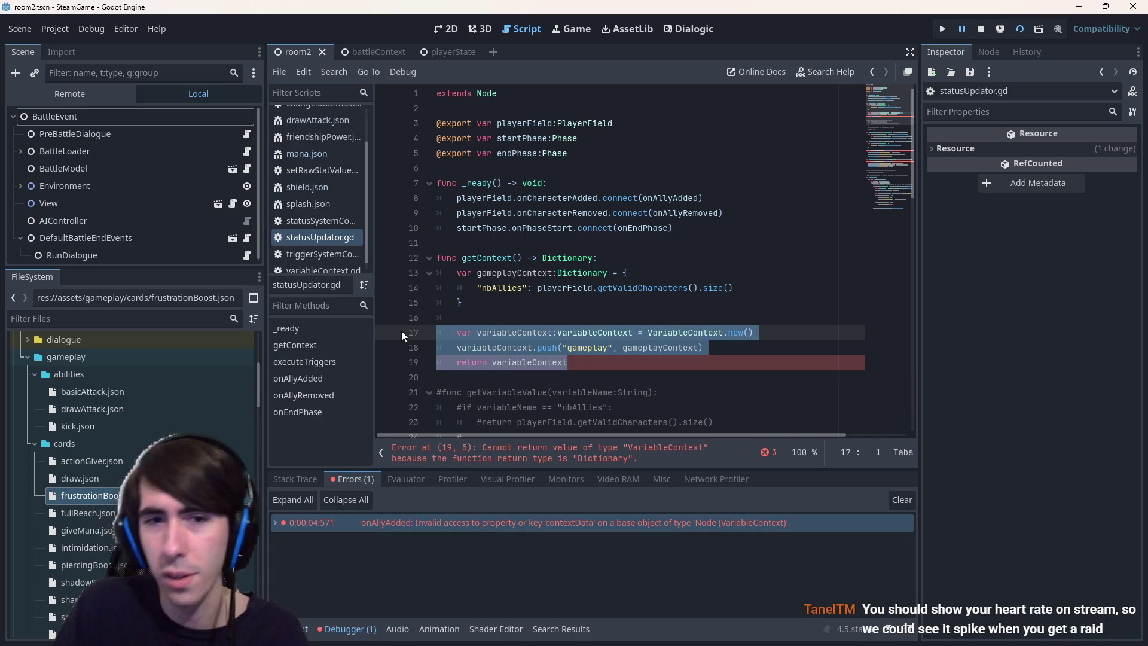
pyautogui.press('BackSpace')
pyautogui.press('Tab')
pyautogui.press('BackSpace')
pyautogui.press('BackSpace')
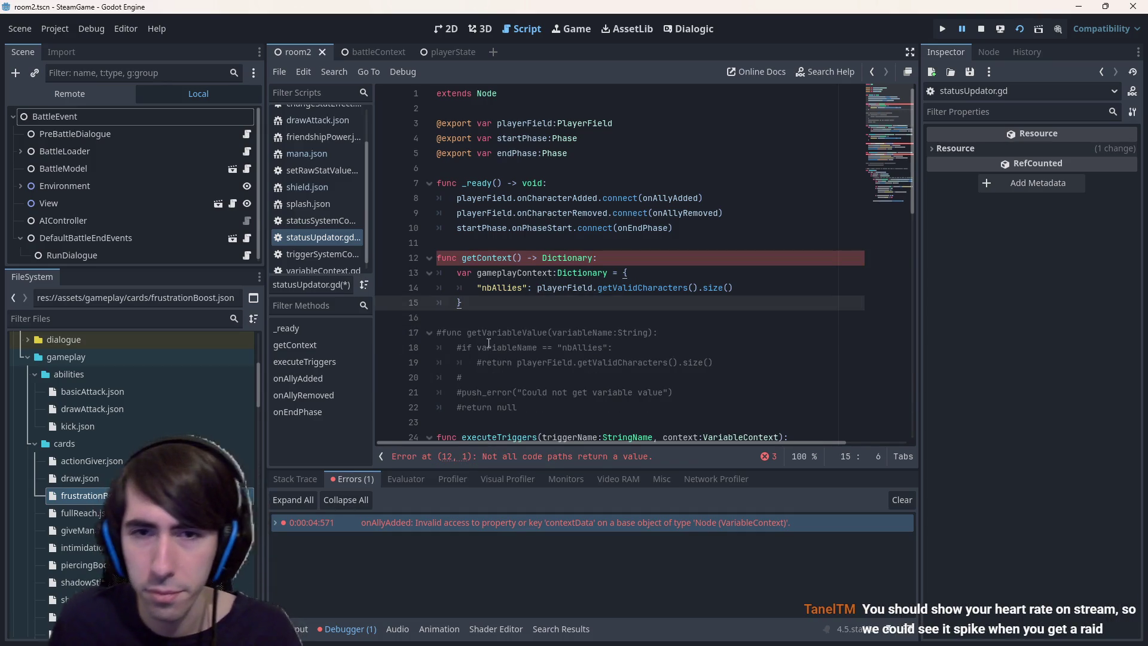
pyautogui.moveTo(616, 273); pyautogui.dragTo(458, 274)
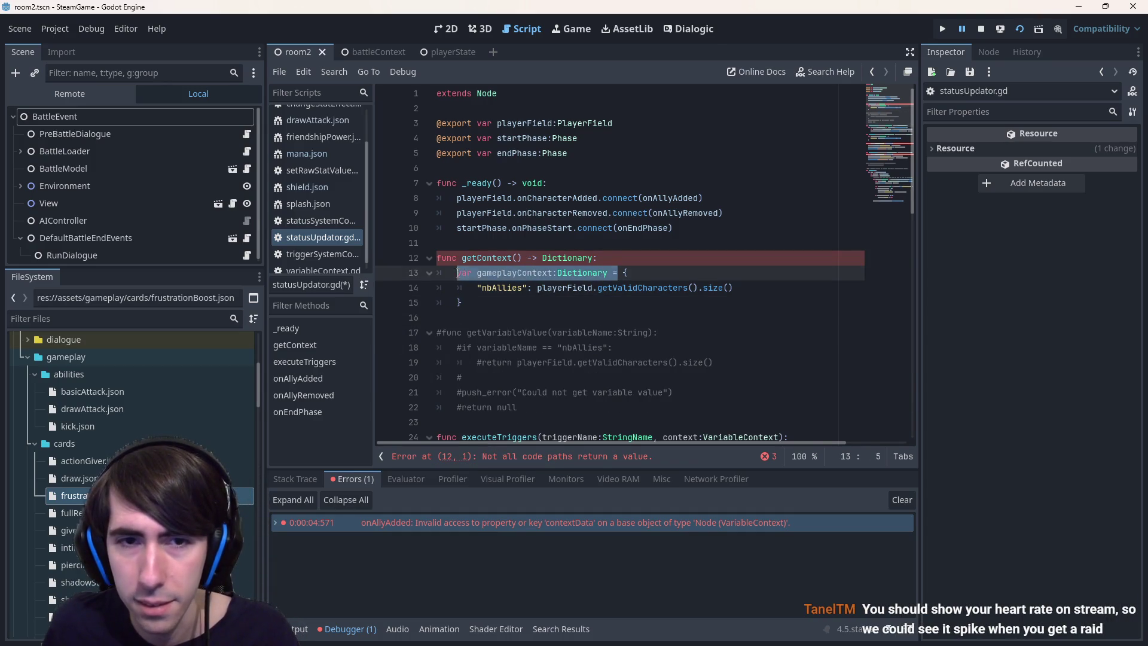
pyautogui.write('return')
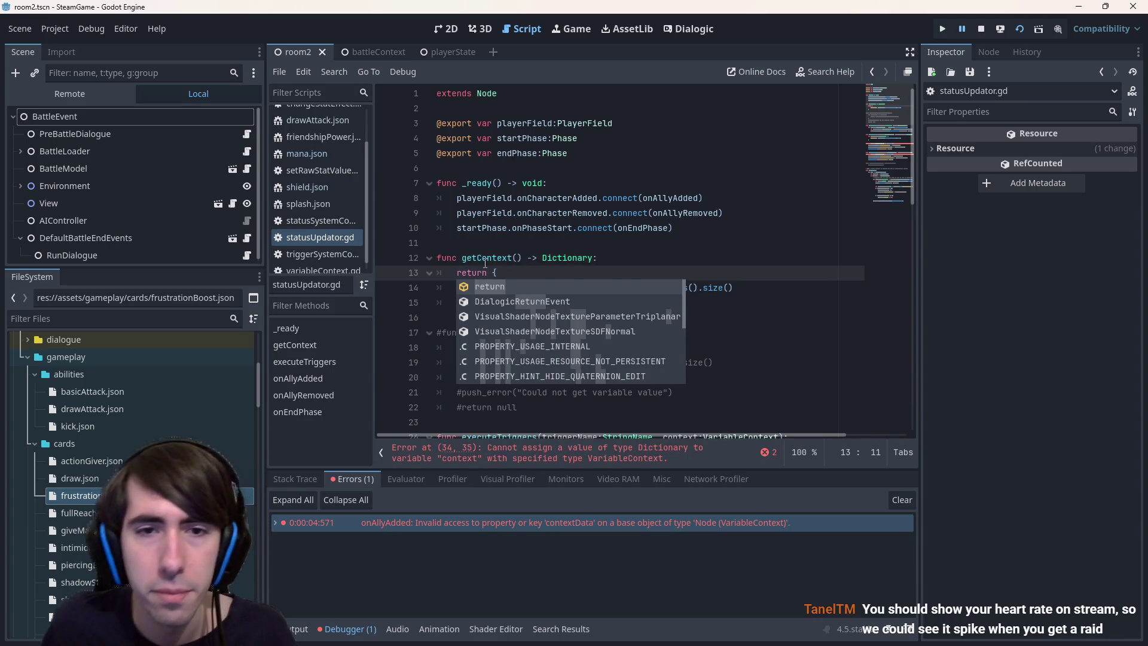
# Paste the VariableContext creation, push and return lines after the dictionary in onAllyAdded and save
pyautogui.doubleClick(482, 258)
pyautogui.scroll(-7, 517, 274)
pyautogui.click(652, 245)
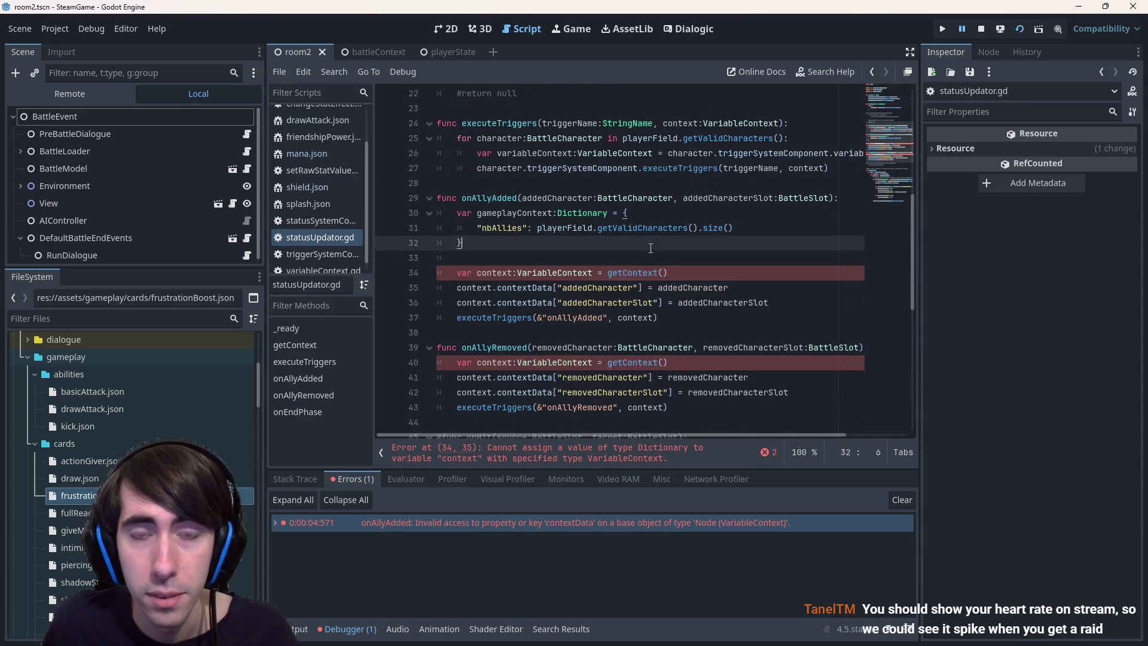
pyautogui.click(643, 257)
pyautogui.press('Return')
pyautogui.press('Return')
pyautogui.press('Up')
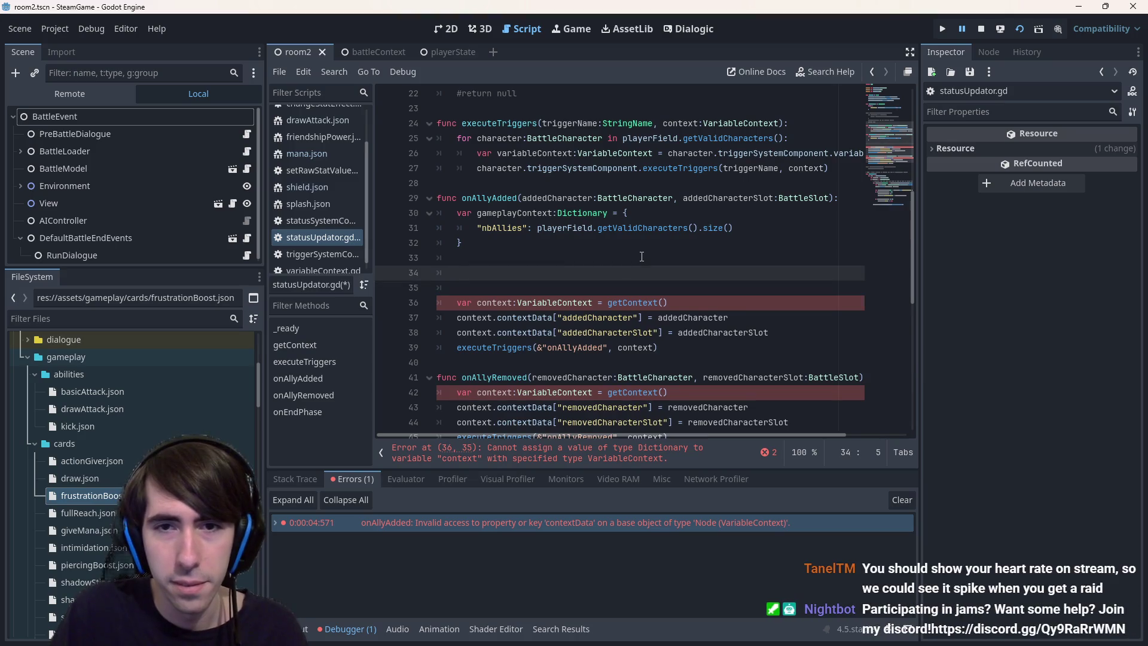
pyautogui.press('Delete')
pyautogui.hotkey('ctrl', 'v')
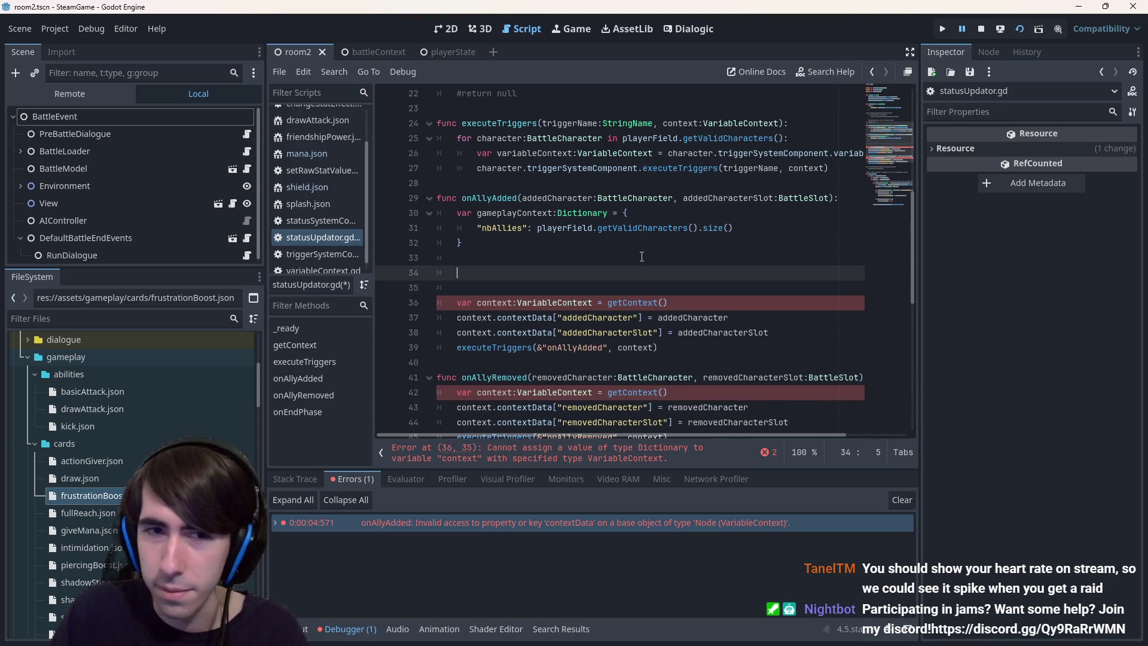
pyautogui.hotkey('ctrl', 's')
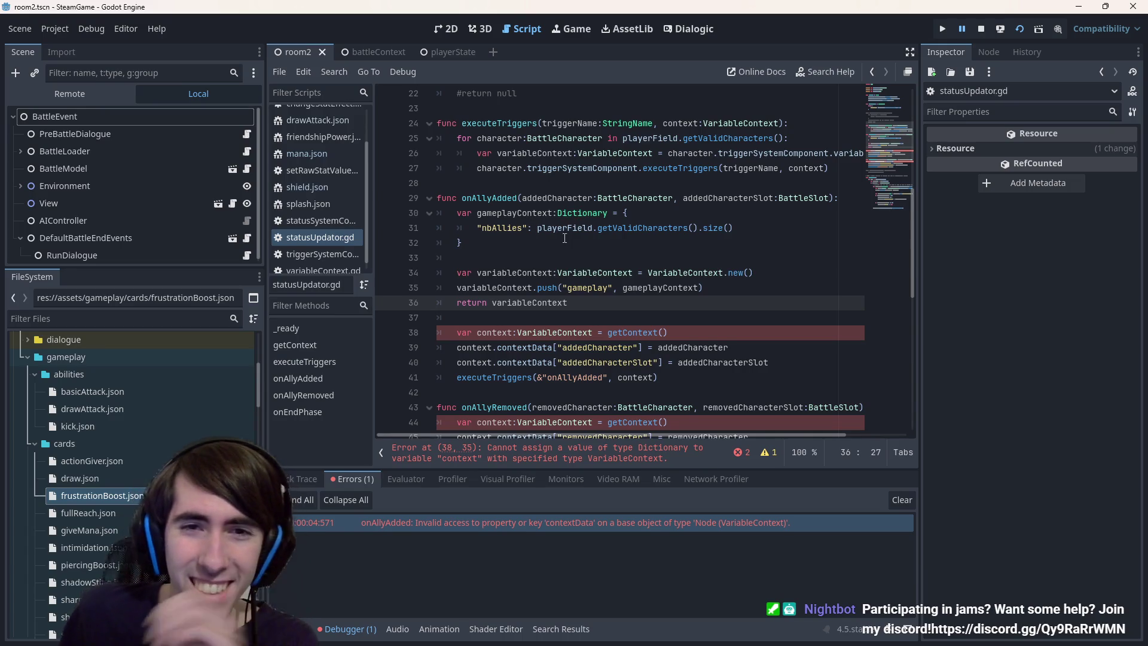
pyautogui.click(557, 214)
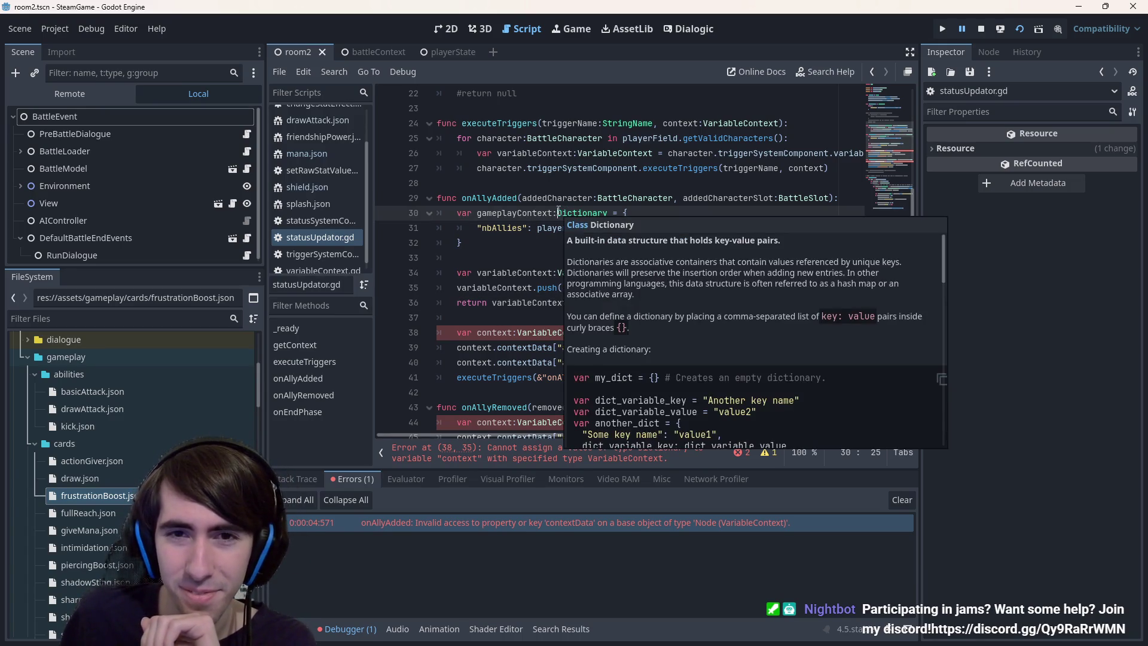
# Initialize the new gameplayContext variable on line 30 from getContext() and save
pyautogui.press('Return')
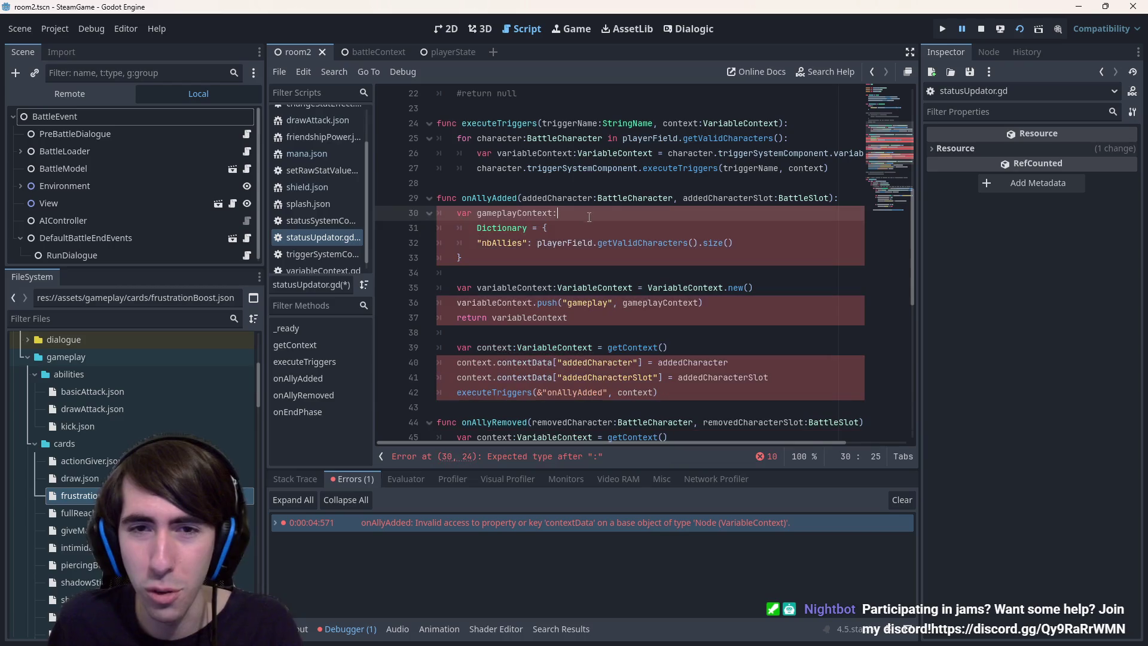
pyautogui.click(577, 209)
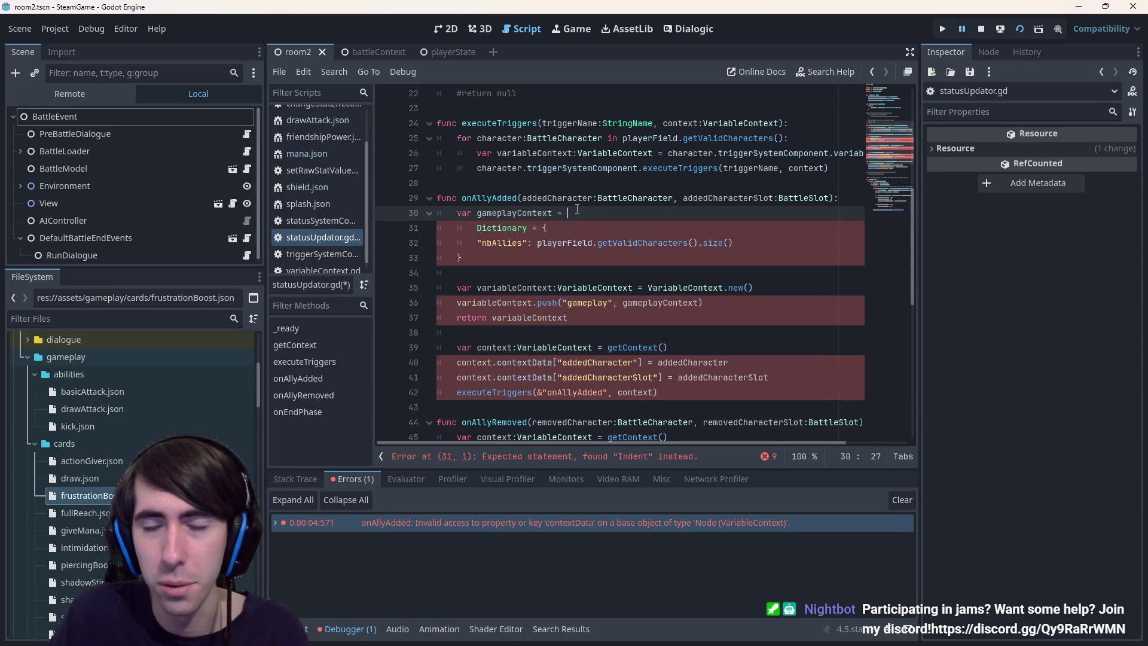
pyautogui.write('= getCon')
pyautogui.press('Return')
pyautogui.hotkey('ctrl', 's')
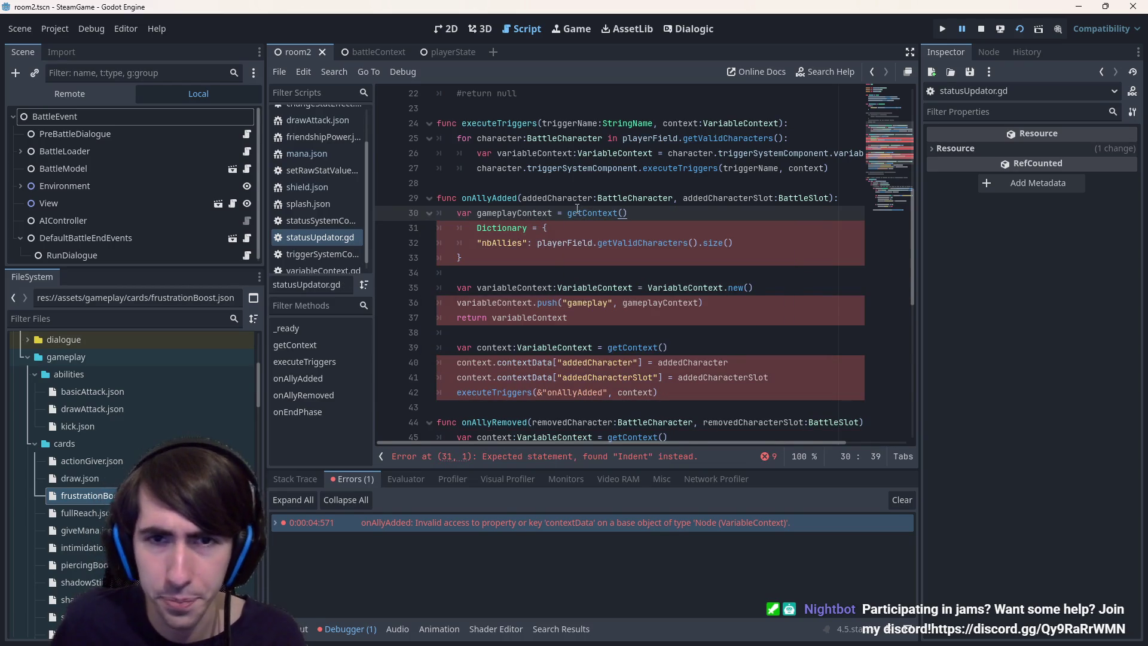
# Turn line 31 into a gameplayContext.merge() call wrapping the dictionary, and save
pyautogui.doubleClick(527, 214)
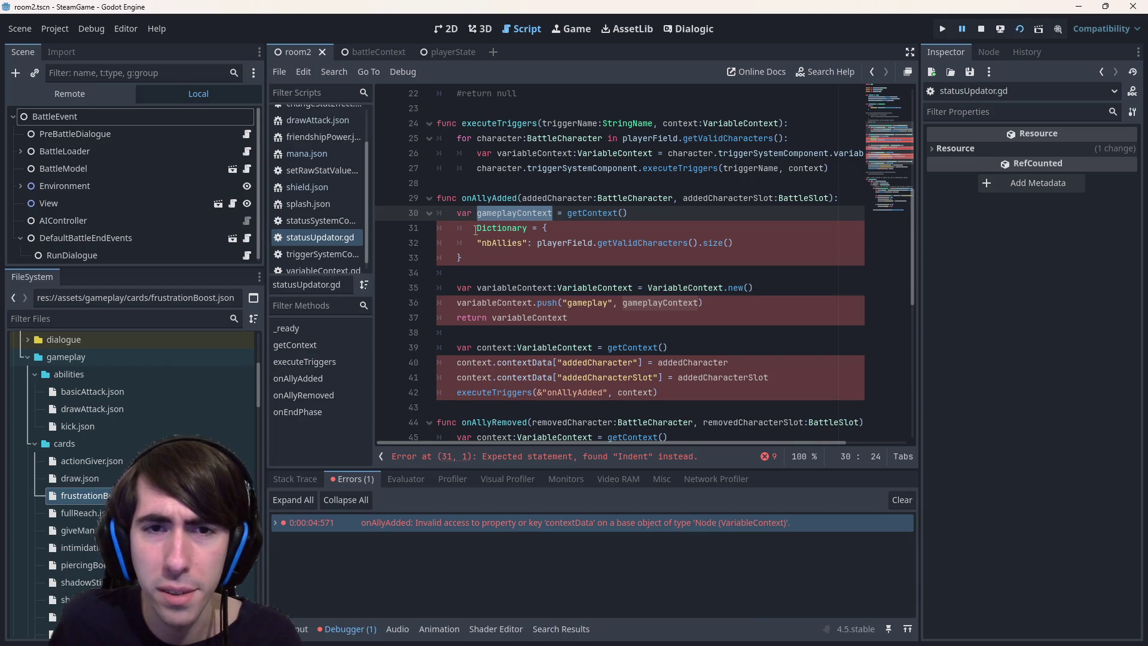
pyautogui.hotkey('ctrl', 'c')
pyautogui.moveTo(544, 227); pyautogui.dragTo(452, 226)
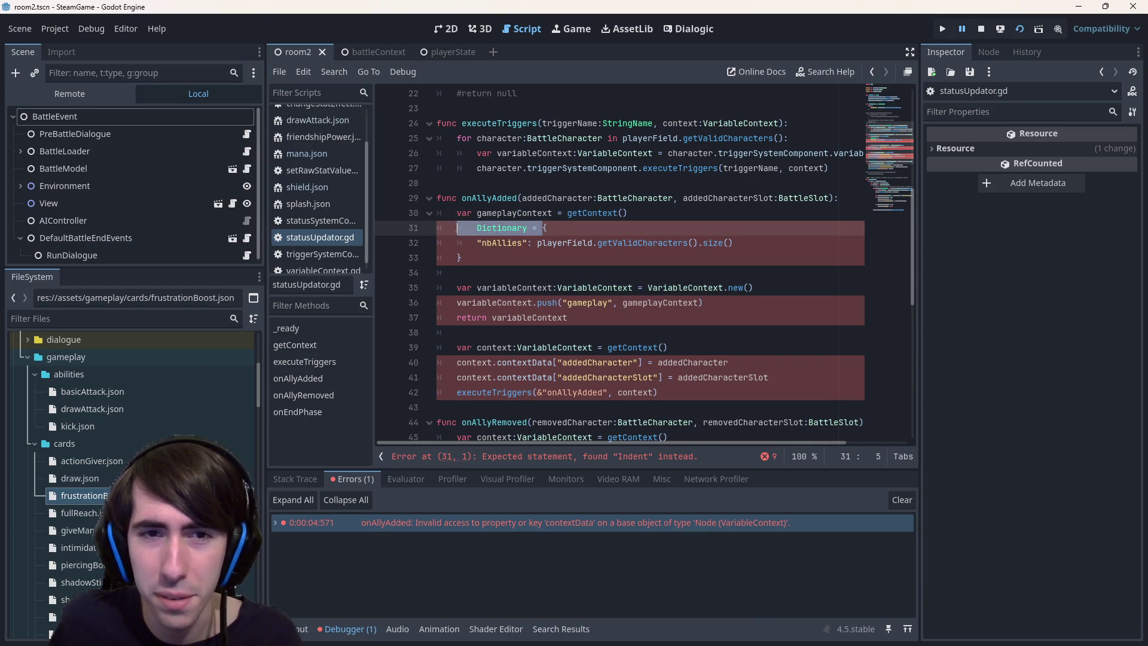
pyautogui.hotkey('ctrl', 'v')
pyautogui.write('.me')
pyautogui.press('Return')
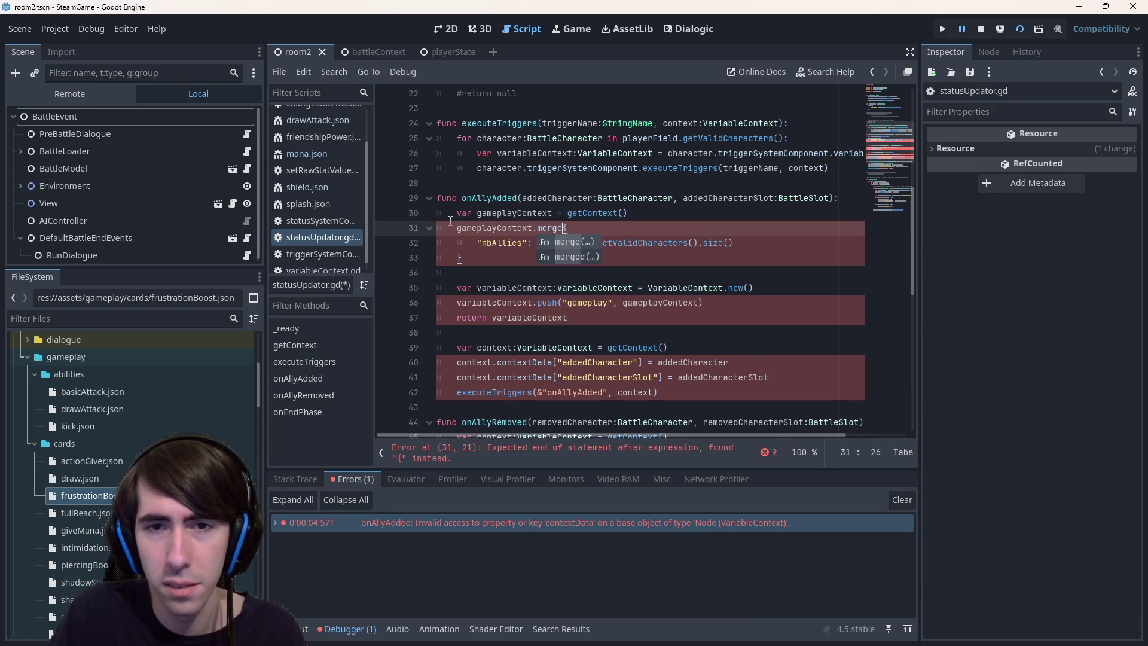
pyautogui.press('Delete')
pyautogui.press('Down')
pyautogui.press('Down')
pyautogui.write(')')
pyautogui.hotkey('ctrl', 's')
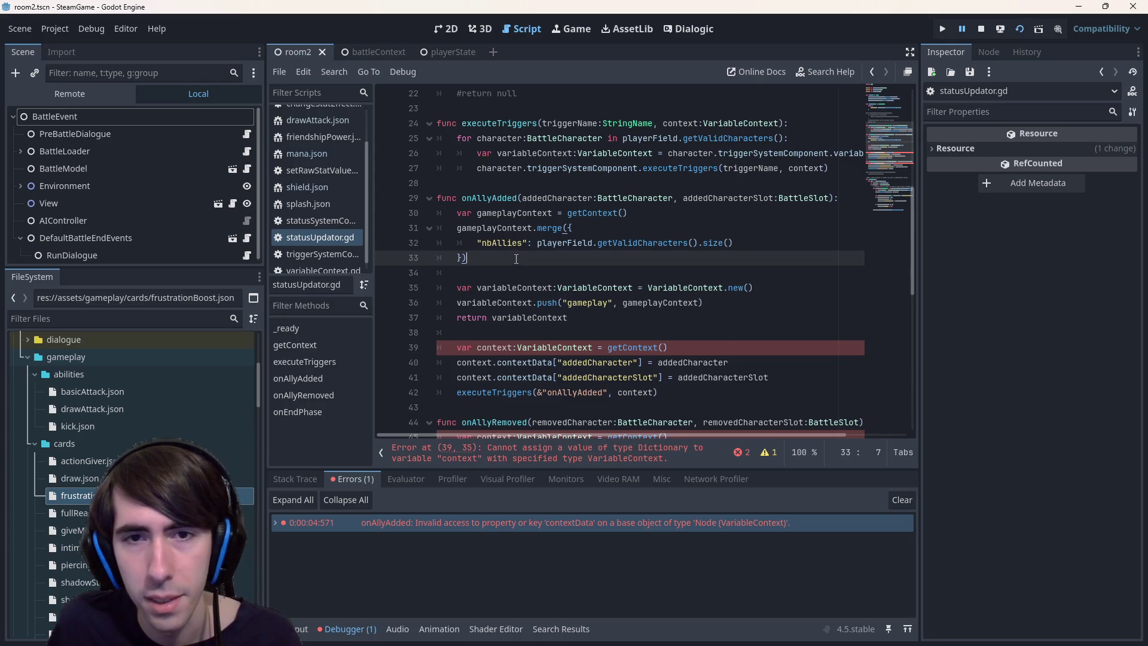
# Select the contextData lines and check what getContext returns
pyautogui.doubleClick(609, 282)
pyautogui.doubleClick(580, 304)
pyautogui.scroll(-2, 525, 293)
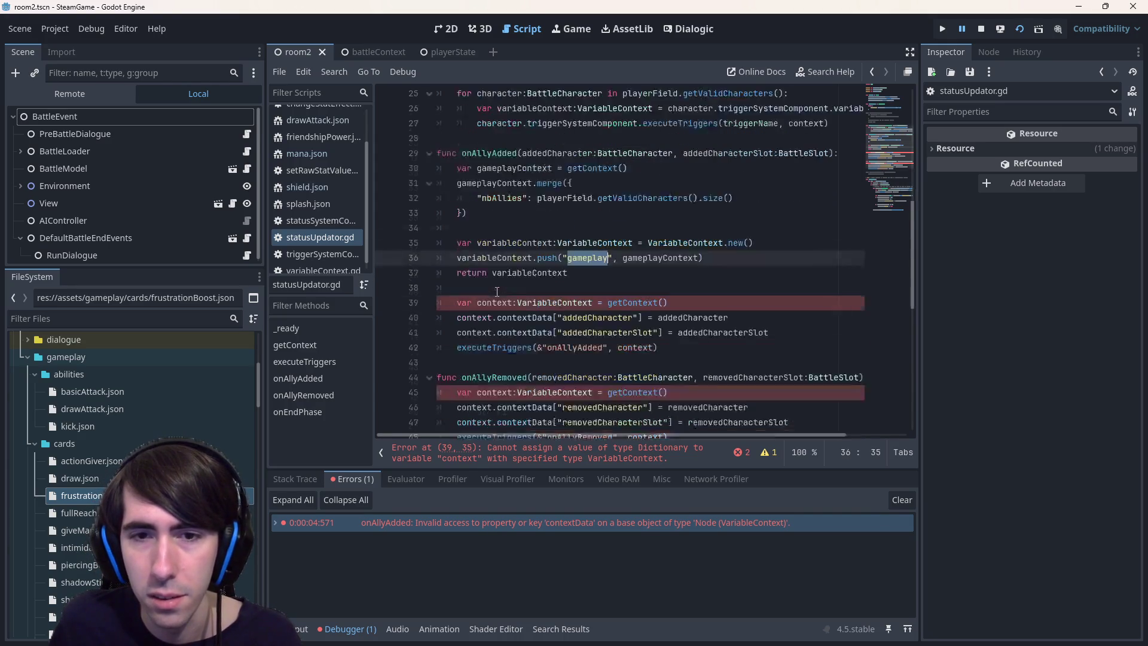
pyautogui.moveTo(773, 288); pyautogui.dragTo(375, 280)
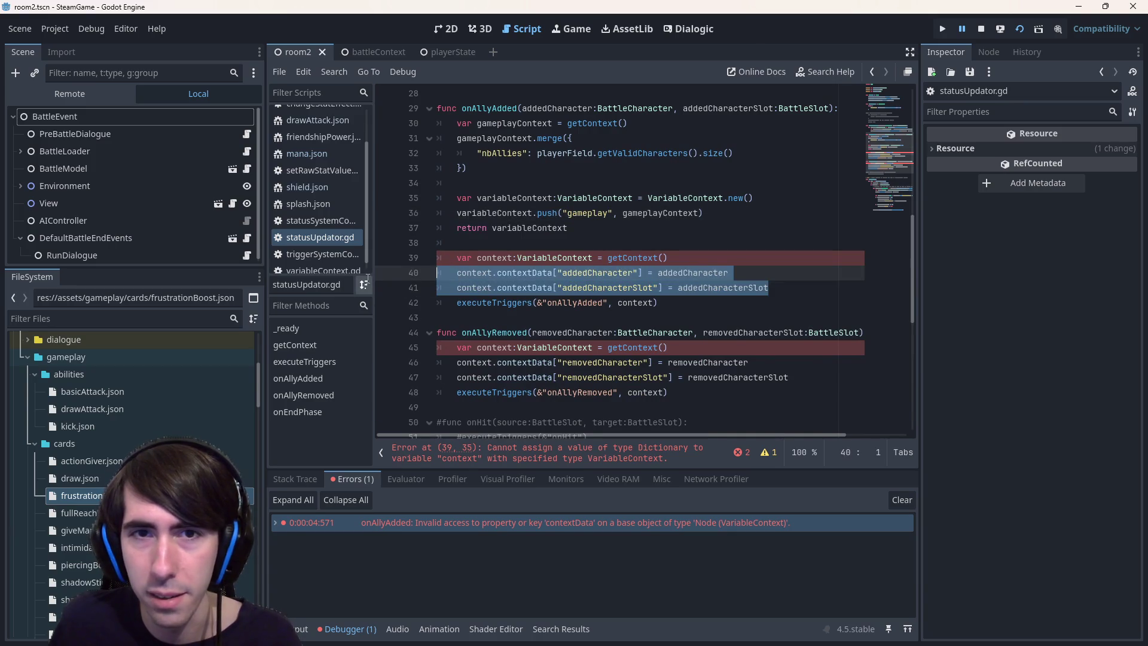
pyautogui.keyDown('ctrl'); pyautogui.click(579, 136); pyautogui.keyUp('ctrl')
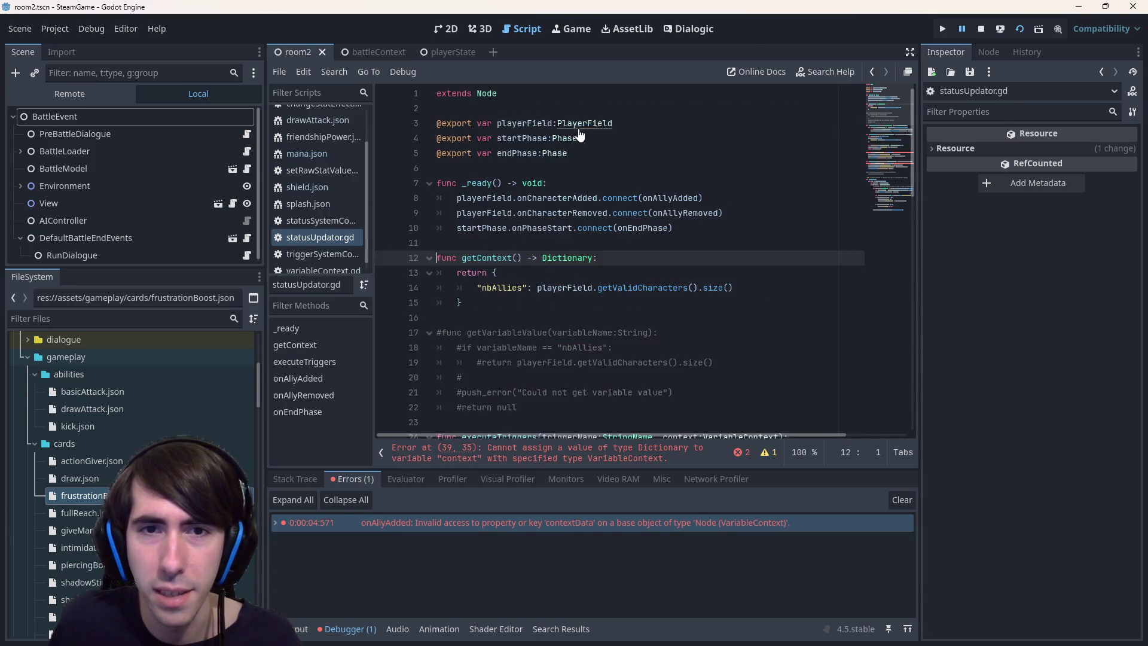
pyautogui.click(593, 299)
pyautogui.hotkey('alt', 'Left')
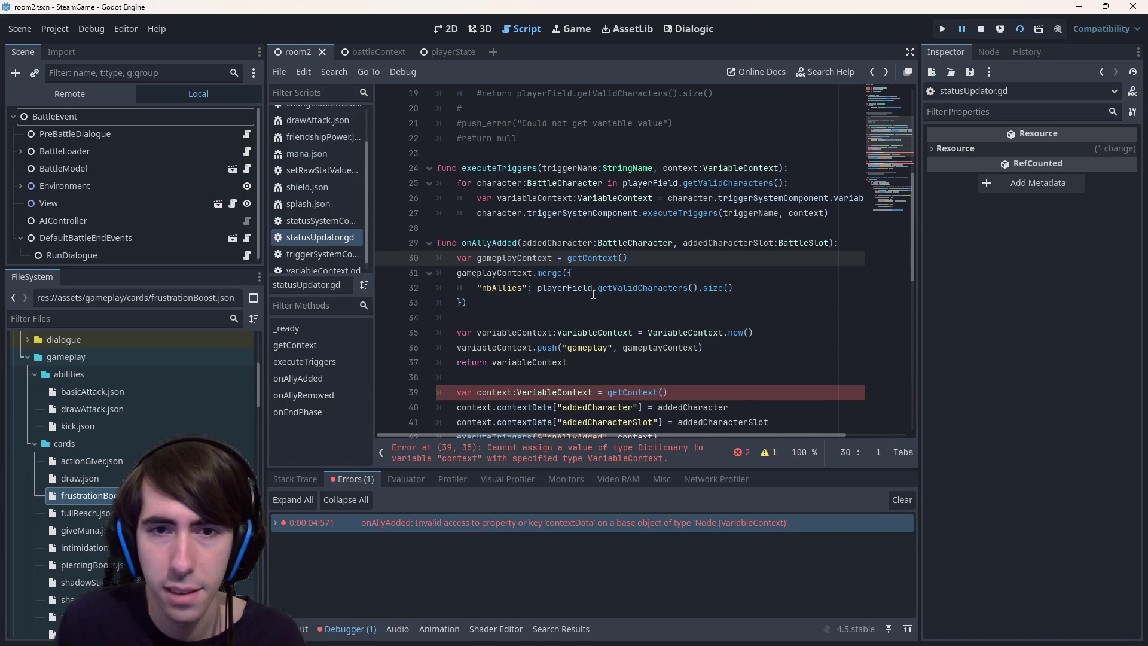
# Paste the two contextData lines into the merge dictionary and delete the nbAllies entry
pyautogui.click(607, 275)
pyautogui.press('Return')
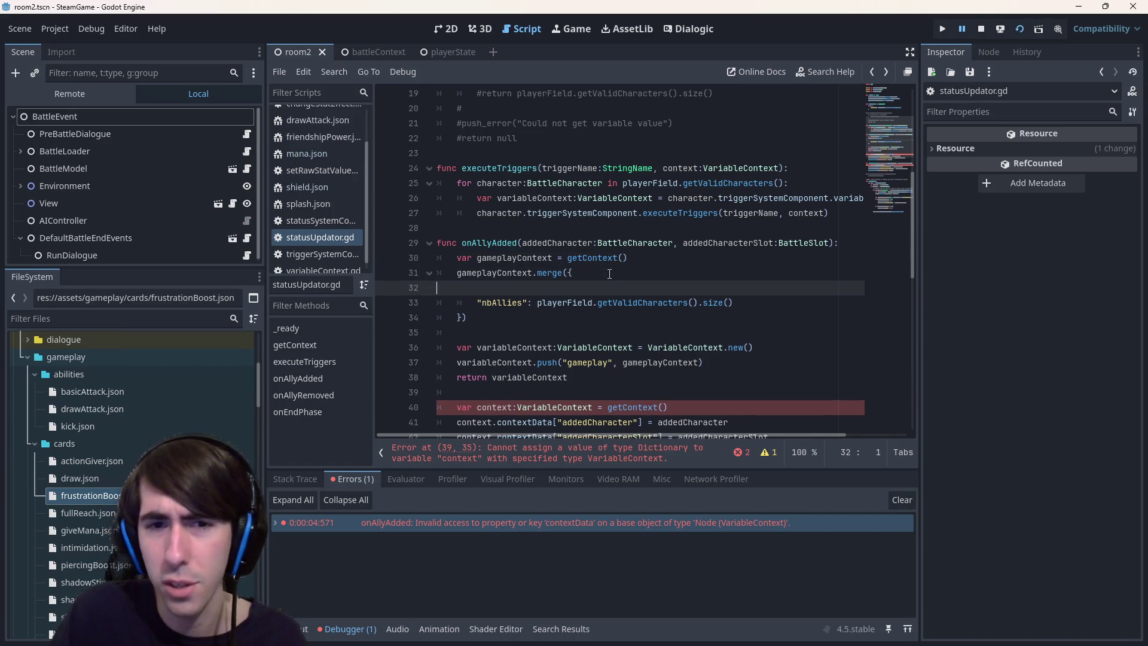
pyautogui.hotkey('ctrl', 'v')
pyautogui.moveTo(738, 321)
pyautogui.mouseDown()
pyautogui.moveTo(438, 318)
pyautogui.moveTo(538, 273)
pyautogui.mouseUp()
pyautogui.press('BackSpace')
pyautogui.press('BackSpace')
# Strip the context.contextData[ prefixes from both lines, re-indent them, and save
pyautogui.moveTo(457, 287); pyautogui.dragTo(553, 288)
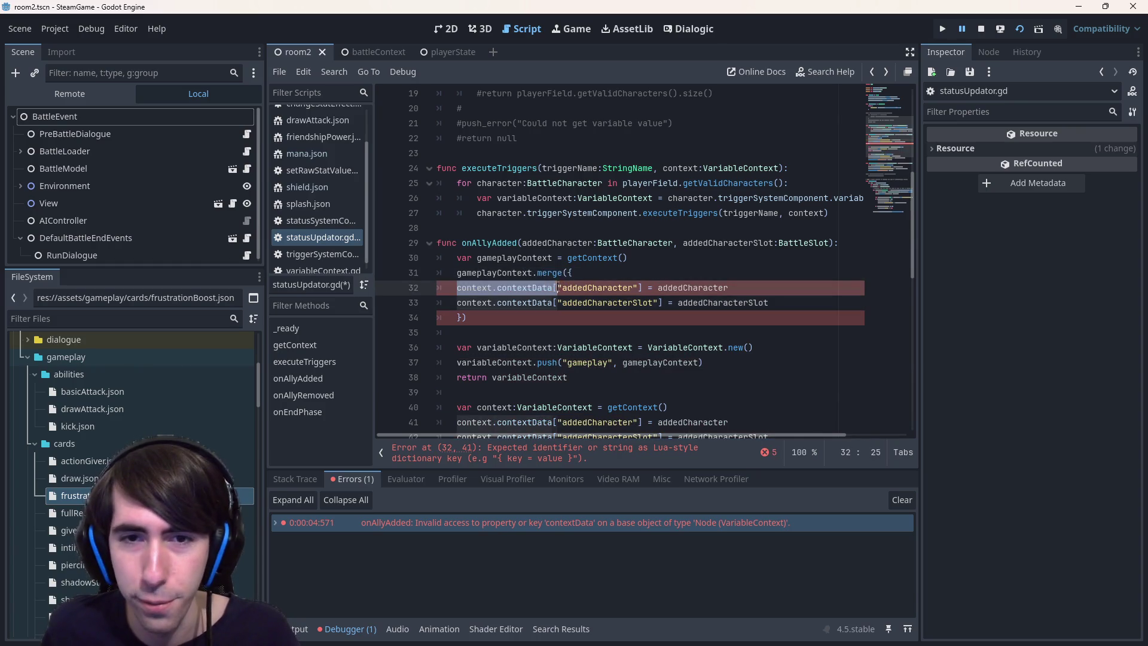
pyautogui.hotkey('ctrl', 'd')
pyautogui.press('BackSpace')
pyautogui.press('Tab')
pyautogui.hotkey('ctrl', 's')
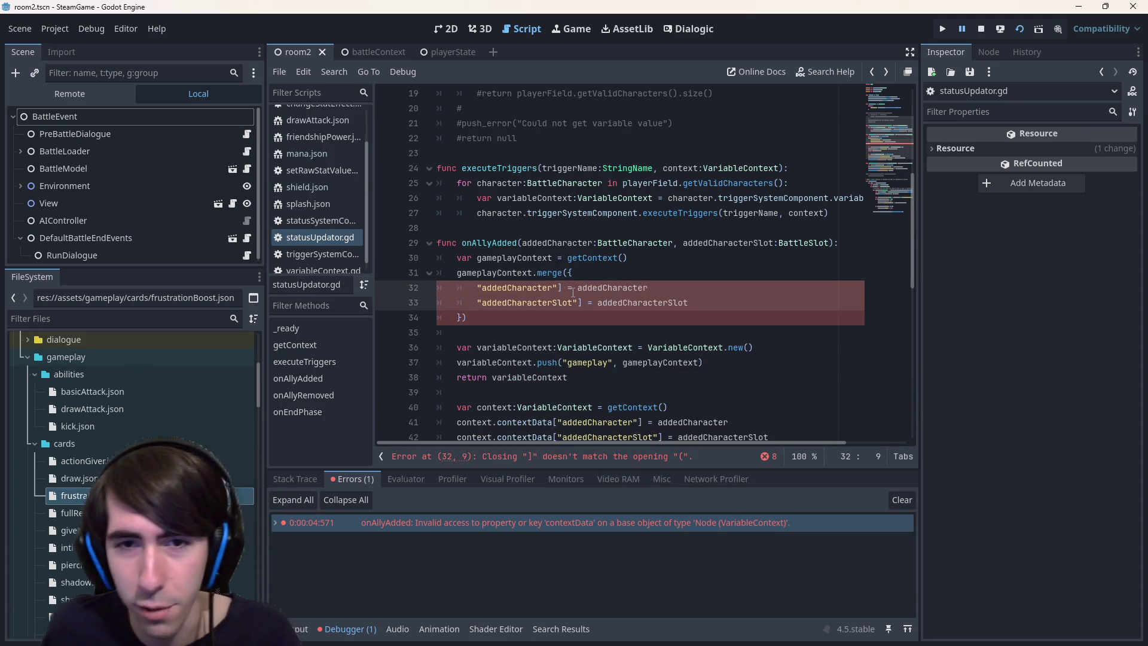
# Reformat both lines as addedCharacter: and addedCharacterSlot: entries with trailing commas
pyautogui.hotkey('ctrl', 'Right')
pyautogui.hotkey('ctrl', 'Right')
pyautogui.press('Delete')
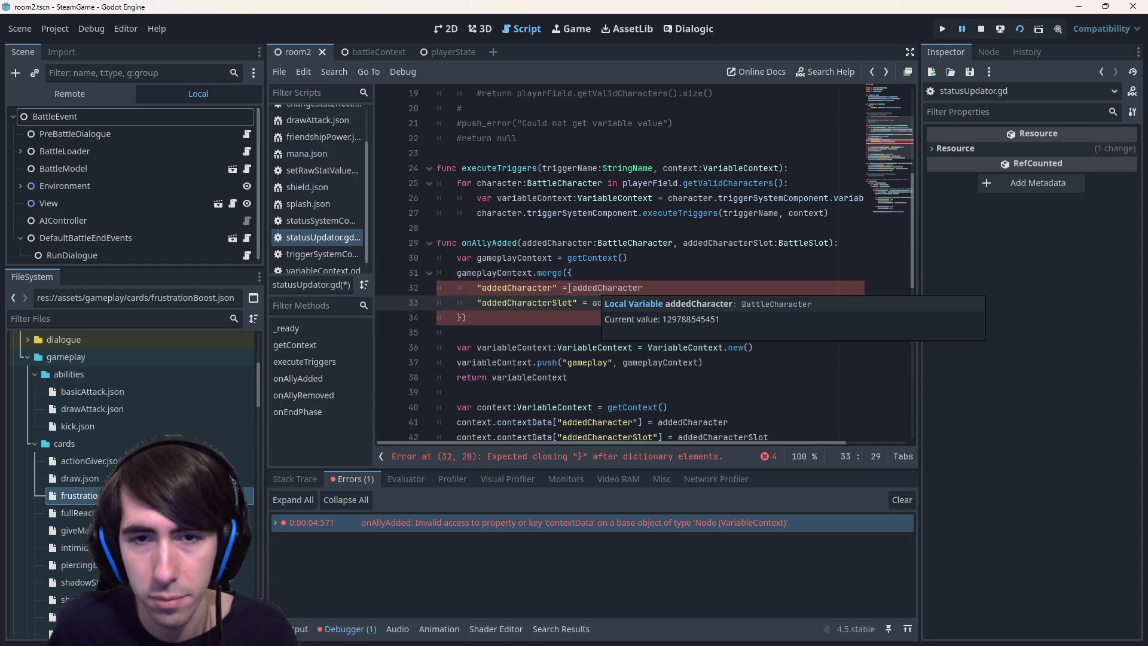
pyautogui.moveTo(562, 288); pyautogui.dragTo(573, 288)
pyautogui.write(':')
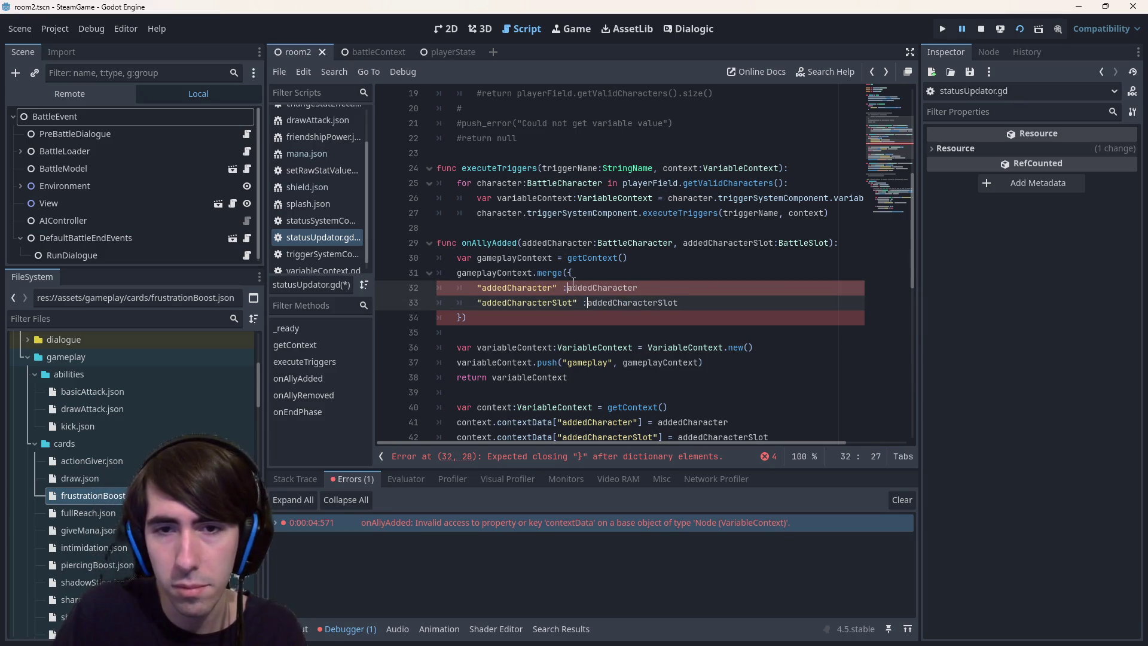
pyautogui.press('End')
pyautogui.write(',')
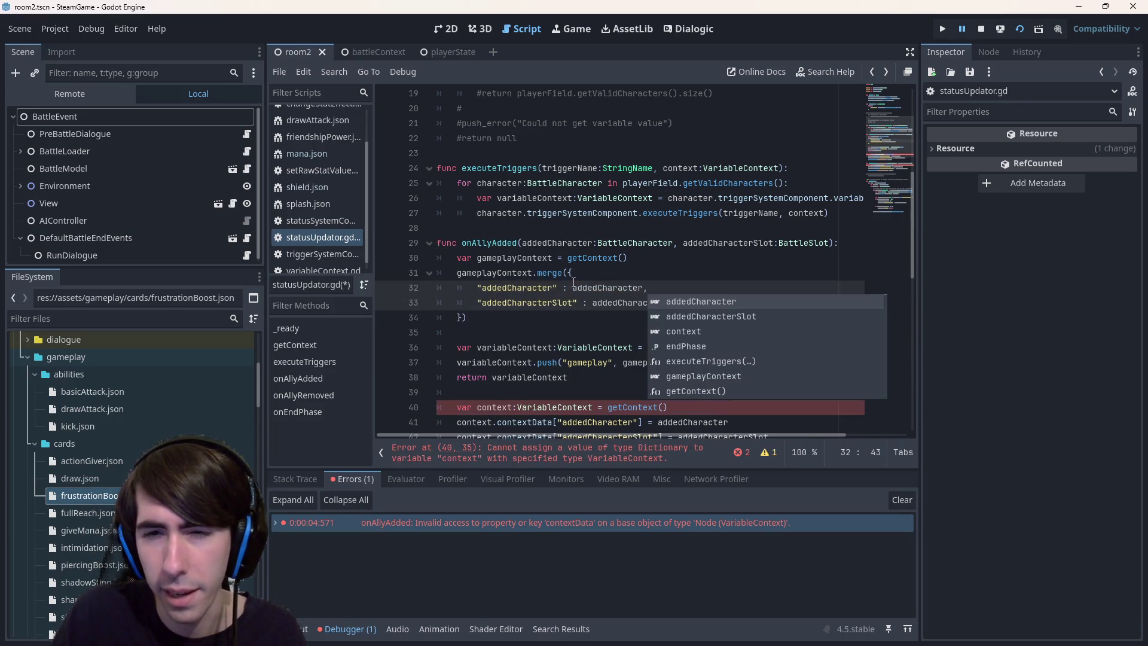
pyautogui.click(559, 288)
pyautogui.click(582, 302)
pyautogui.press('BackSpace')
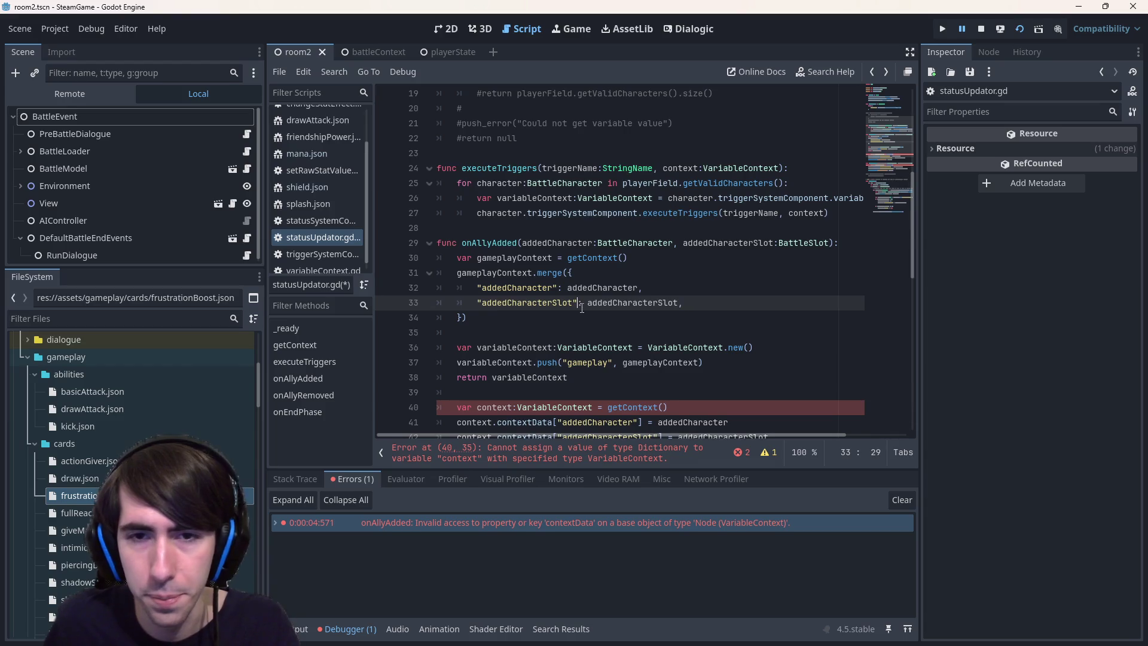
pyautogui.doubleClick(491, 271)
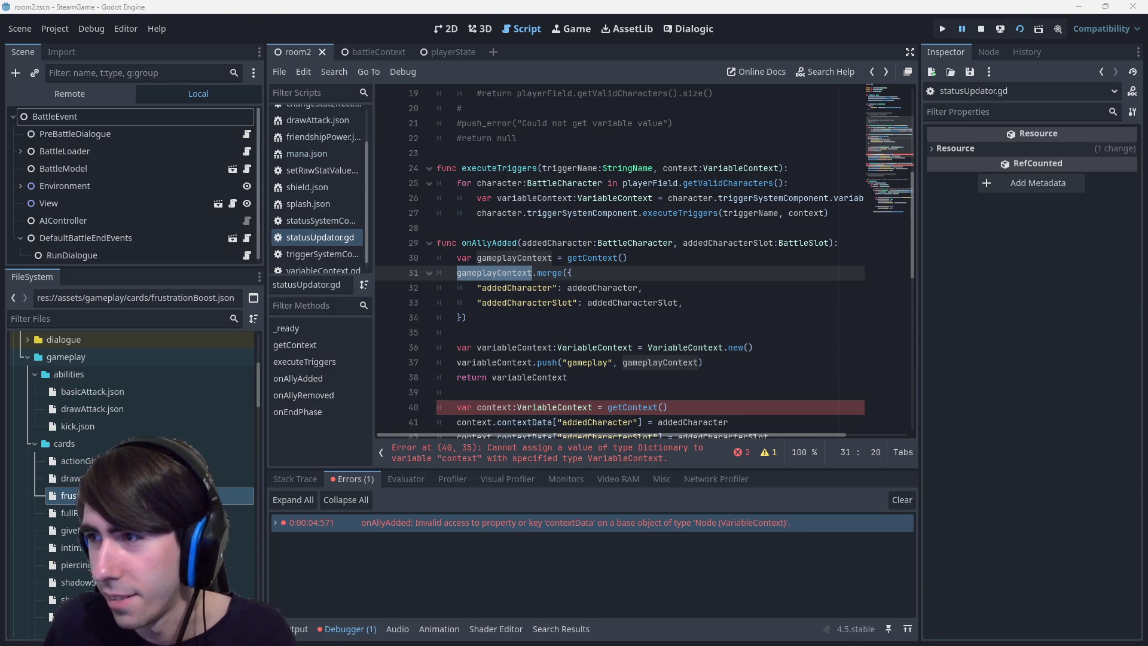
pyautogui.doubleClick(515, 257)
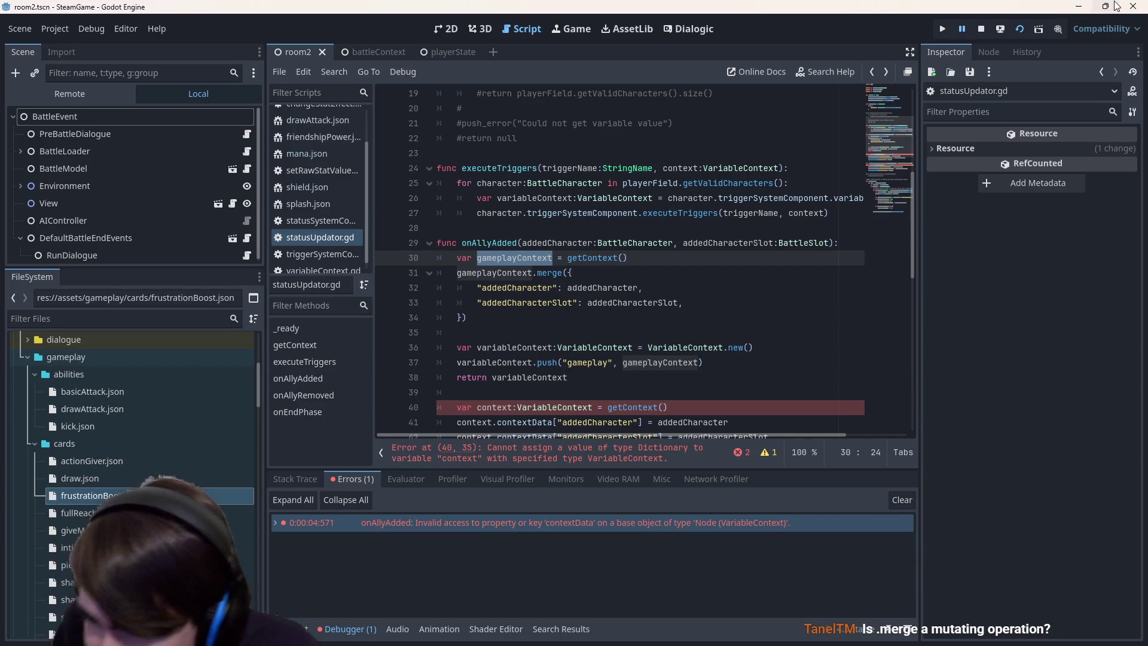
pyautogui.moveTo(1115, 6)
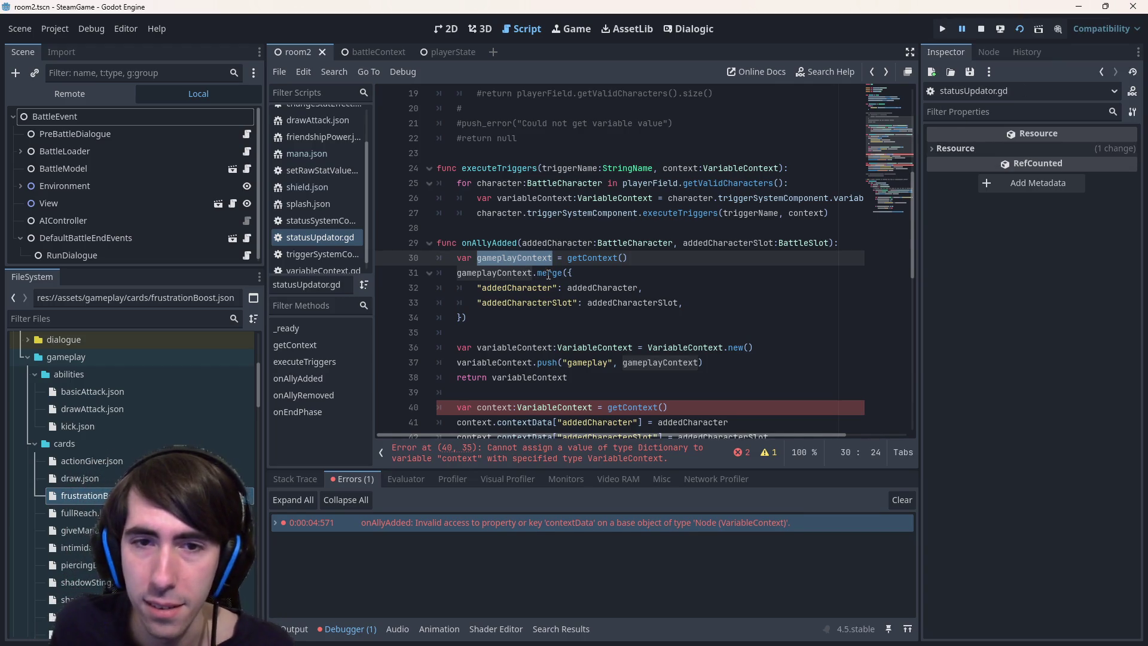
pyautogui.keyDown('ctrl'); pyautogui.click(549, 274); pyautogui.keyUp('ctrl')
pyautogui.moveTo(410, 102); pyautogui.dragTo(523, 206)
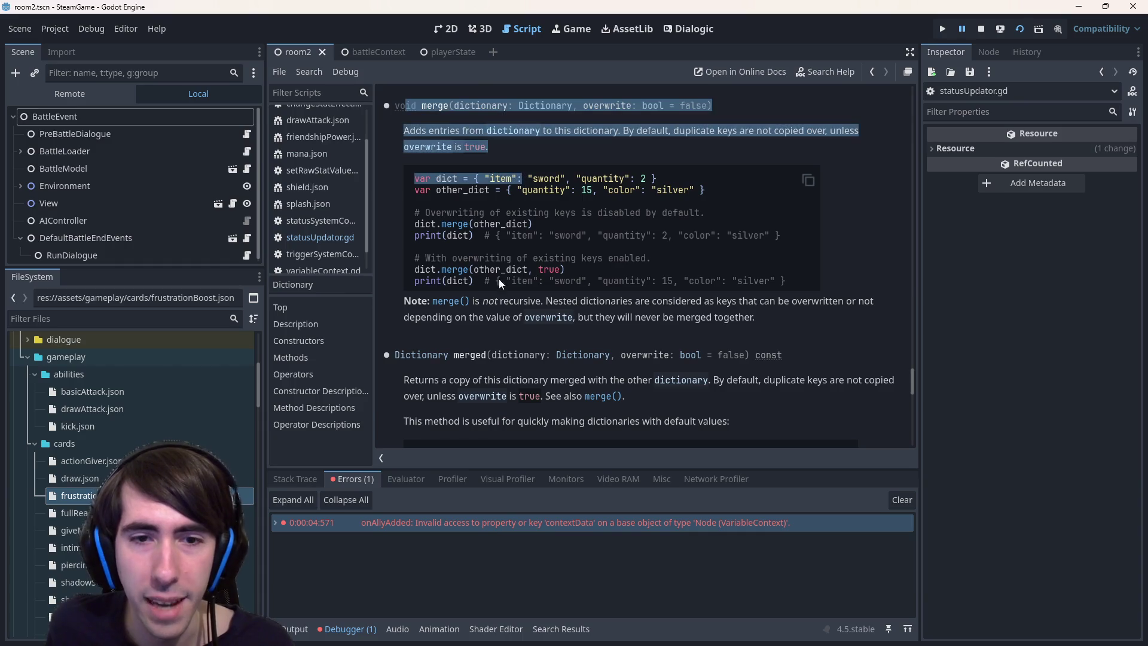
pyautogui.scroll(-1, 418, 342)
pyautogui.moveTo(461, 303); pyautogui.dragTo(513, 384)
pyautogui.moveTo(415, 297)
pyautogui.mouseDown()
pyautogui.moveTo(625, 354)
pyautogui.moveTo(524, 376)
pyautogui.mouseUp()
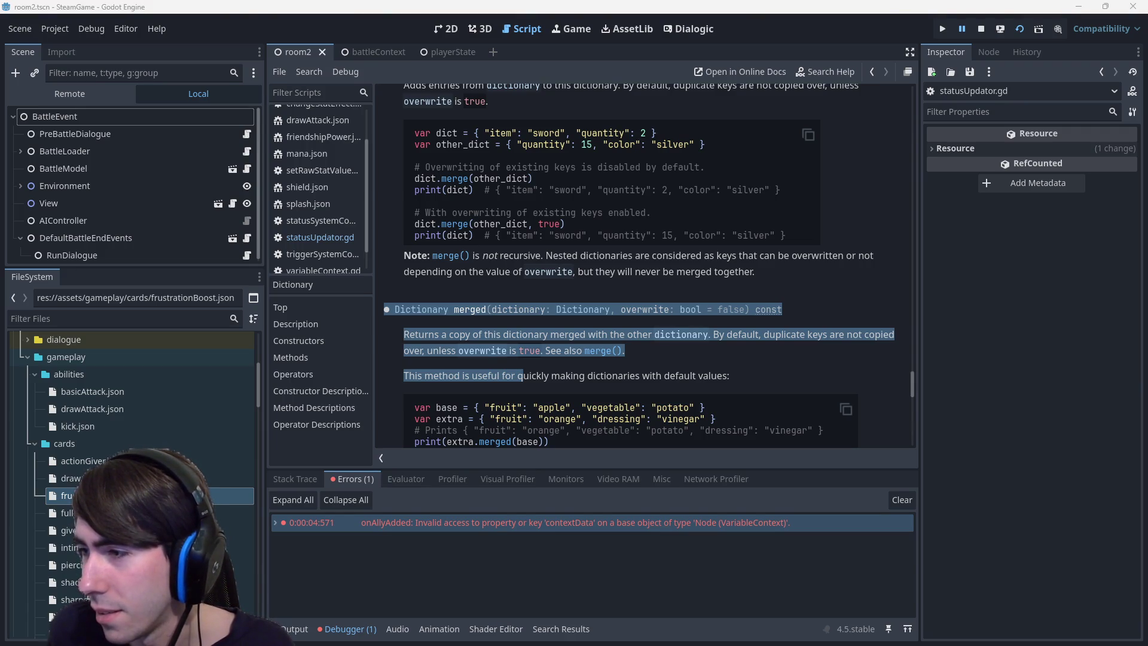
pyautogui.click(643, 272)
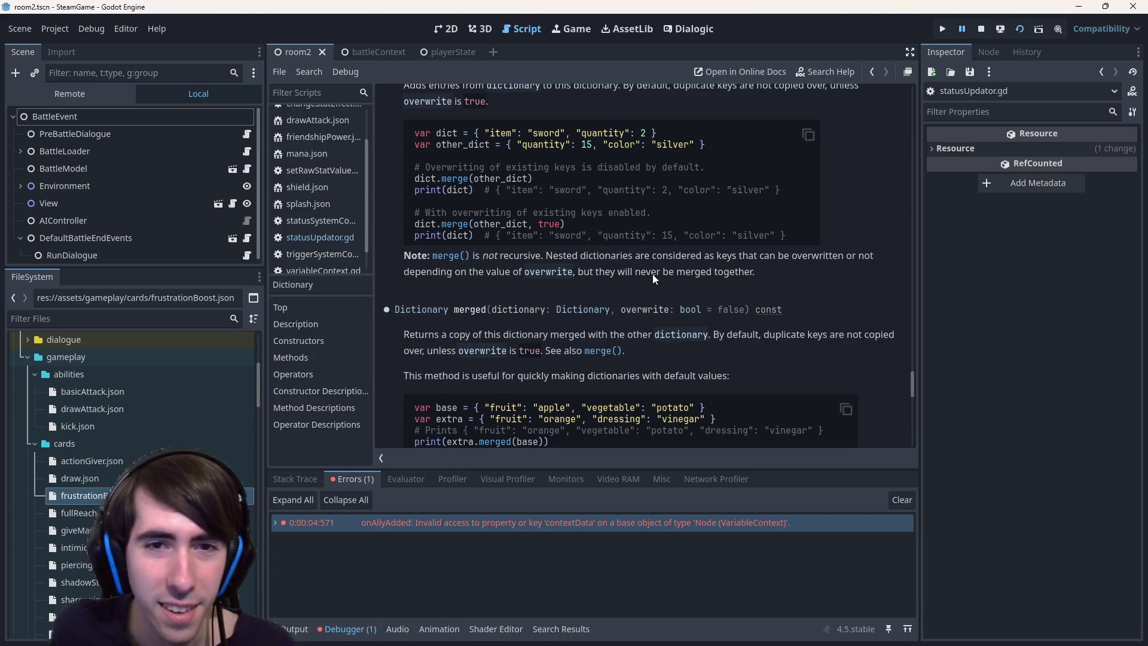
pyautogui.hotkey('alt', 'Left')
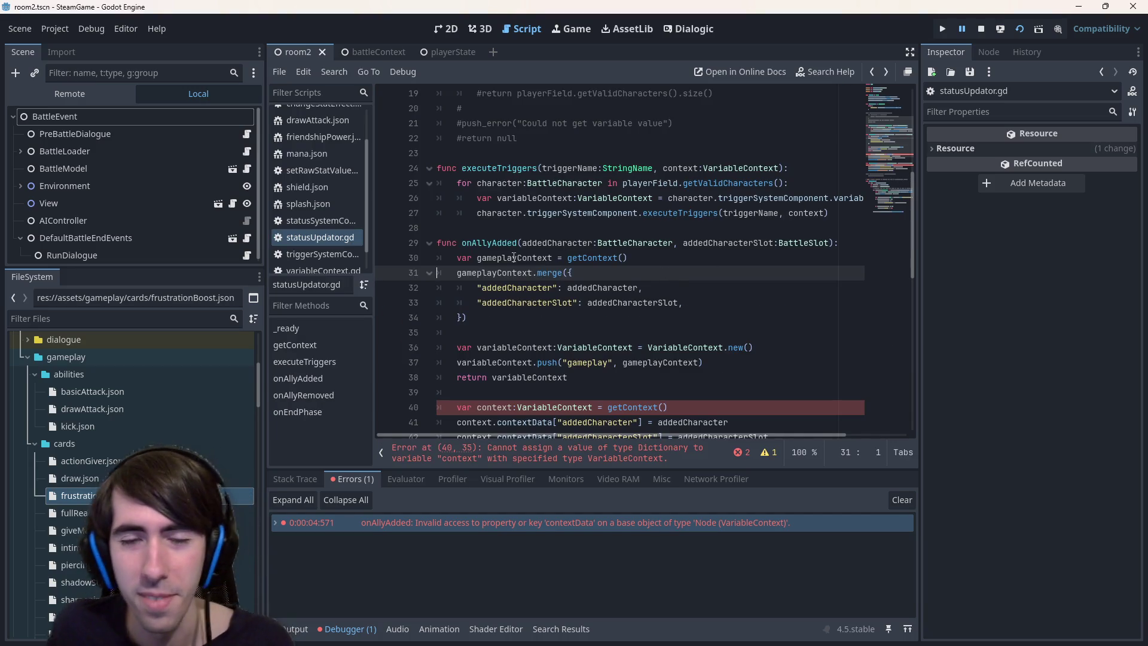
# Delete the old contextData lines and the return variableContext statement
pyautogui.doubleClick(494, 273)
pyautogui.scroll(-2, 592, 256)
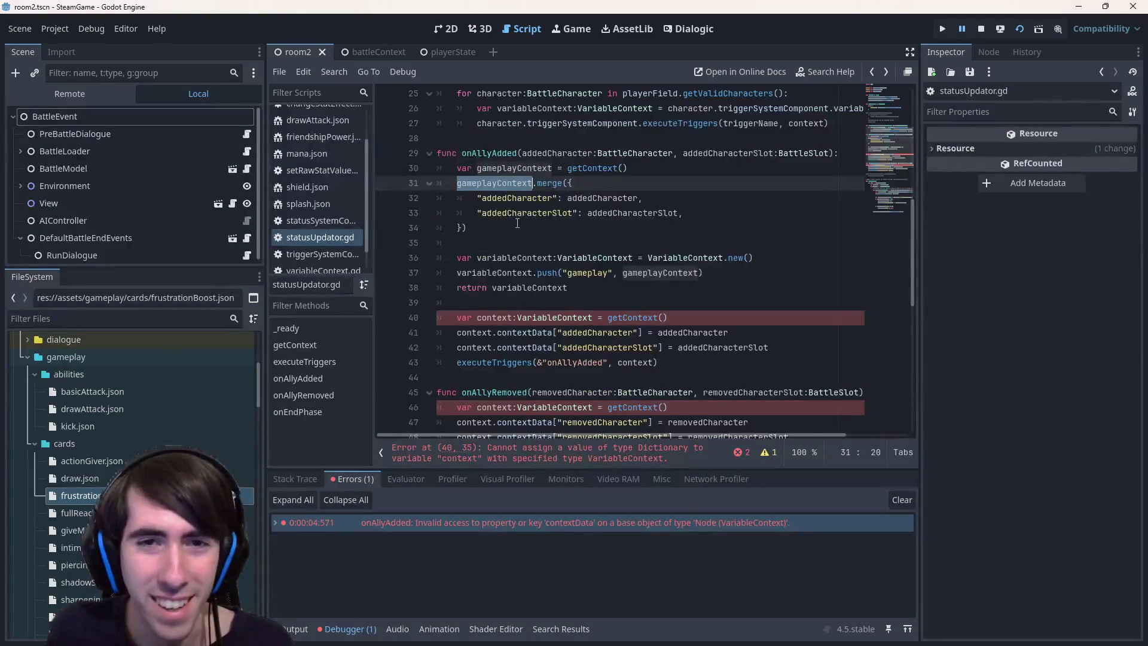
pyautogui.moveTo(772, 348)
pyautogui.mouseDown()
pyautogui.moveTo(668, 317)
pyautogui.moveTo(366, 302)
pyautogui.mouseUp()
pyautogui.press('BackSpace')
pyautogui.doubleClick(515, 258)
pyautogui.press('BackSpace')
pyautogui.press('BackSpace')
pyautogui.hotkey('shift', 'Home')
pyautogui.press('BackSpace')
pyautogui.press('BackSpace')
pyautogui.press('BackSpace')
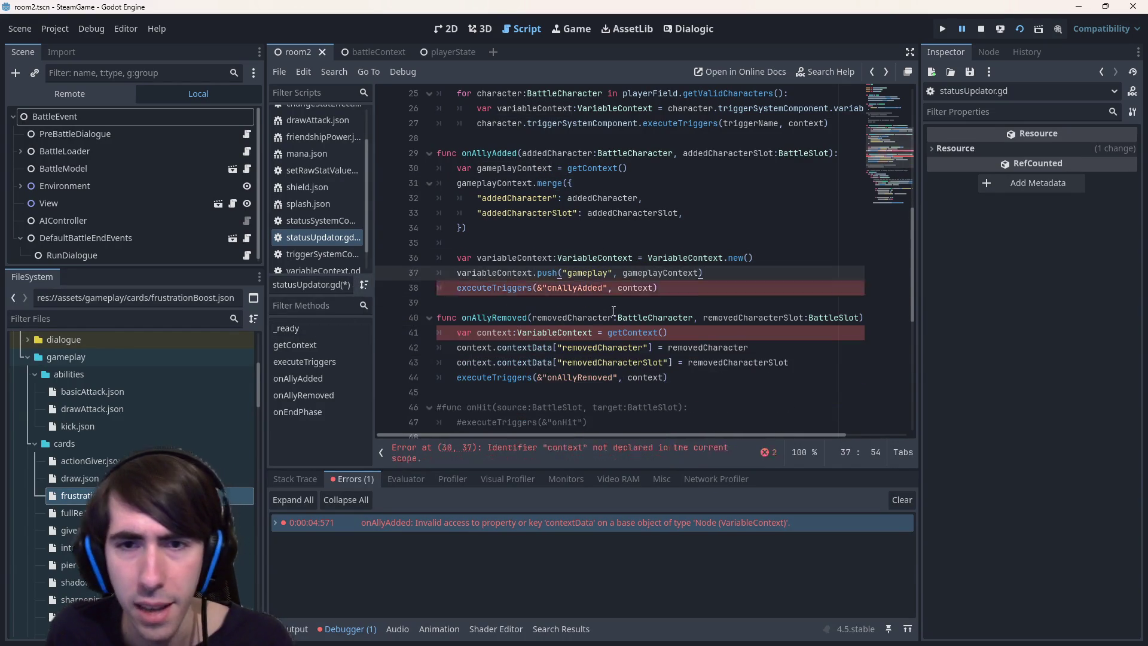
# Rename variableContext to context everywhere, including the executeTriggers(&"onAllyAdded", context) argument
pyautogui.doubleClick(515, 258)
pyautogui.hotkey('ctrl', 'c')
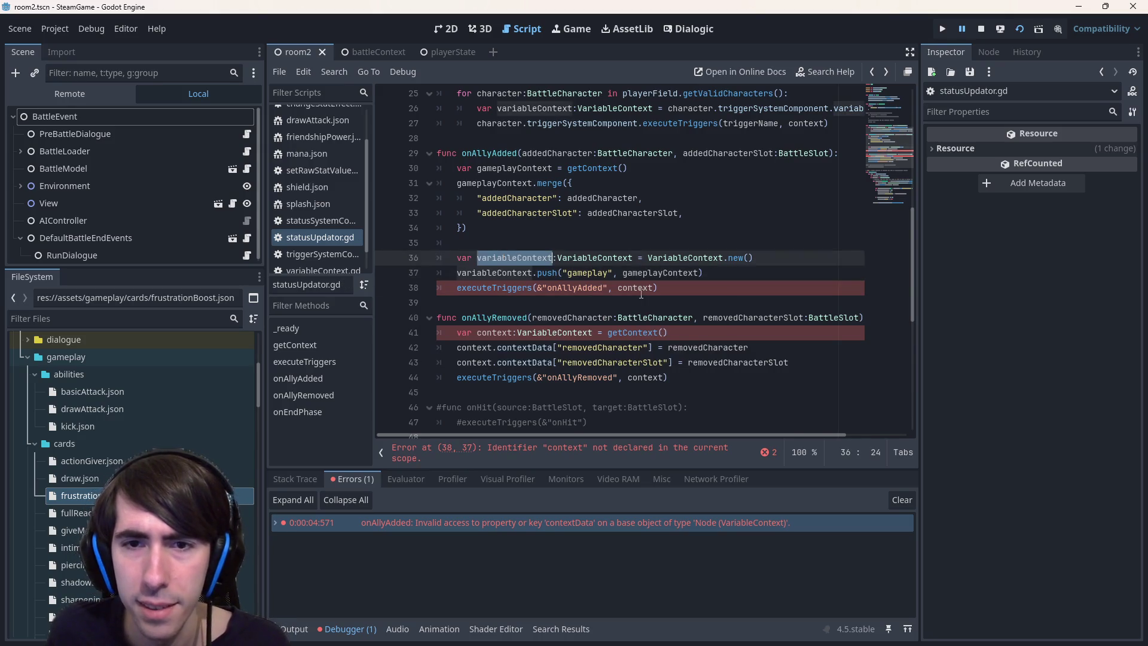
pyautogui.doubleClick(637, 288)
pyautogui.hotkey('ctrl', 'v')
pyautogui.doubleClick(514, 257)
pyautogui.hotkey('ctrl', 'd')
pyautogui.hotkey('ctrl', 'd')
pyautogui.write('context')
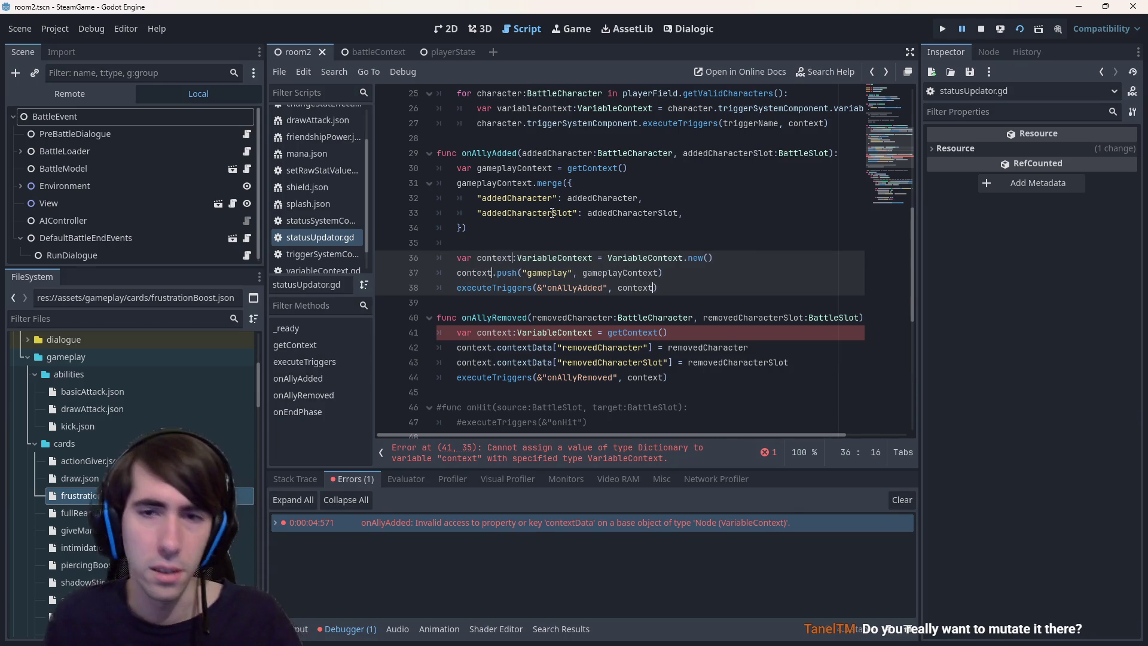
pyautogui.scroll(1, 655, 282)
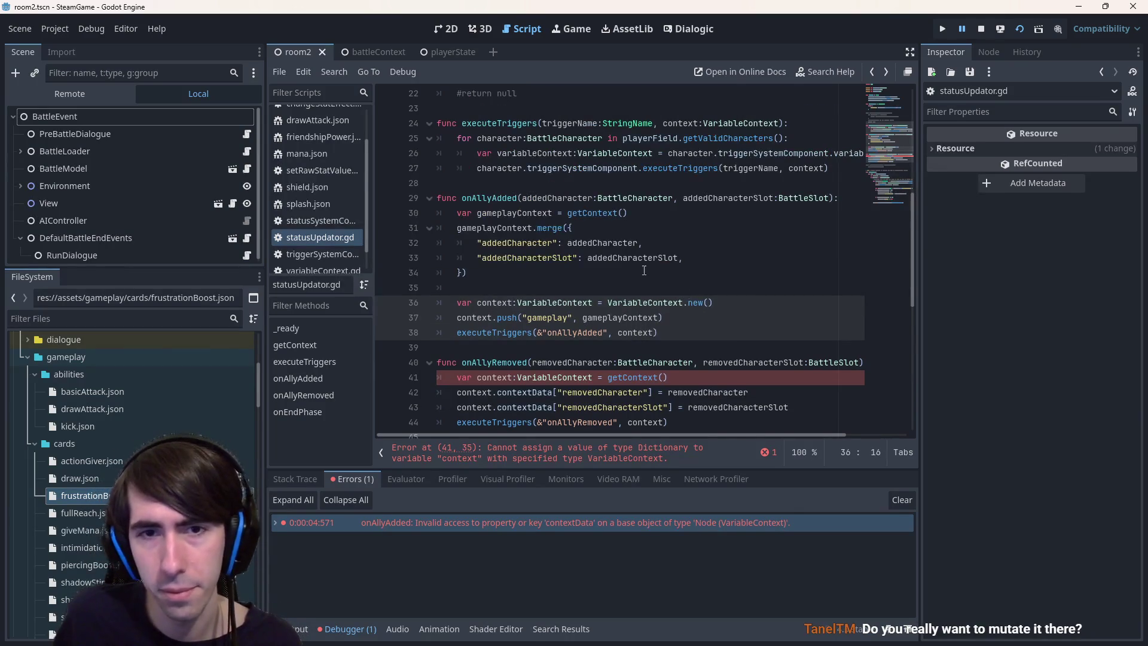
pyautogui.click(644, 270)
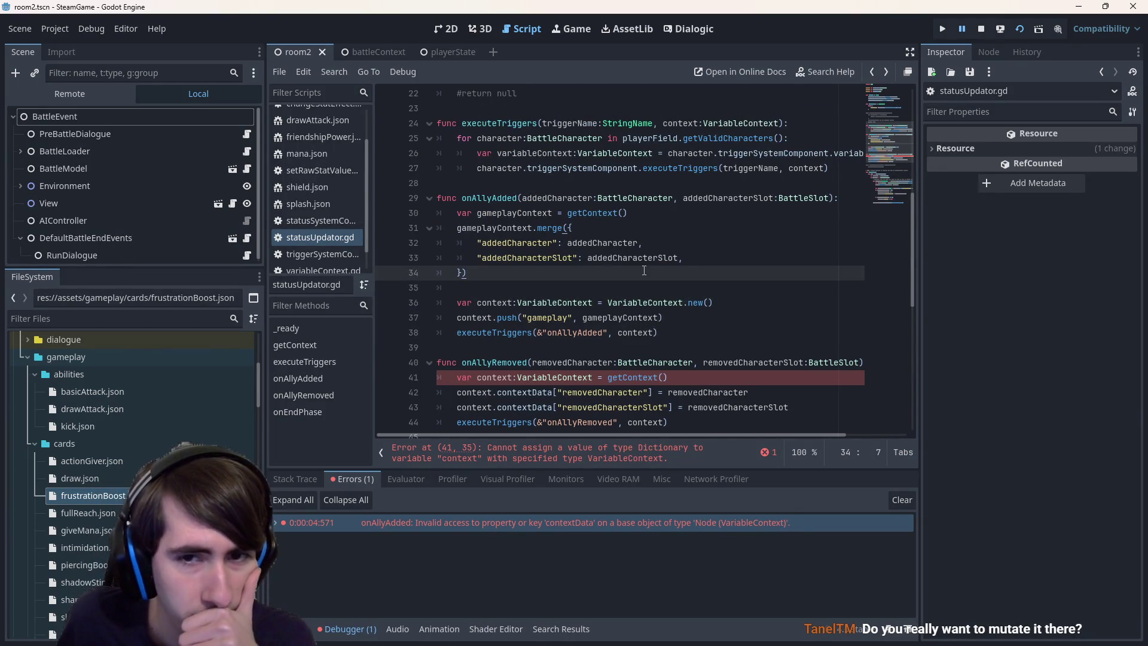
pyautogui.scroll(5, 644, 270)
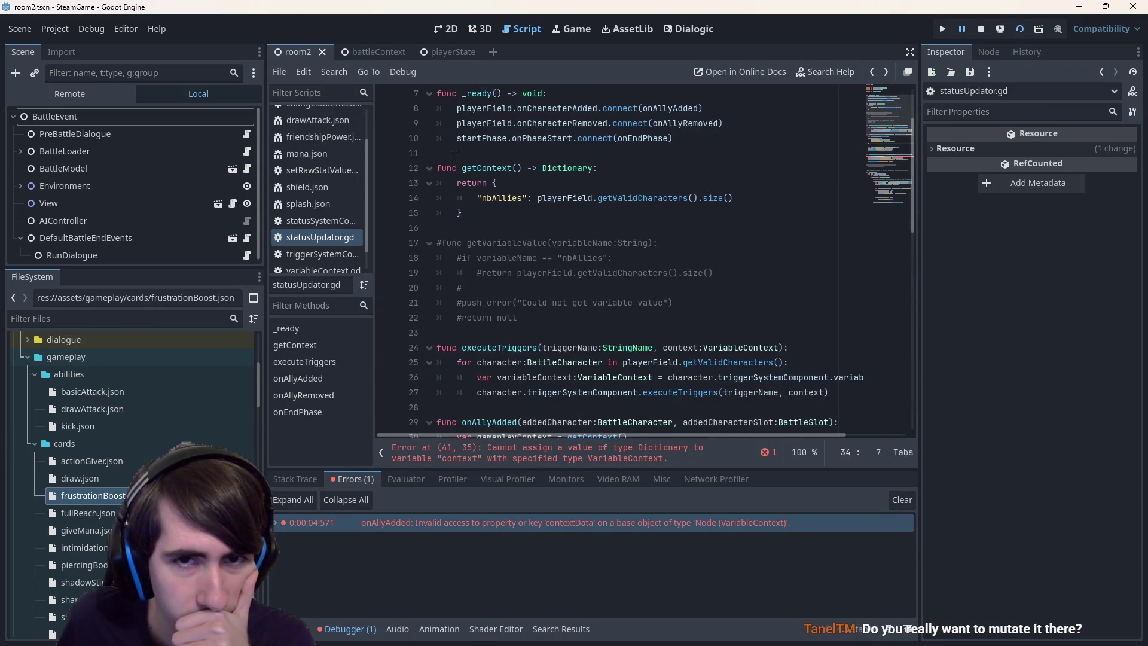
# Rename the getContext function to createContext
pyautogui.click(476, 167)
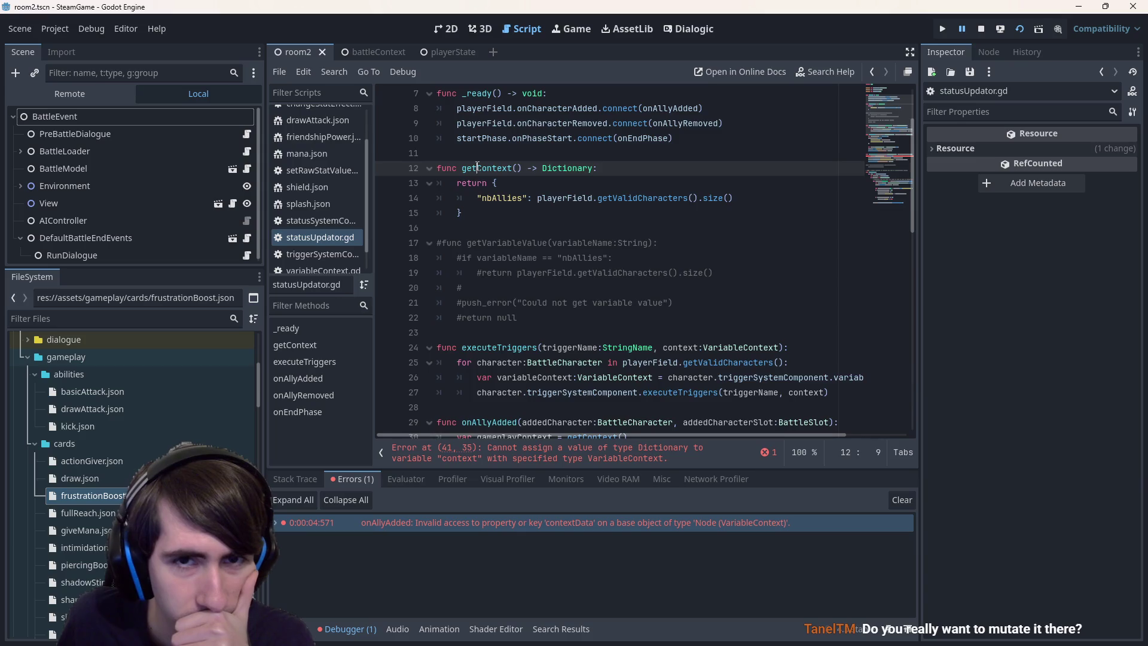
pyautogui.scroll(-5, 477, 168)
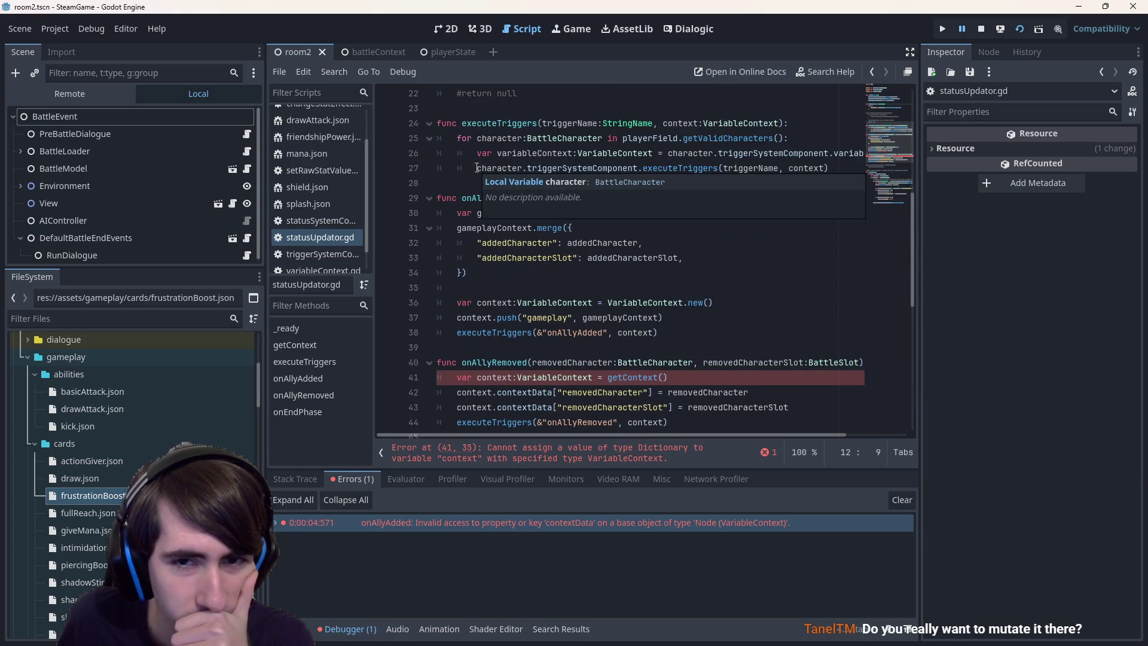
pyautogui.scroll(5, 476, 168)
pyautogui.scroll(-1, 498, 171)
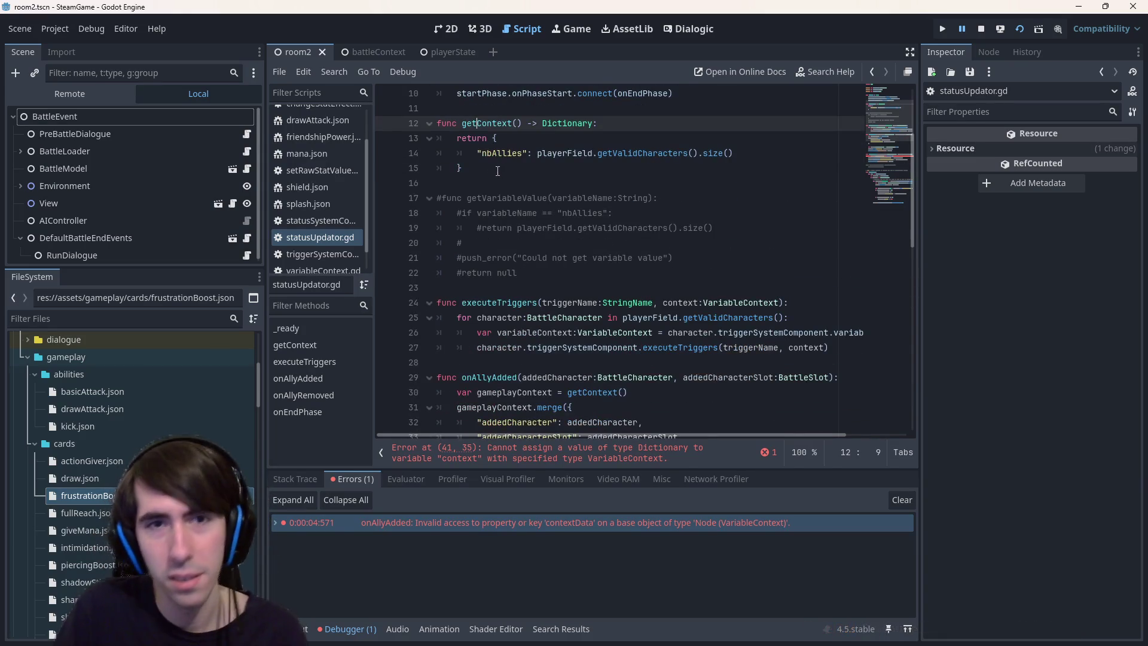
pyautogui.press('BackSpace')
pyautogui.press('BackSpace')
pyautogui.press('BackSpace')
pyautogui.write('create')
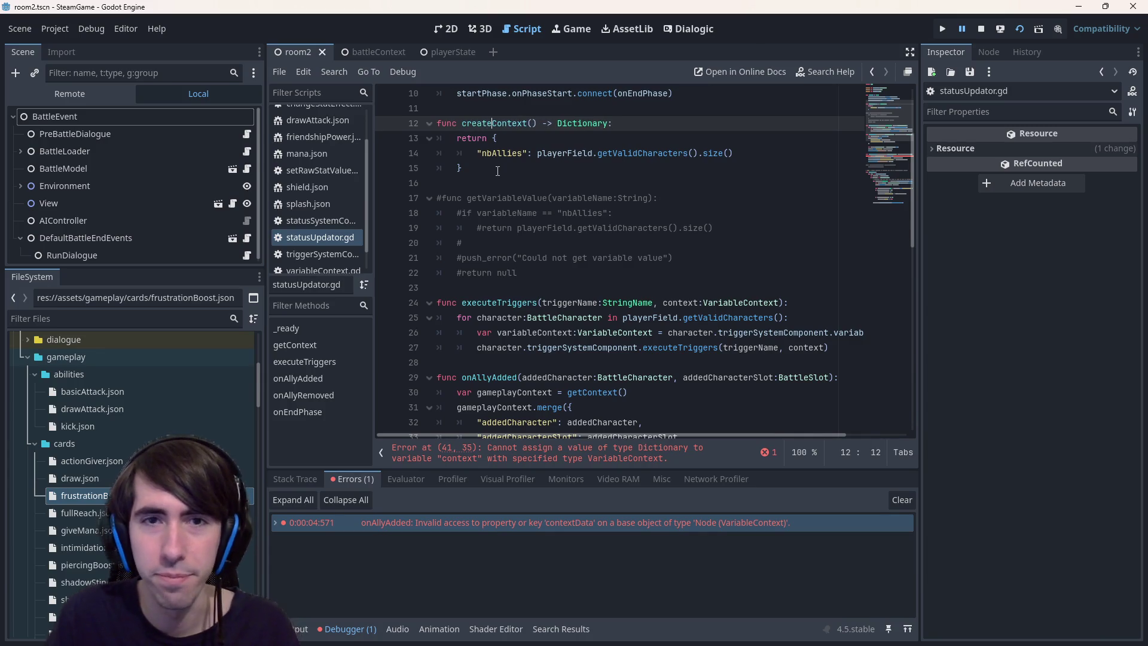
# Replace return on line 13 with the copied var gameplayContext declaration
pyautogui.click(487, 138)
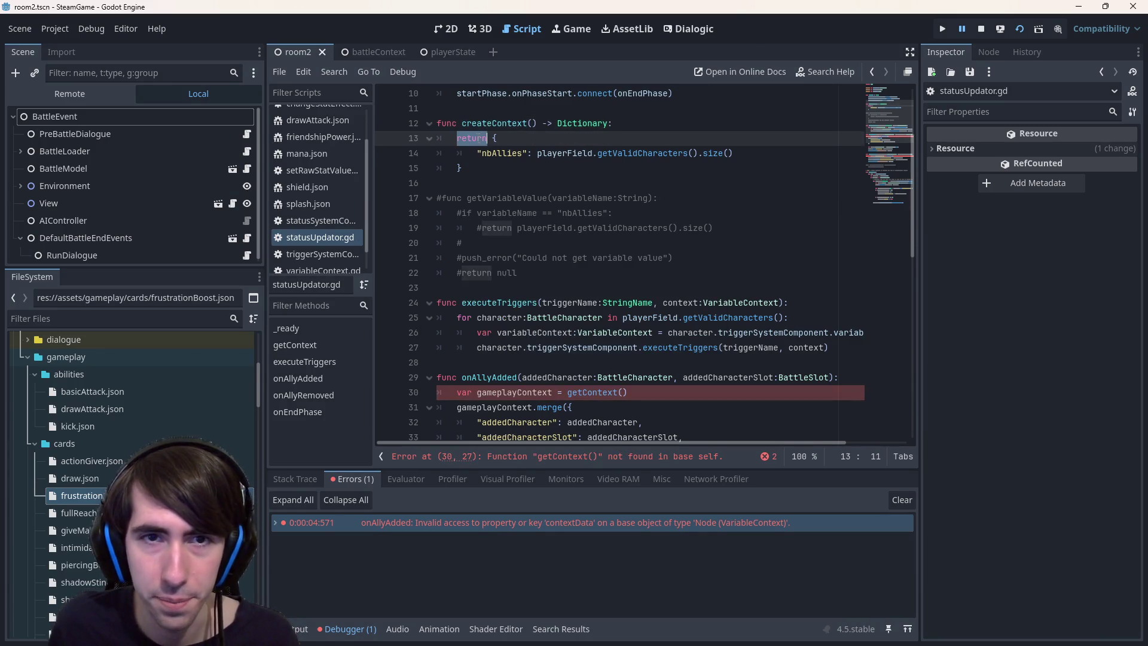
pyautogui.moveTo(458, 392); pyautogui.dragTo(552, 392)
pyautogui.hotkey('ctrl', 'c')
pyautogui.doubleClick(458, 140)
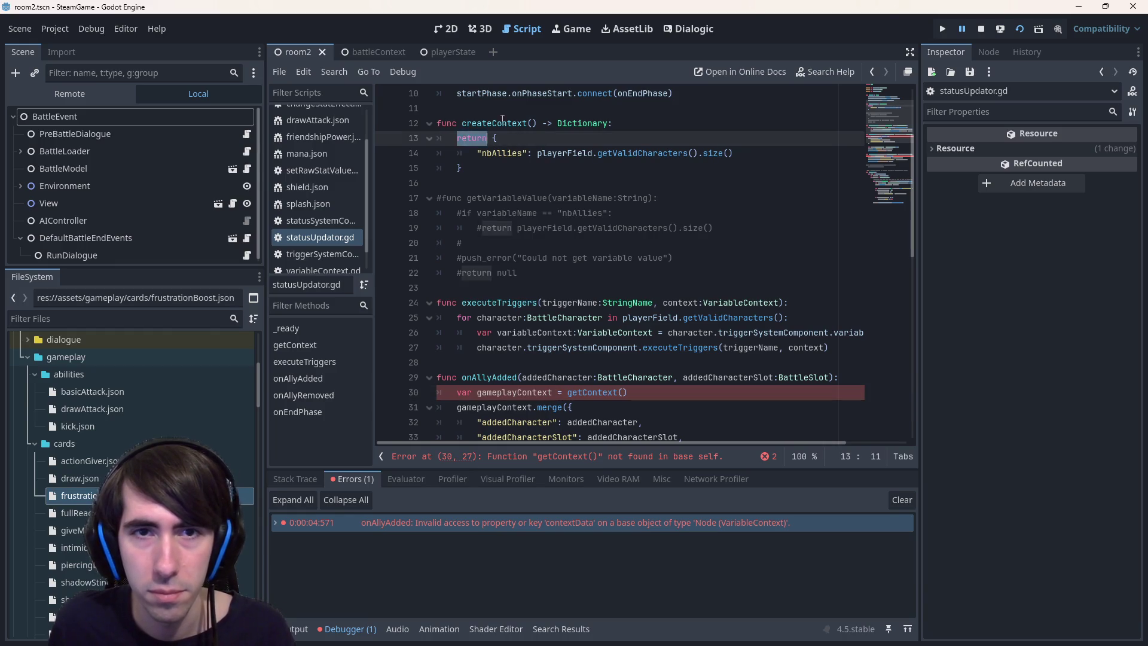
pyautogui.hotkey('ctrl', 'v')
# Type gameplayContext as Dictionary, correcting the autocompleted type, and save
pyautogui.write(':Diction')
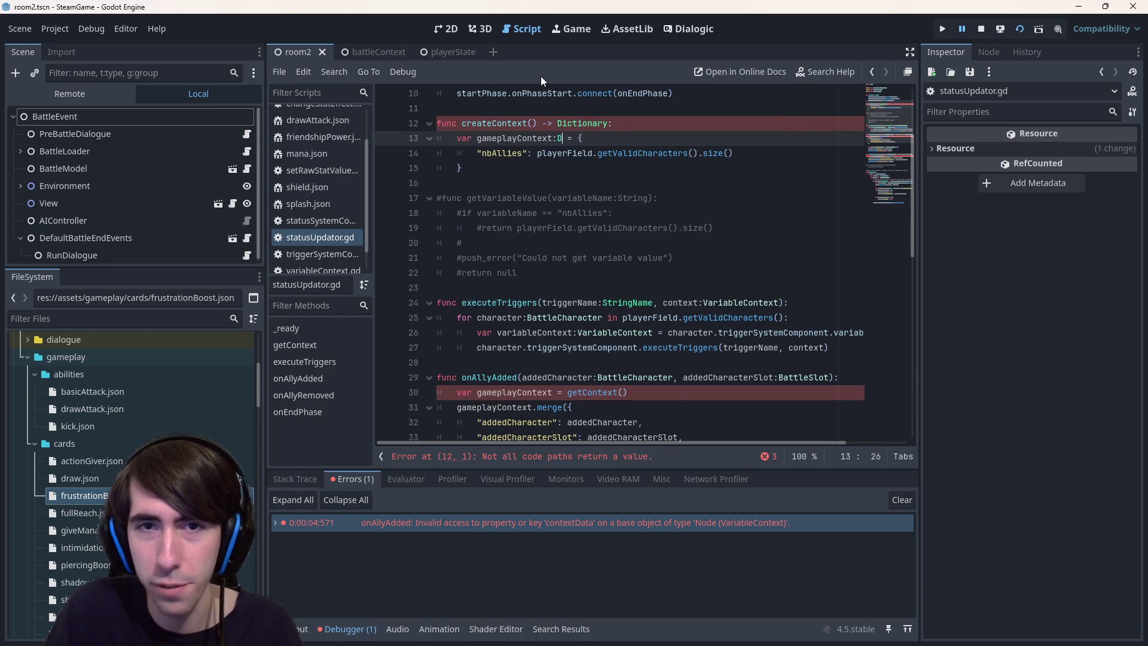
pyautogui.press('Return')
pyautogui.hotkey('ctrl', 'BackSpace')
pyautogui.write('Dicti')
pyautogui.press('Down')
pyautogui.press('Up')
pyautogui.press('Return')
pyautogui.press('BackSpace')
pyautogui.press('BackSpace')
pyautogui.press('BackSpace')
pyautogui.press('BackSpace')
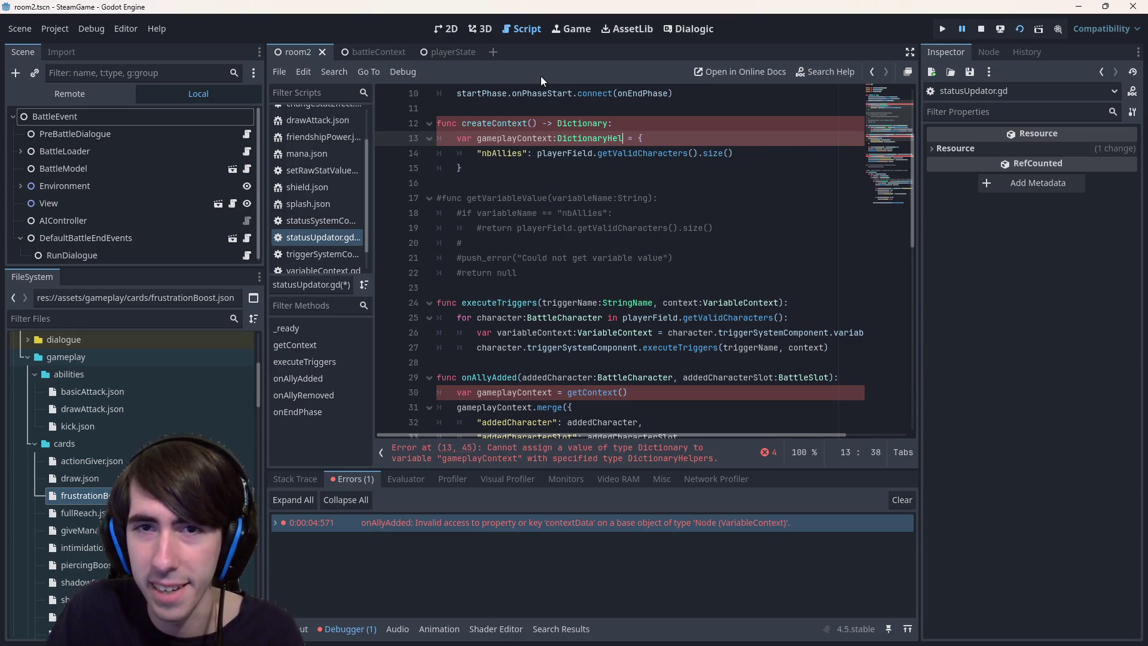
pyautogui.hotkey('ctrl', 's')
# Add a blank line after the dictionary block and select onAllyAdded's context-building lines
pyautogui.press('Down')
pyautogui.press('Down')
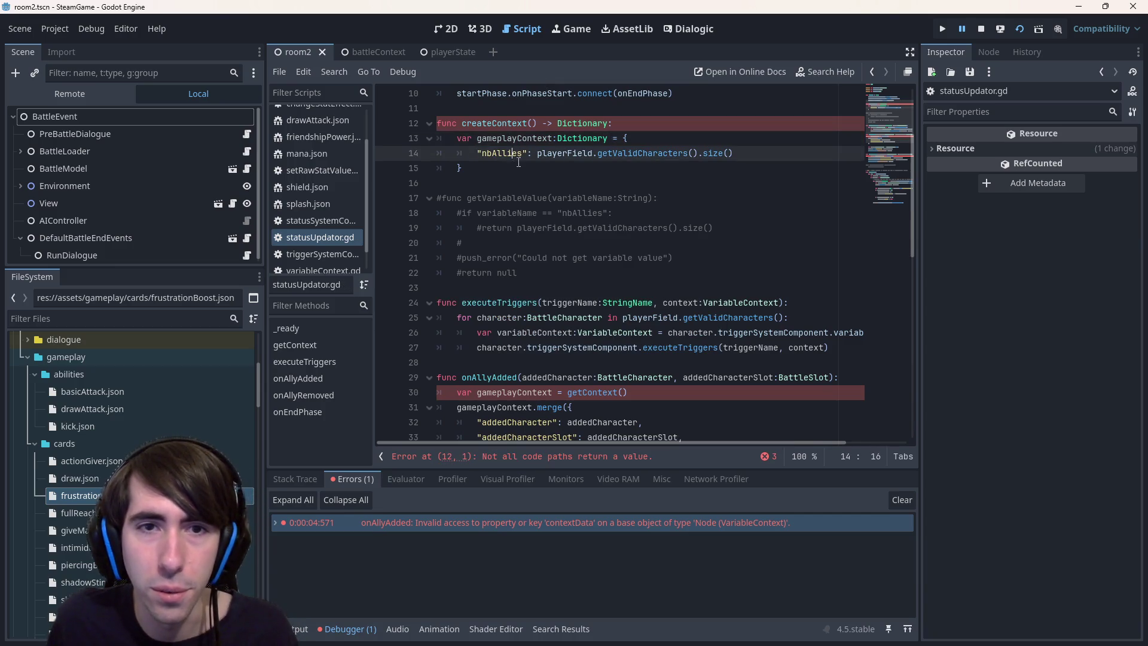
pyautogui.press('Return')
pyautogui.scroll(-2, 546, 244)
pyautogui.moveTo(469, 378); pyautogui.dragTo(393, 338)
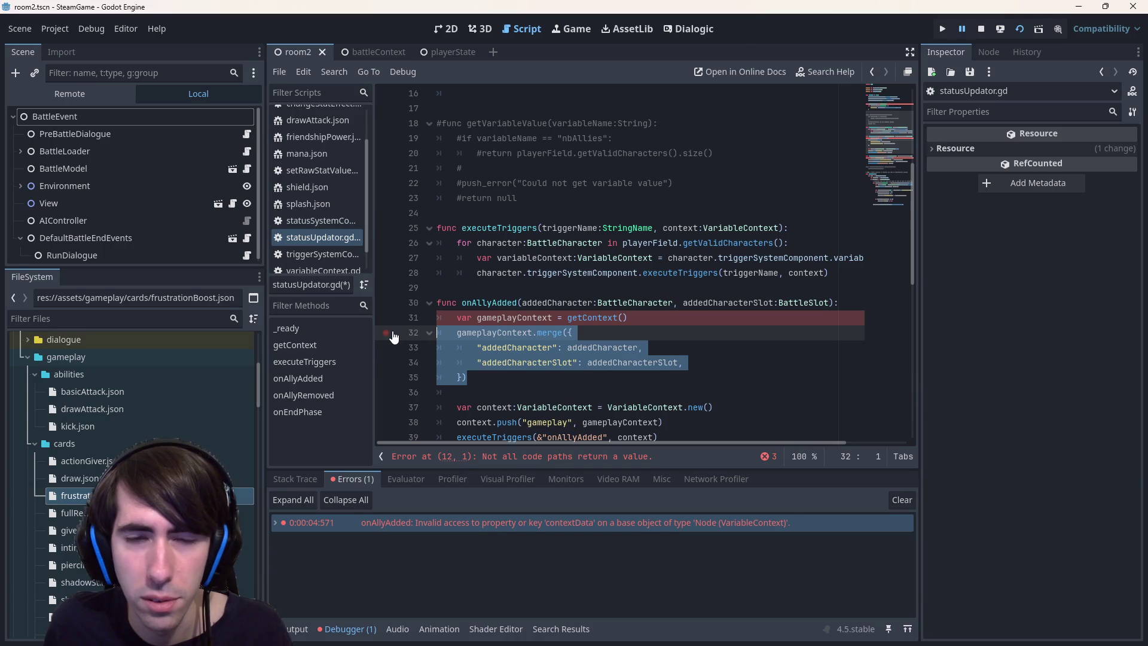
pyautogui.scroll(3, 575, 182)
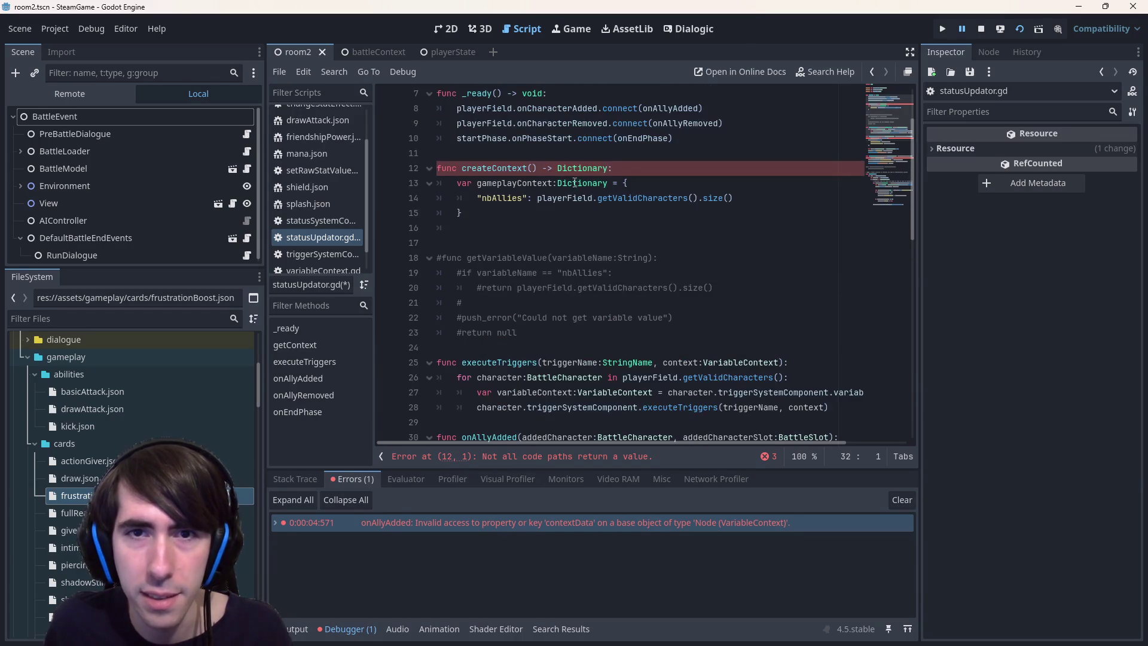
# Add an inDictionary:Dictionary parameter to createContext and save
pyautogui.click(531, 168)
pyautogui.write('inDictionary:Diction')
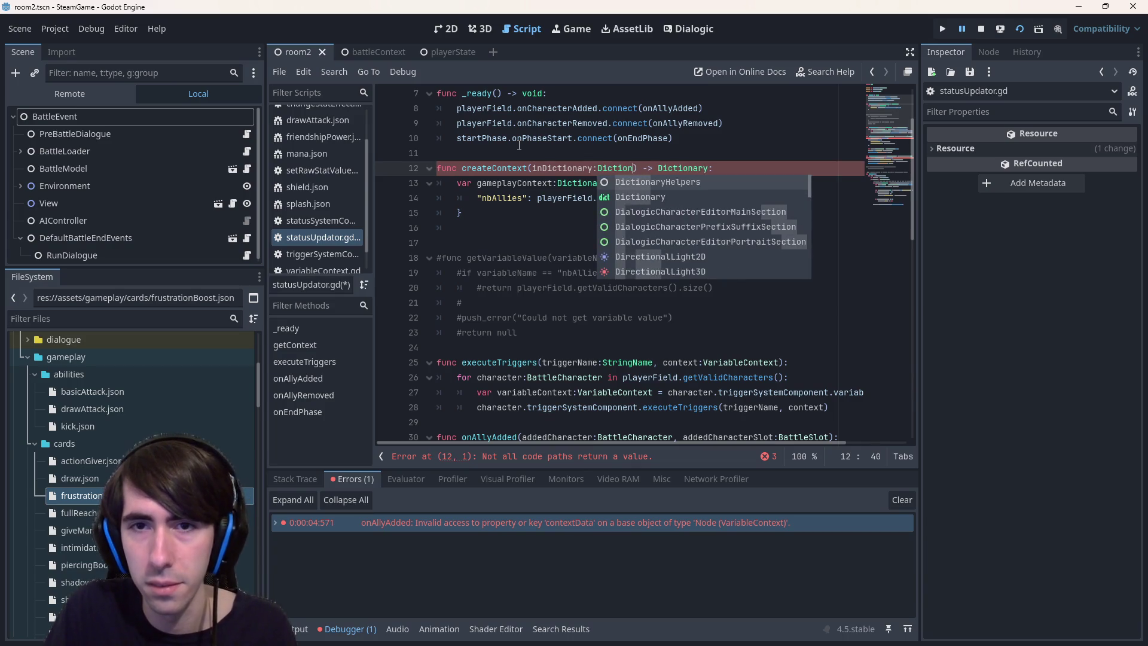
pyautogui.press('Down')
pyautogui.press('Return')
pyautogui.hotkey('ctrl', 'Left')
pyautogui.hotkey('ctrl', 'Left')
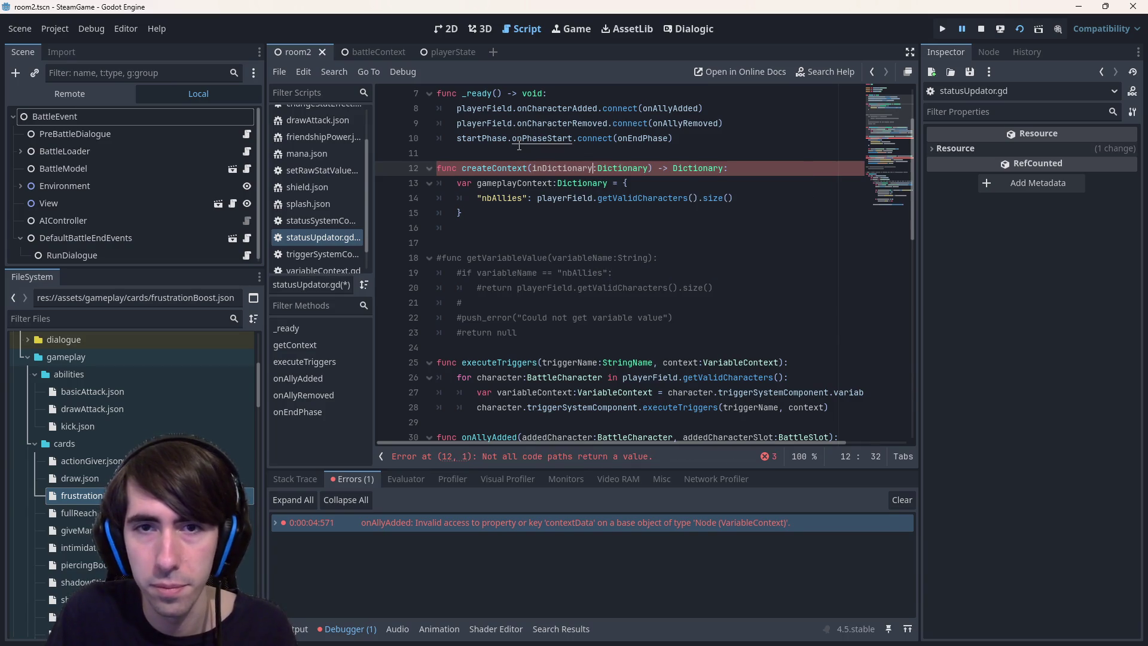
pyautogui.hotkey('ctrl', 'shift', 'Left')
pyautogui.hotkey('ctrl', 's')
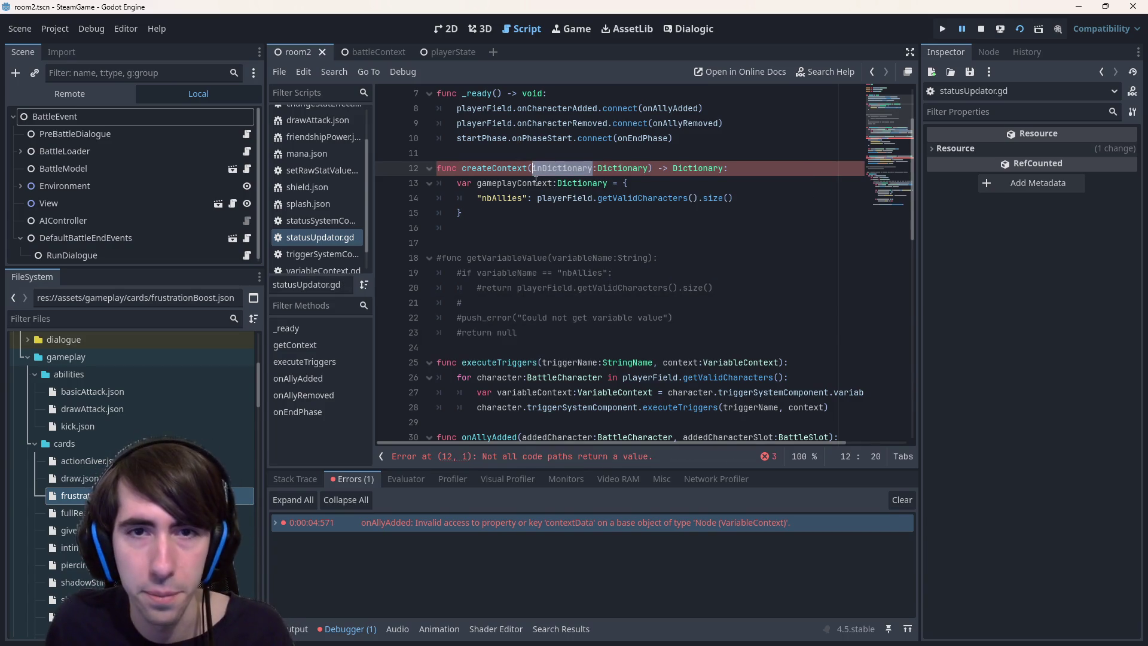
pyautogui.click(536, 227)
pyautogui.click(533, 183)
# Insert gameplayContext.merge(inDictionary) after the dictionary's closing brace
pyautogui.click(537, 217)
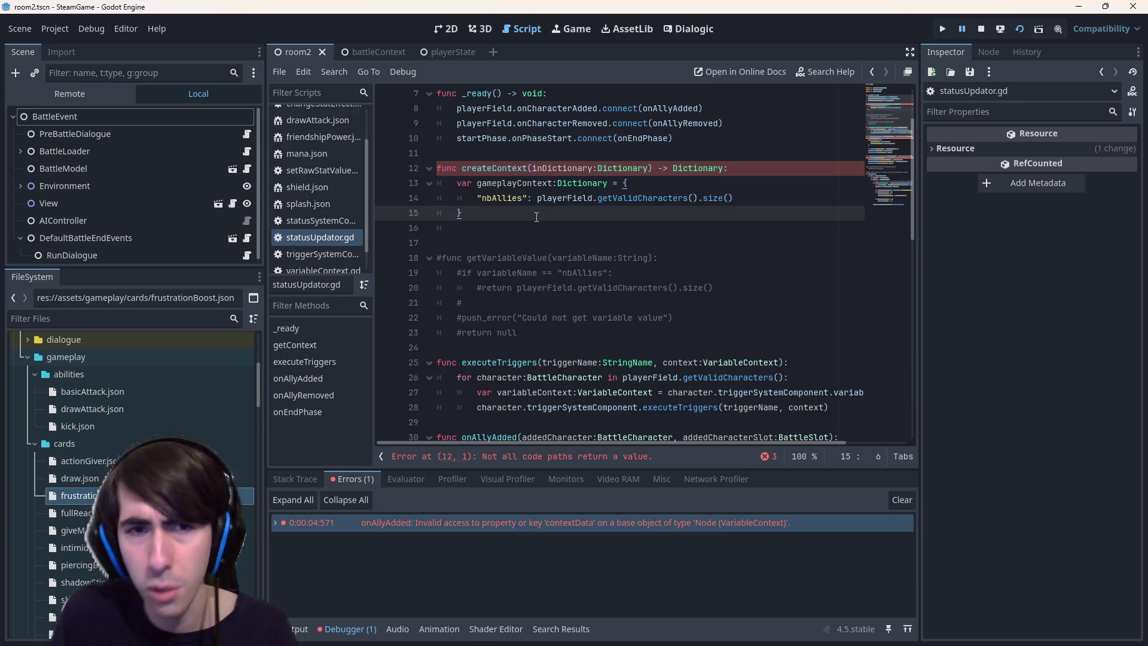
pyautogui.press('Return')
pyautogui.write('gameplayContextm.merge')
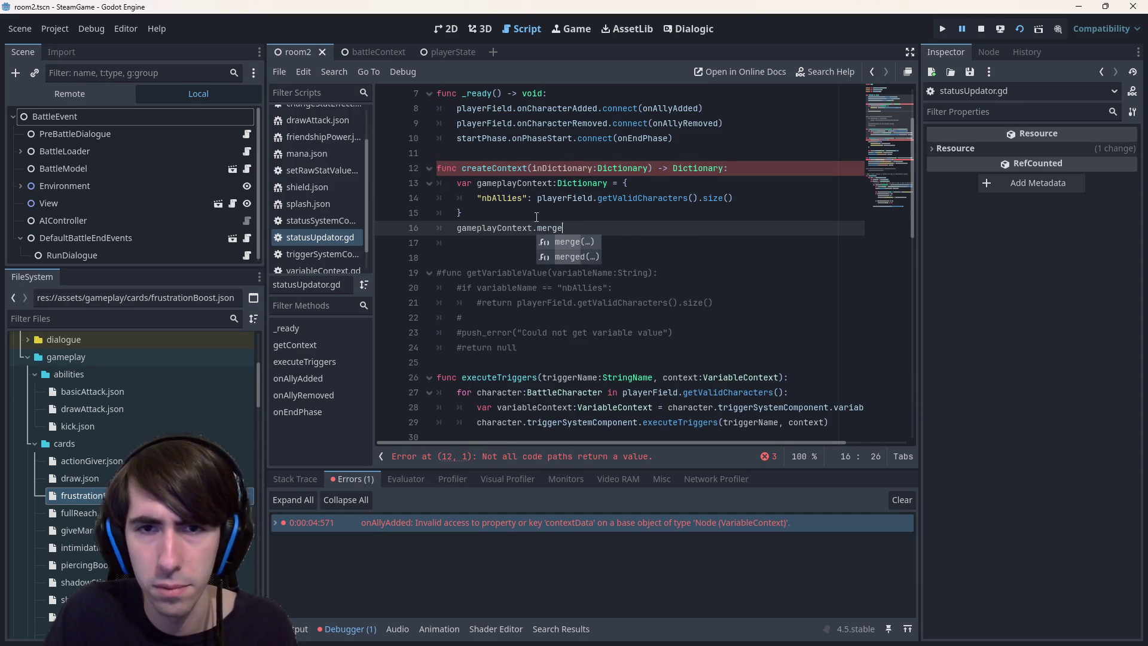
pyautogui.press('Return')
pyautogui.write('game')
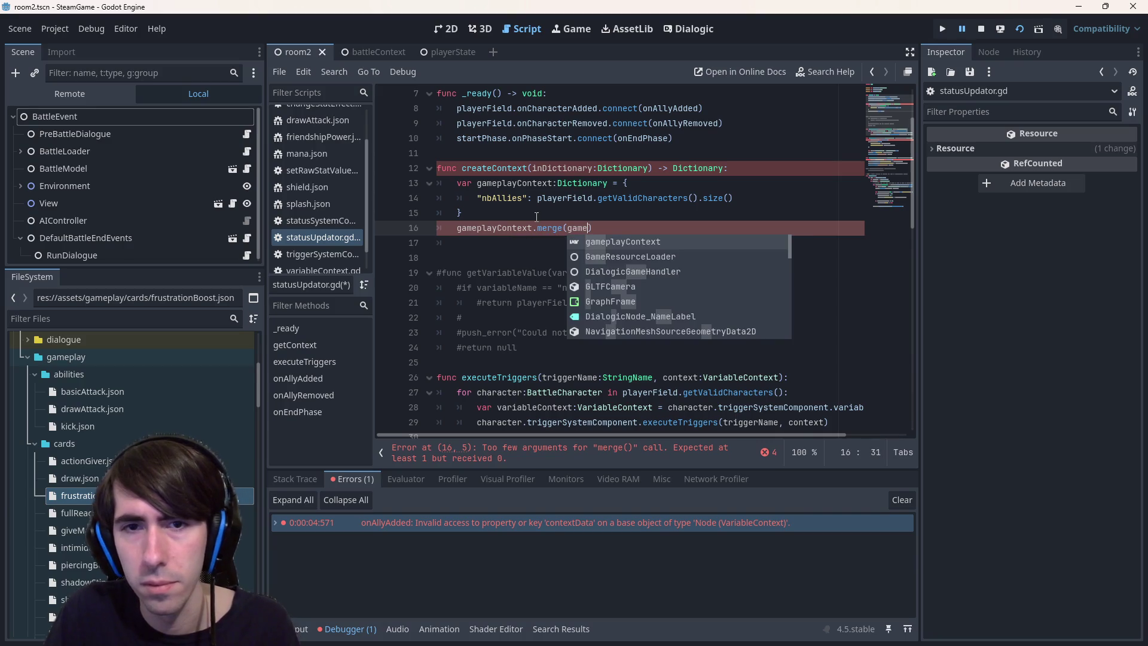
pyautogui.press('BackSpace')
pyautogui.press('BackSpace')
pyautogui.press('BackSpace')
pyautogui.write('inDictionary')
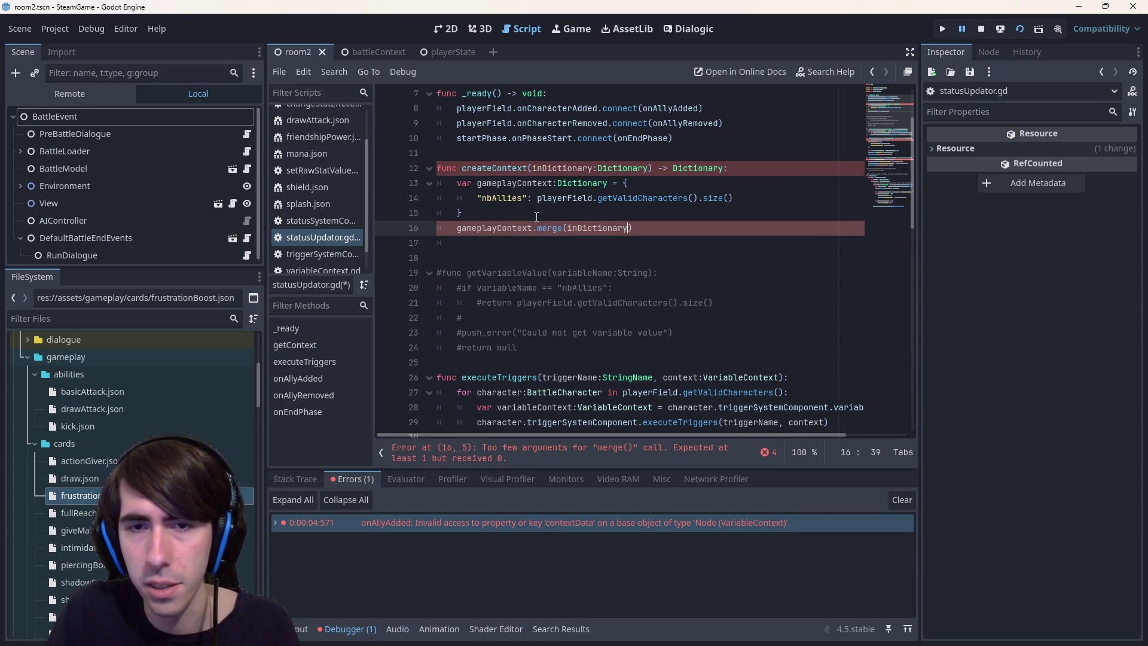
# Rename the parameter to additionalGameplayContext in both places and review the merge line
pyautogui.doubleClick(567, 168)
pyautogui.hotkey('ctrl', 'd')
pyautogui.write('addition')
pyautogui.write('alGameplayC')
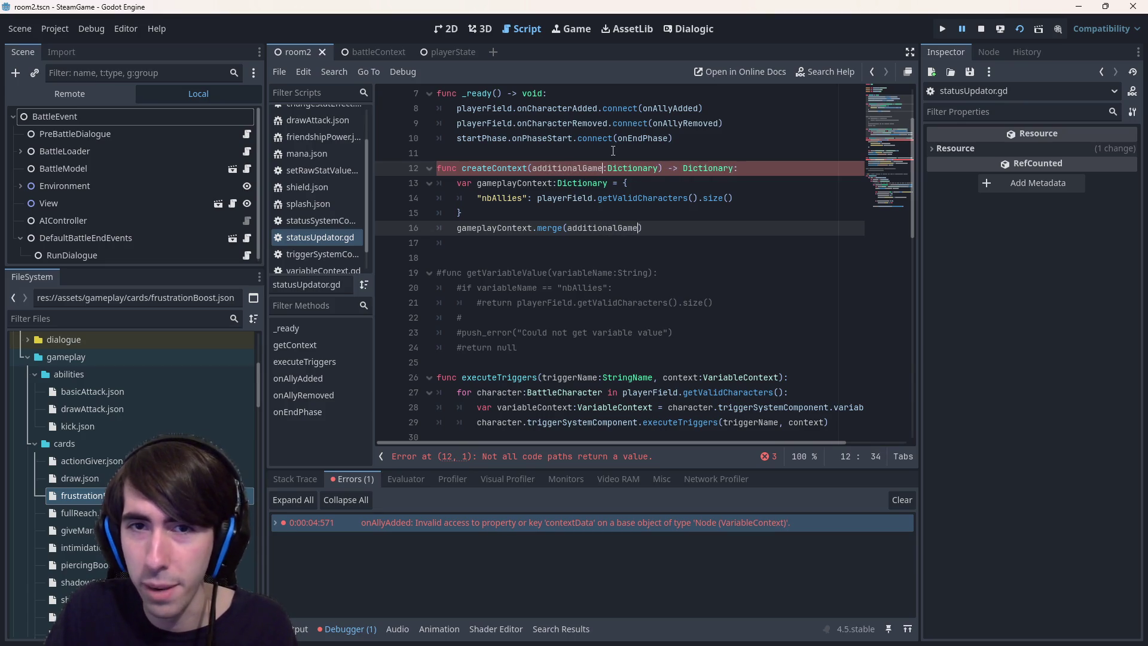
pyautogui.write('ontext')
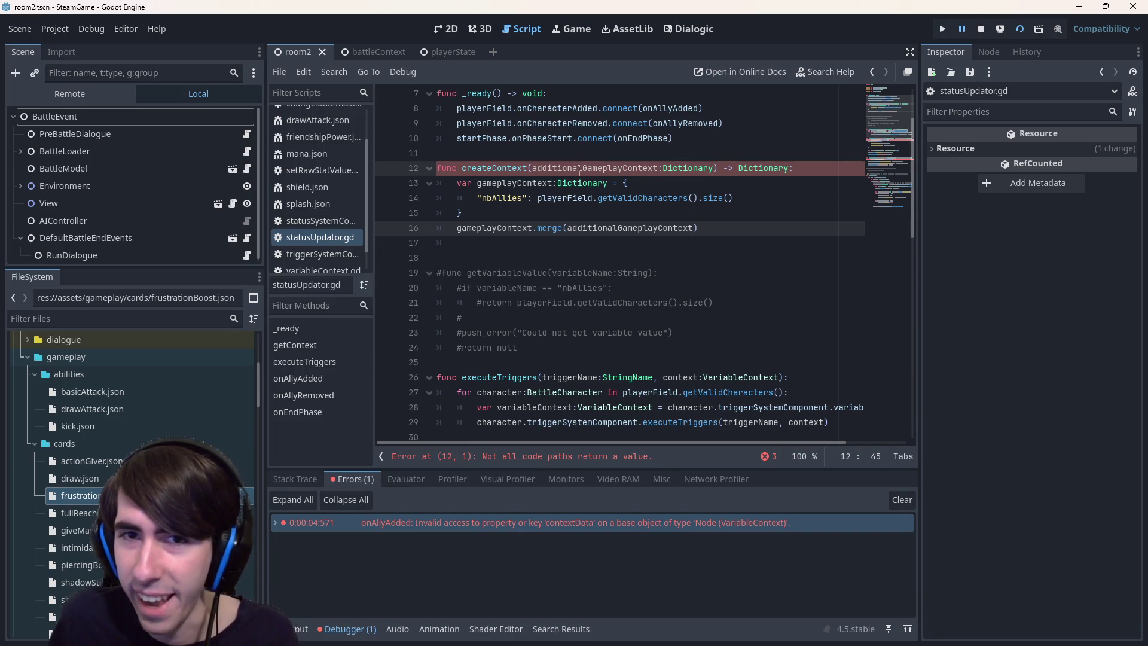
pyautogui.click(537, 231)
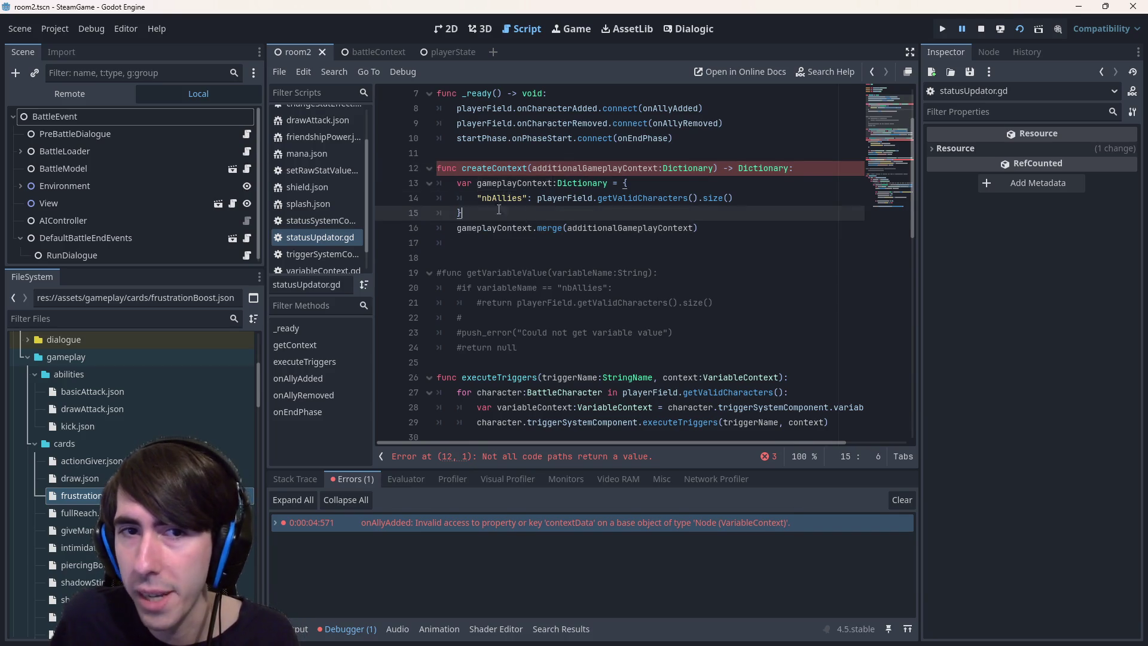
pyautogui.moveTo(464, 213); pyautogui.dragTo(411, 188)
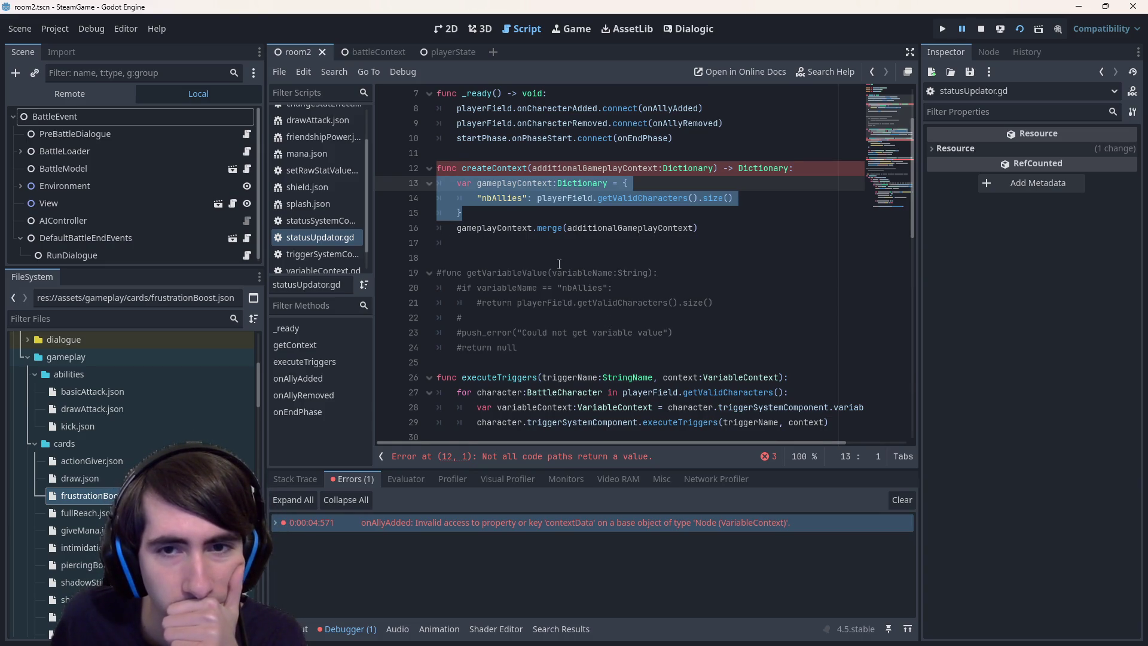
pyautogui.doubleClick(523, 232)
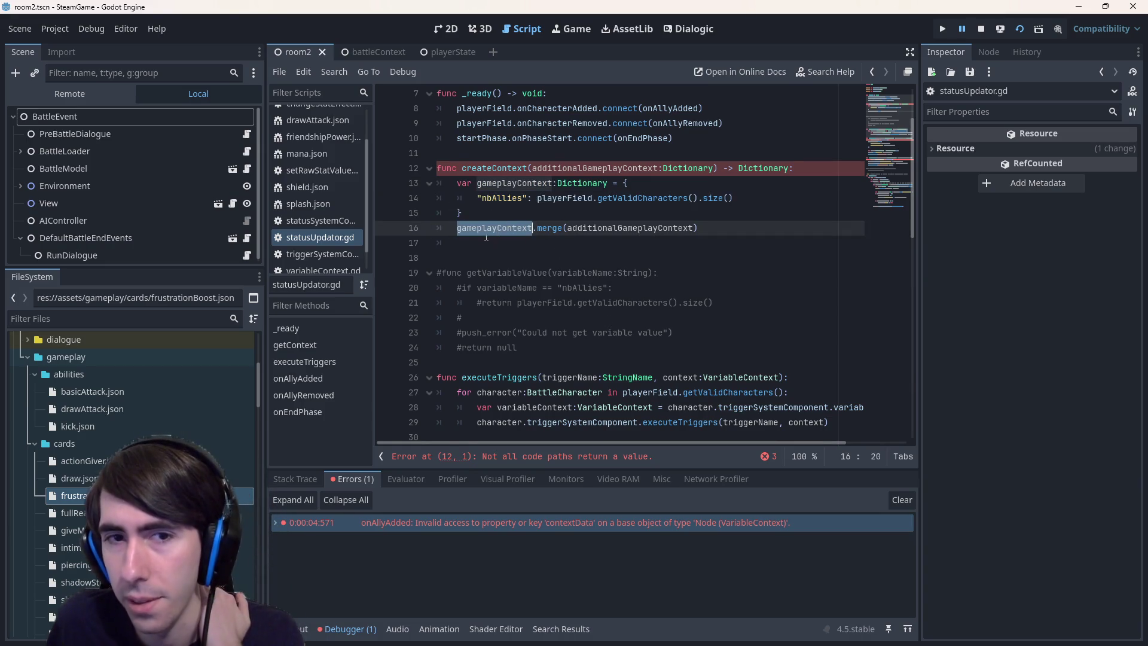
pyautogui.doubleClick(634, 230)
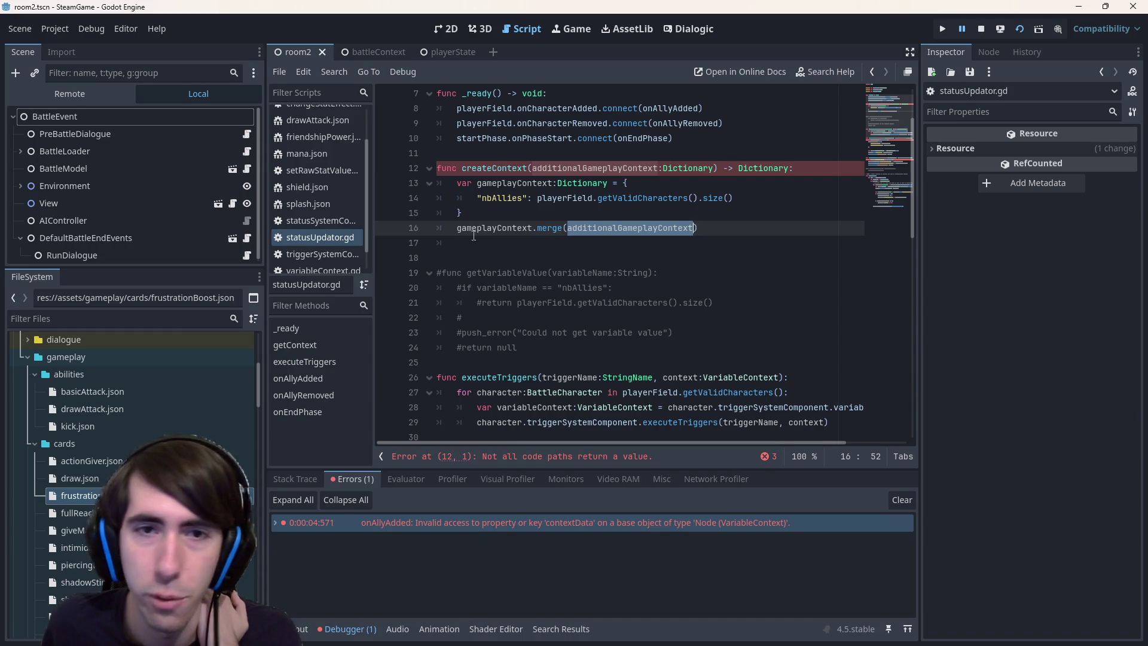
pyautogui.press('Down')
pyautogui.press('Down')
pyautogui.press('Up')
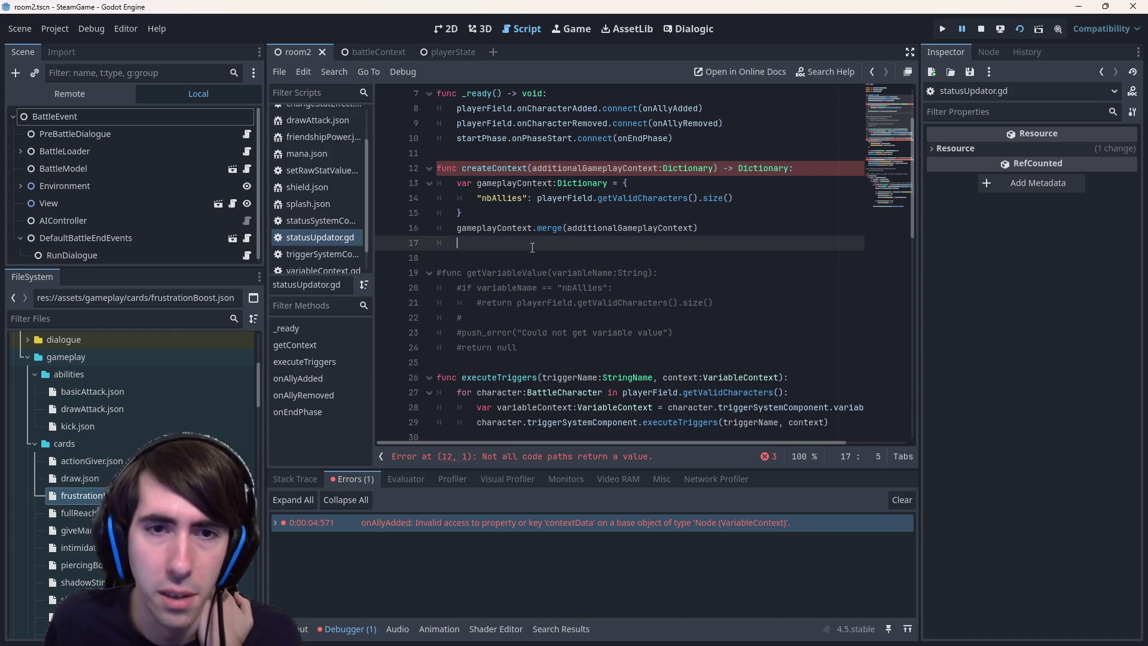
pyautogui.scroll(-1, 539, 223)
pyautogui.moveTo(540, 223)
pyautogui.scroll(-2, 541, 231)
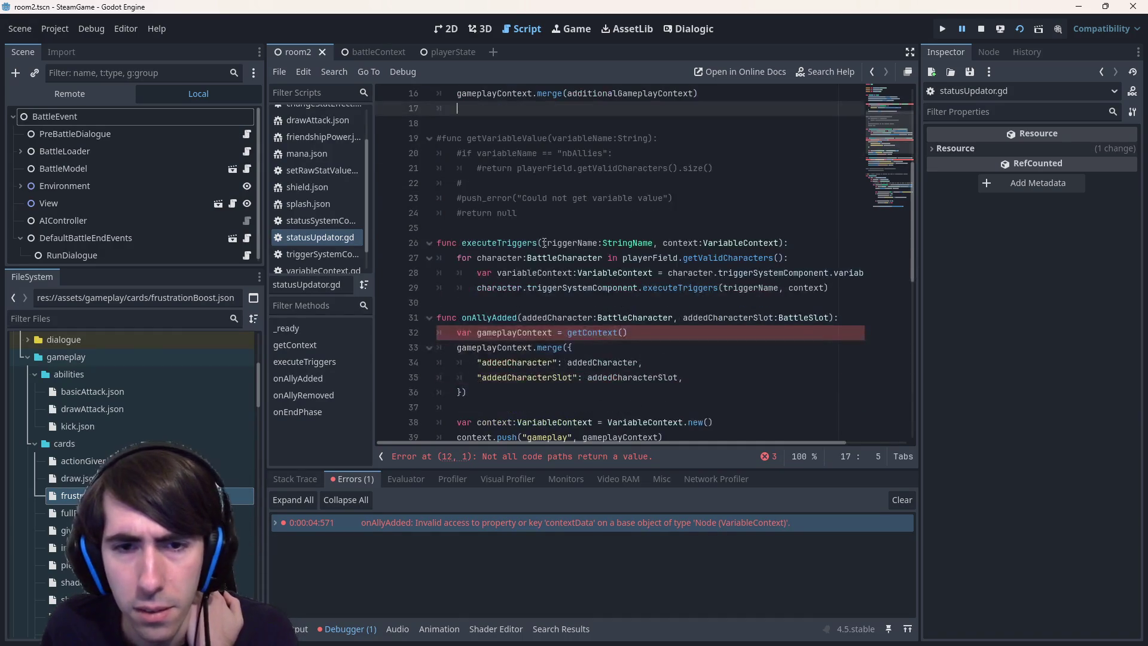
# Copy onAllyAdded's VariableContext creation and push lines into createContext at line 17
pyautogui.scroll(3, 544, 243)
pyautogui.moveTo(466, 243); pyautogui.dragTo(394, 184)
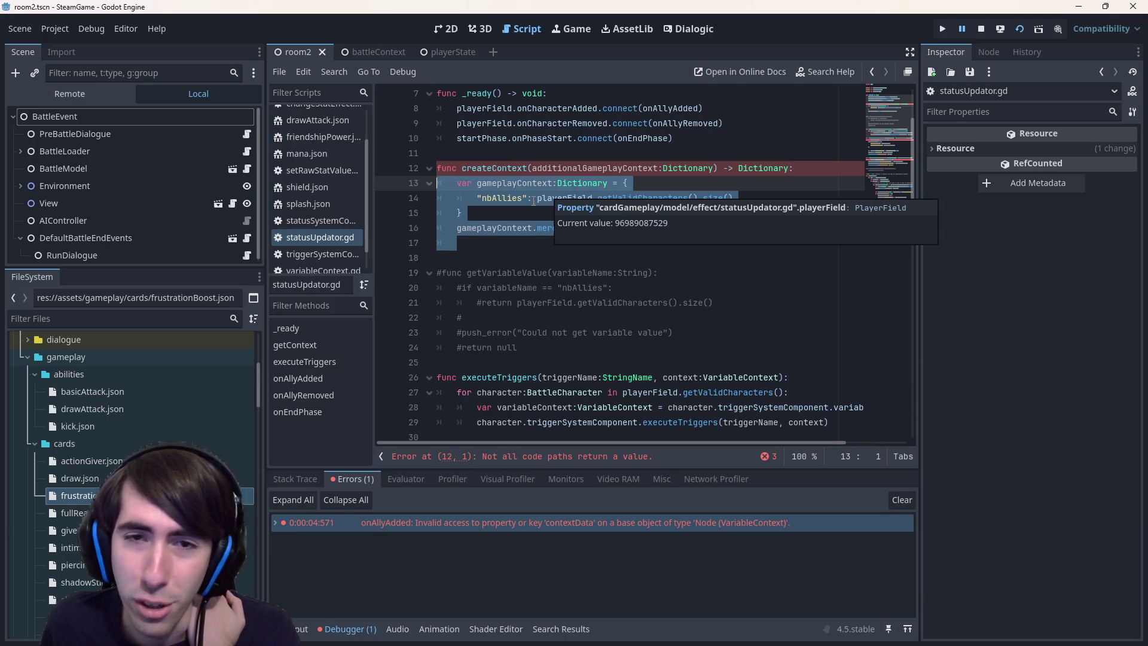
pyautogui.click(524, 238)
pyautogui.scroll(-3, 523, 238)
pyautogui.scroll(-2, 524, 238)
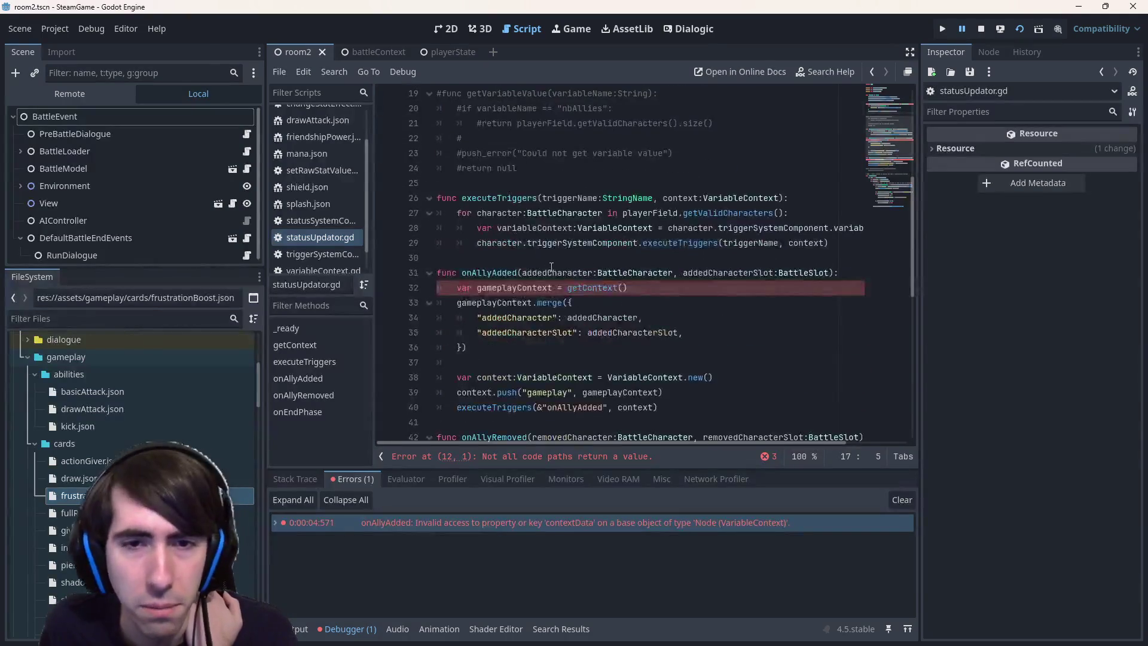
pyautogui.scroll(4, 538, 210)
pyautogui.scroll(-4, 538, 203)
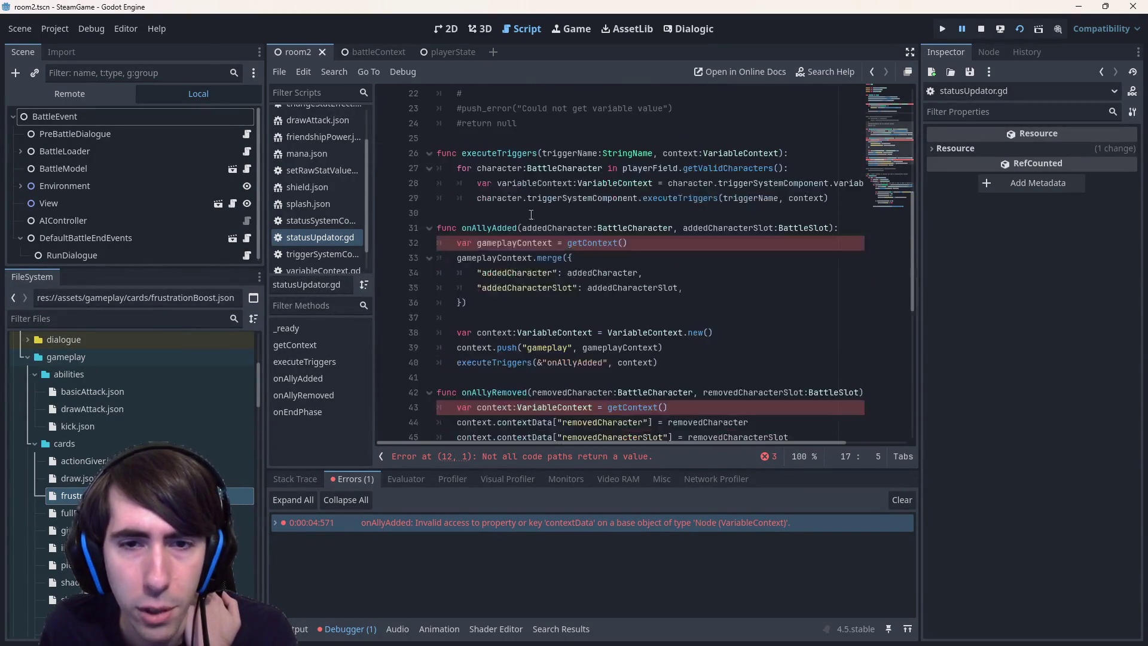
pyautogui.moveTo(676, 372)
pyautogui.mouseDown()
pyautogui.moveTo(457, 363)
pyautogui.moveTo(369, 326)
pyautogui.mouseUp()
pyautogui.hotkey('ctrl', 'c')
pyautogui.scroll(3, 576, 254)
pyautogui.scroll(1, 576, 254)
pyautogui.click(647, 198)
pyautogui.hotkey('ctrl', 'v')
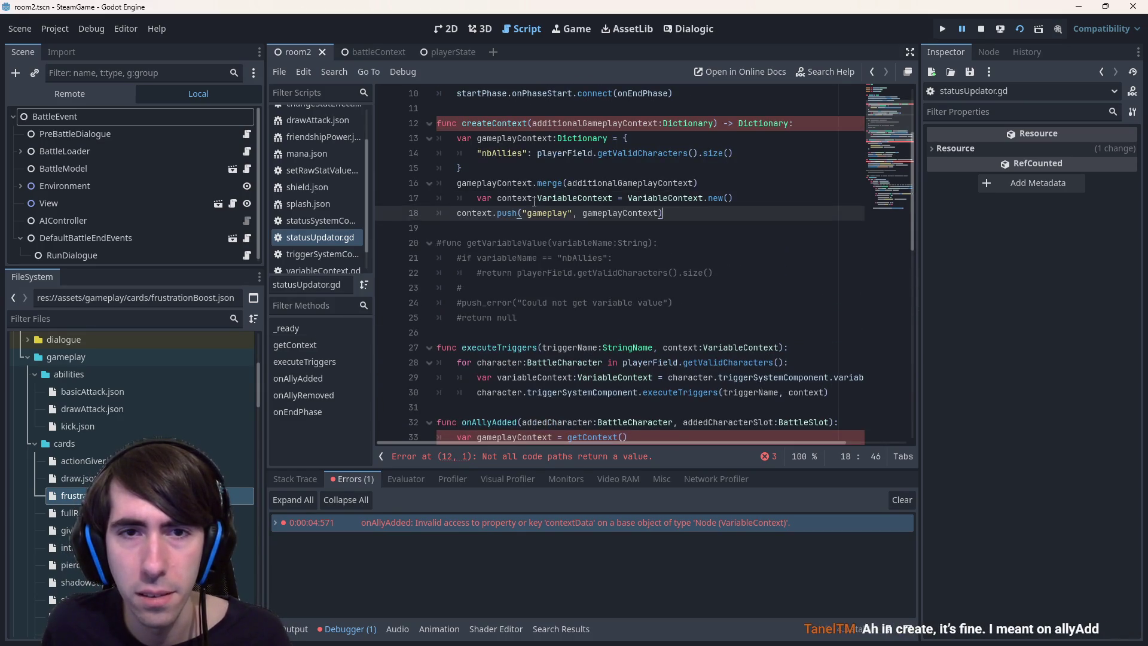
# Add return context and change createContext's return type to VariableContext
pyautogui.click(696, 214)
pyautogui.press('Return')
pyautogui.write('return context')
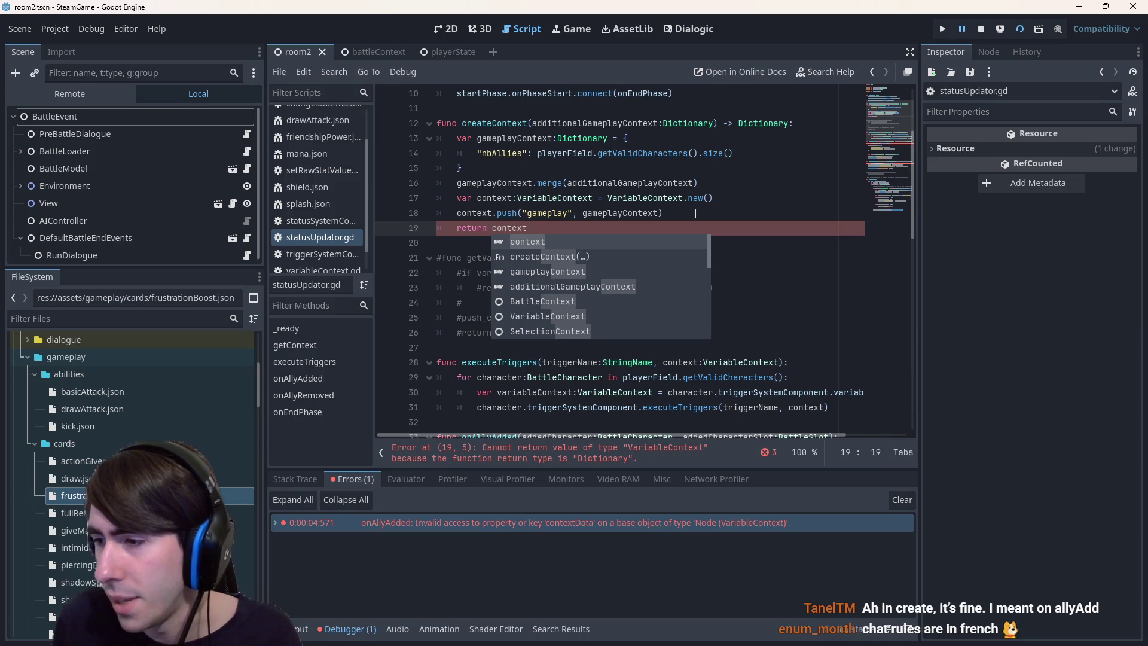
pyautogui.doubleClick(494, 123)
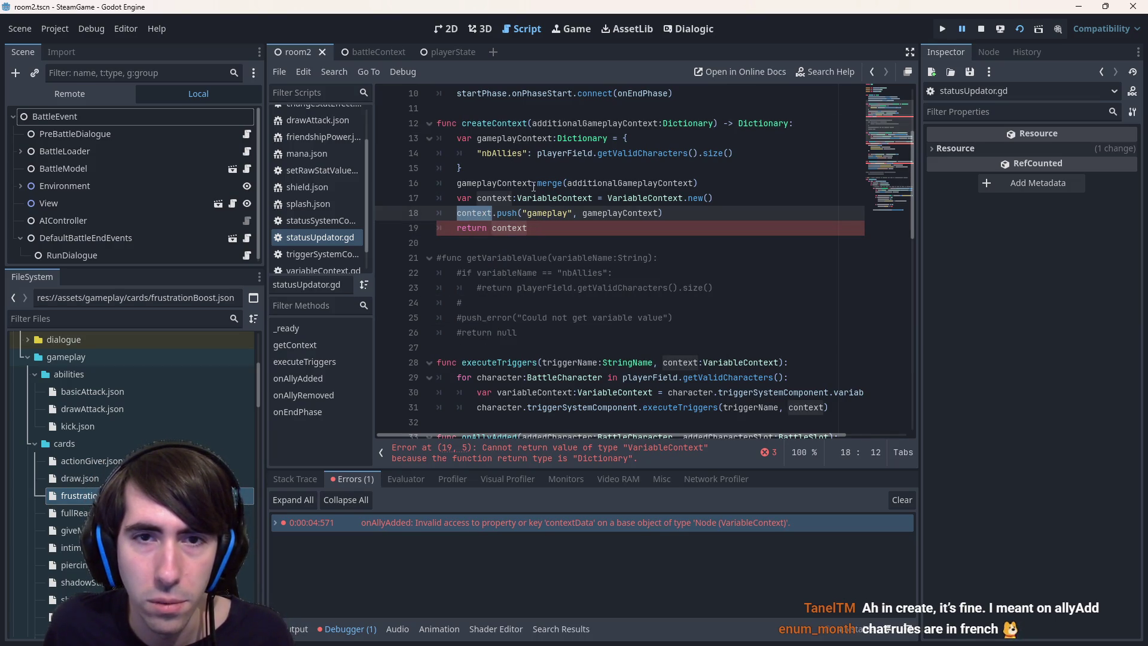
pyautogui.doubleClick(509, 199)
pyautogui.doubleClick(510, 228)
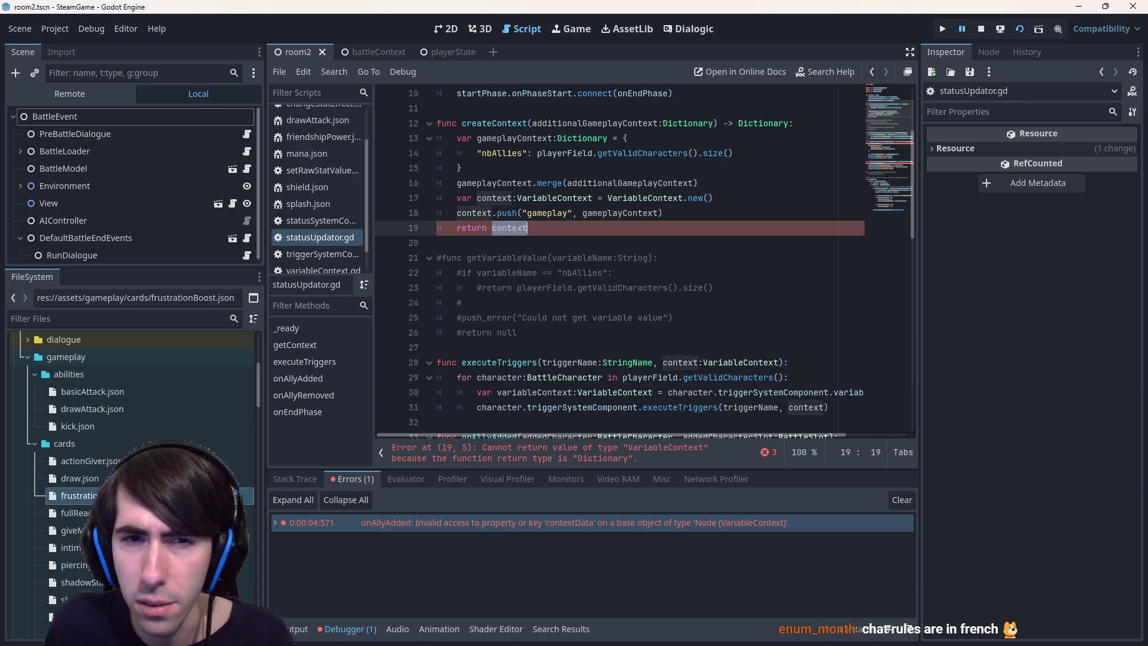
pyautogui.doubleClick(556, 198)
pyautogui.hotkey('ctrl', 'c')
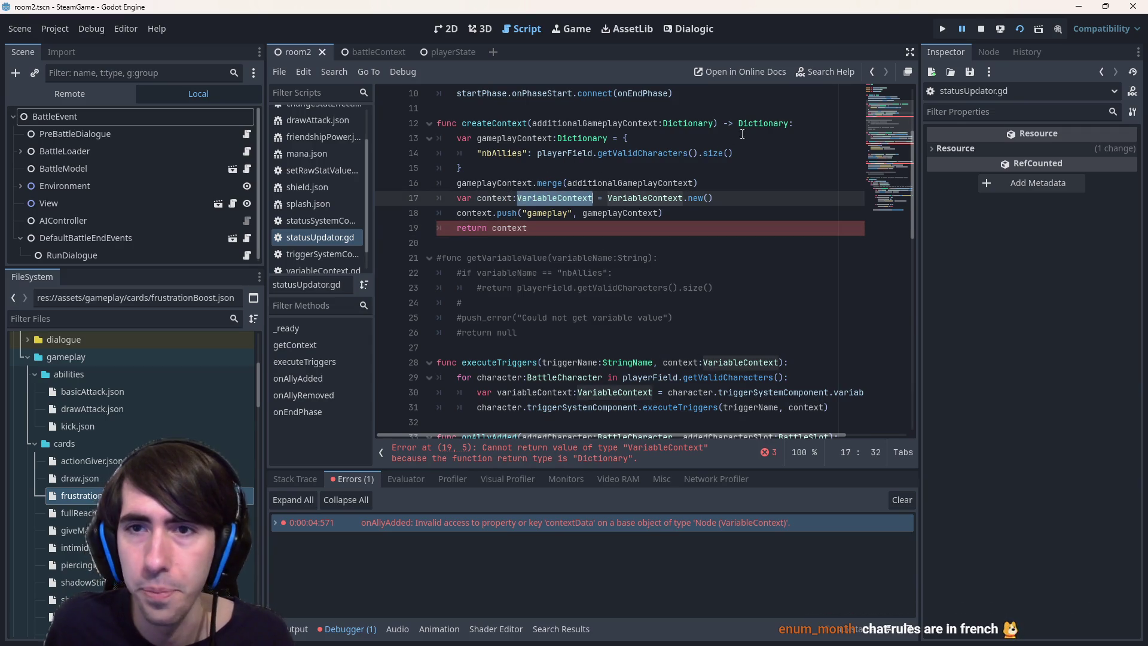
pyautogui.doubleClick(765, 124)
pyautogui.hotkey('ctrl', 'v')
# Pass createContext() as the executeTriggers argument in onAllyAdded
pyautogui.doubleClick(494, 123)
pyautogui.scroll(-6, 620, 203)
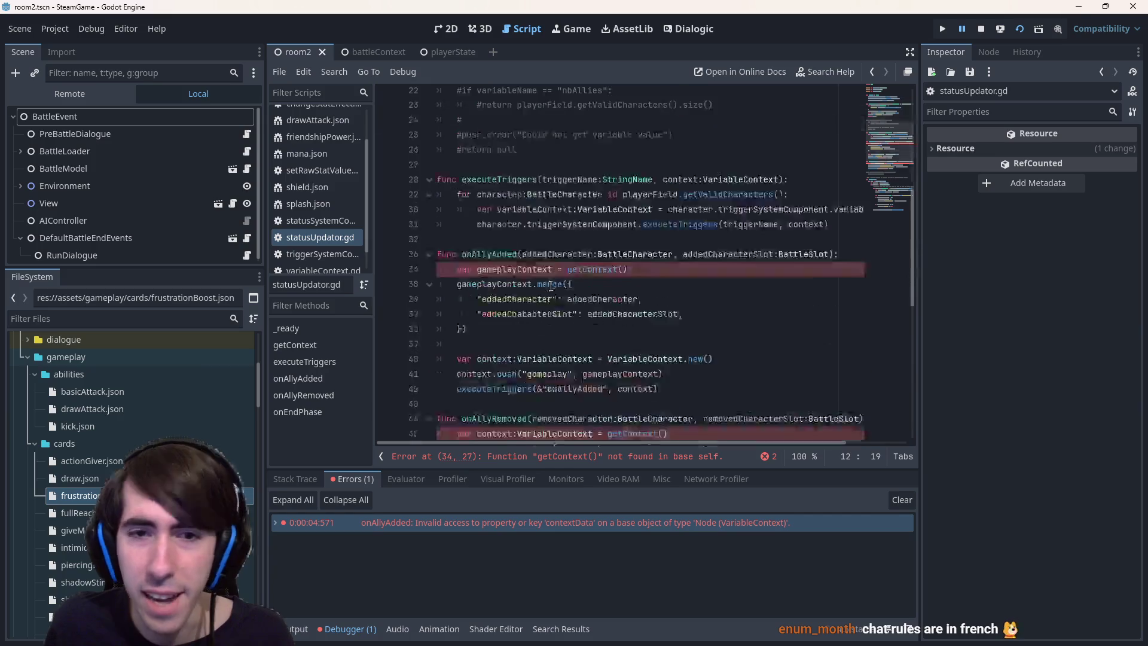
pyautogui.click(628, 183)
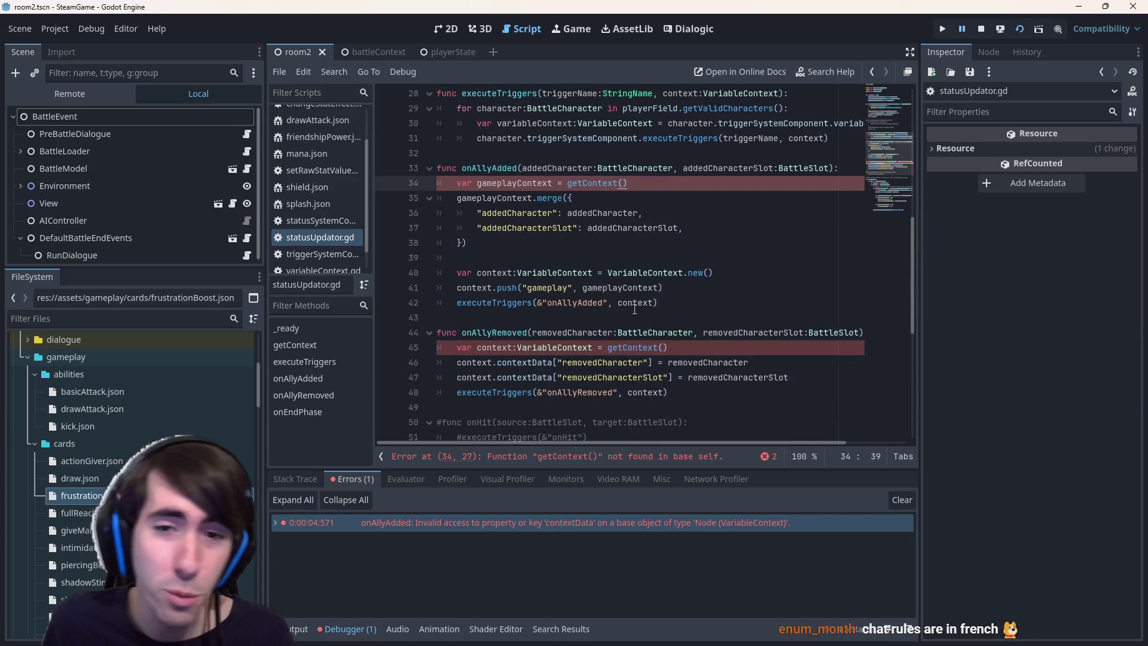
pyautogui.doubleClick(638, 303)
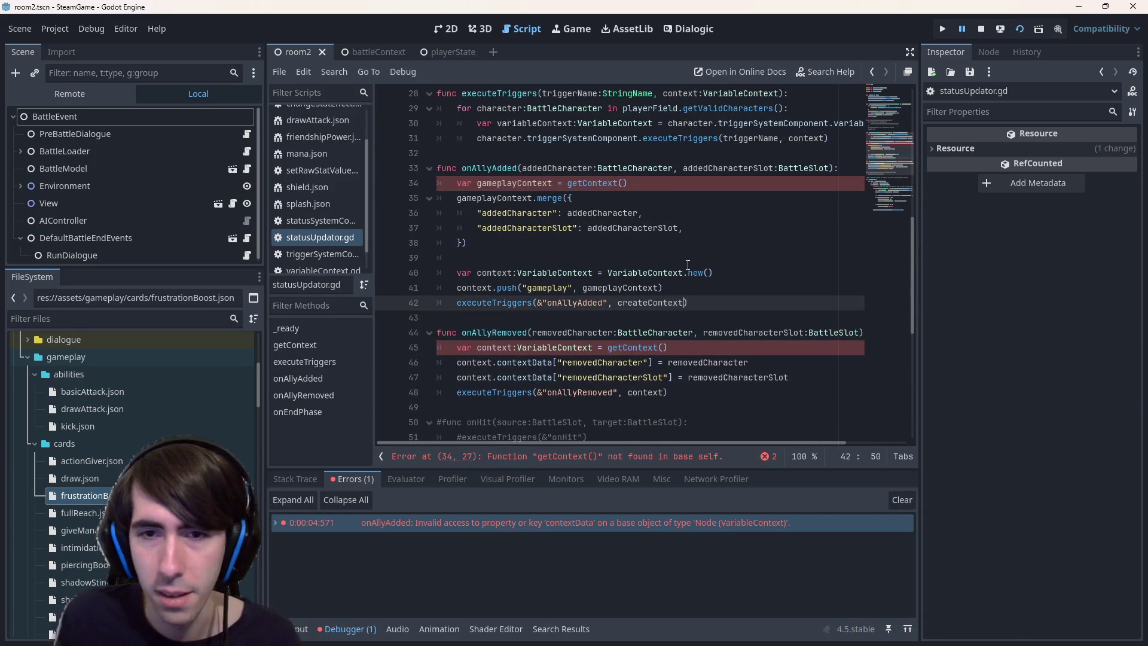
pyautogui.hotkey('ctrl', 'v')
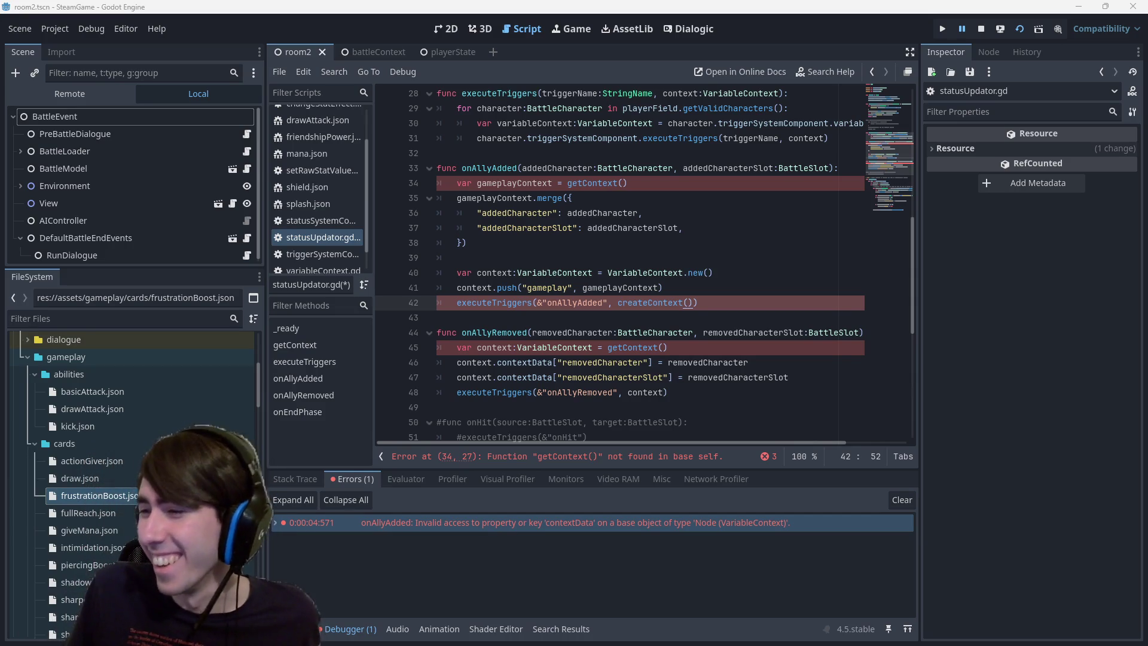
# Insert a blank line after the merge block in onAllyAdded, discarding a stray test line
pyautogui.click(607, 252)
pyautogui.press('Return')
pyautogui.press('Up')
pyautogui.press('Return')
pyautogui.write('var nicholas')
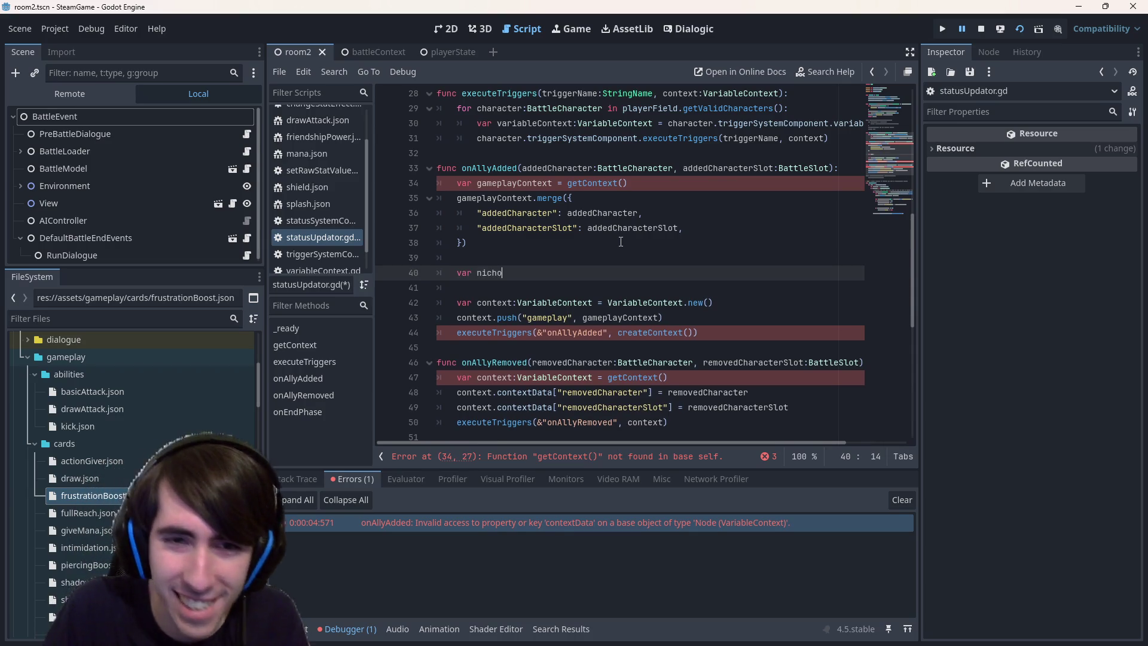
pyautogui.hotkey('ctrl', 'z')
pyautogui.hotkey('ctrl', 'z')
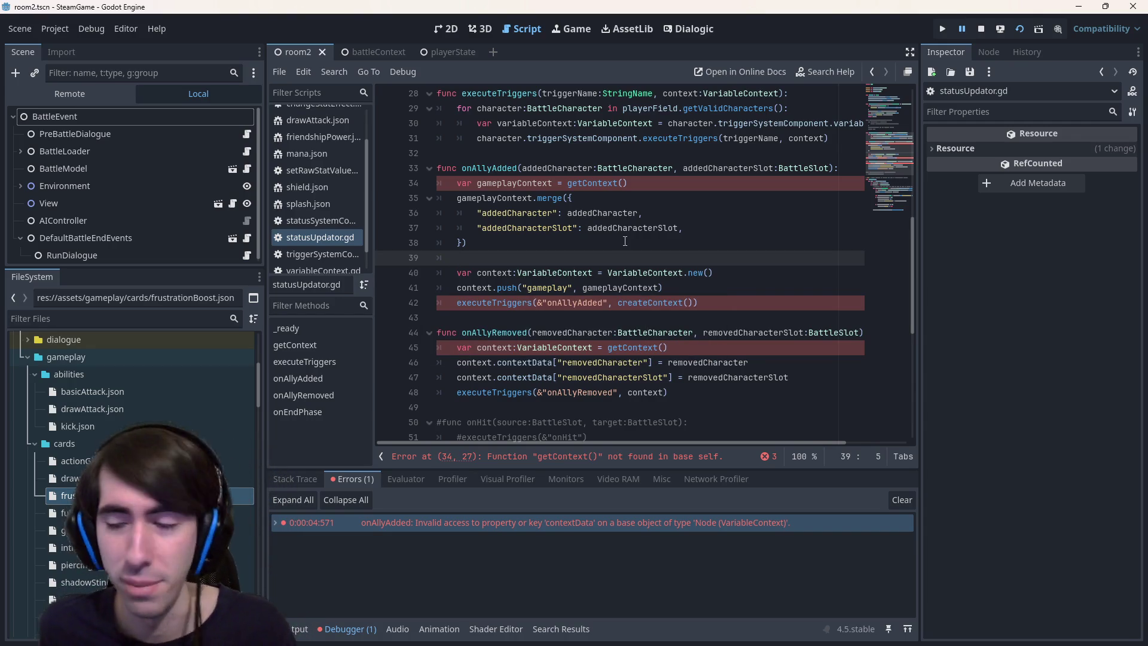
# Trial-delete the gameplayContext merge block and context lines, then restore the deleted lines
pyautogui.doubleClick(509, 184)
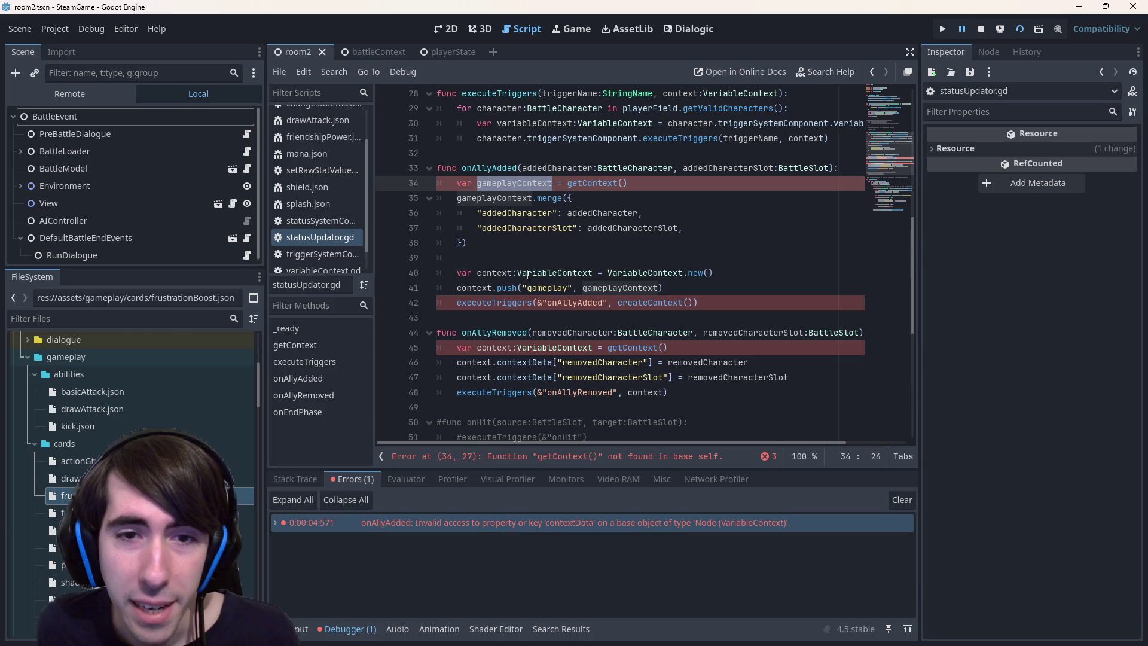
pyautogui.moveTo(560, 258)
pyautogui.mouseDown()
pyautogui.moveTo(382, 157)
pyautogui.moveTo(385, 184)
pyautogui.mouseUp()
pyautogui.press('BackSpace')
pyautogui.press('Delete')
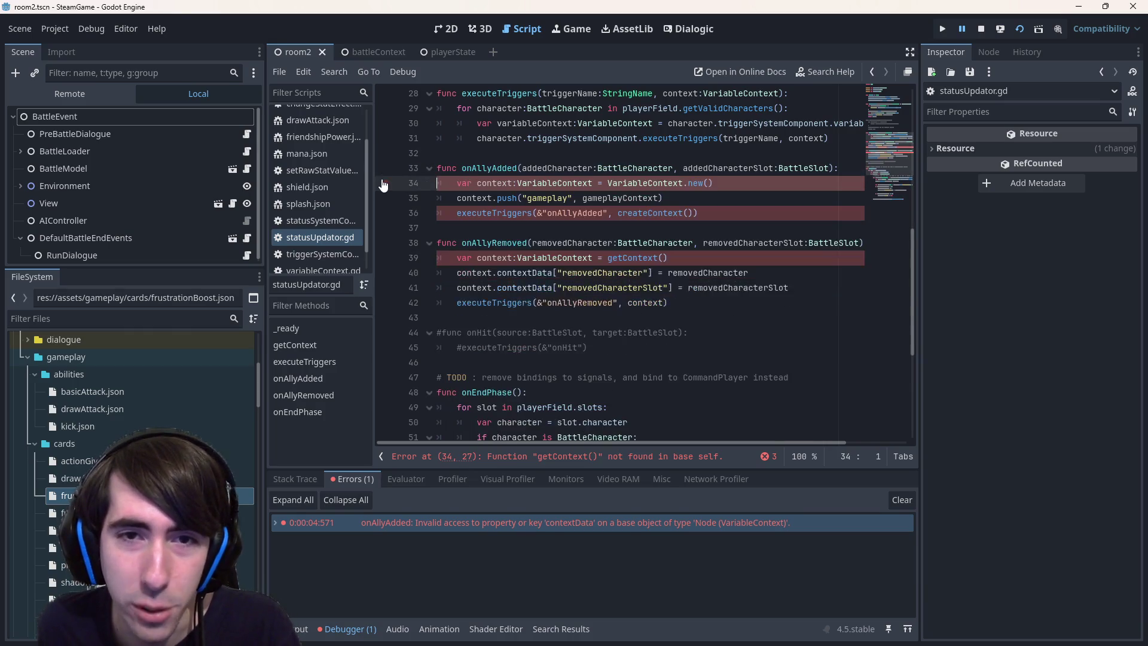
pyautogui.doubleClick(506, 183)
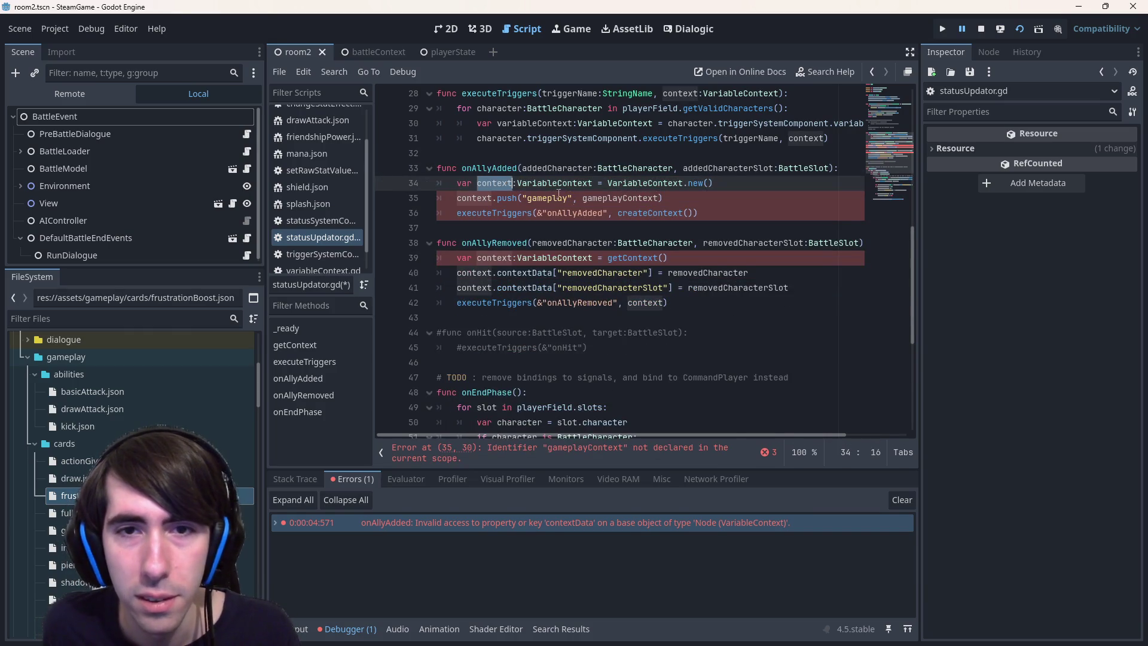
pyautogui.moveTo(666, 198)
pyautogui.mouseDown()
pyautogui.moveTo(443, 198)
pyautogui.moveTo(369, 184)
pyautogui.mouseUp()
pyautogui.press('BackSpace')
pyautogui.press('BackSpace')
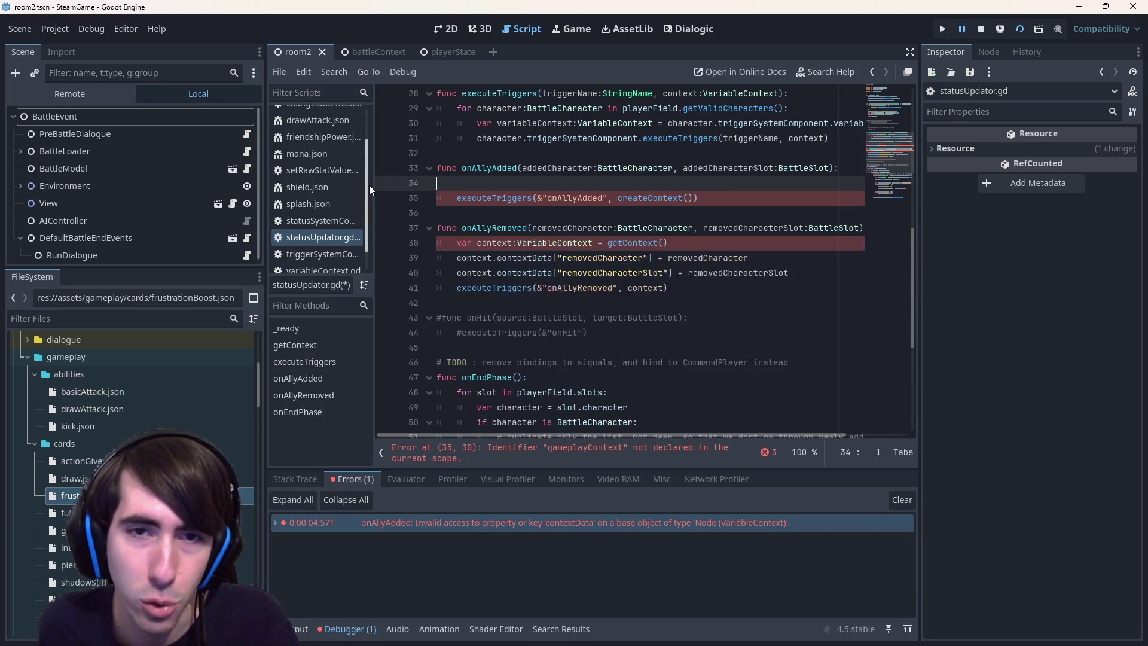
pyautogui.hotkey('ctrl', 'z')
pyautogui.hotkey('ctrl', 'z')
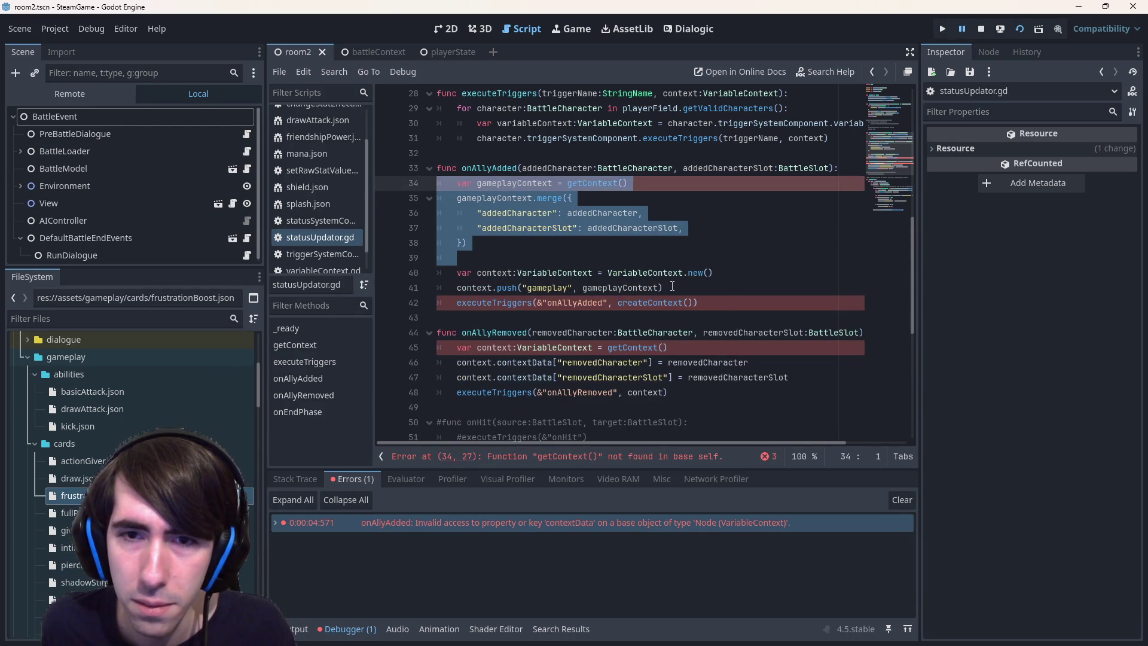
pyautogui.click(666, 285)
pyautogui.moveTo(456, 272); pyautogui.dragTo(609, 265)
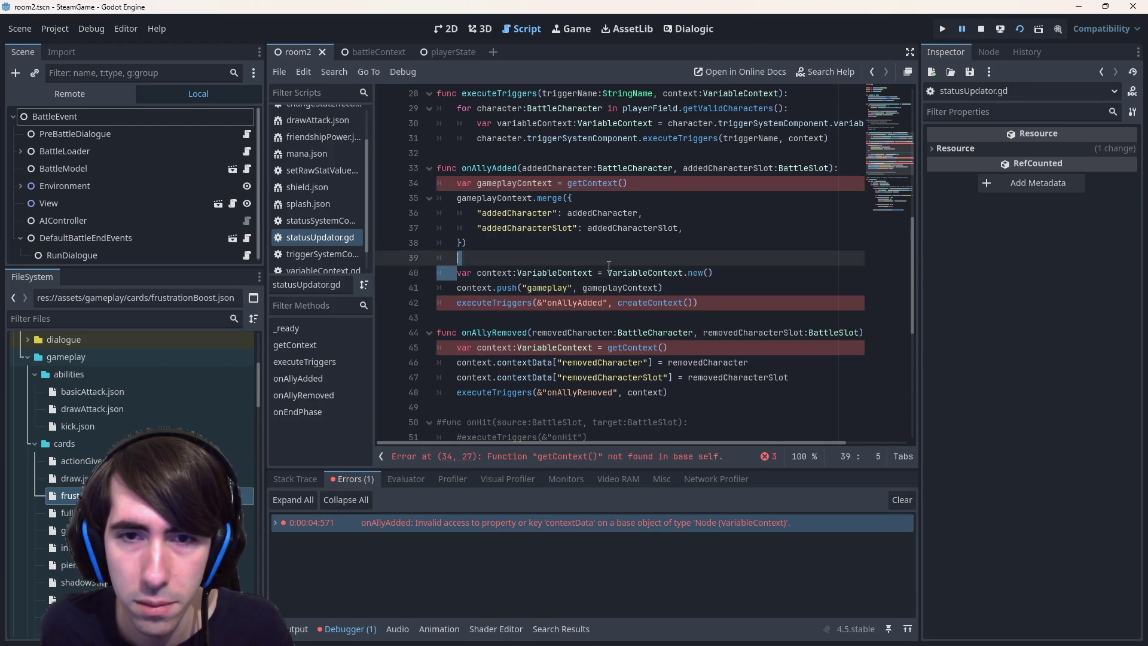
pyautogui.click(459, 198)
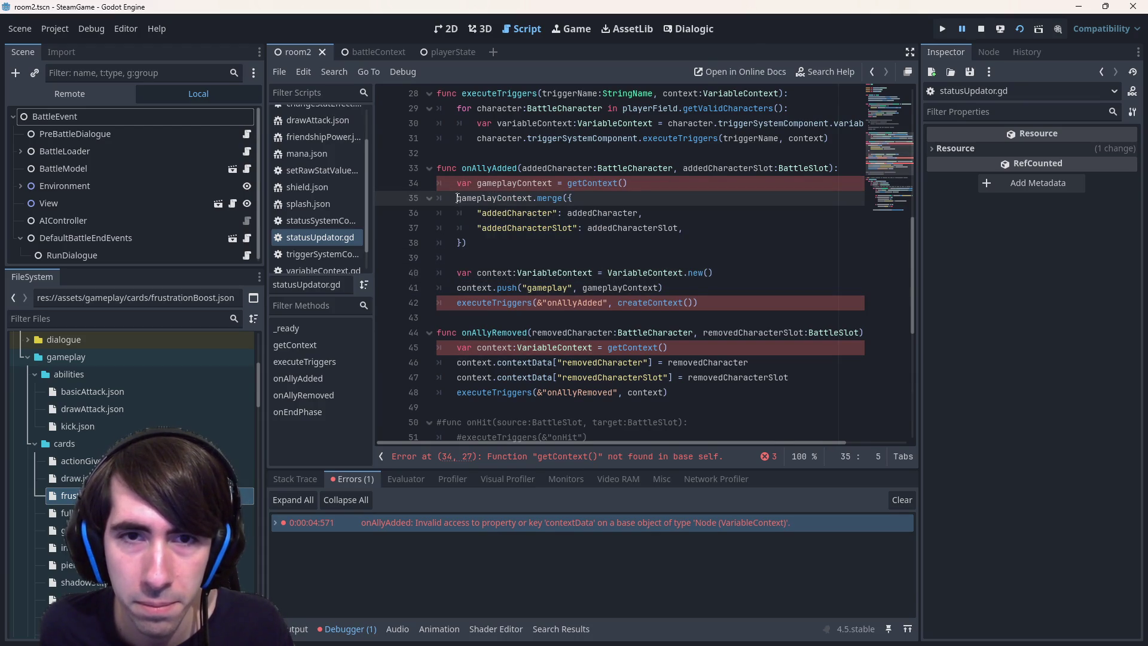
# Replace VariableContext.new() on line 40 with createContext() and remove the context.push line
pyautogui.click(641, 302)
pyautogui.click(615, 303)
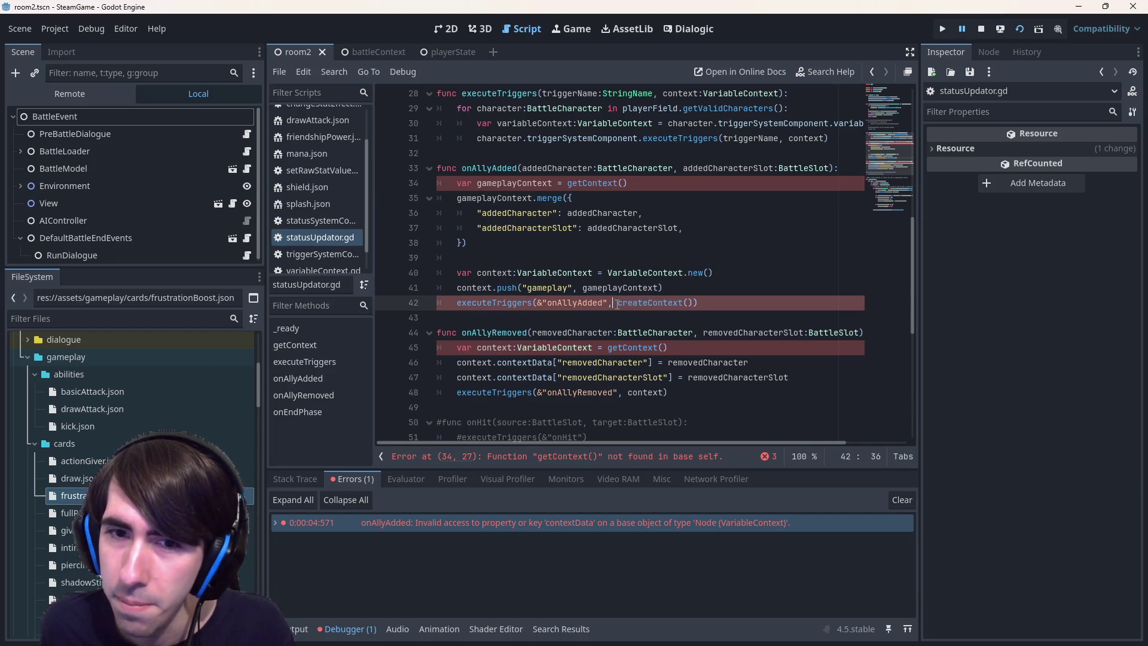
pyautogui.click(615, 274)
pyautogui.moveTo(608, 273)
pyautogui.mouseDown()
pyautogui.moveTo(712, 273)
pyautogui.moveTo(335, 286)
pyautogui.mouseUp()
pyautogui.write('createContext()')
pyautogui.hotkey('ctrl', 'x')
pyautogui.press('BackSpace')
pyautogui.press('BackSpace')
# Move the merge dictionary into createContext's parentheses and delete the old gameplayContext merge block
pyautogui.click(546, 254)
pyautogui.moveTo(546, 252); pyautogui.dragTo(526, 197)
pyautogui.click(554, 229)
pyautogui.moveTo(464, 243)
pyautogui.mouseDown()
pyautogui.moveTo(598, 214)
pyautogui.moveTo(569, 197)
pyautogui.mouseUp()
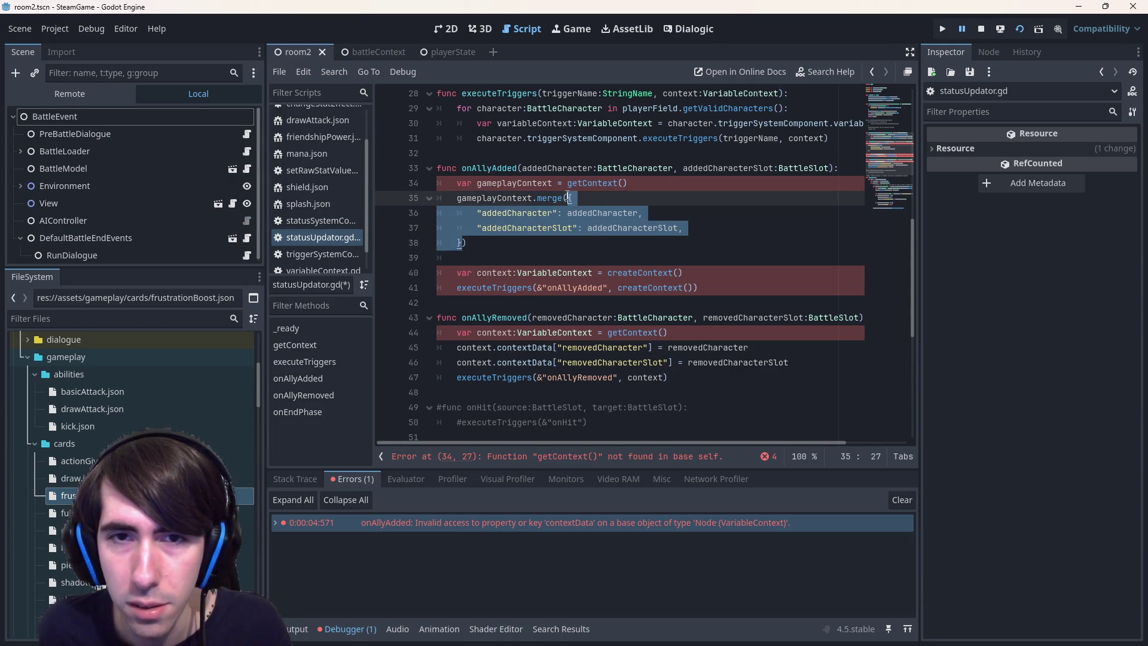
pyautogui.hotkey('ctrl', 'c')
pyautogui.click(681, 273)
pyautogui.hotkey('ctrl', 'v')
pyautogui.moveTo(457, 258); pyautogui.dragTo(364, 184)
pyautogui.press('BackSpace')
pyautogui.press('BackSpace')
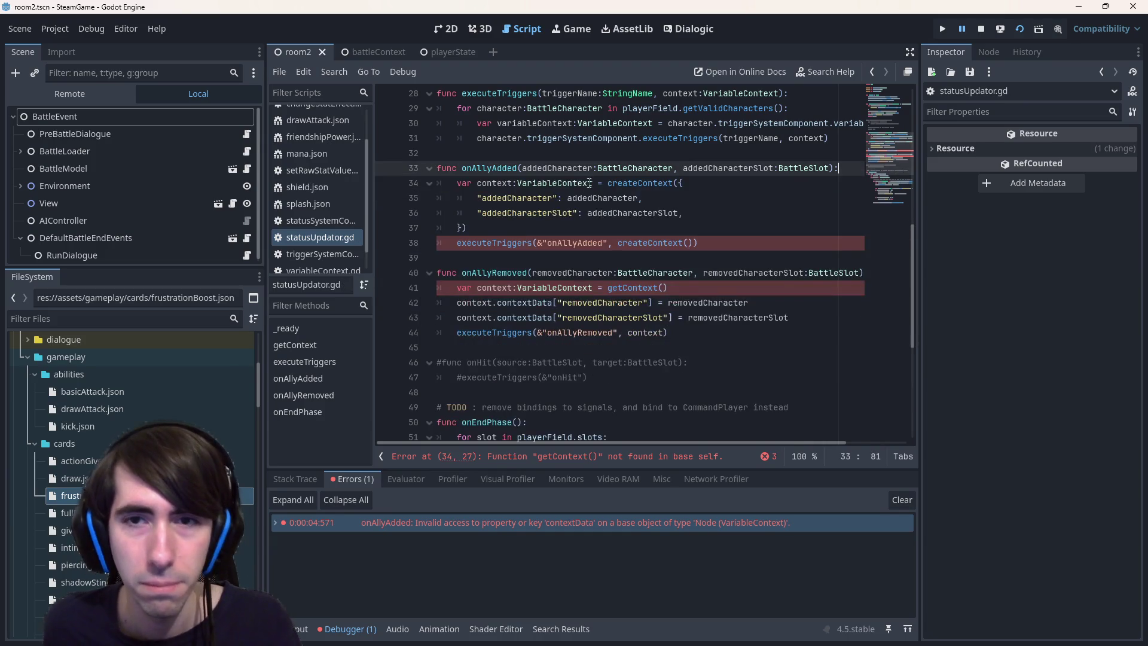
# Pass context to executeTriggers, save the script, and copy the new onAllyAdded body
pyautogui.click(494, 183)
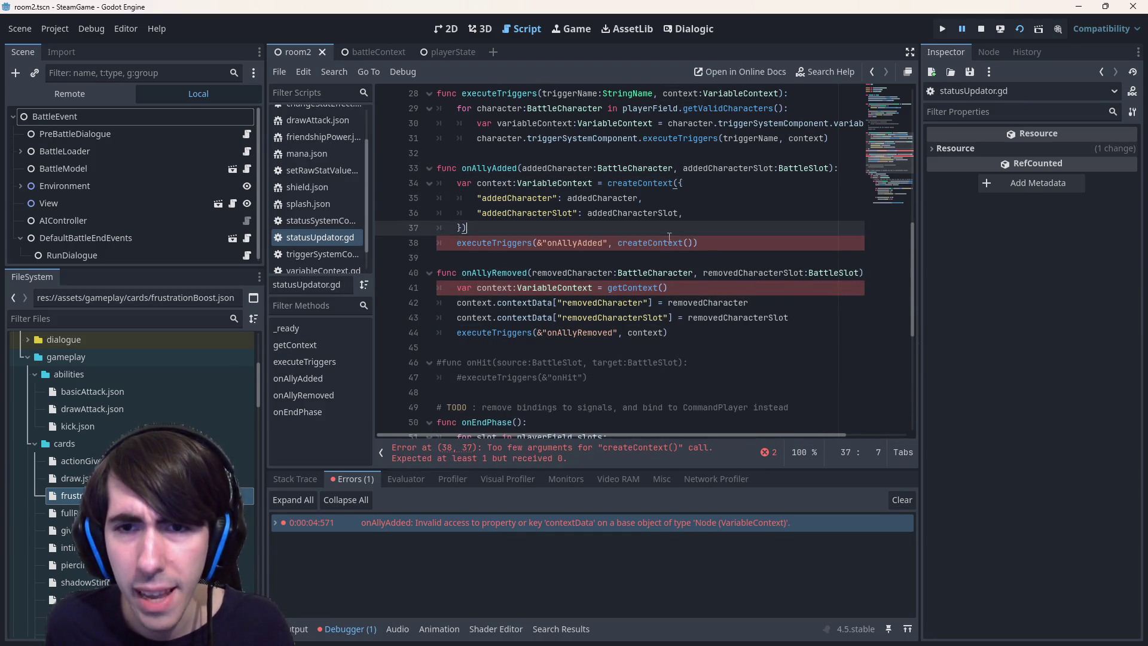
pyautogui.doubleClick(651, 243)
pyautogui.write('context')
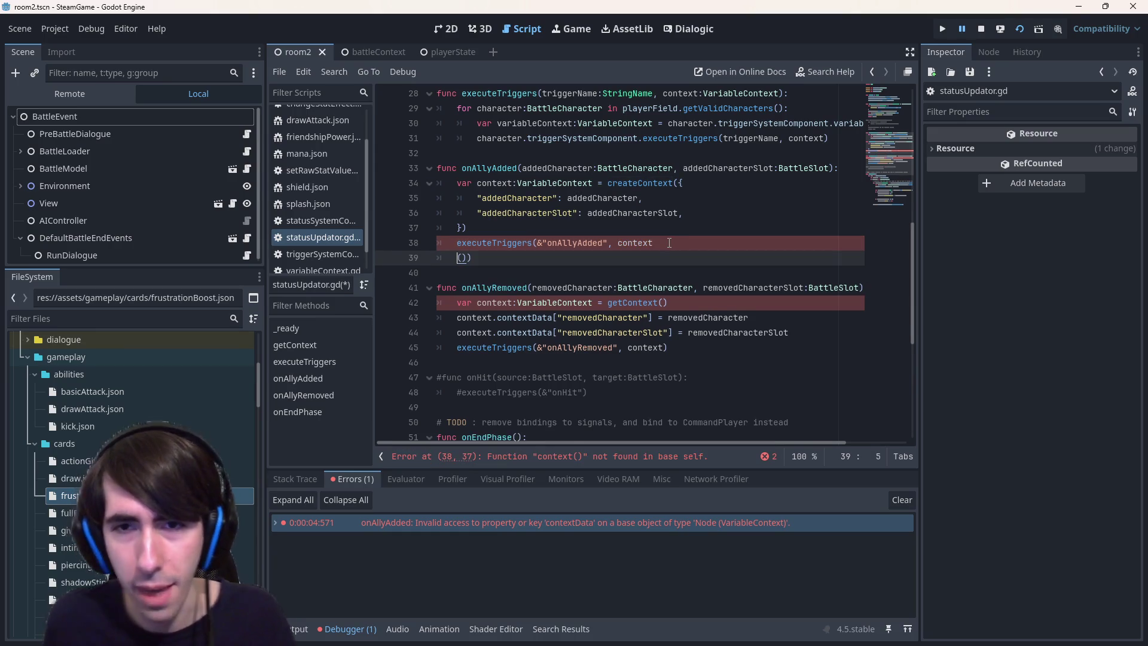
pyautogui.press('Delete')
pyautogui.press('Delete')
pyautogui.press('Delete')
pyautogui.hotkey('ctrl', 's')
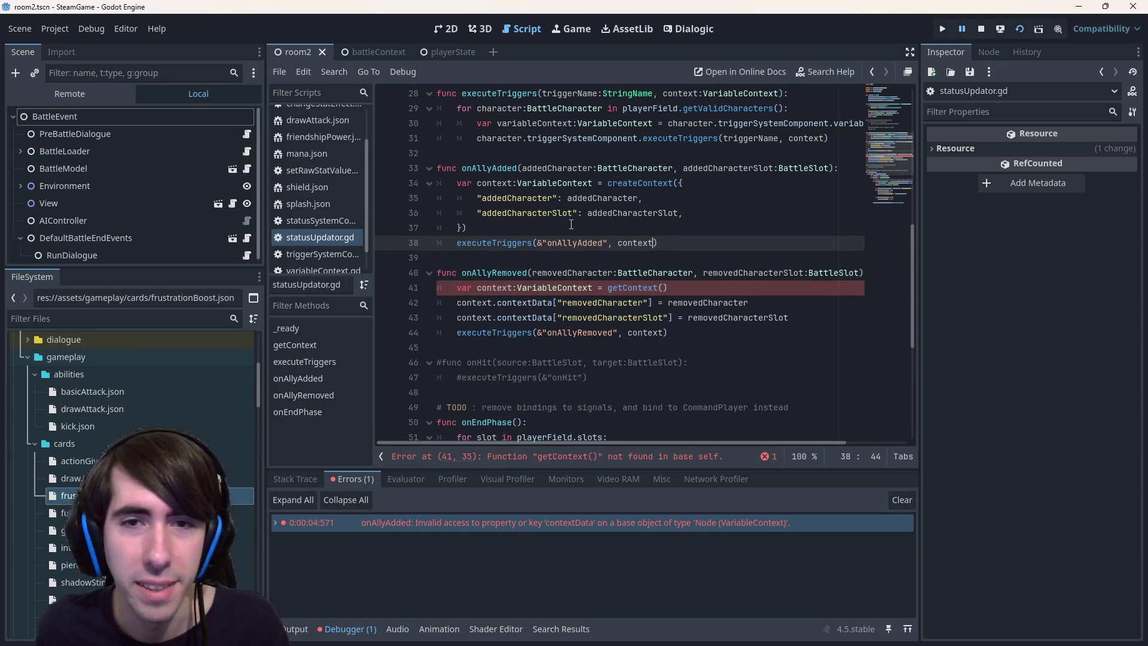
pyautogui.moveTo(440, 183); pyautogui.dragTo(670, 247)
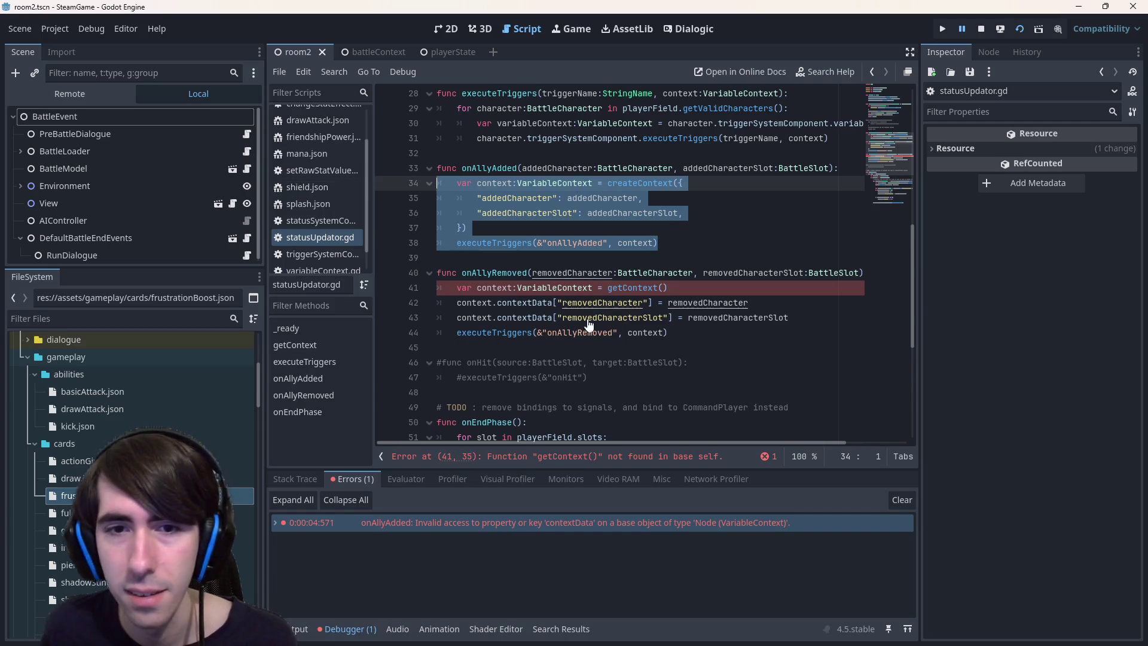
# Paste the onAllyAdded body into onAllyRemoved, renaming keys to removedCharacter and removedCharacterSlot
pyautogui.click(706, 334)
pyautogui.press('Return')
pyautogui.press('Return')
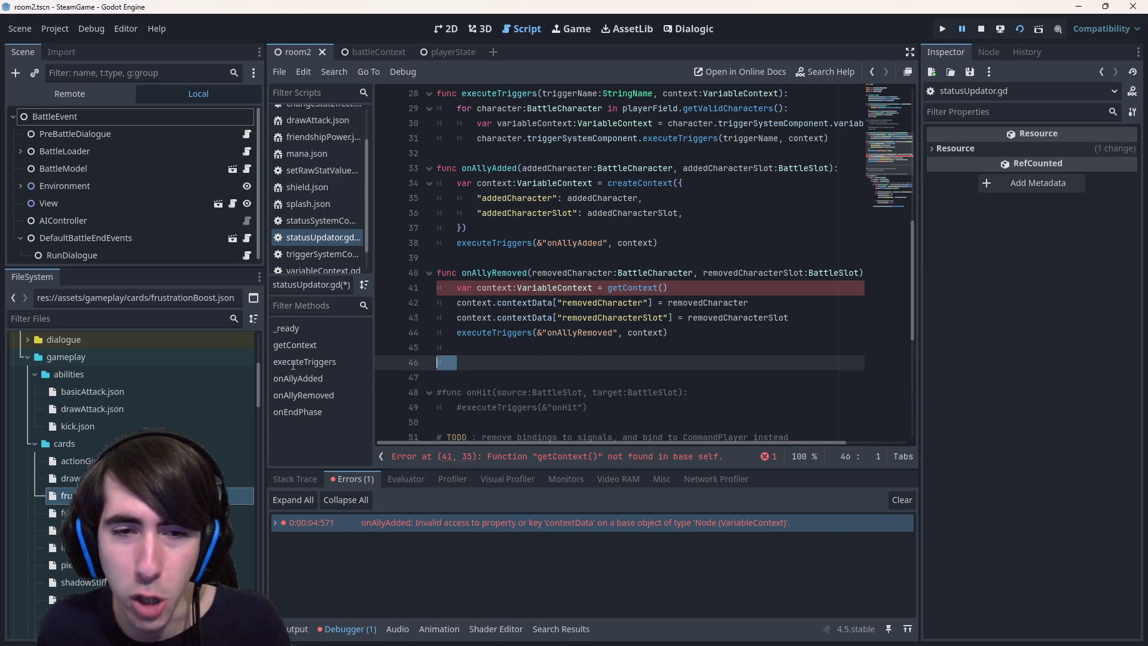
pyautogui.hotkey('ctrl', 'v')
pyautogui.doubleClick(595, 256)
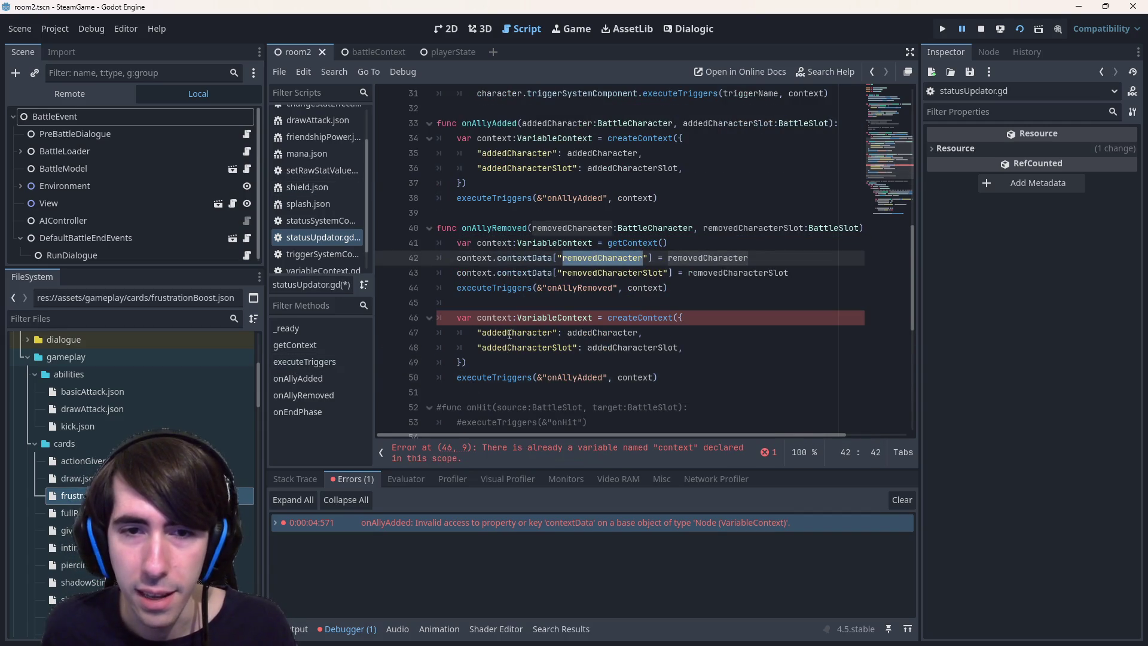
pyautogui.doubleClick(510, 332)
pyautogui.hotkey('ctrl', 'd')
pyautogui.hotkey('ctrl', 'v')
pyautogui.doubleClick(613, 273)
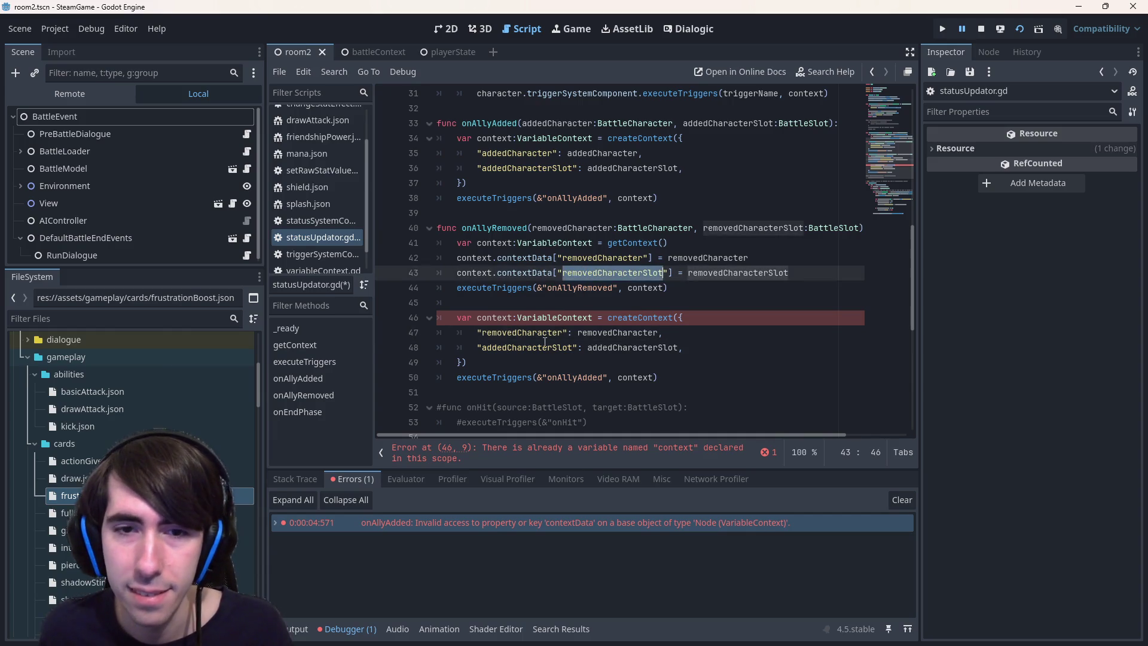
pyautogui.doubleClick(526, 347)
pyautogui.hotkey('ctrl', 'd')
pyautogui.hotkey('ctrl', 'v')
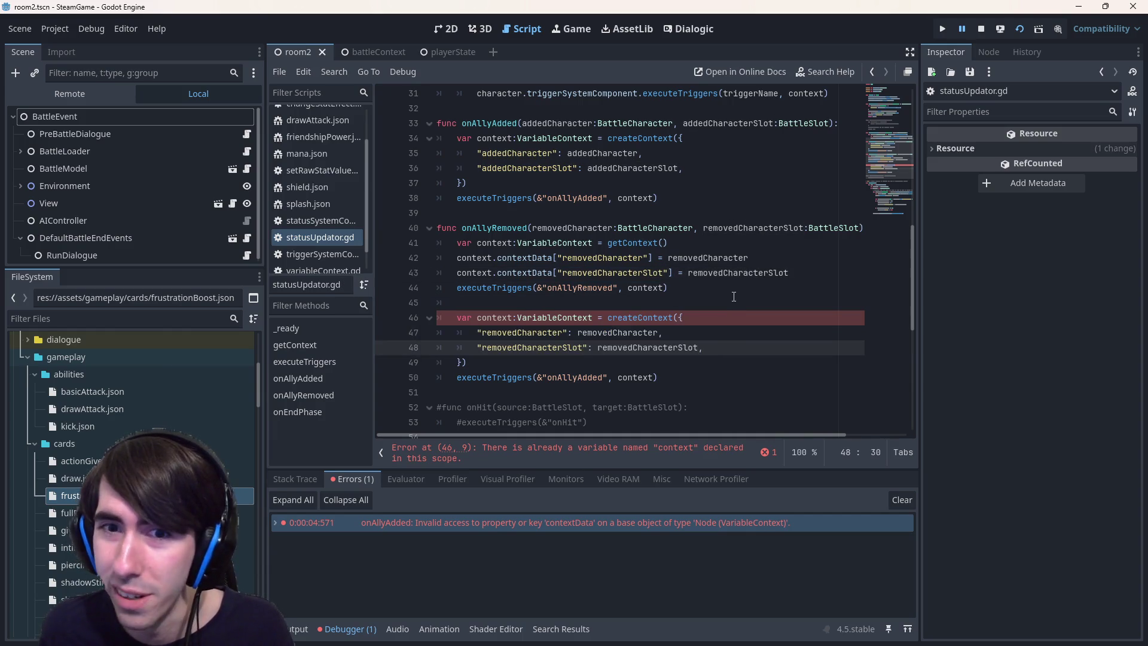
# Delete the old onAllyRemoved contextData lines, save the script, and reload the current scene
pyautogui.moveTo(733, 296); pyautogui.dragTo(339, 244)
pyautogui.press('BackSpace')
pyautogui.press('Delete')
pyautogui.click(540, 211)
pyautogui.moveTo(674, 332)
pyautogui.mouseDown()
pyautogui.moveTo(478, 329)
pyautogui.moveTo(437, 288)
pyautogui.mouseUp()
pyautogui.hotkey('ctrl', 's')
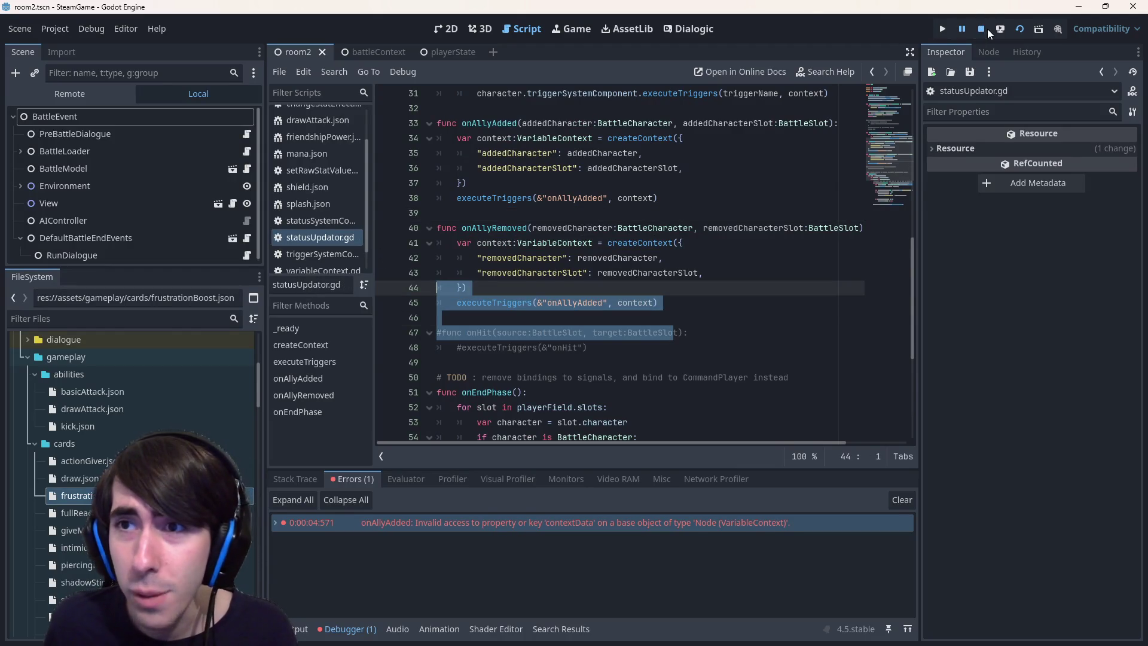
pyautogui.click(1019, 29)
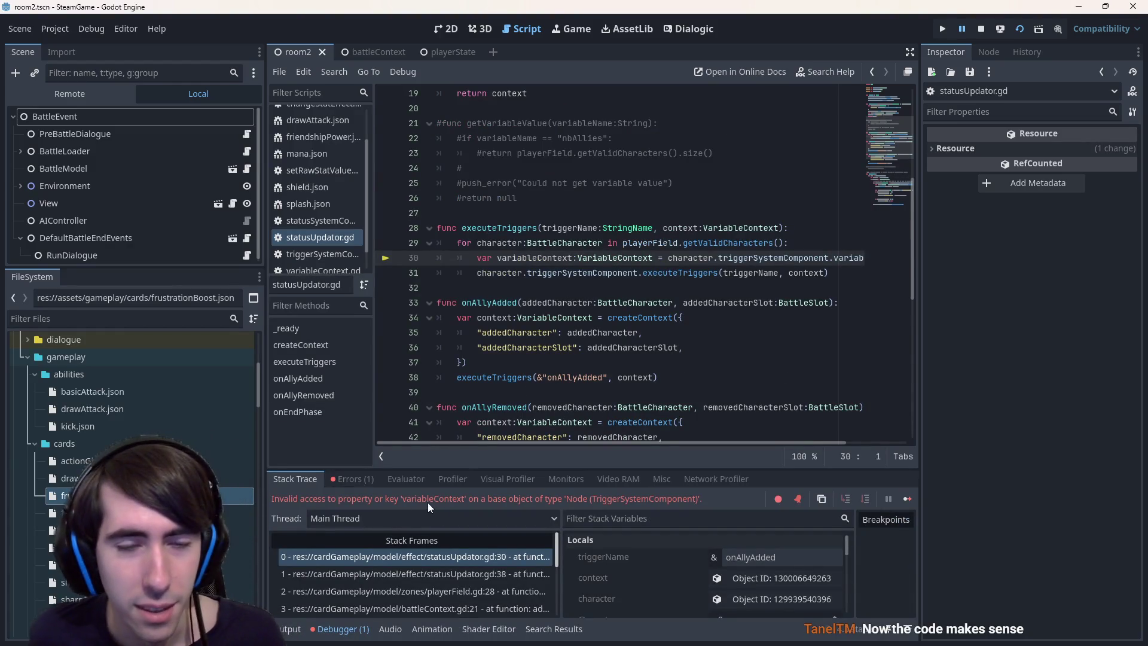
# Inspect variableContext on line 30 of statusUpdator.gd and the triggerSystemComponent definition
pyautogui.doubleClick(546, 257)
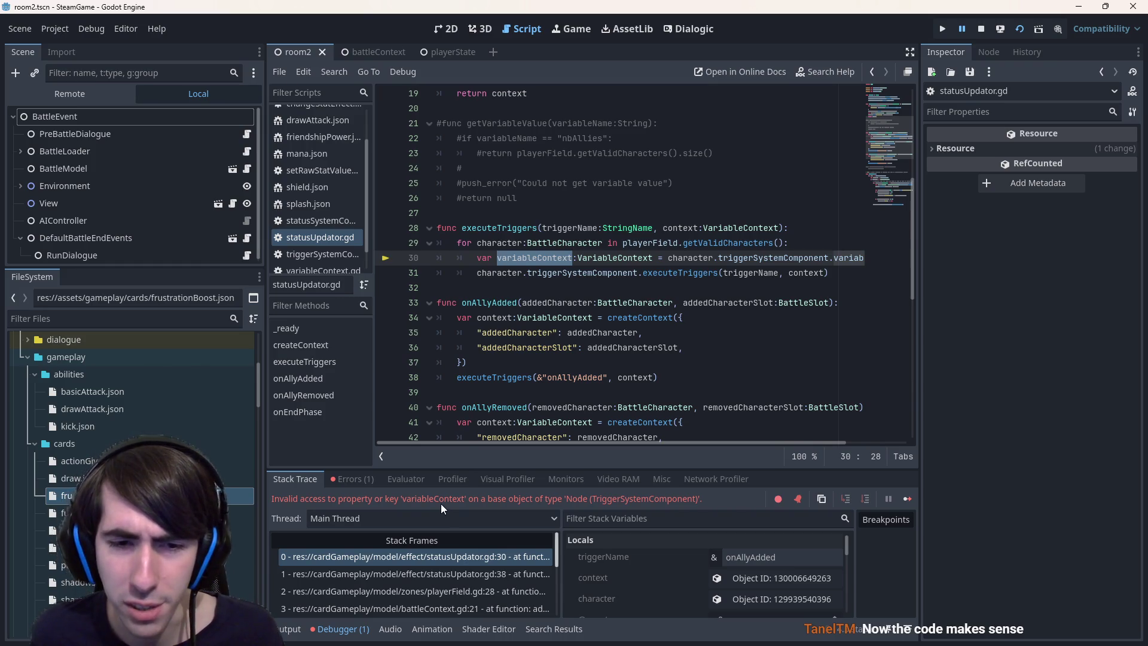
pyautogui.hscroll(3, 787, 425)
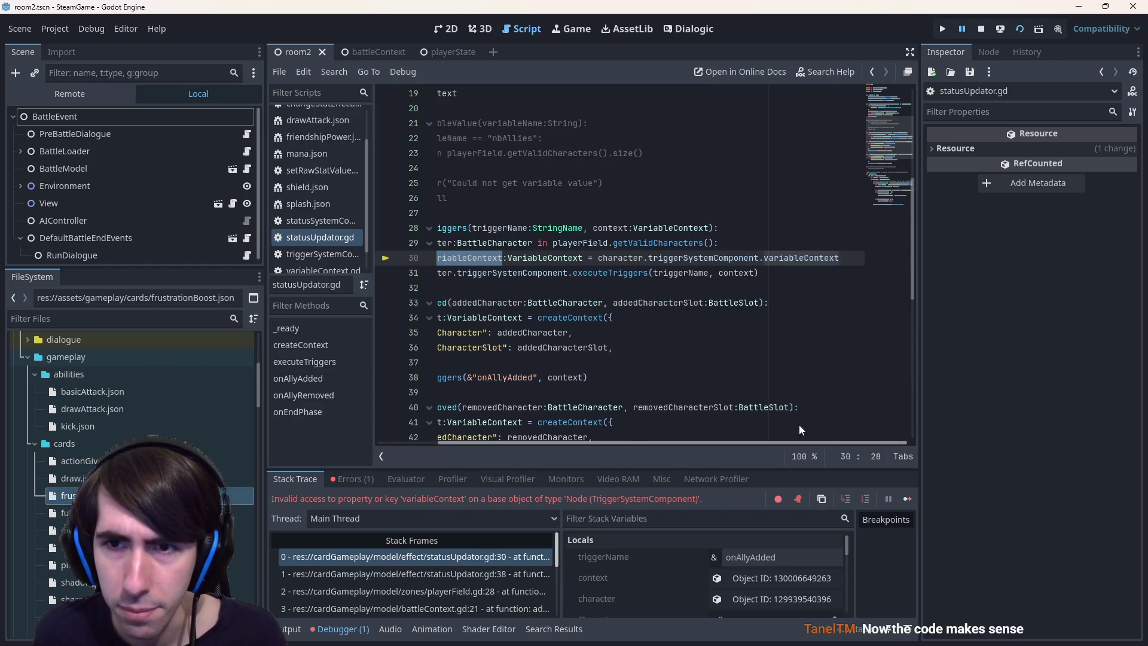
pyautogui.keyDown('ctrl'); pyautogui.click(725, 258); pyautogui.keyUp('ctrl')
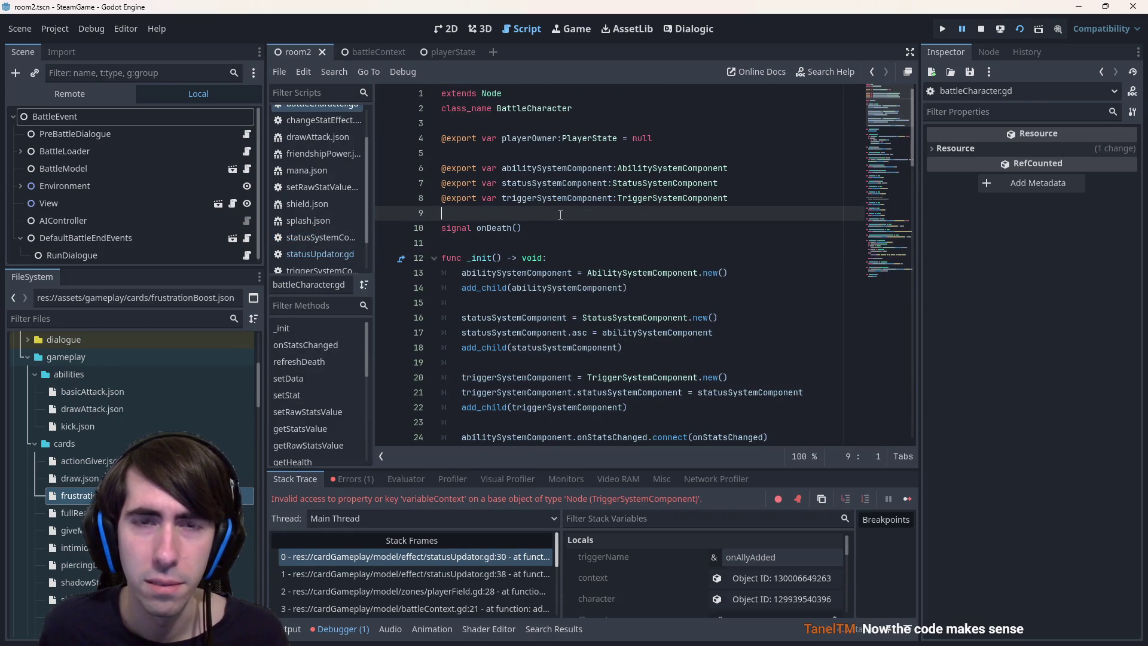
pyautogui.hotkey('alt', 'Left')
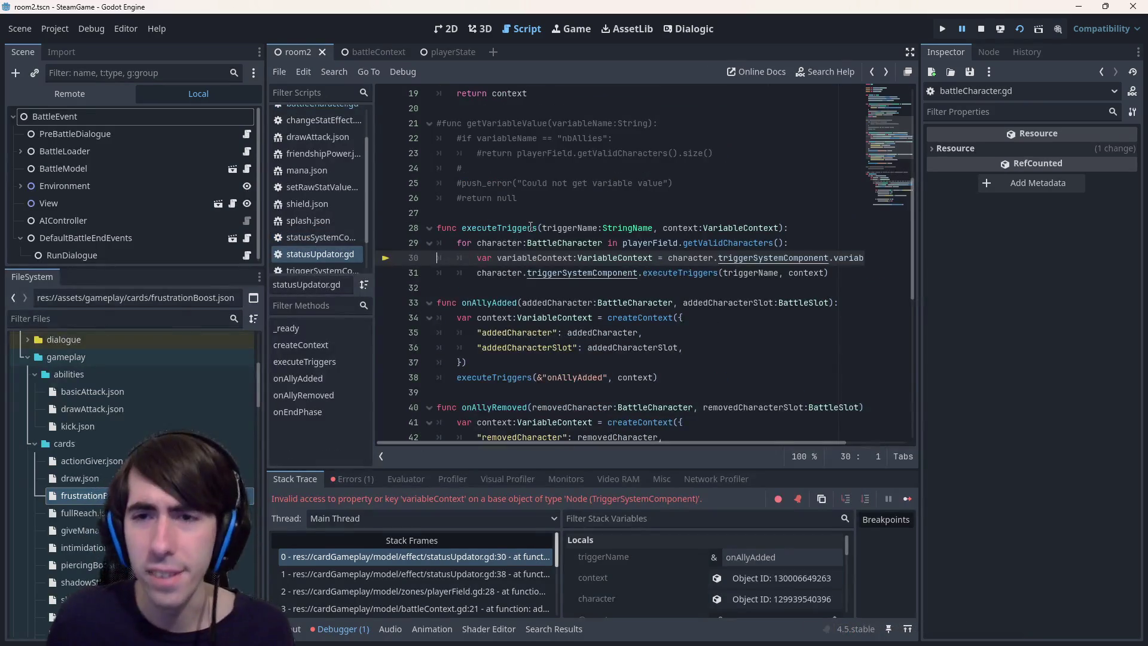
pyautogui.moveTo(580, 444); pyautogui.dragTo(773, 426)
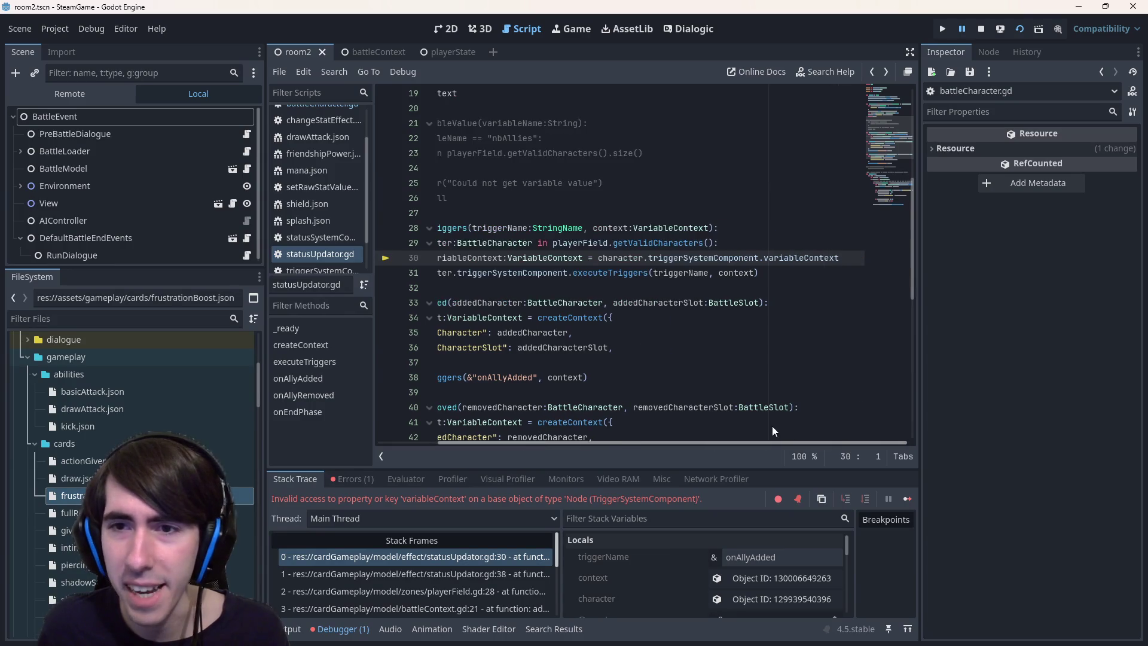
pyautogui.doubleClick(802, 258)
pyautogui.moveTo(673, 442); pyautogui.dragTo(600, 445)
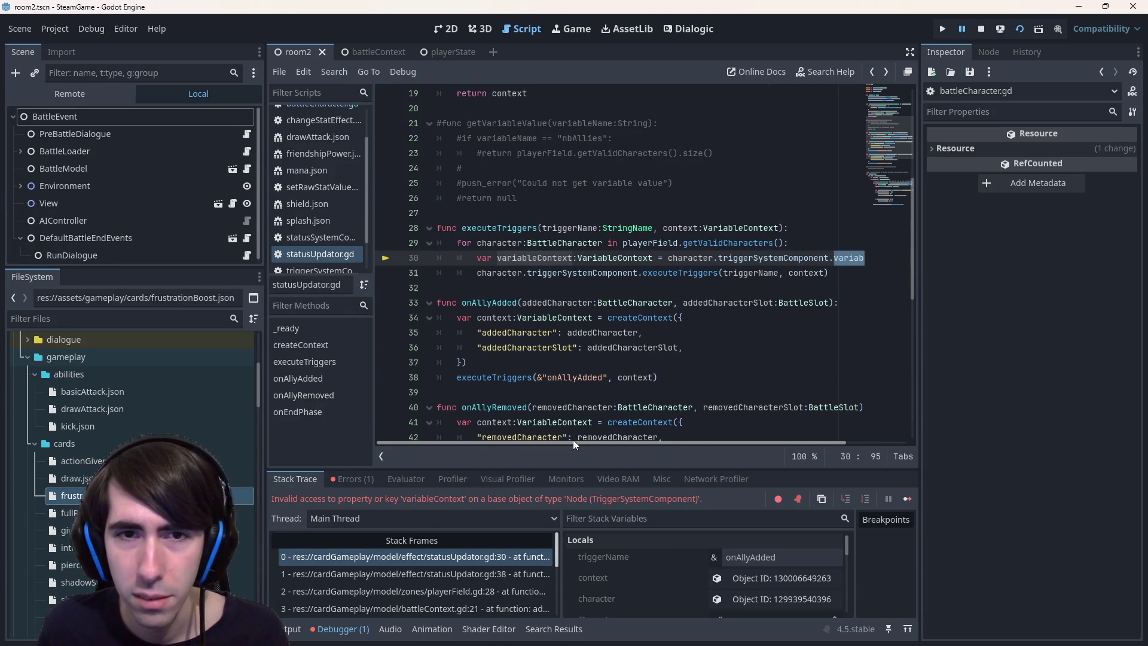
pyautogui.scroll(1, 577, 382)
pyautogui.scroll(-1, 576, 381)
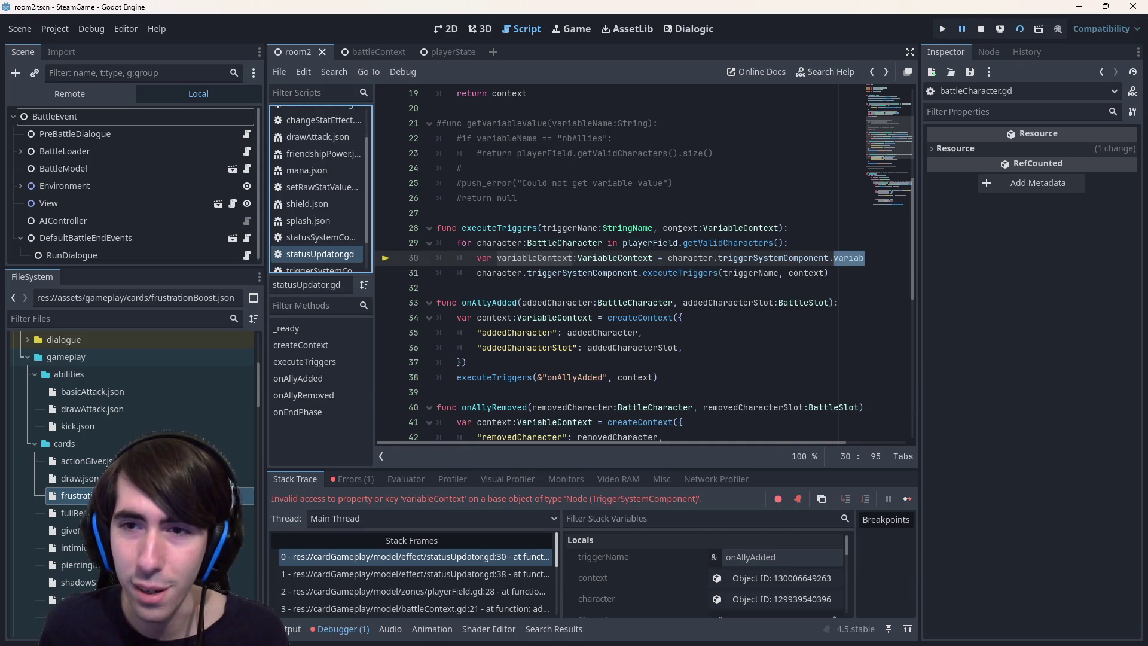
# Try deleting the variableContext assignment on line 30, restore it, and save
pyautogui.doubleClick(680, 228)
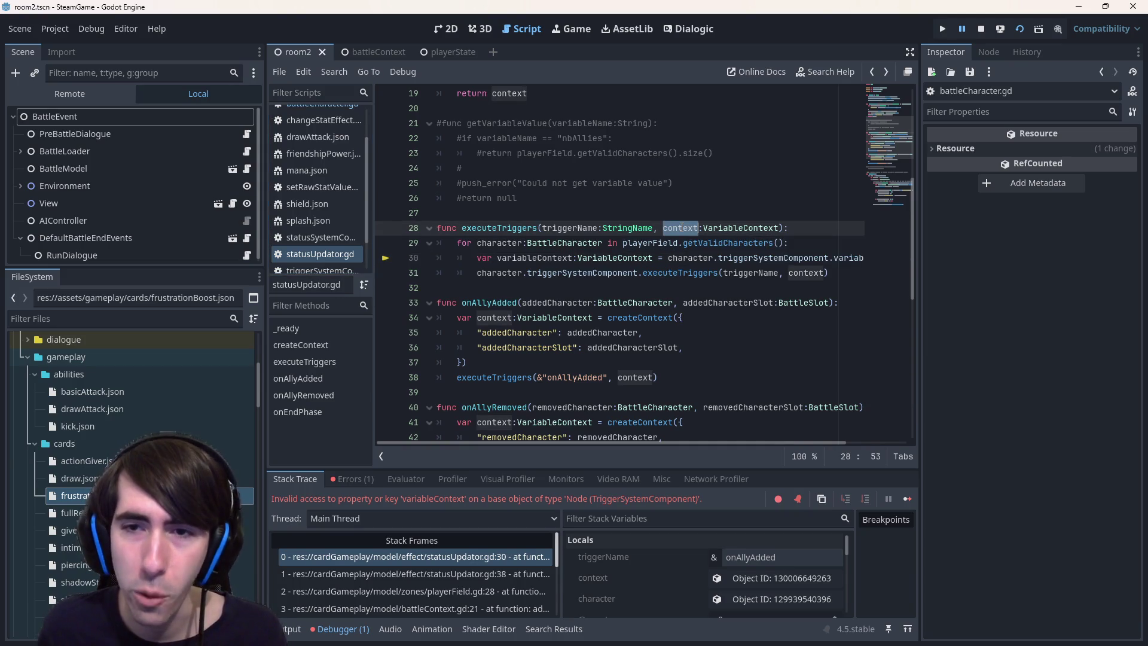
pyautogui.click(682, 227)
pyautogui.moveTo(497, 258); pyautogui.dragTo(898, 257)
pyautogui.press('BackSpace')
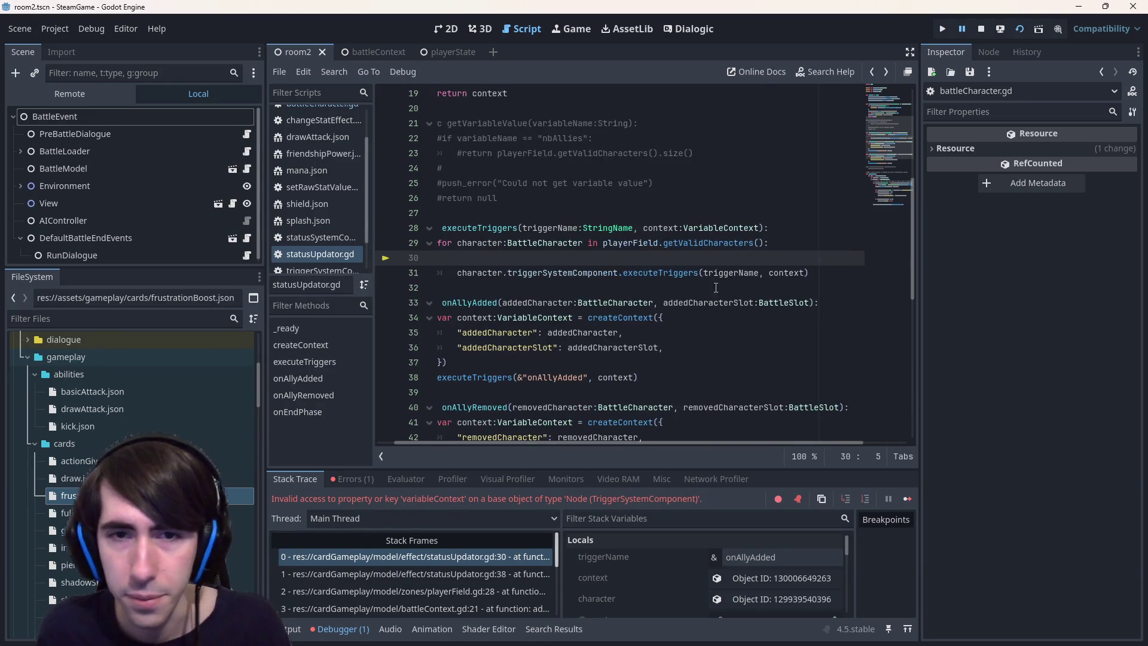
pyautogui.press('BackSpace')
pyautogui.press('BackSpace')
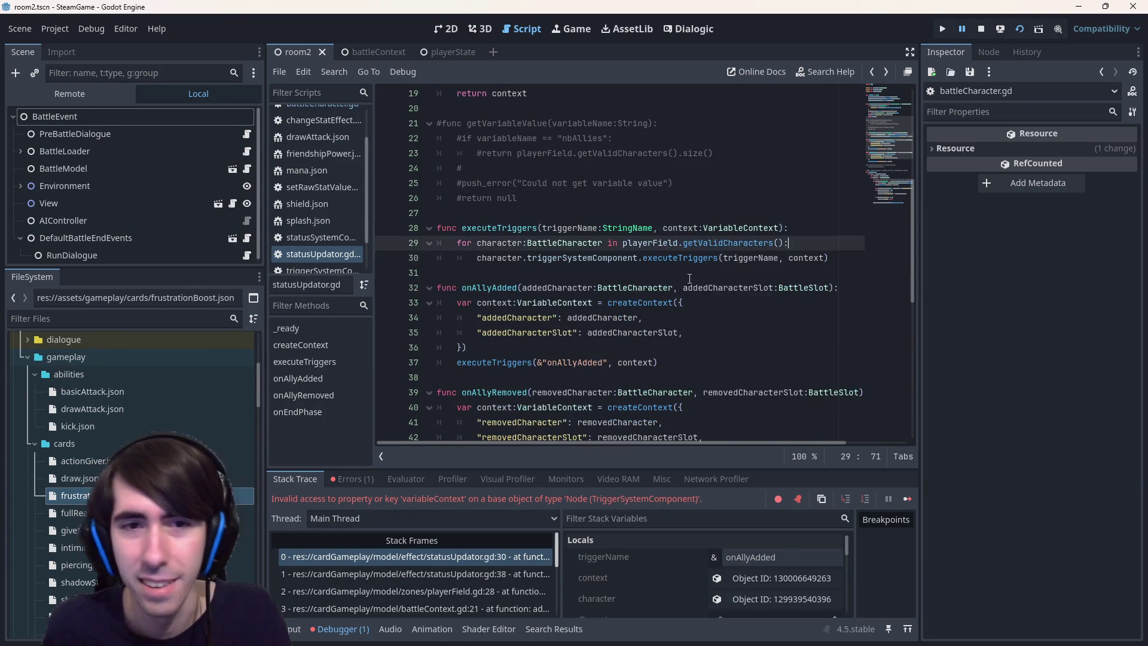
pyautogui.click(766, 258)
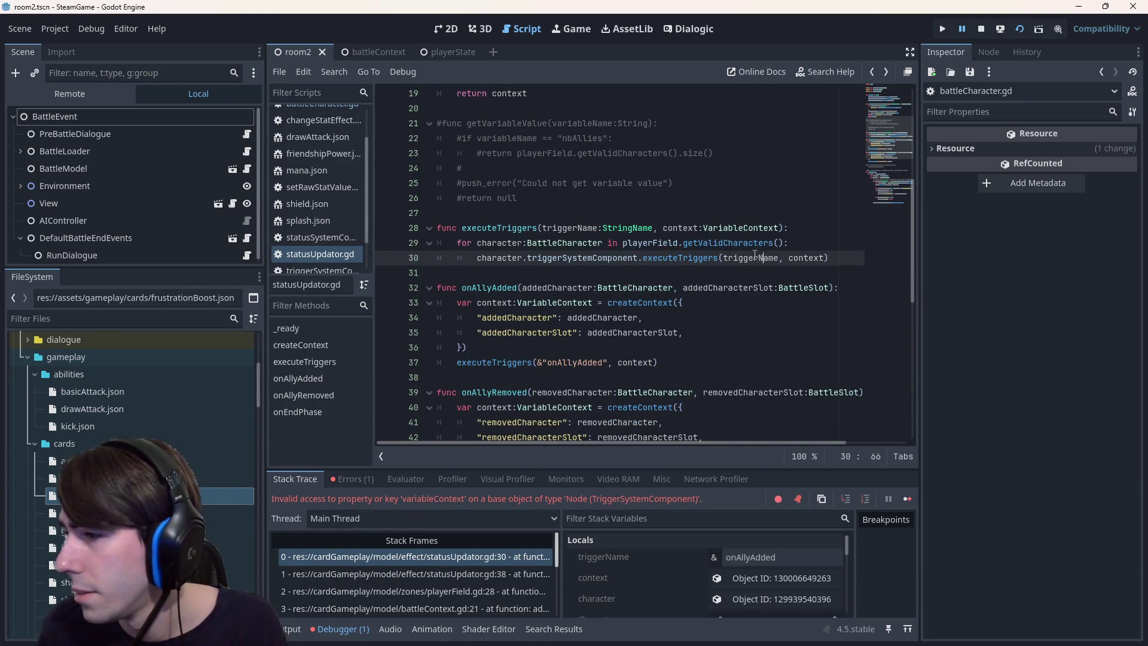
pyautogui.moveTo(734, 256)
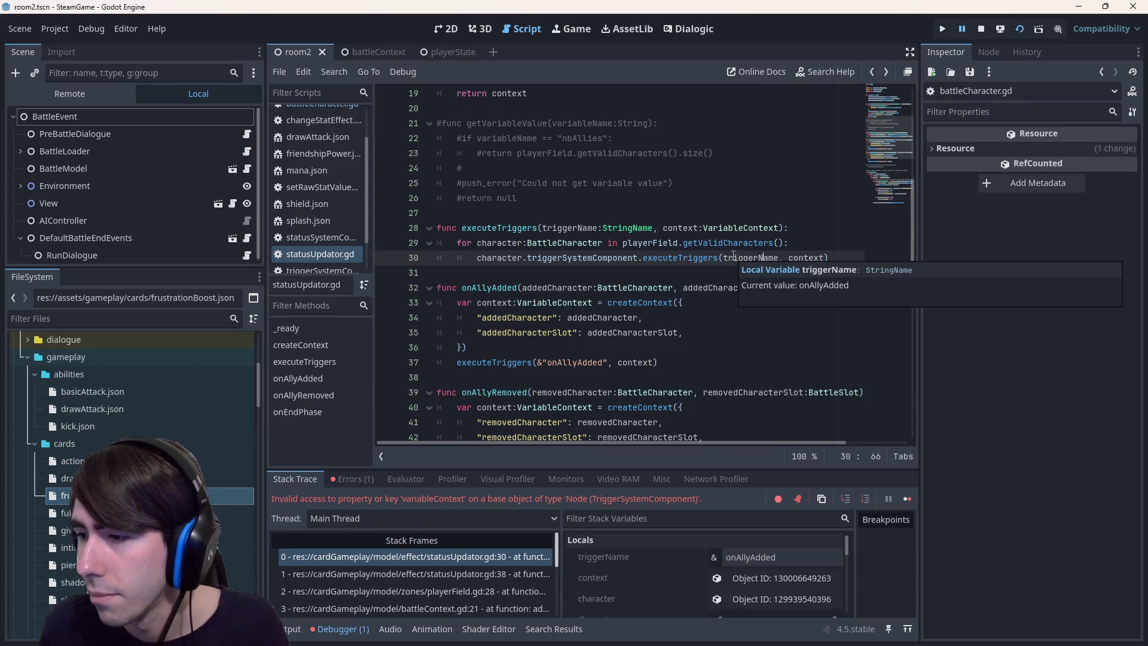
pyautogui.hotkey('ctrl', 'z')
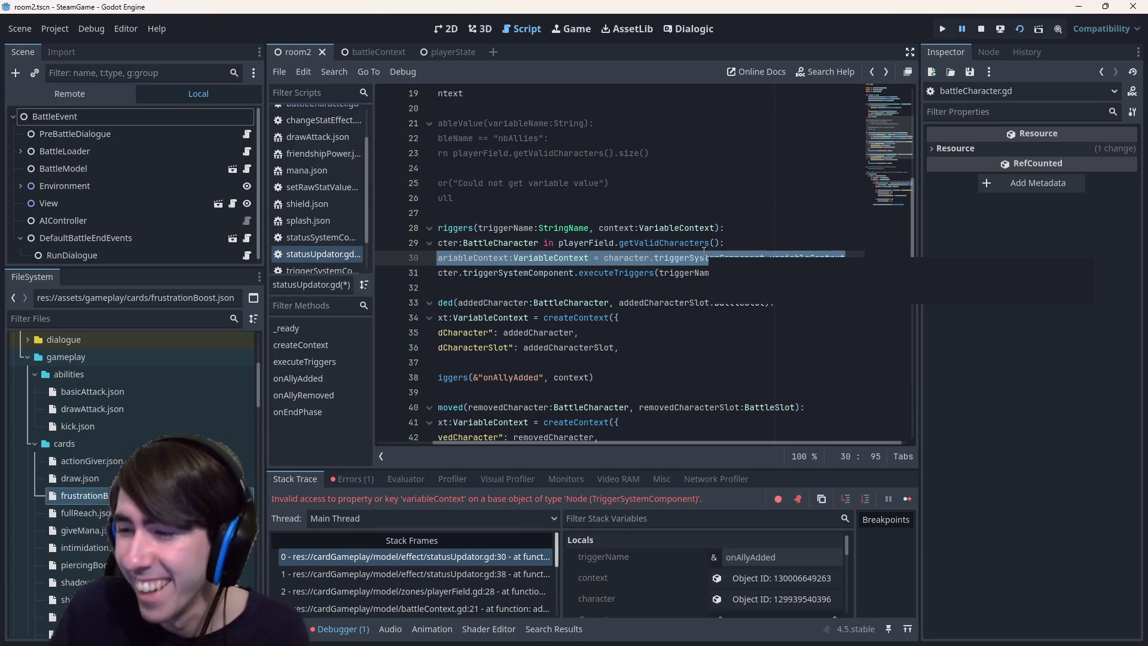
pyautogui.press('End')
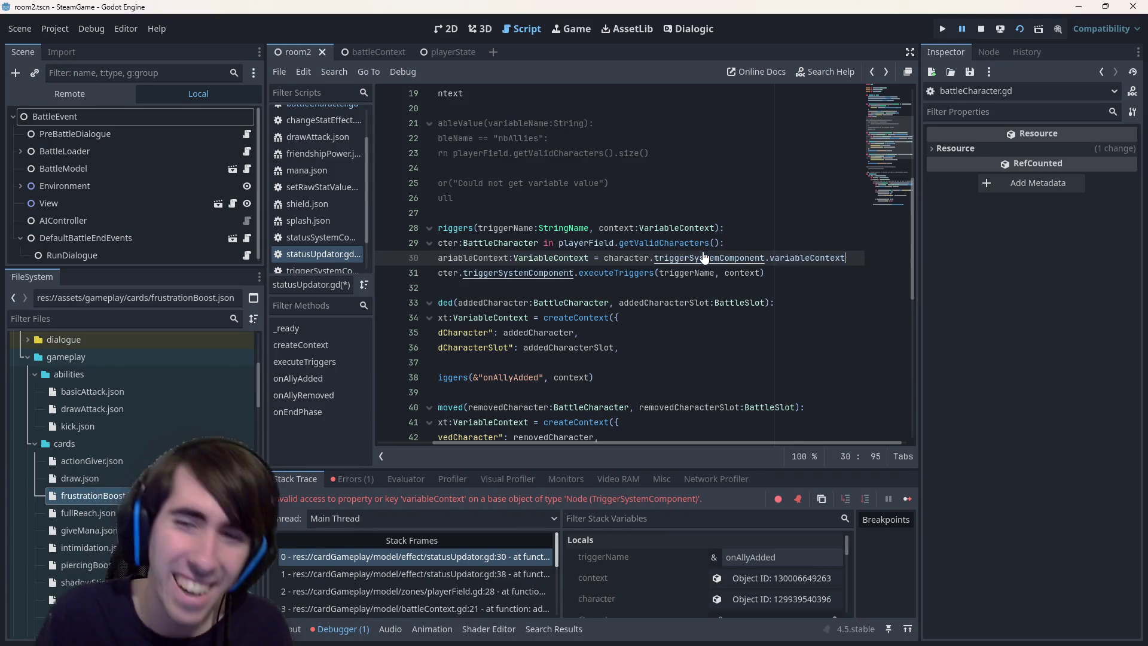
pyautogui.hotkey('ctrl', 's')
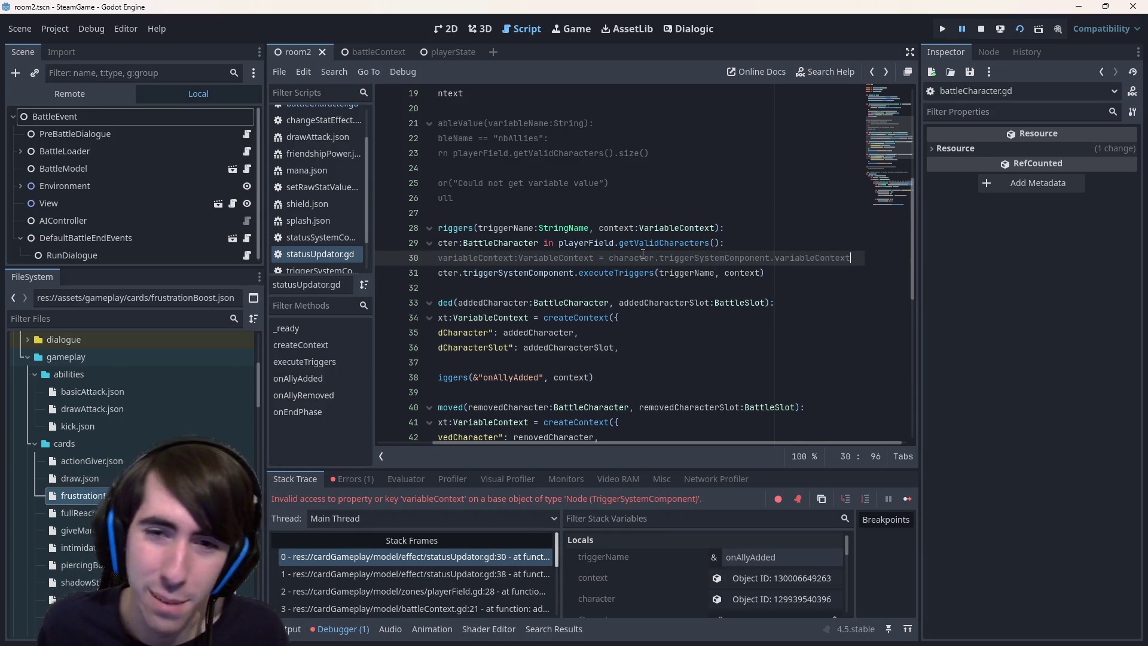
# Delete the commented variableContext line from executeTriggers, then stop and relaunch the game
pyautogui.doubleClick(616, 228)
pyautogui.moveTo(858, 261)
pyautogui.mouseDown()
pyautogui.moveTo(412, 255)
pyautogui.moveTo(404, 242)
pyautogui.mouseUp()
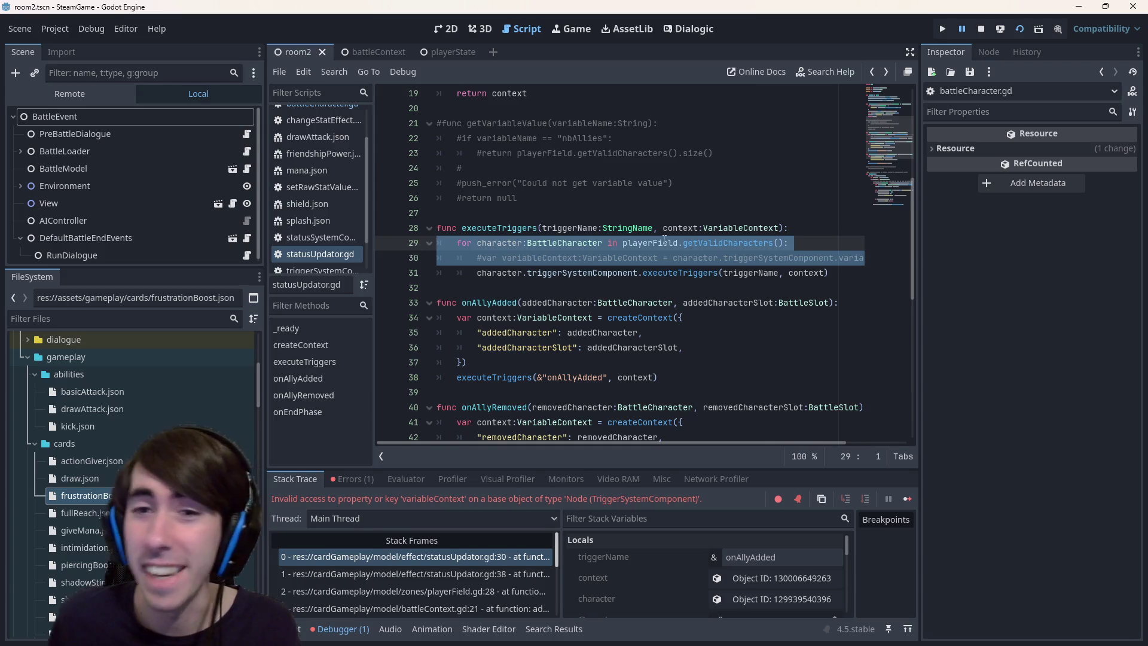
pyautogui.click(656, 258)
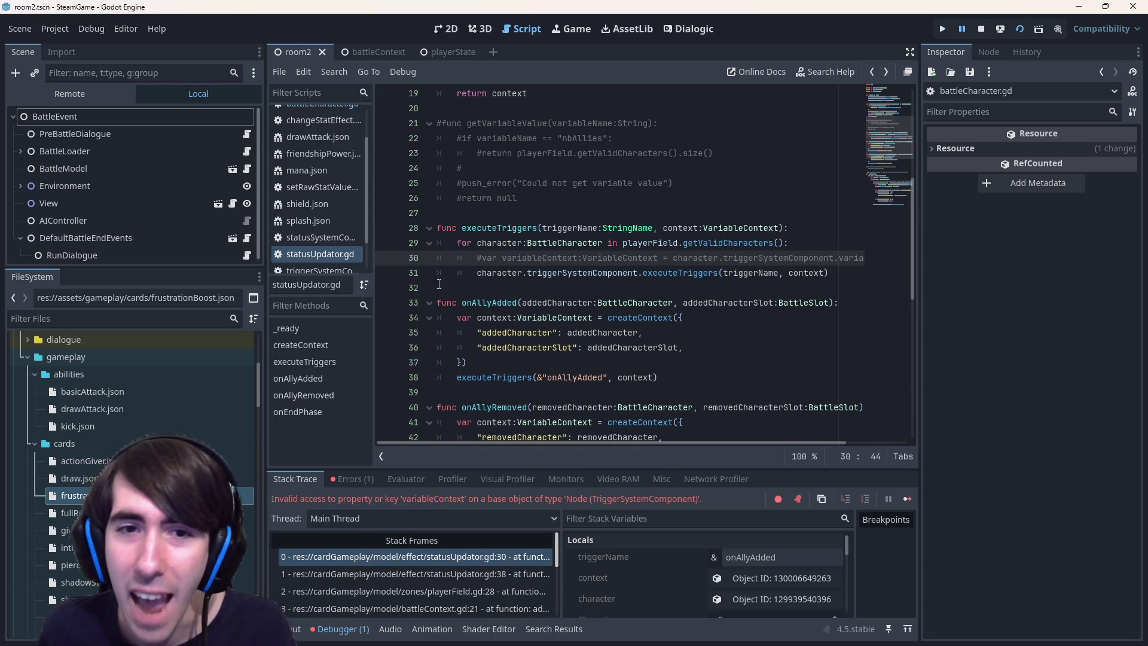
pyautogui.moveTo(458, 258); pyautogui.dragTo(880, 265)
pyautogui.press('BackSpace')
pyautogui.press('BackSpace')
pyautogui.press('BackSpace')
pyautogui.click(754, 273)
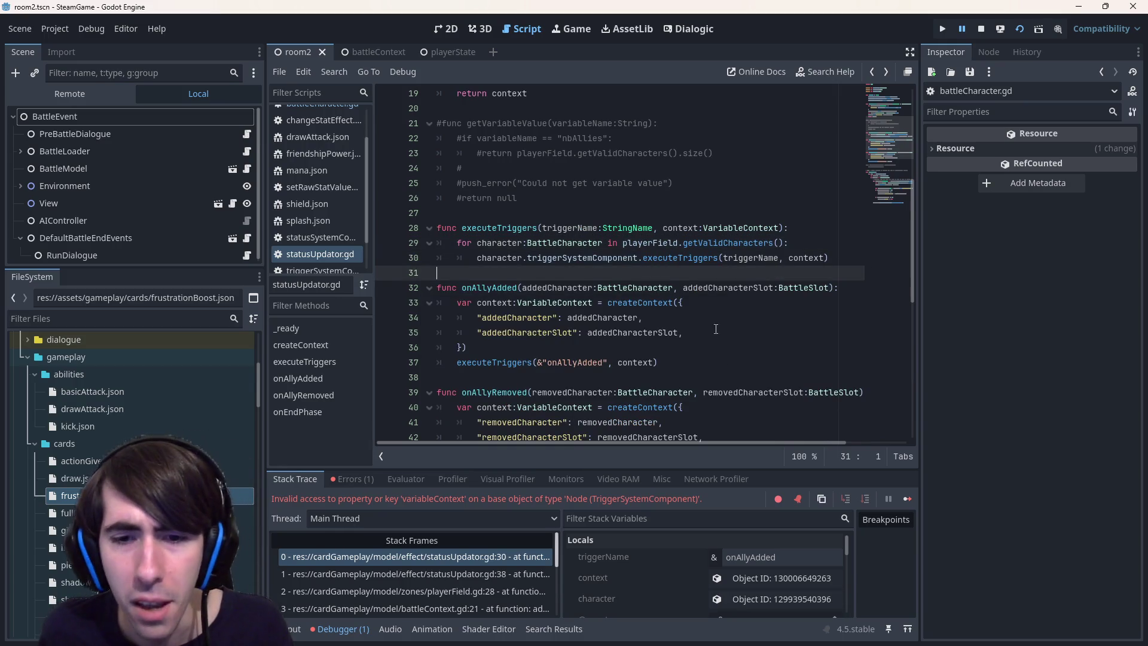
pyautogui.click(980, 29)
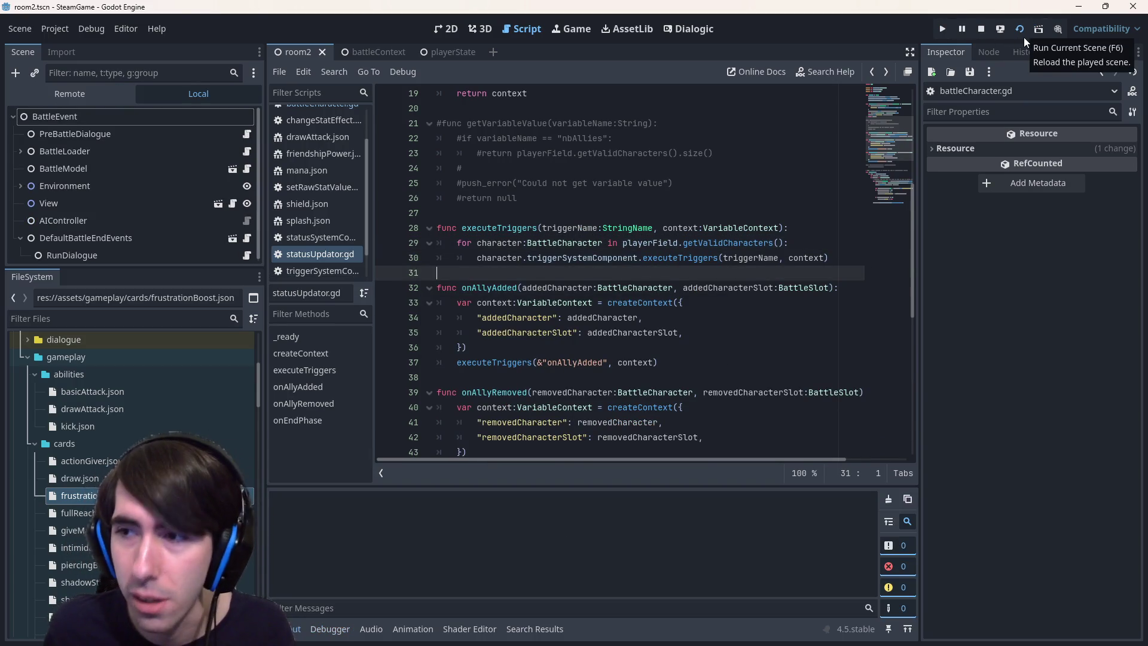
pyautogui.press('F5')
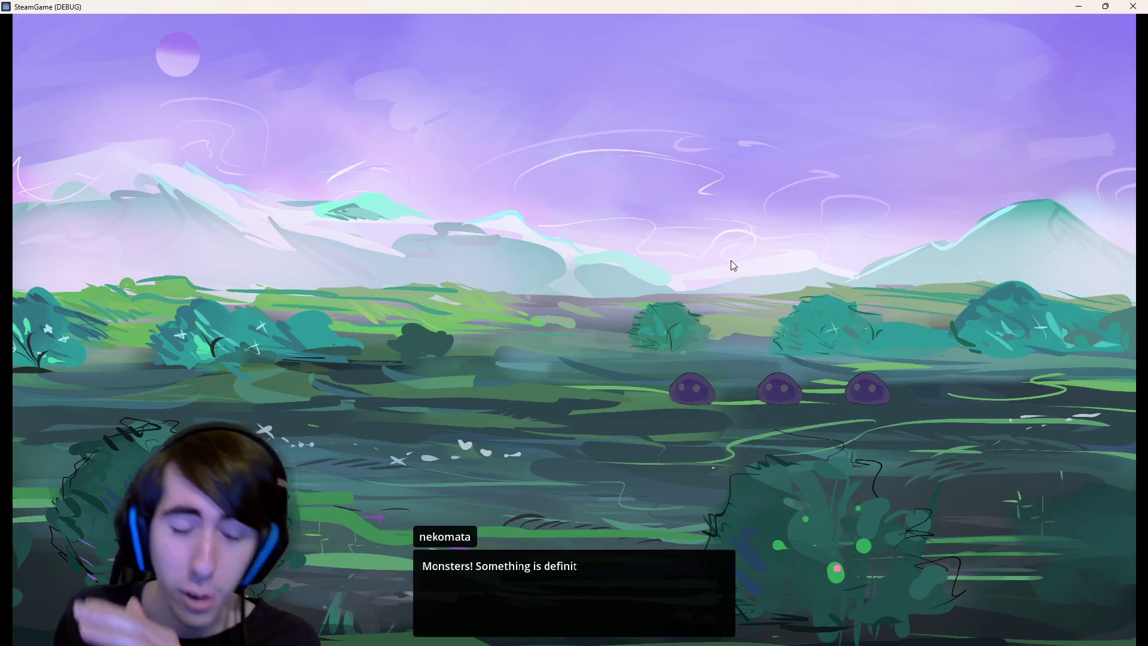
# Place both characters on the battlefield and try Shield Boost, Sharpening and Intimidation cards
pyautogui.click(637, 534)
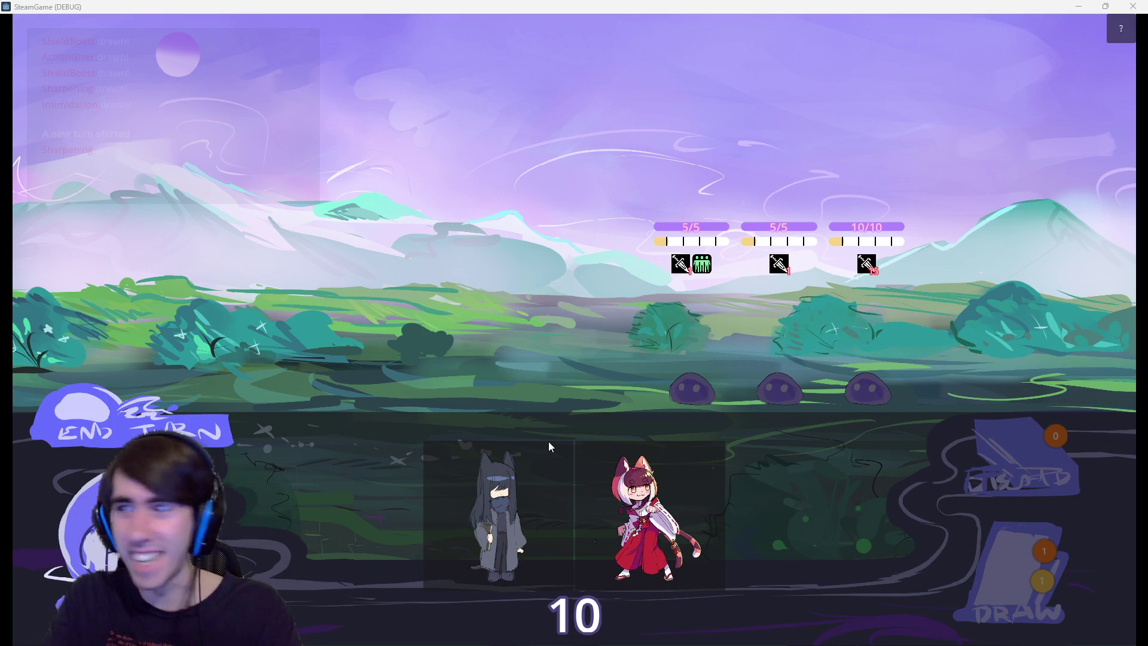
pyautogui.moveTo(550, 445)
pyautogui.mouseDown()
pyautogui.moveTo(534, 297)
pyautogui.moveTo(649, 508)
pyautogui.mouseUp()
pyautogui.moveTo(487, 473); pyautogui.dragTo(450, 299)
pyautogui.moveTo(640, 472)
pyautogui.mouseDown()
pyautogui.moveTo(367, 296)
pyautogui.moveTo(374, 309)
pyautogui.mouseUp()
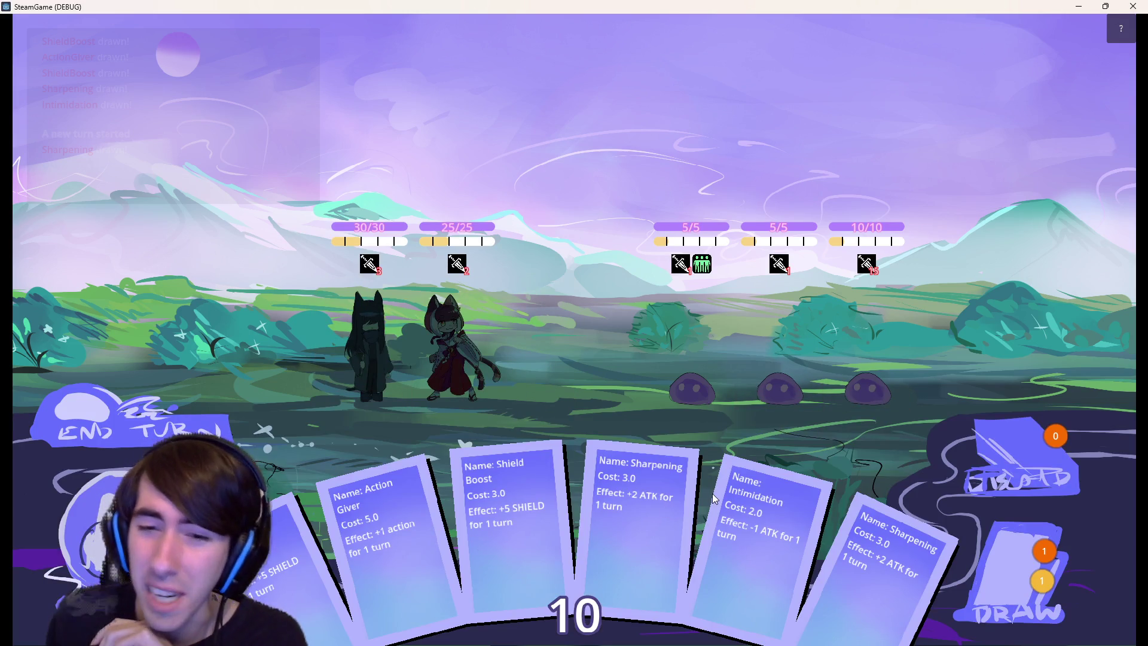
pyautogui.moveTo(530, 526)
pyautogui.mouseDown()
pyautogui.moveTo(447, 373)
pyautogui.moveTo(476, 383)
pyautogui.mouseUp()
pyautogui.moveTo(897, 594)
pyautogui.mouseDown()
pyautogui.moveTo(885, 569)
pyautogui.moveTo(488, 339)
pyautogui.moveTo(553, 382)
pyautogui.mouseUp()
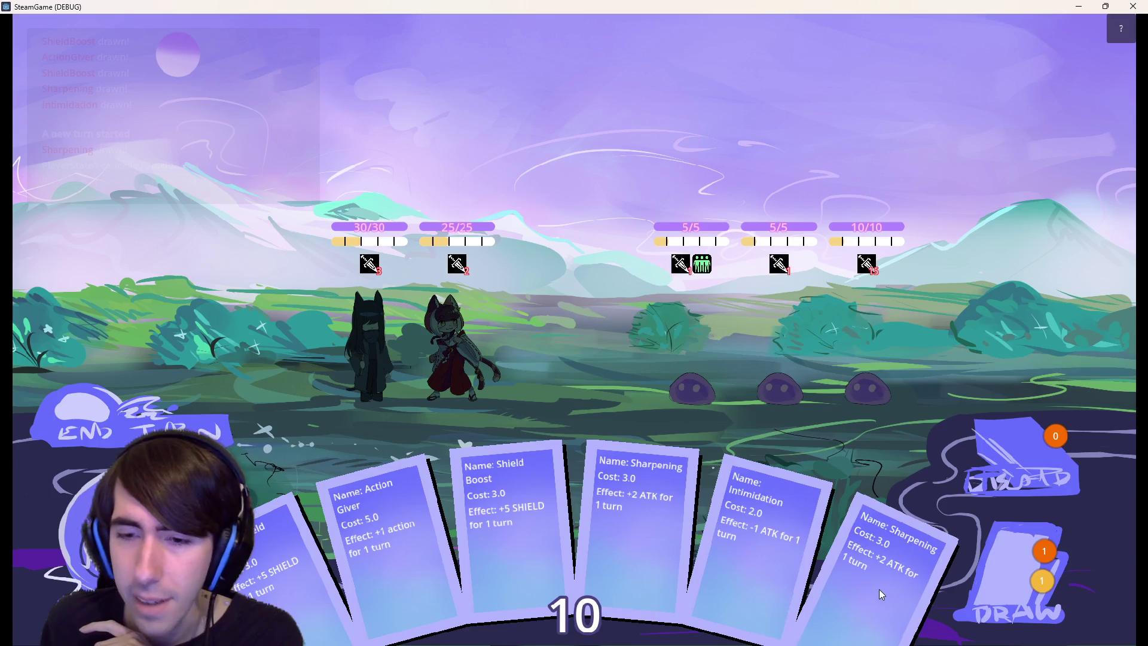
pyautogui.moveTo(761, 551)
pyautogui.mouseDown()
pyautogui.moveTo(728, 394)
pyautogui.moveTo(827, 396)
pyautogui.moveTo(737, 549)
pyautogui.mouseUp()
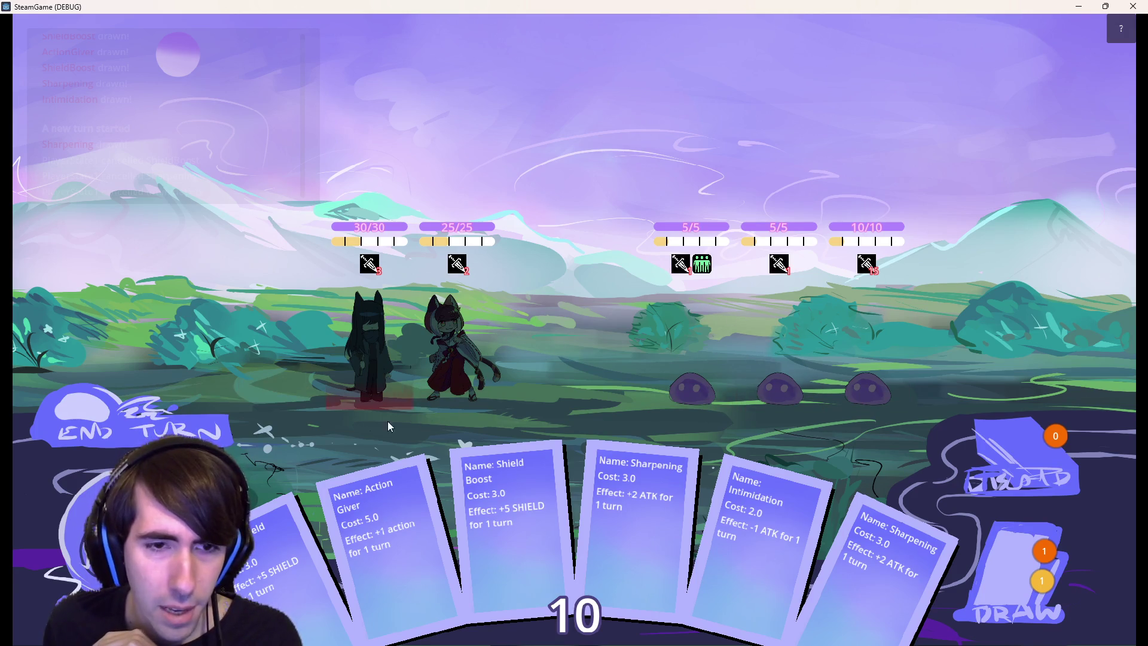
# End the turn and play the Shield Boost card in the new turn
pyautogui.click(187, 423)
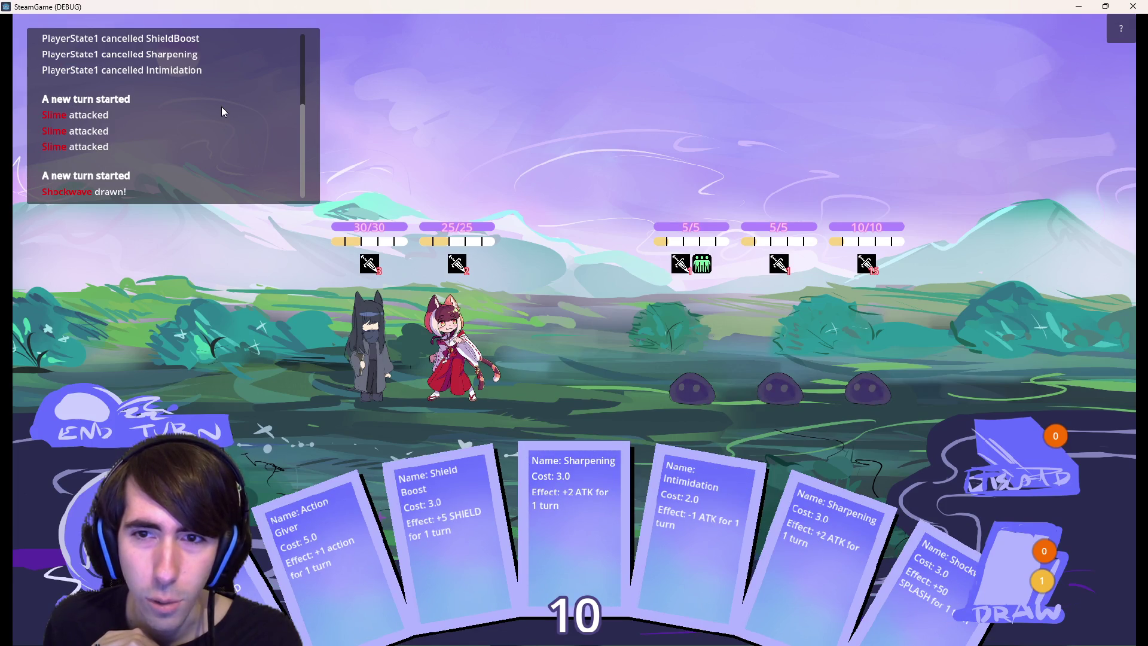
pyautogui.moveTo(780, 267)
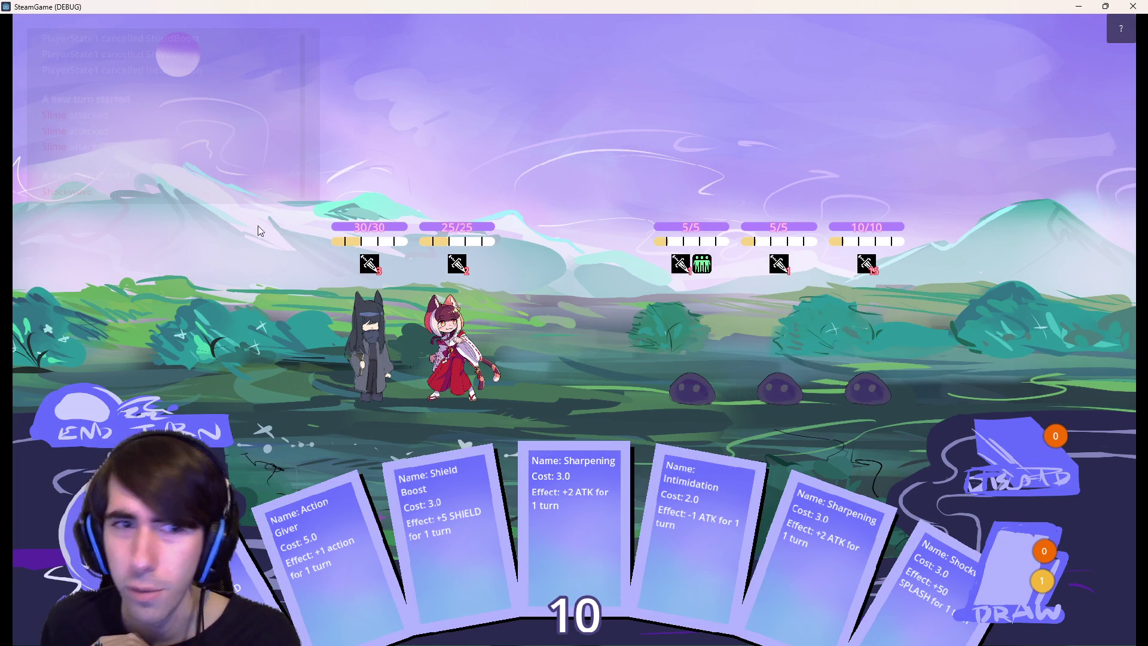
pyautogui.moveTo(170, 164)
pyautogui.scroll(1, 171, 163)
pyautogui.scroll(-1, 172, 166)
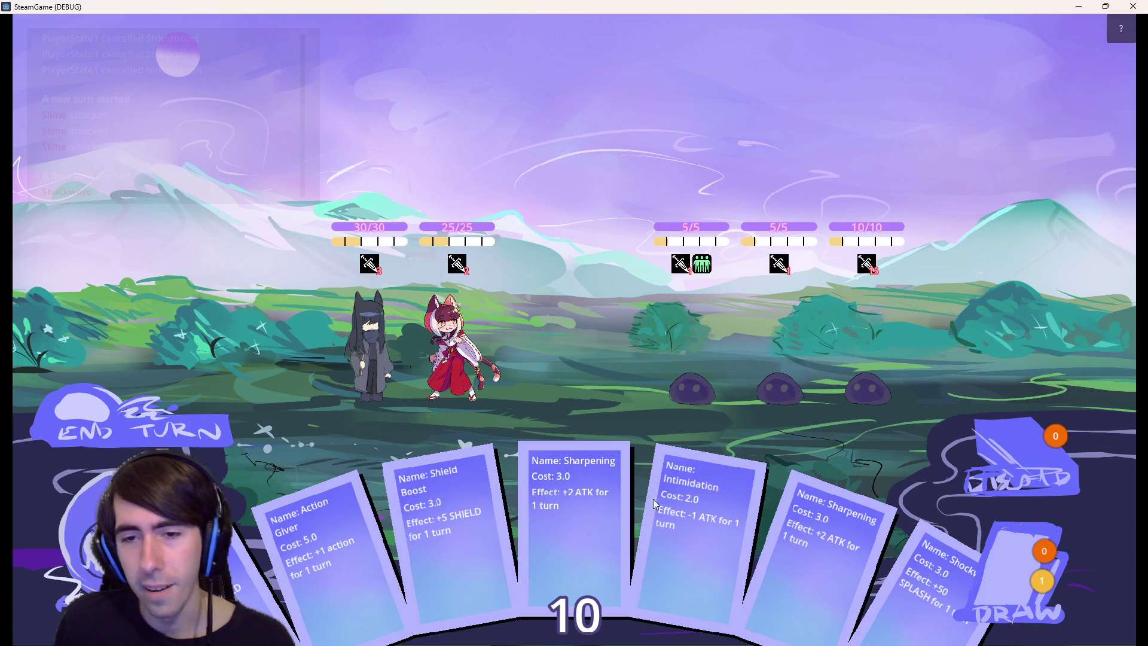
pyautogui.moveTo(452, 517); pyautogui.dragTo(471, 343)
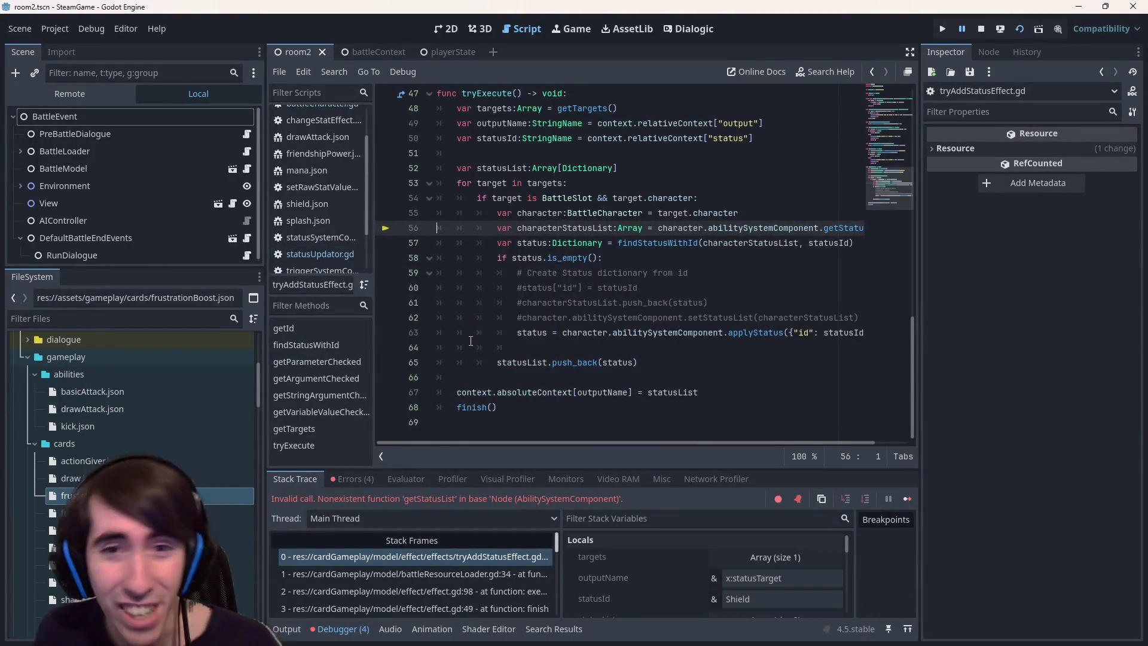
# Review the four debugger errors and stack trace, then stop the debug session
pyautogui.click(378, 479)
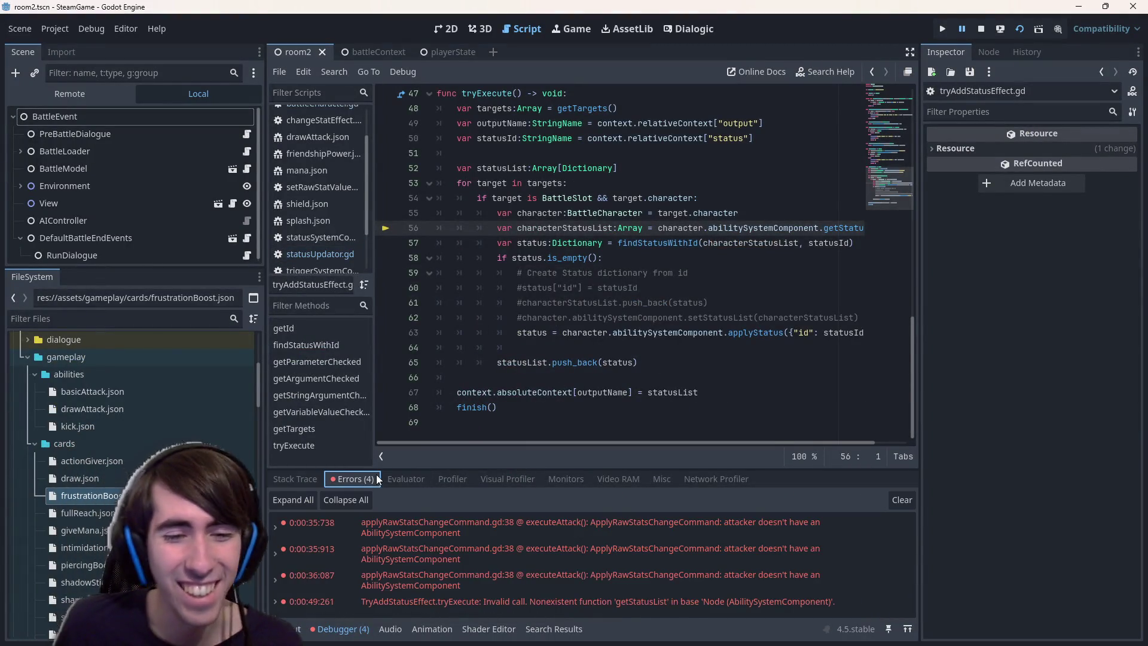
pyautogui.click(309, 479)
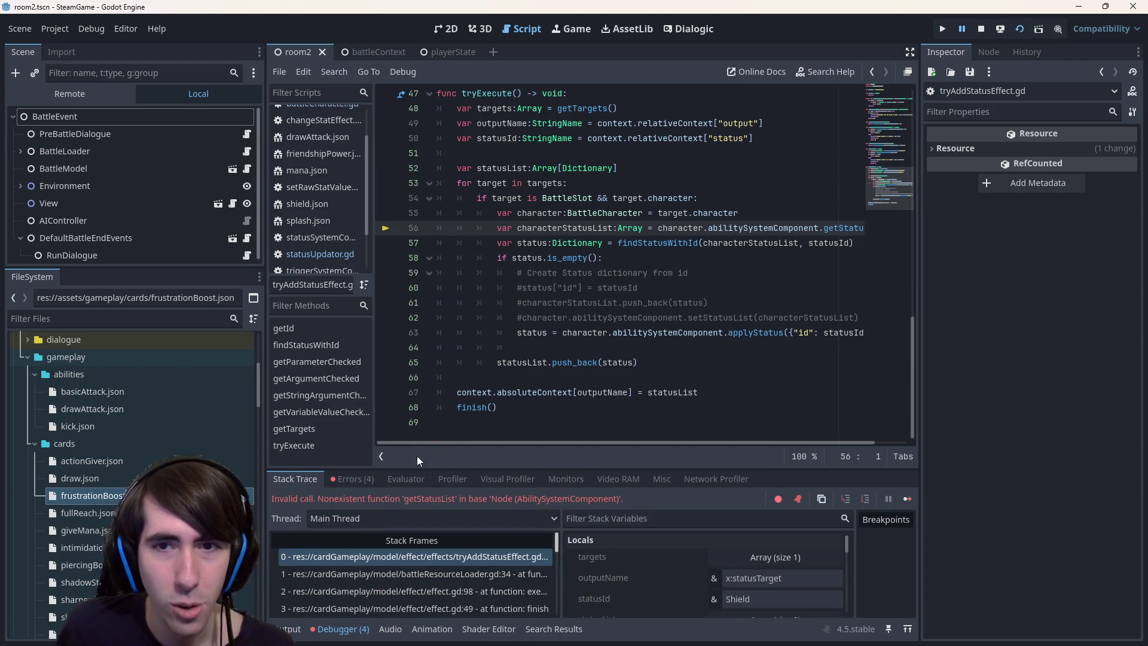
pyautogui.scroll(1, 603, 335)
pyautogui.moveTo(720, 443)
pyautogui.mouseDown()
pyautogui.moveTo(743, 443)
pyautogui.moveTo(561, 429)
pyautogui.mouseUp()
pyautogui.click(604, 302)
pyautogui.scroll(2, 338, 225)
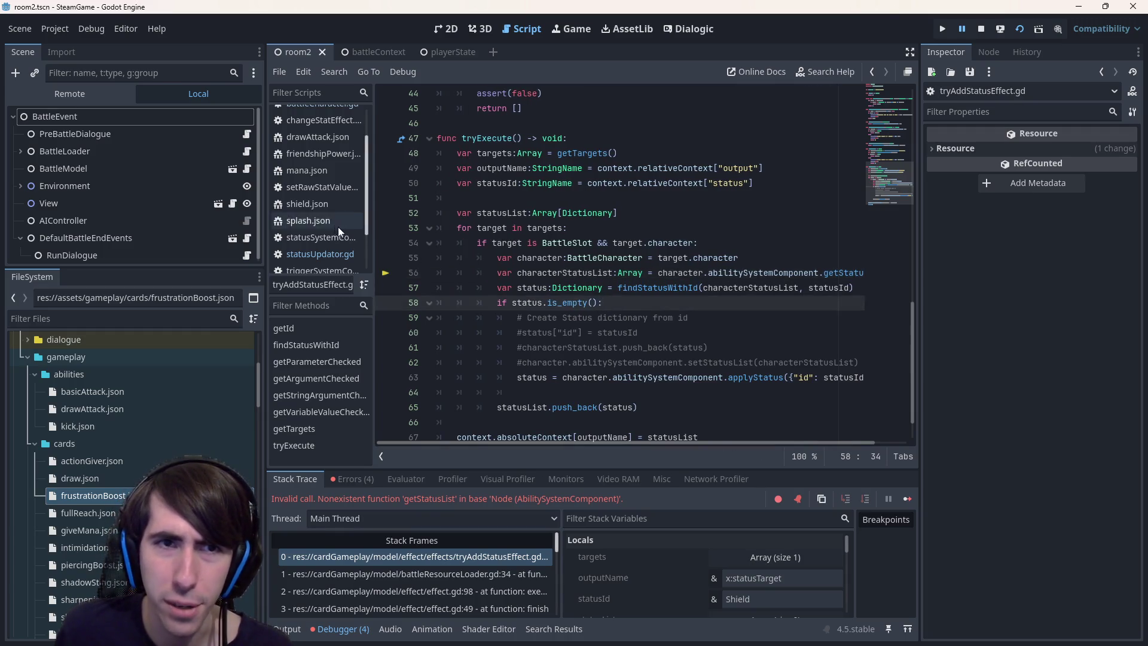
pyautogui.scroll(-3, 329, 212)
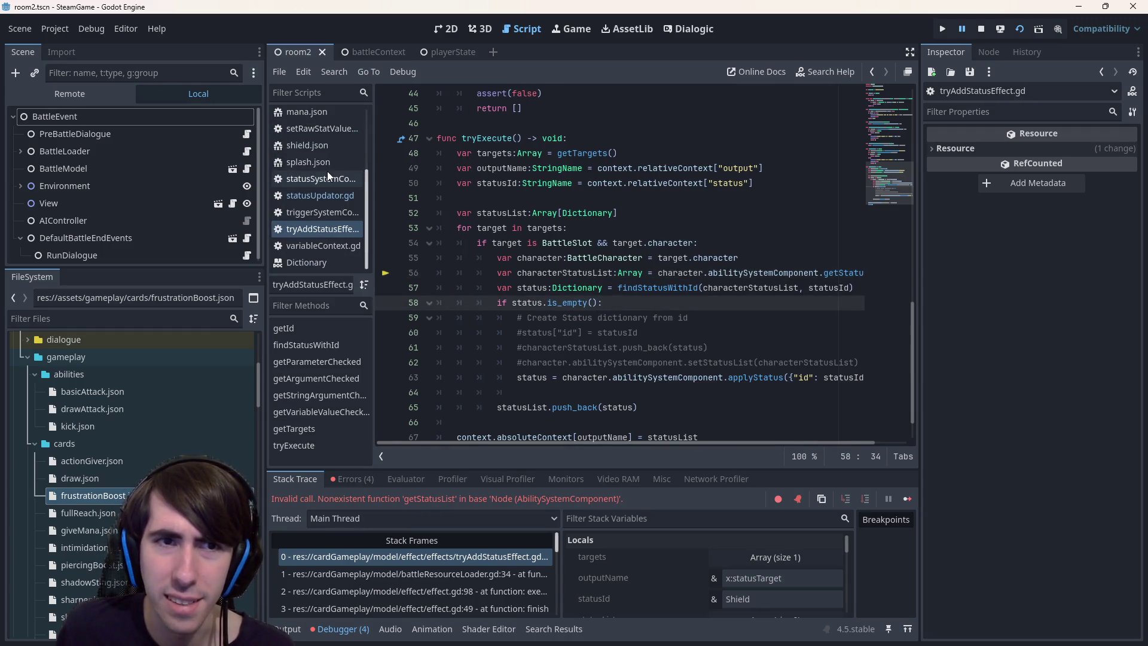
pyautogui.click(981, 29)
# Close drawAttack.json, friendshipPower.json and mana.json, and browse the open command and component scripts
pyautogui.click(717, 243)
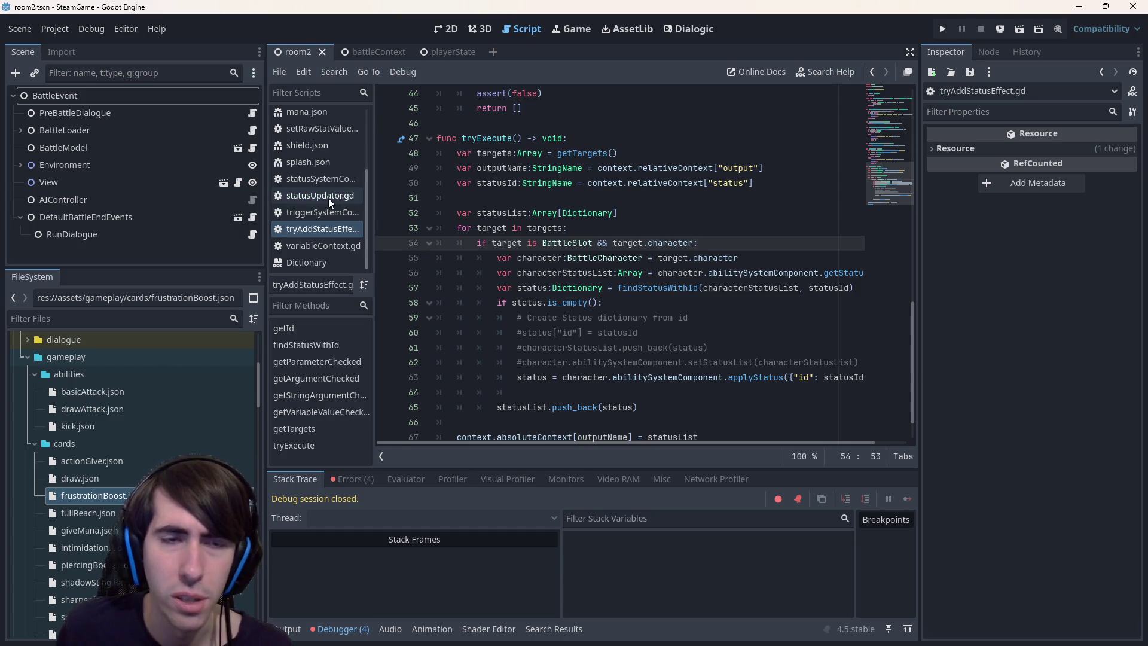
pyautogui.click(317, 196)
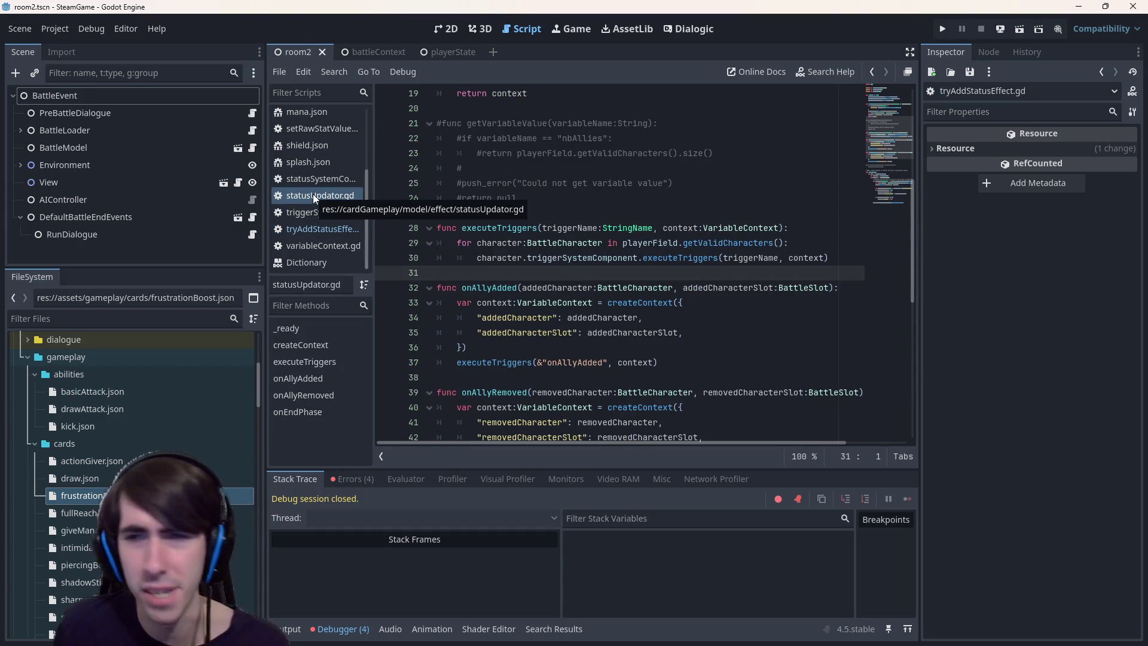
pyautogui.scroll(-2, 562, 277)
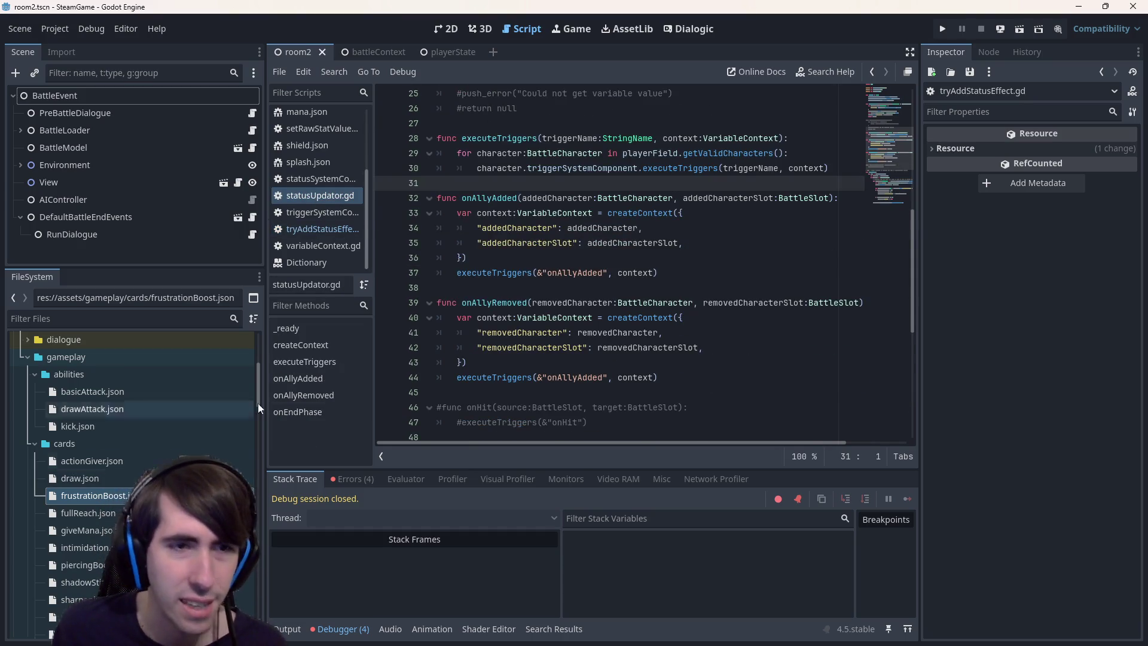
pyautogui.scroll(3, 291, 228)
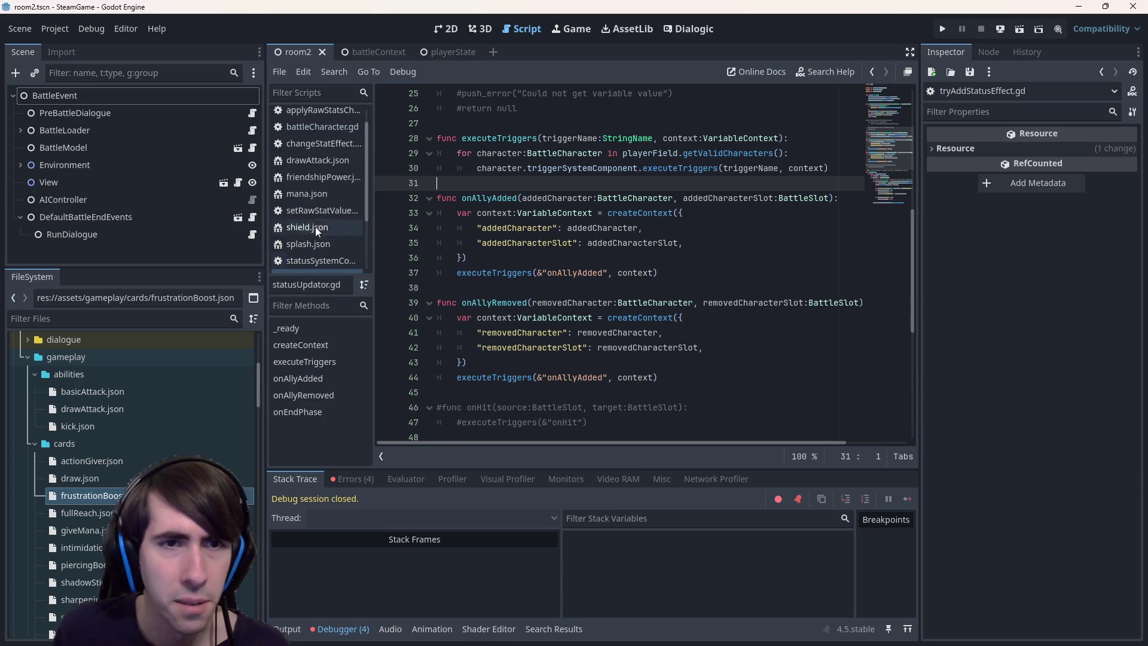
pyautogui.middleClick(328, 184)
pyautogui.middleClick(329, 184)
pyautogui.middleClick(330, 181)
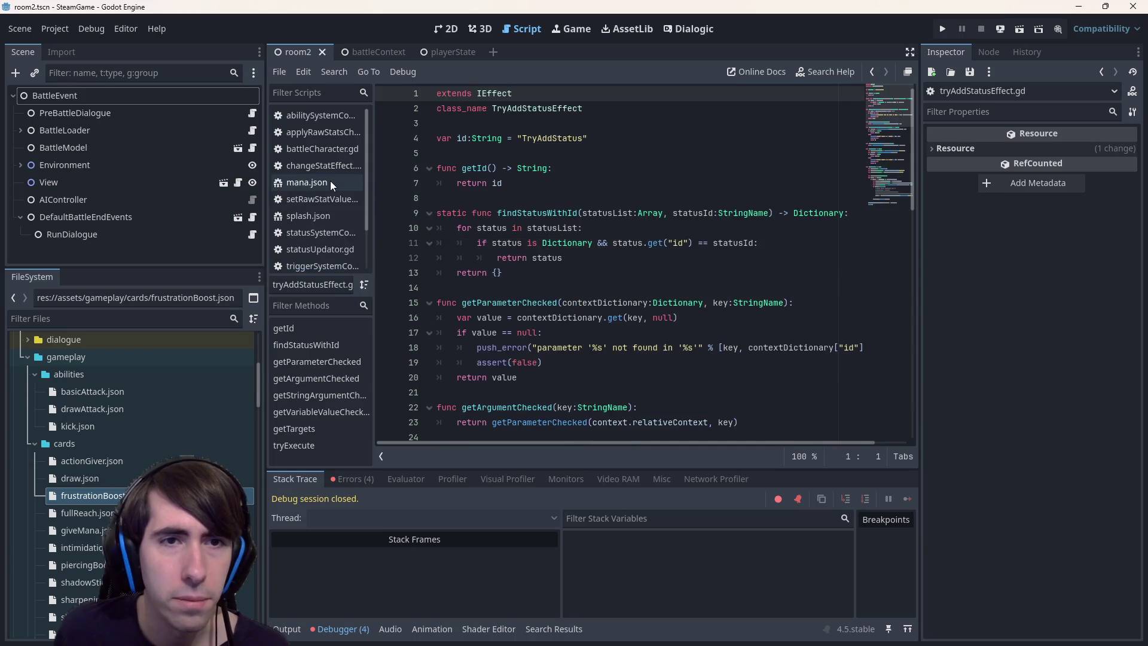
pyautogui.click(329, 188)
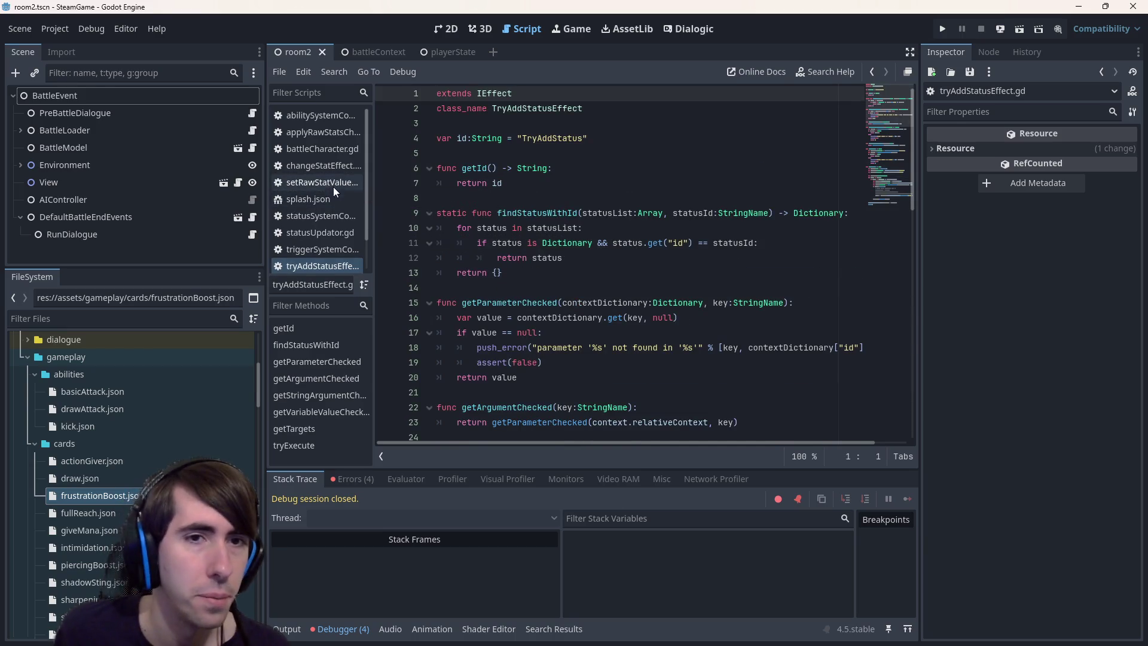
pyautogui.click(325, 250)
pyautogui.click(332, 266)
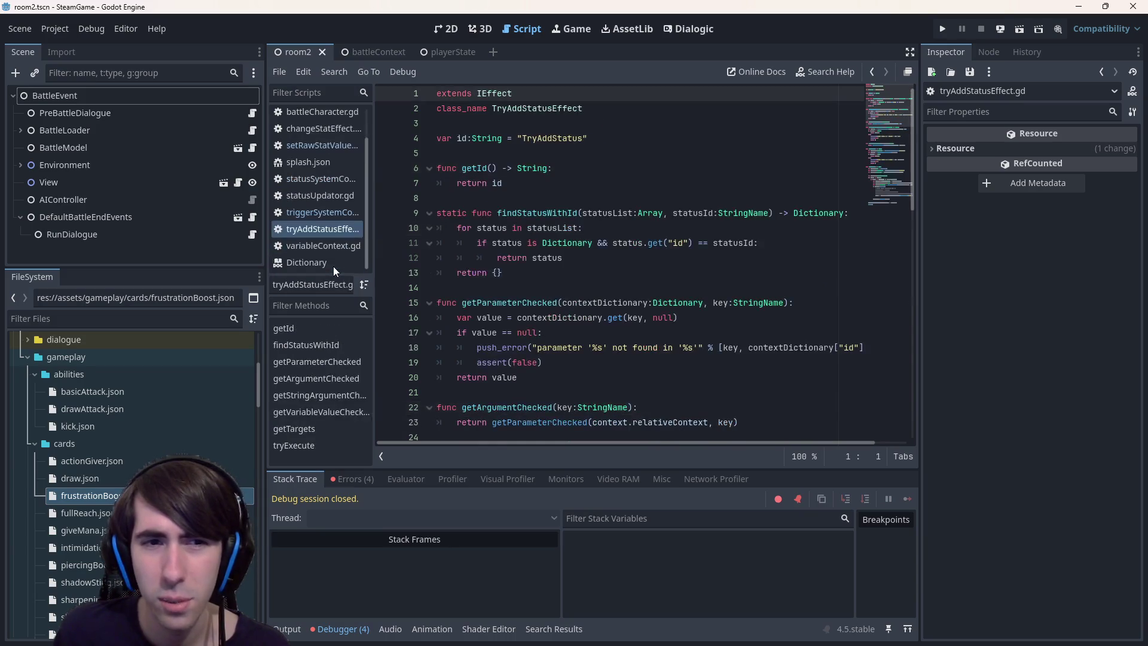
pyautogui.hotkey('alt', 'Left')
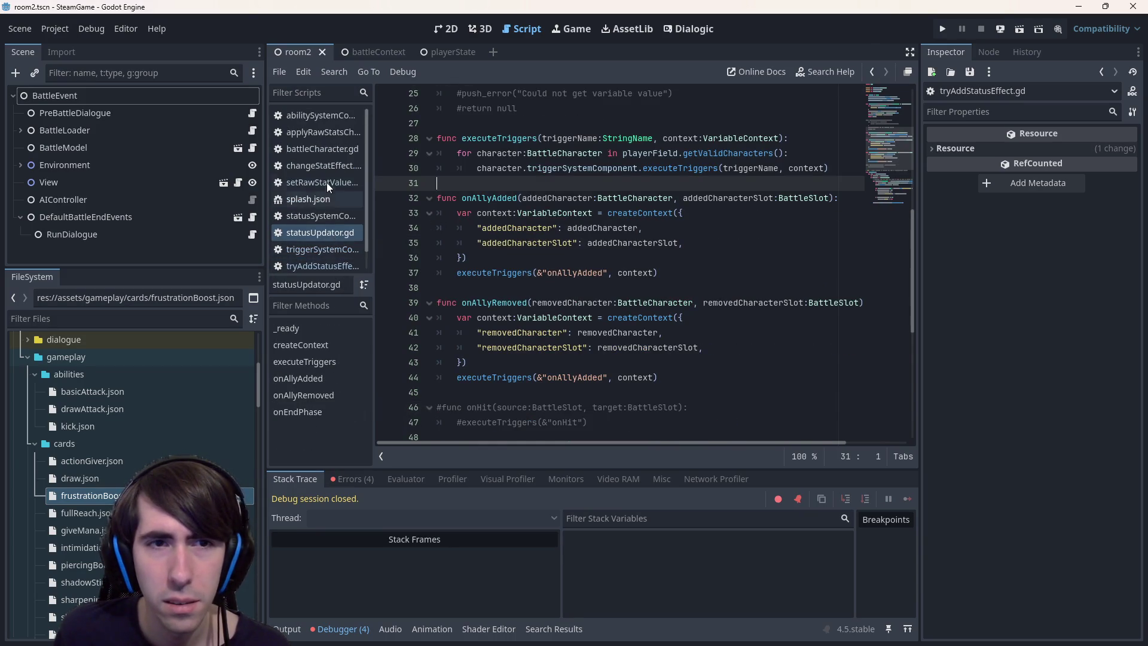
# In applyRawStatsChangeCommand.gd, set a breakpoint on line 33 of executeAttack and run the current scene
pyautogui.click(326, 183)
pyautogui.click(324, 164)
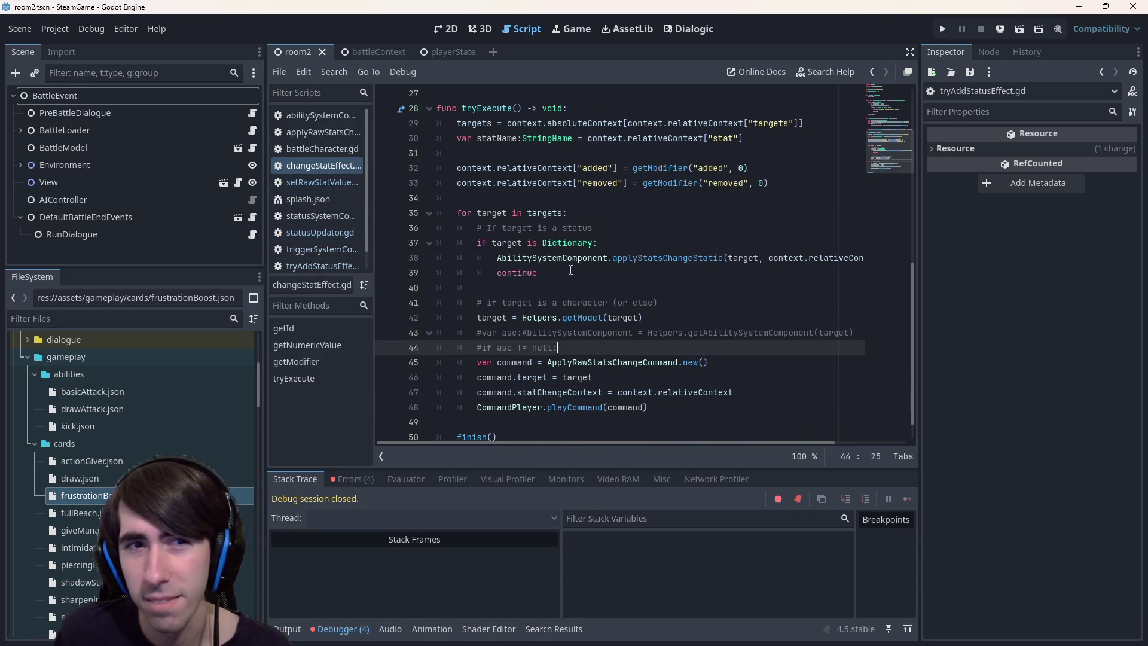
pyautogui.scroll(-3, 562, 271)
pyautogui.scroll(10, 562, 287)
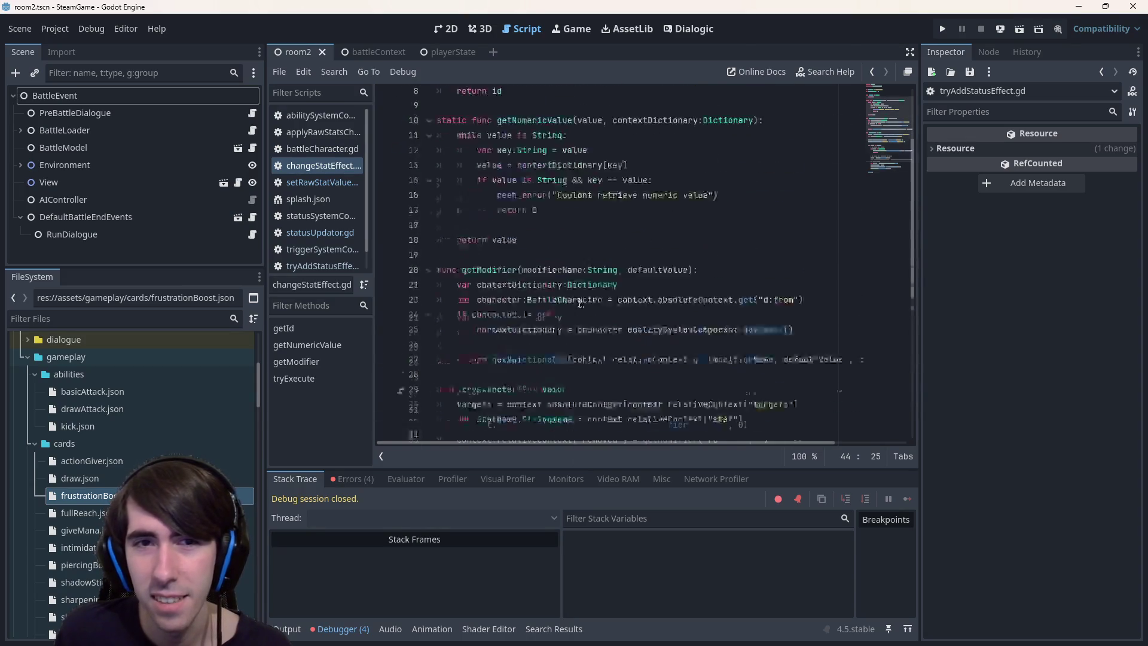
pyautogui.click(323, 133)
pyautogui.scroll(10, 608, 222)
pyautogui.scroll(4, 607, 222)
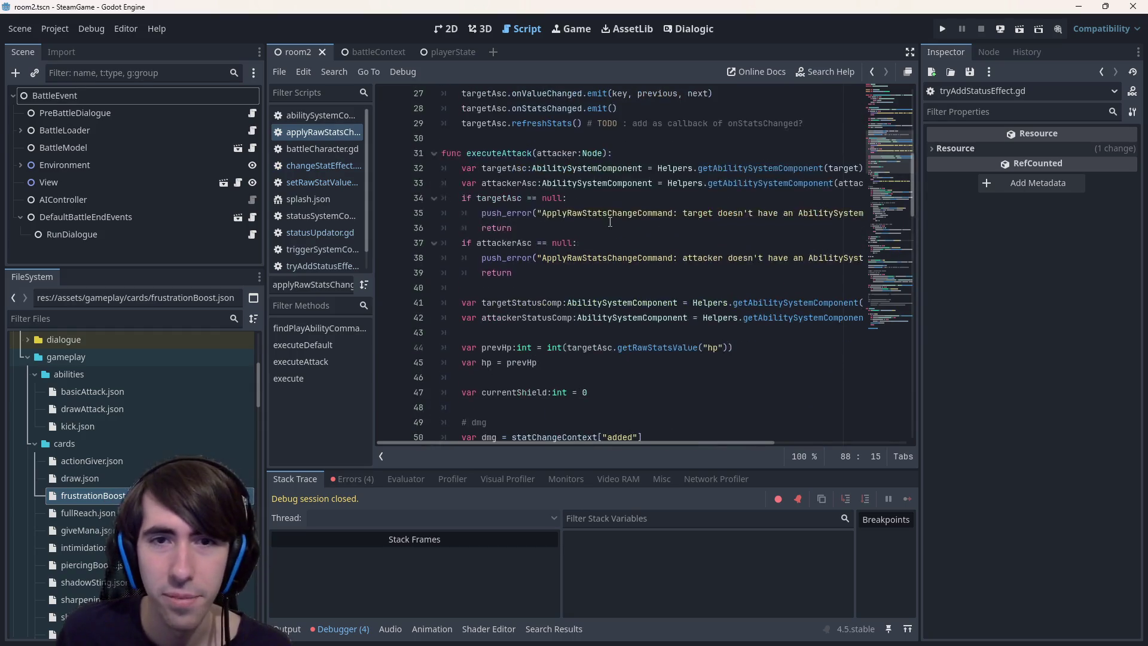
pyautogui.doubleClick(500, 153)
pyautogui.scroll(-1, 500, 153)
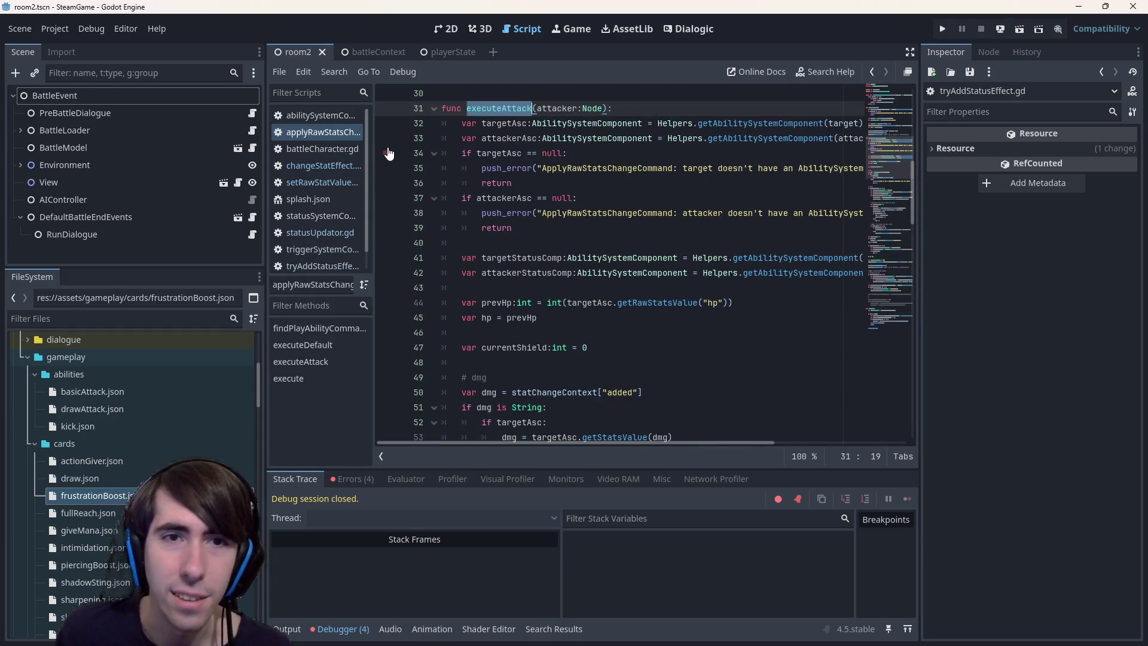
pyautogui.click(385, 138)
pyautogui.click(1021, 25)
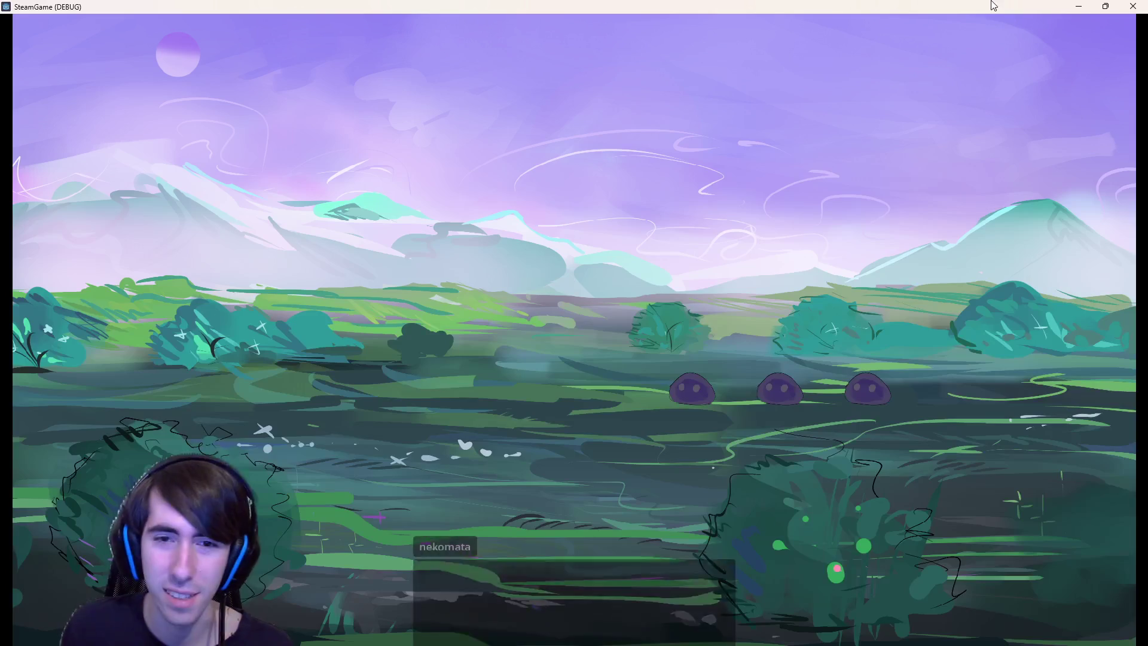
# Skip the opening dialogue, end the turn to hit the breakpoint, and step one line
pyautogui.click(631, 200)
pyautogui.click(656, 200)
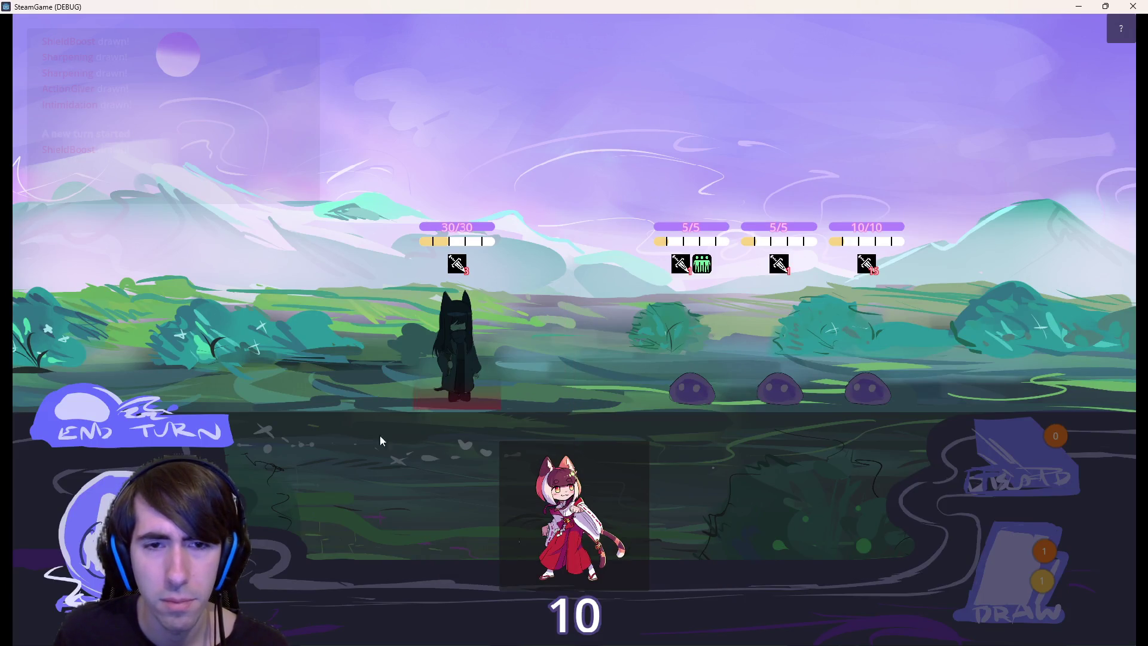
pyautogui.click(197, 433)
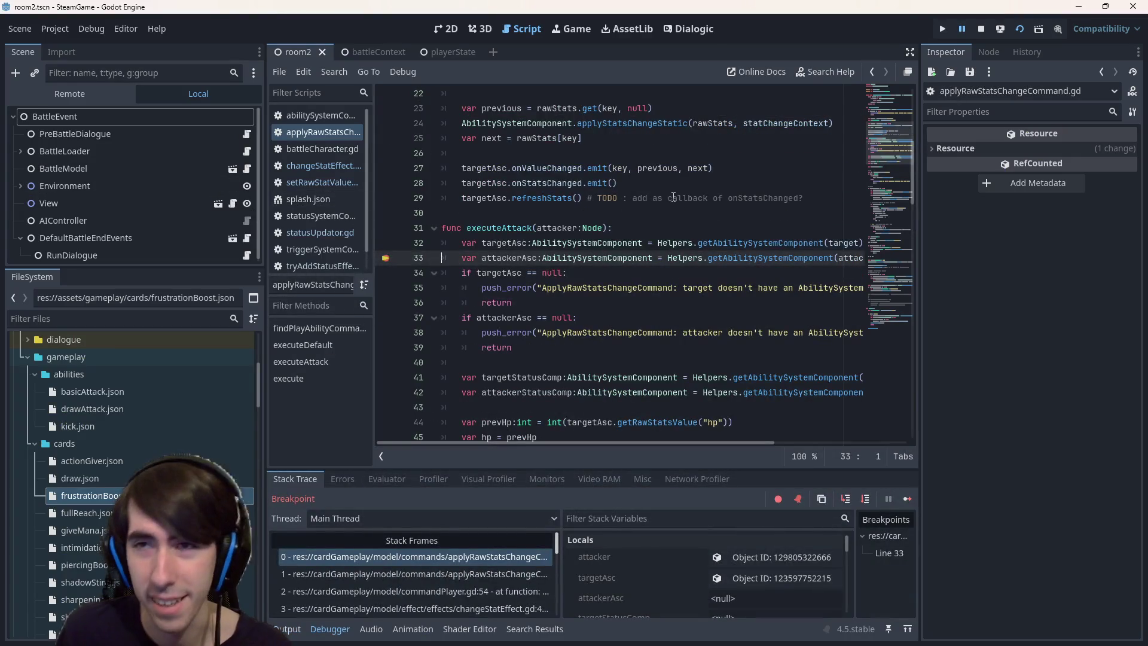
pyautogui.click(865, 499)
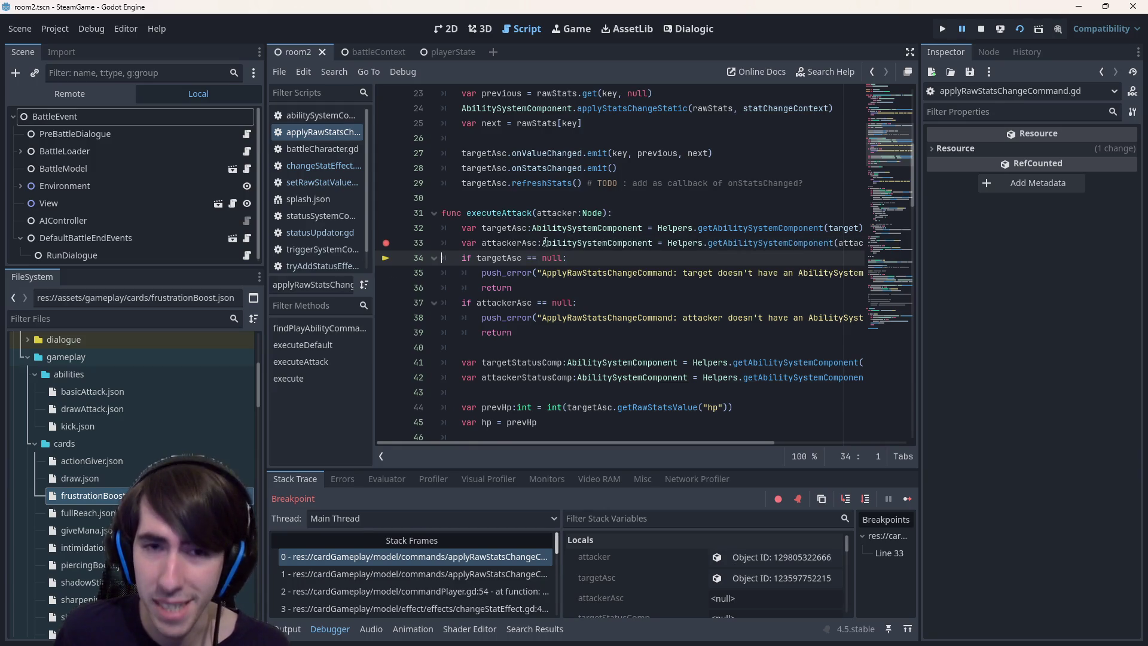
# Inspect attackerAsc, then open the attacker's remote Slime node and expand its Data dictionary
pyautogui.click(523, 243)
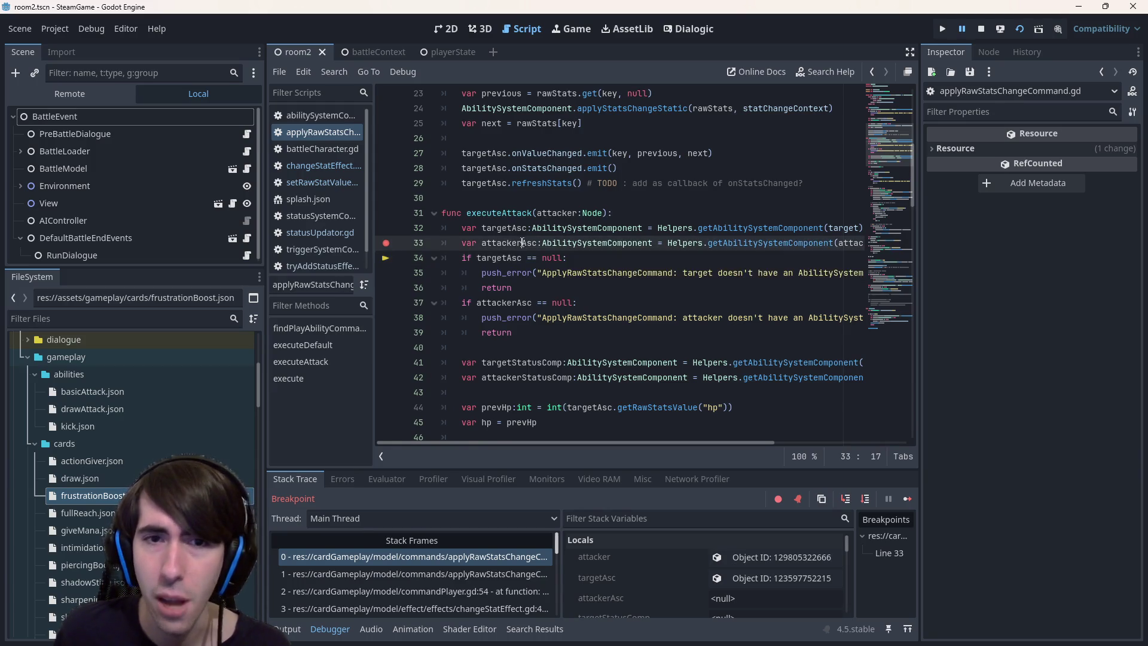
pyautogui.doubleClick(523, 243)
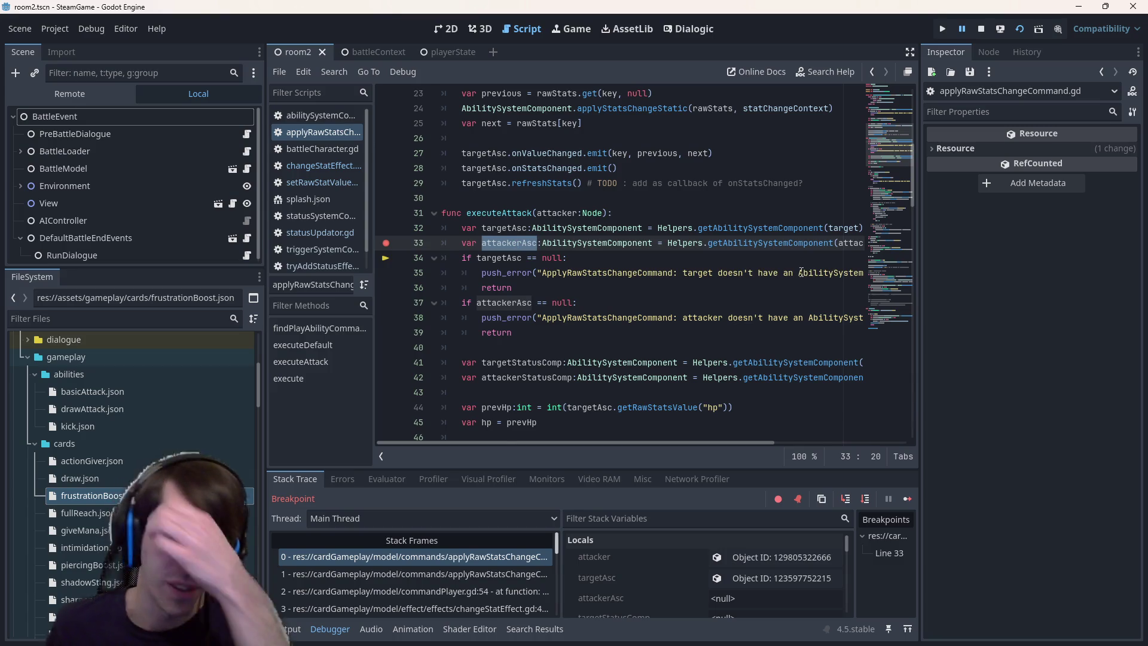
pyautogui.moveTo(734, 443); pyautogui.dragTo(859, 421)
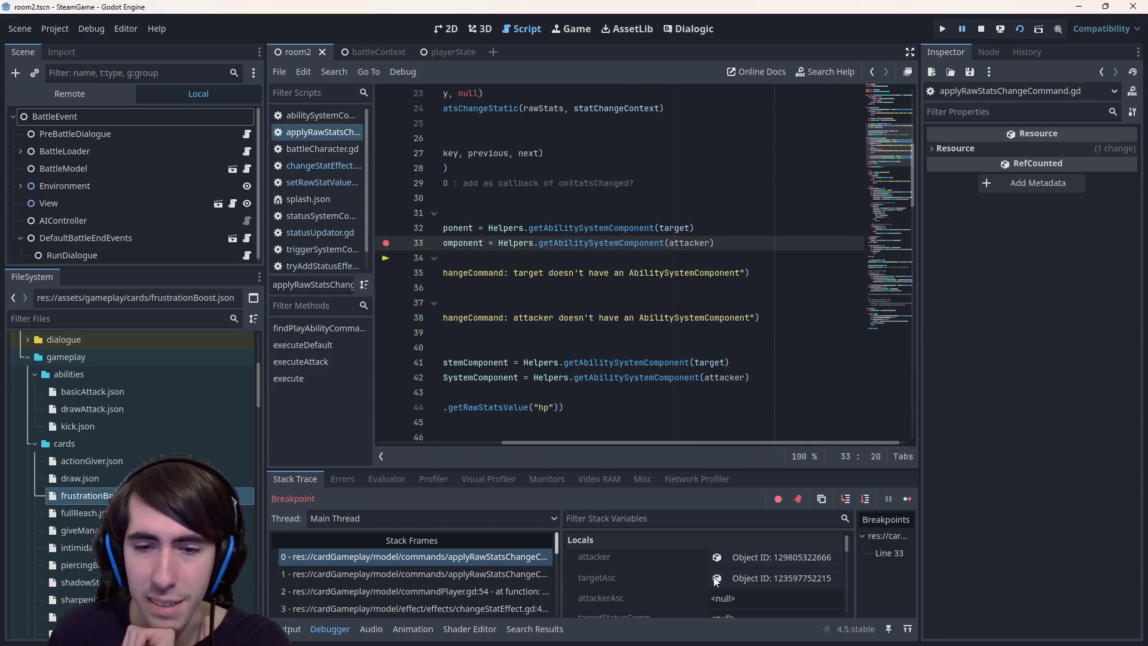
pyautogui.click(777, 557)
pyautogui.click(1049, 153)
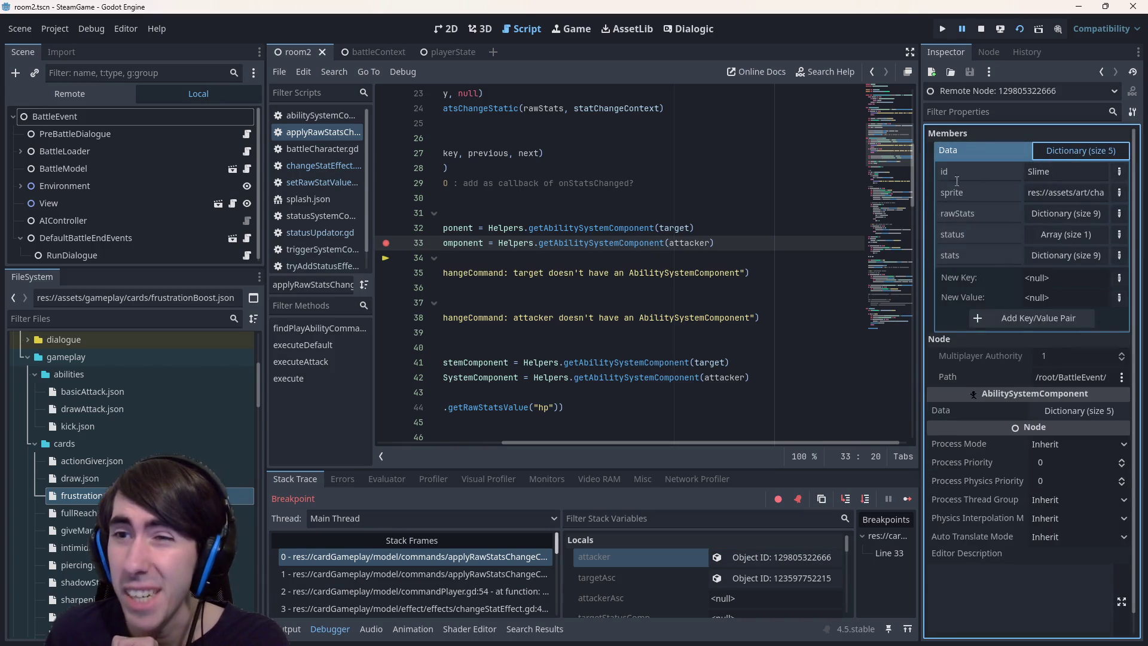
pyautogui.moveTo(920, 186)
pyautogui.mouseDown()
pyautogui.moveTo(837, 190)
pyautogui.moveTo(863, 195)
pyautogui.mouseUp()
pyautogui.click(399, 574)
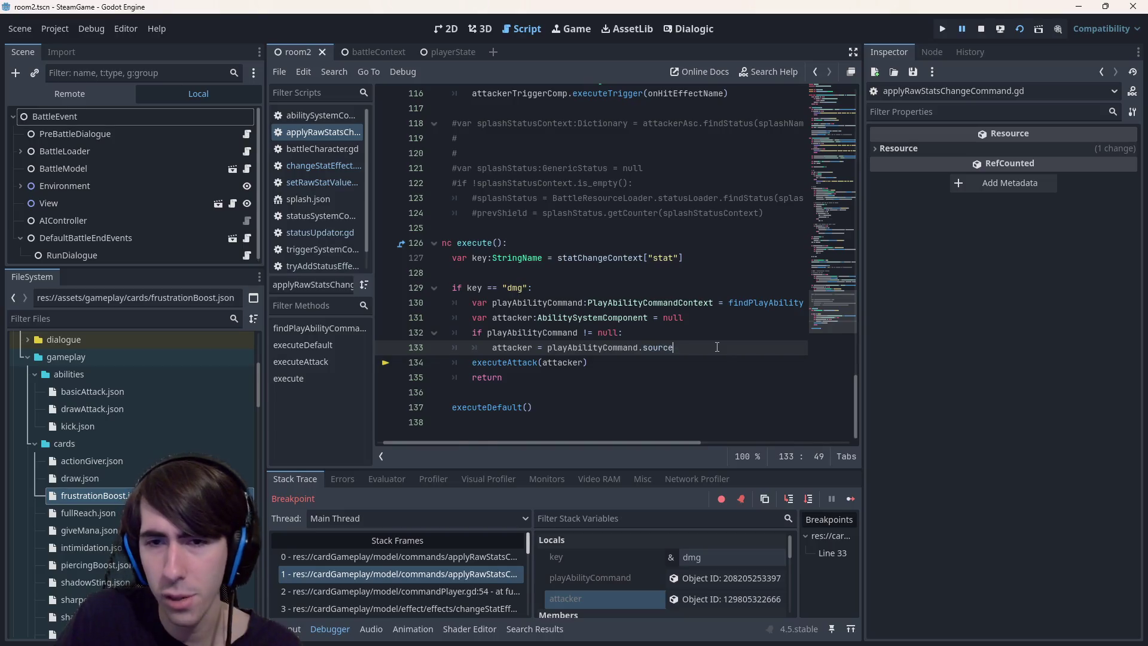
# Change attacker's declared type on line 131 to Node using autocomplete
pyautogui.click(717, 348)
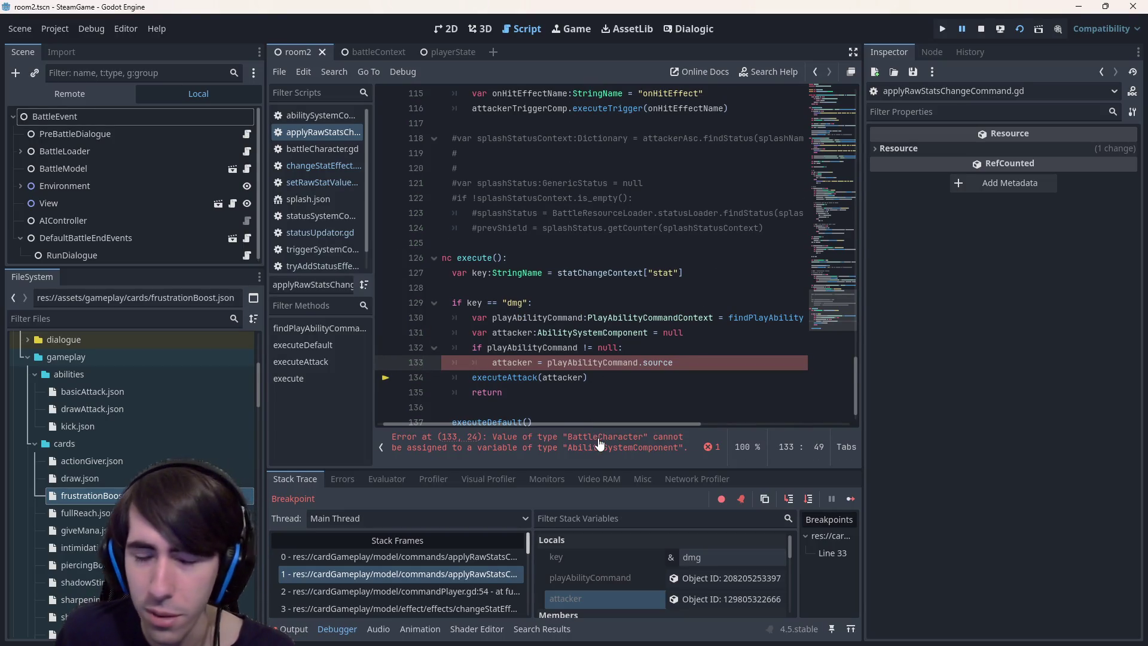
pyautogui.doubleClick(526, 363)
pyautogui.doubleClick(568, 332)
pyautogui.write('Nod')
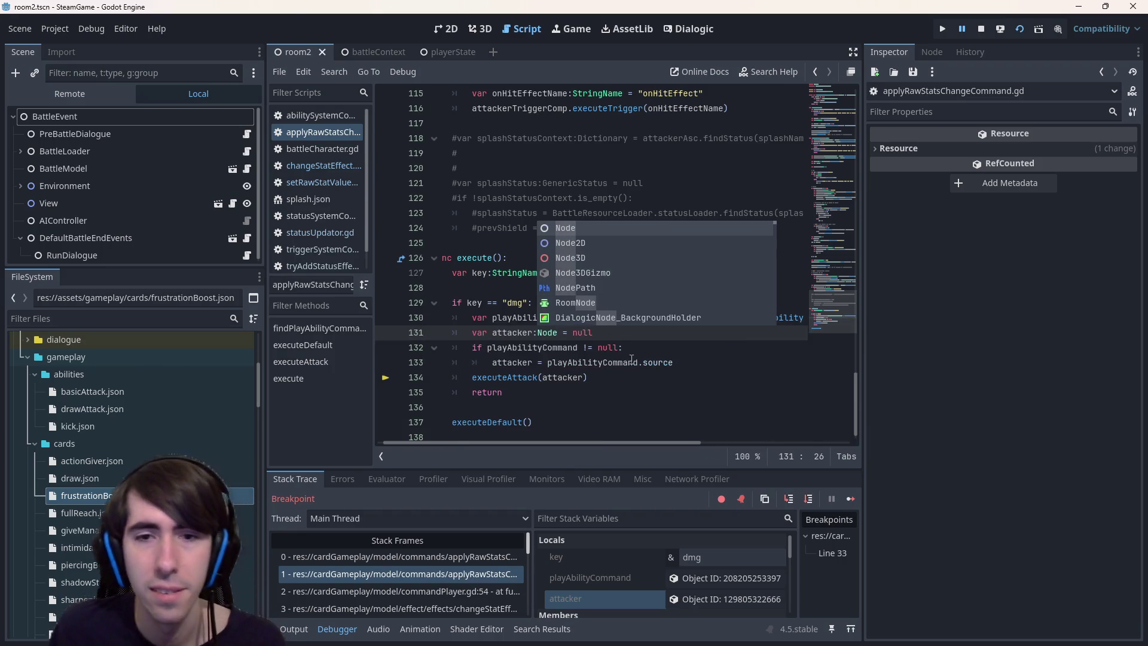
pyautogui.press('Return')
pyautogui.click(637, 363)
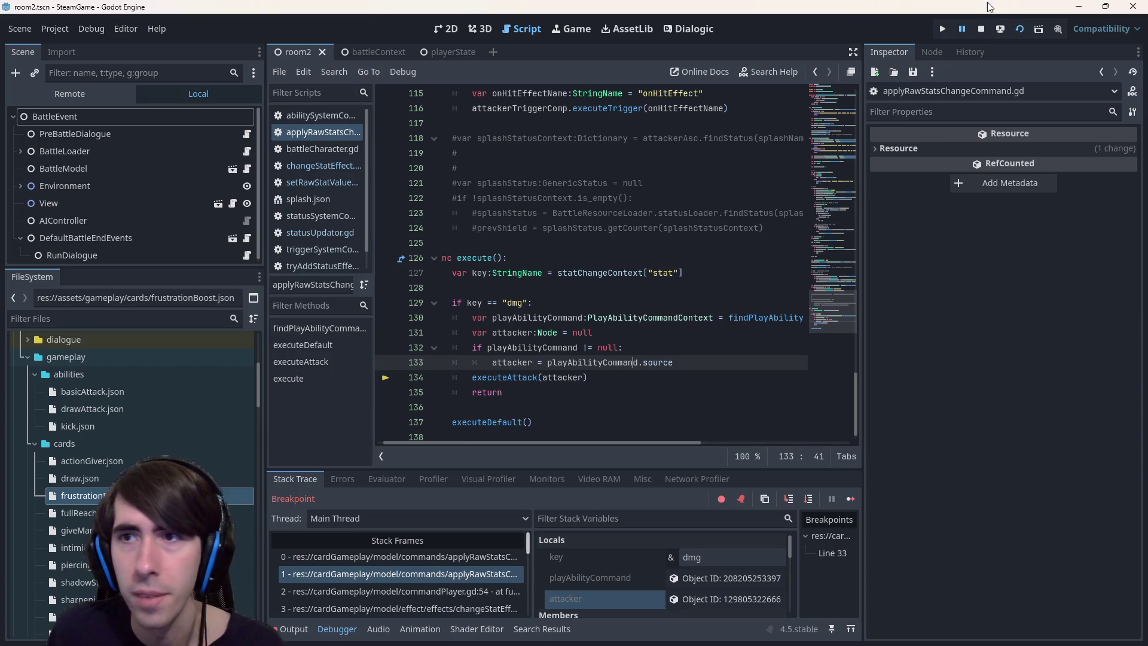
# Stop the debug session, rerun the scene, and skip the opening dialogue into battle
pyautogui.click(981, 29)
pyautogui.click(1021, 29)
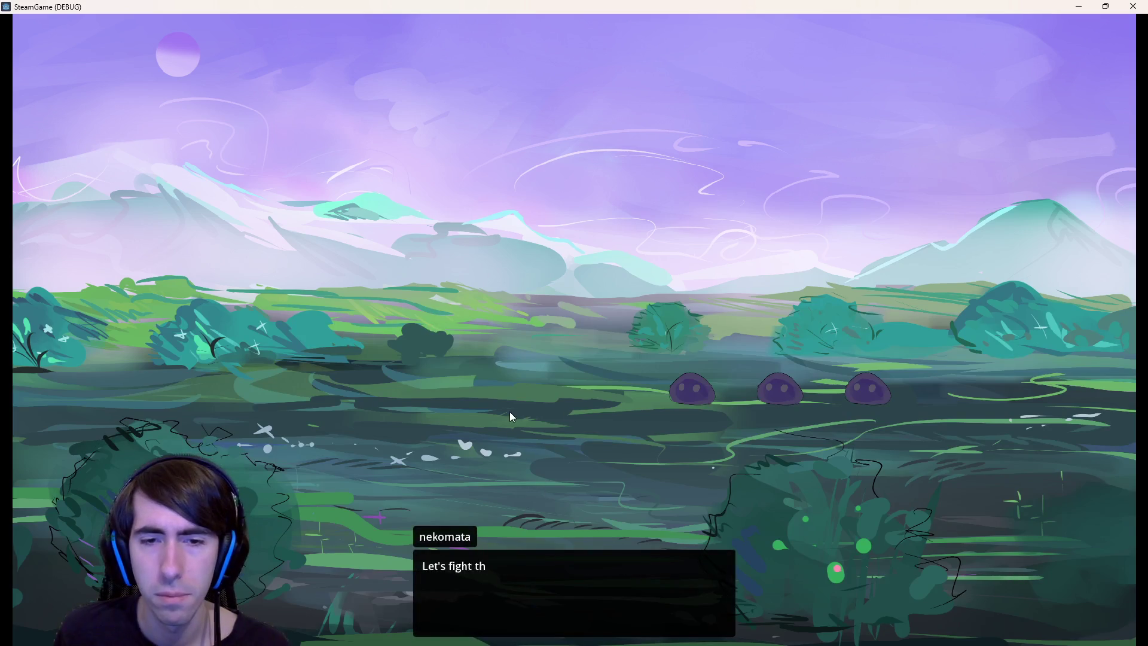
pyautogui.click(510, 394)
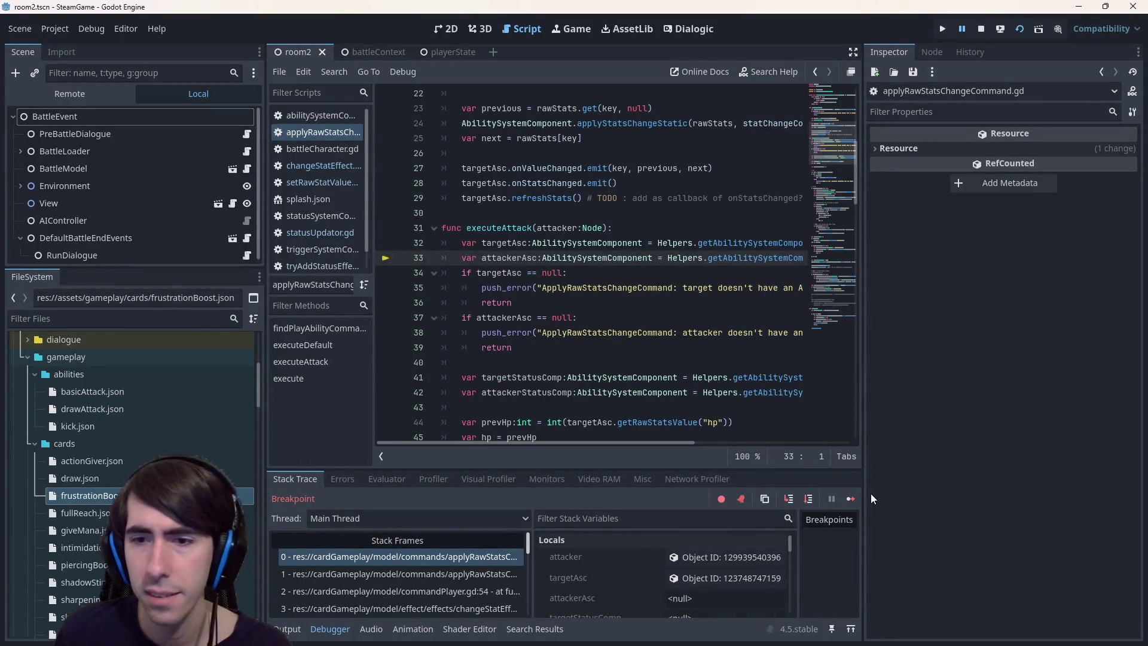
# Continue past the breakpoint and search the whole project for line 61's findStatus call
pyautogui.click(850, 498)
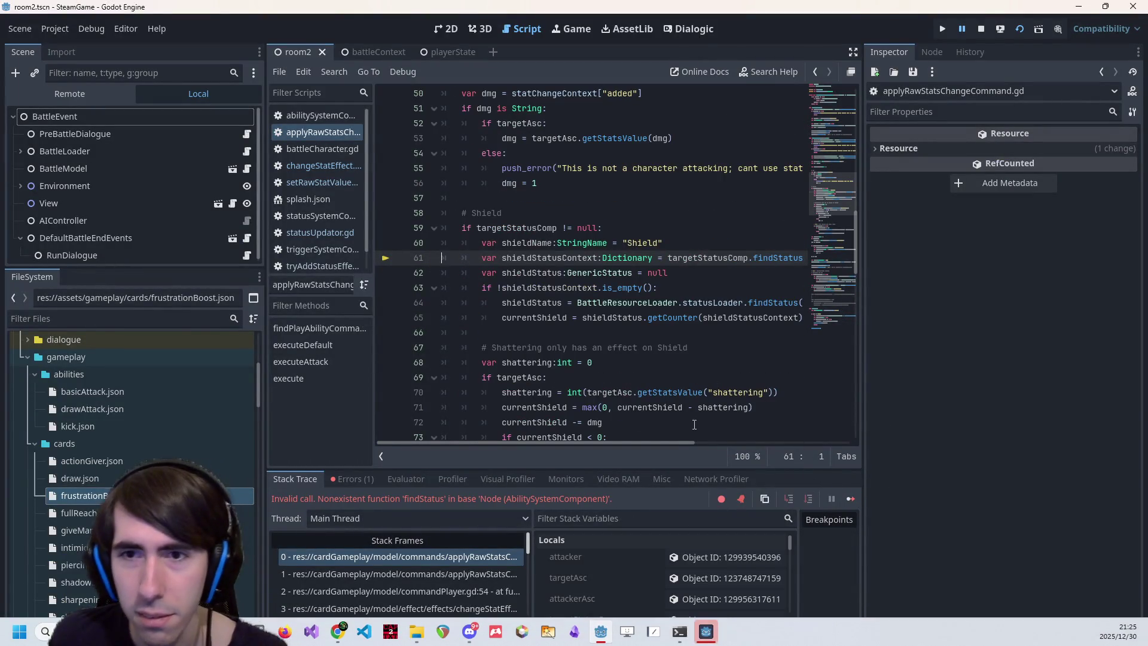
pyautogui.moveTo(493, 443)
pyautogui.mouseDown()
pyautogui.moveTo(579, 441)
pyautogui.moveTo(442, 439)
pyautogui.mouseUp()
pyautogui.click(534, 228)
pyautogui.doubleClick(534, 228)
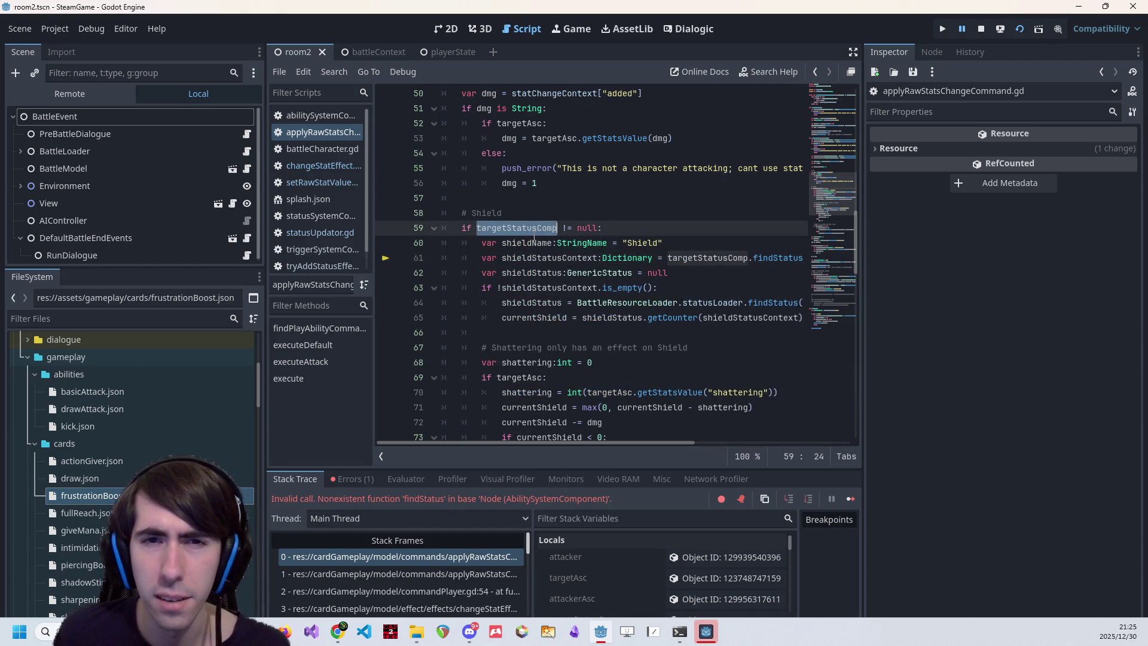
pyautogui.moveTo(658, 442); pyautogui.dragTo(696, 441)
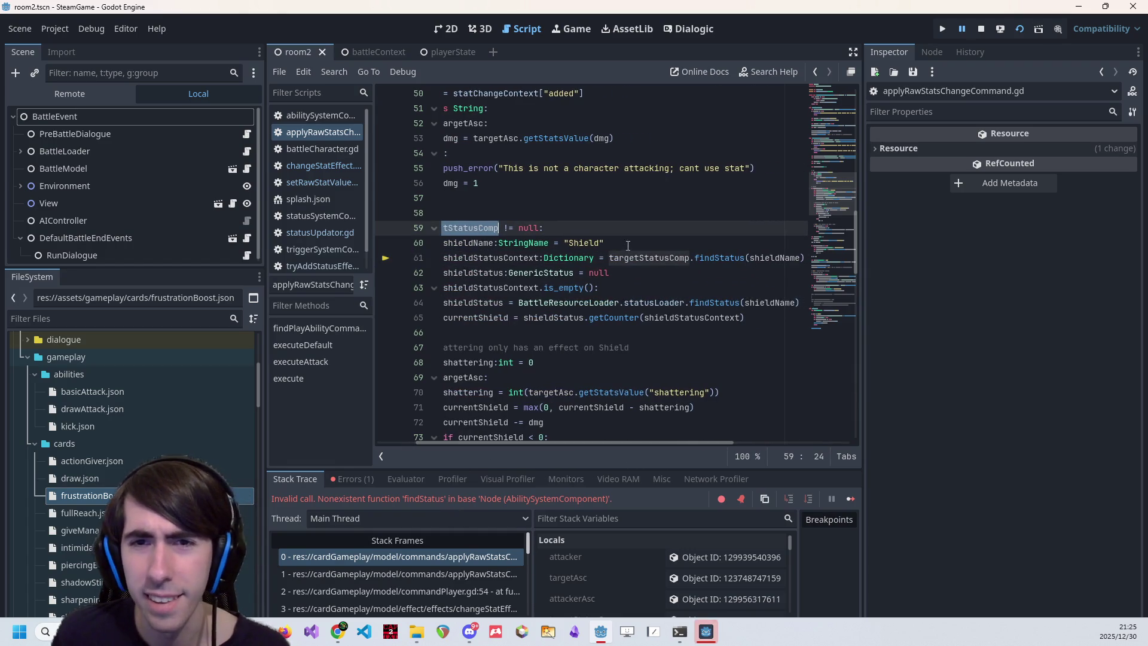
pyautogui.moveTo(660, 263)
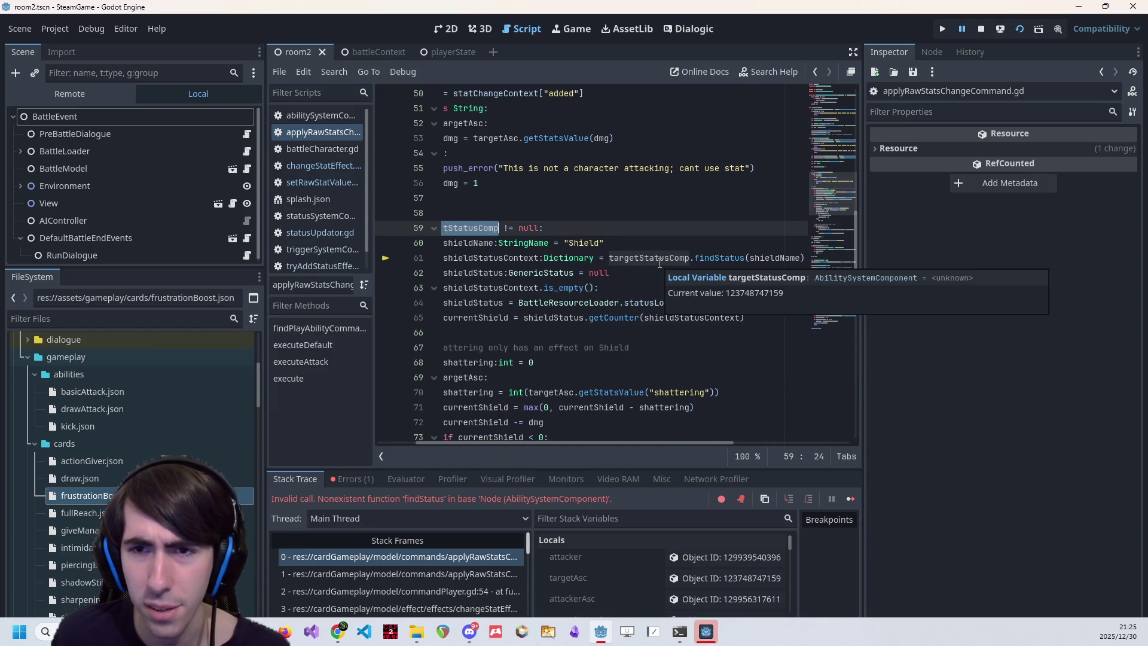
pyautogui.doubleClick(724, 258)
pyautogui.hotkey('ctrl', 'shift', 'f')
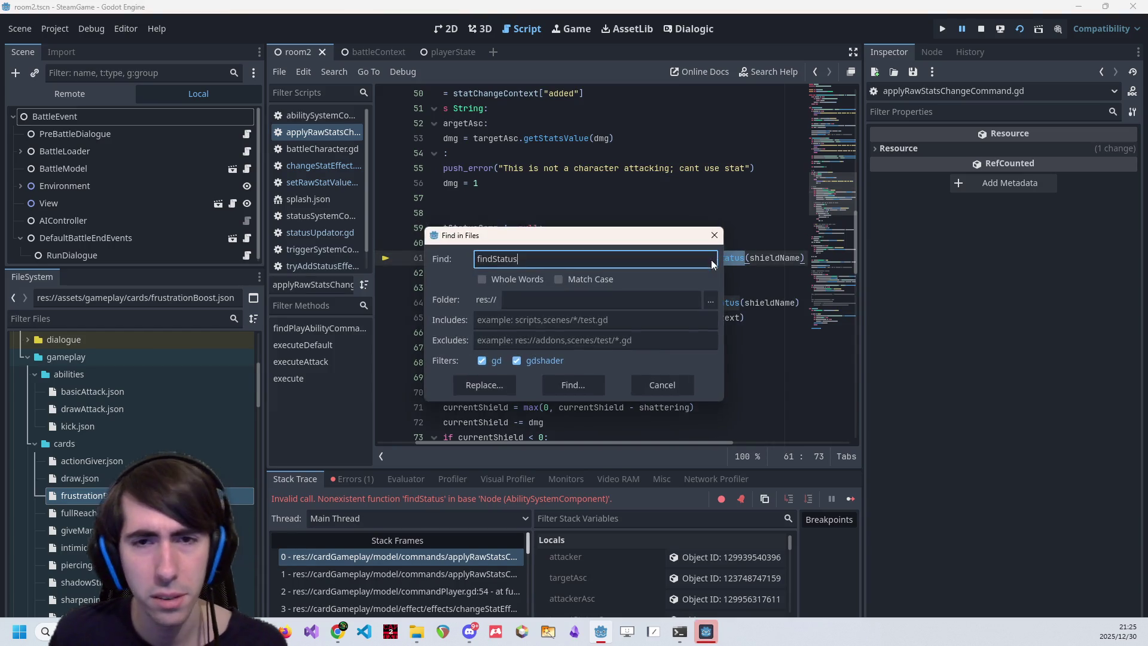
pyautogui.press('Return')
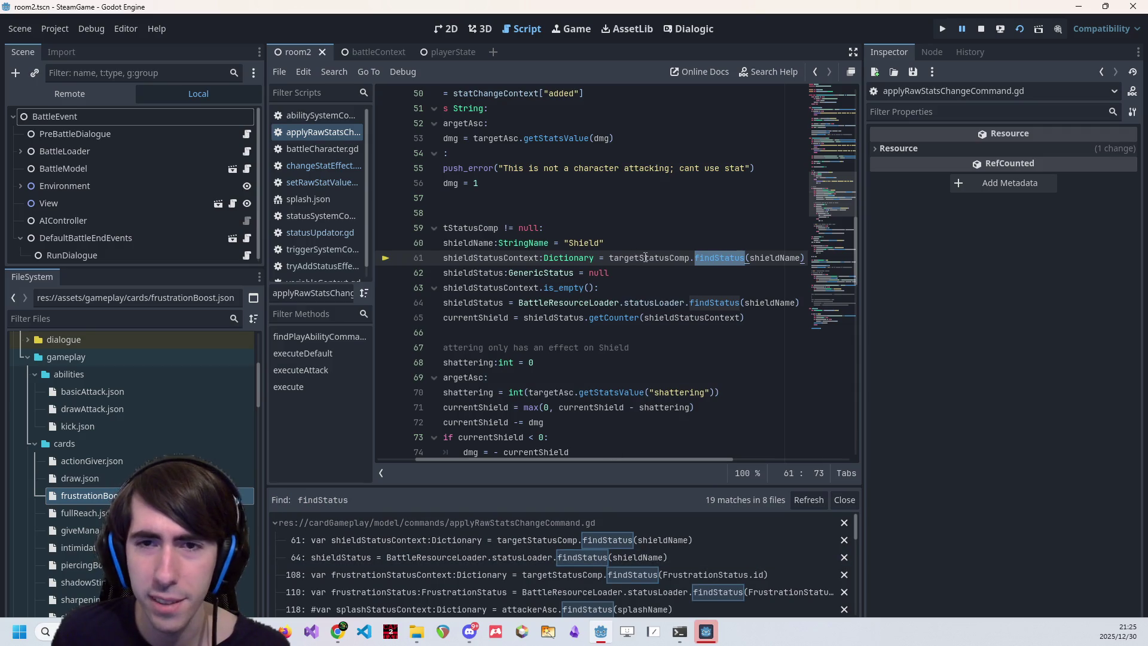
# Check findStatus in abilitySystemComponent.gd, then return to the shield code in applyRawStatsChangeCommand
pyautogui.moveTo(647, 257)
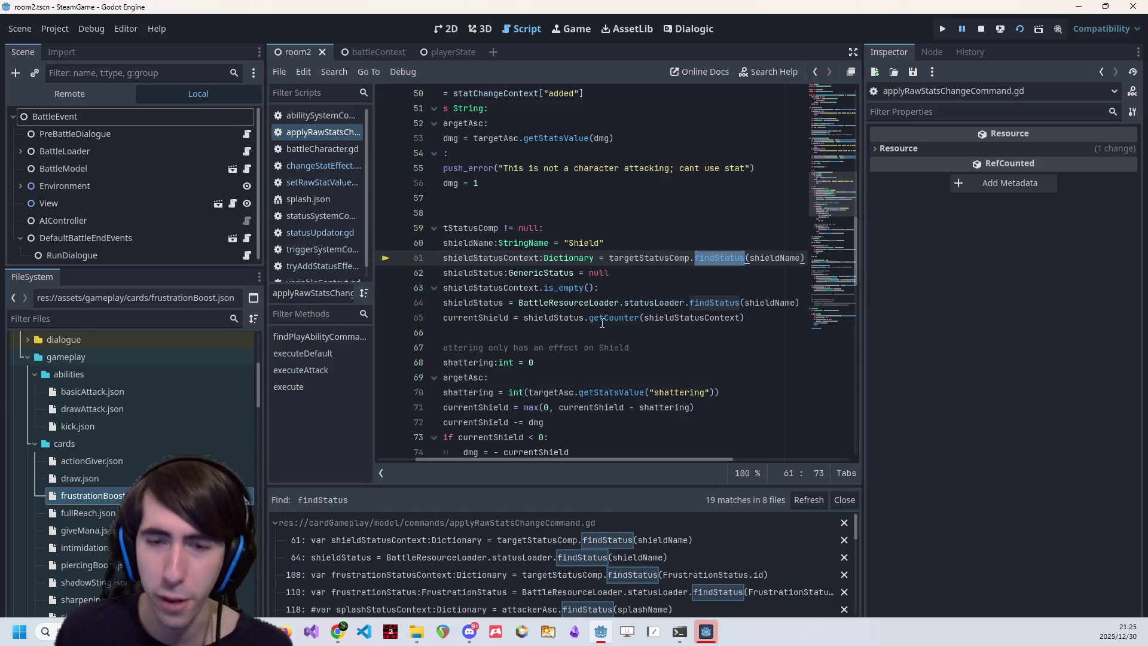
pyautogui.scroll(-3, 527, 565)
pyautogui.scroll(2, 582, 551)
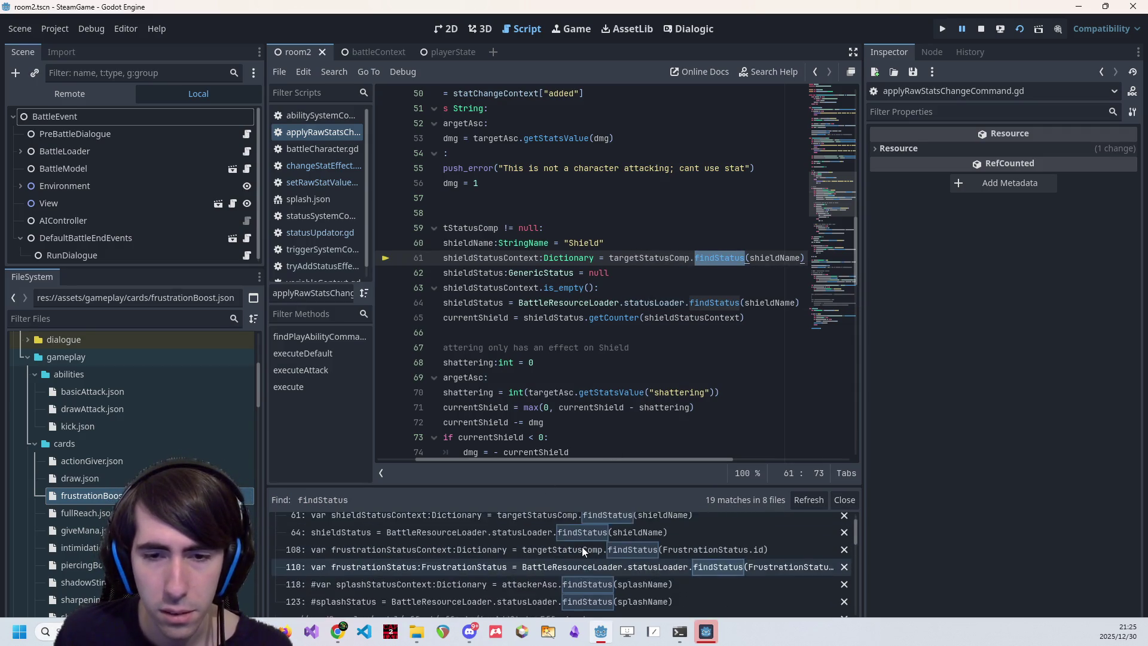
pyautogui.scroll(1, 583, 547)
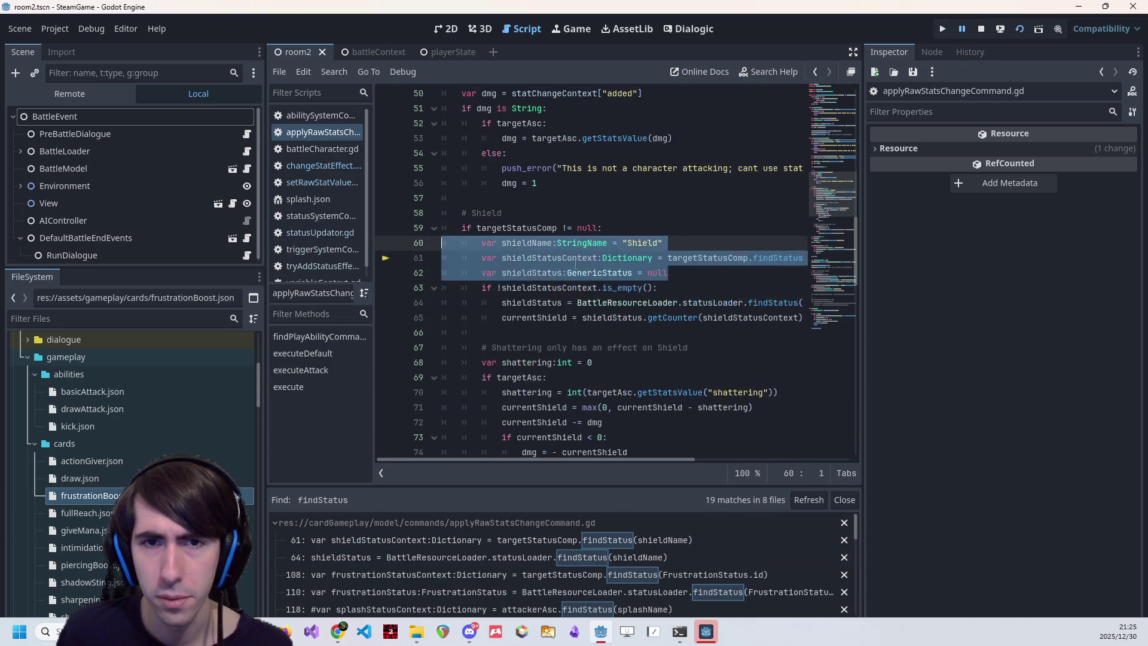
pyautogui.scroll(5, 604, 267)
pyautogui.scroll(5, 583, 266)
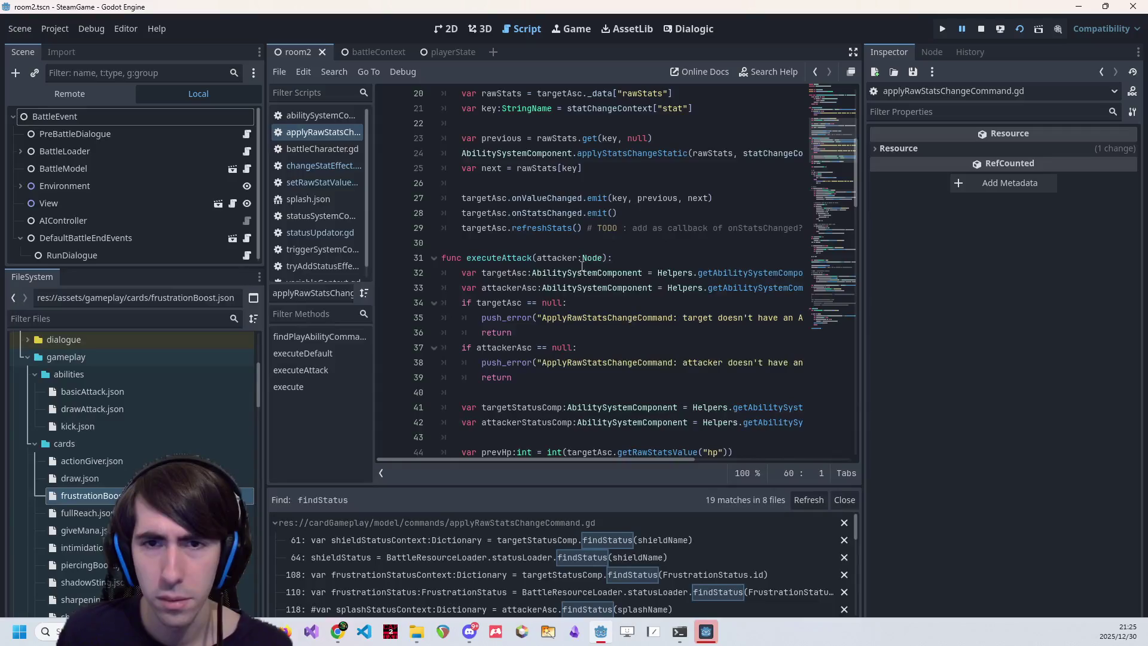
pyautogui.keyDown('ctrl'); pyautogui.click(582, 267); pyautogui.keyUp('ctrl')
pyautogui.hotkey('ctrl', 'f')
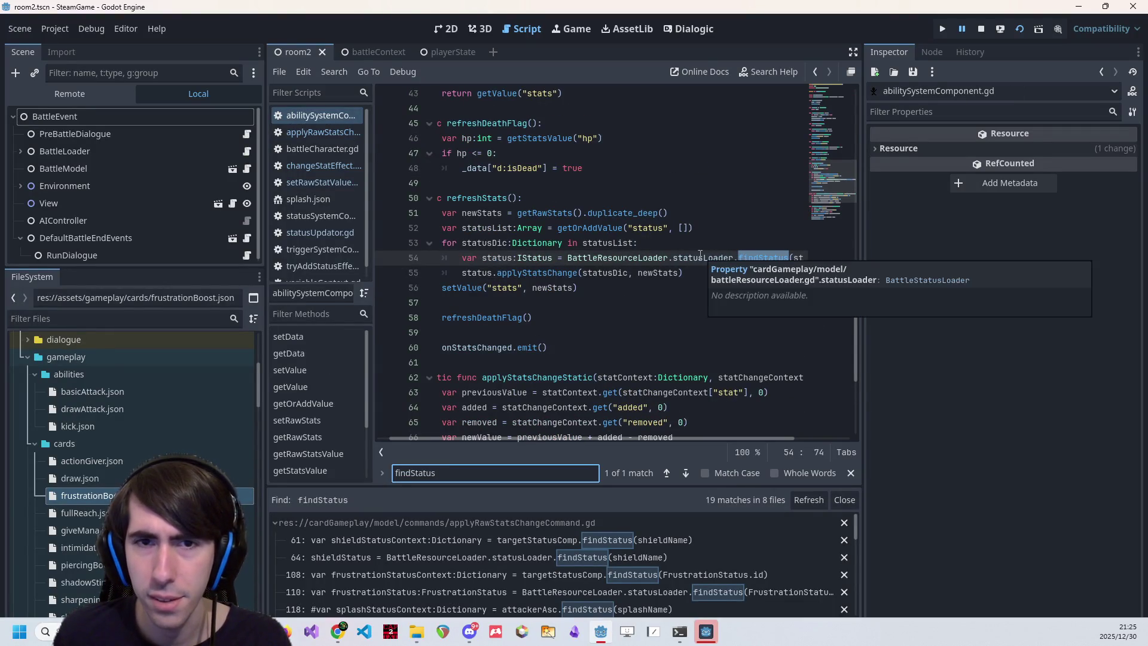
pyautogui.click(478, 333)
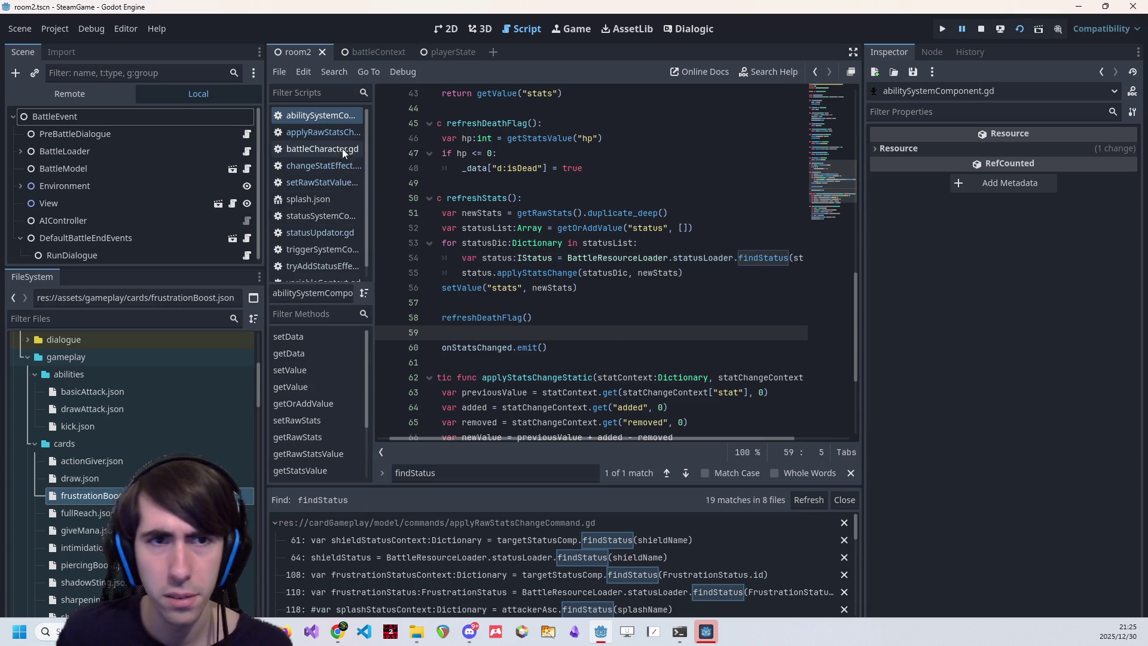
pyautogui.hotkey('alt', 'Left')
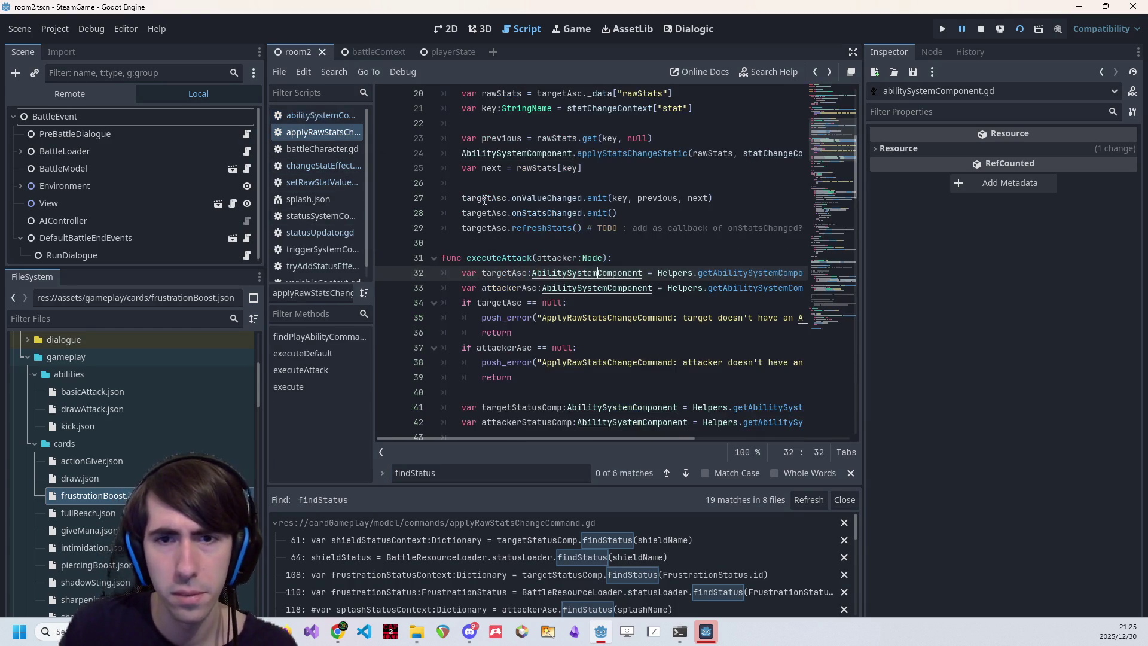
pyautogui.hotkey('alt', 'Left')
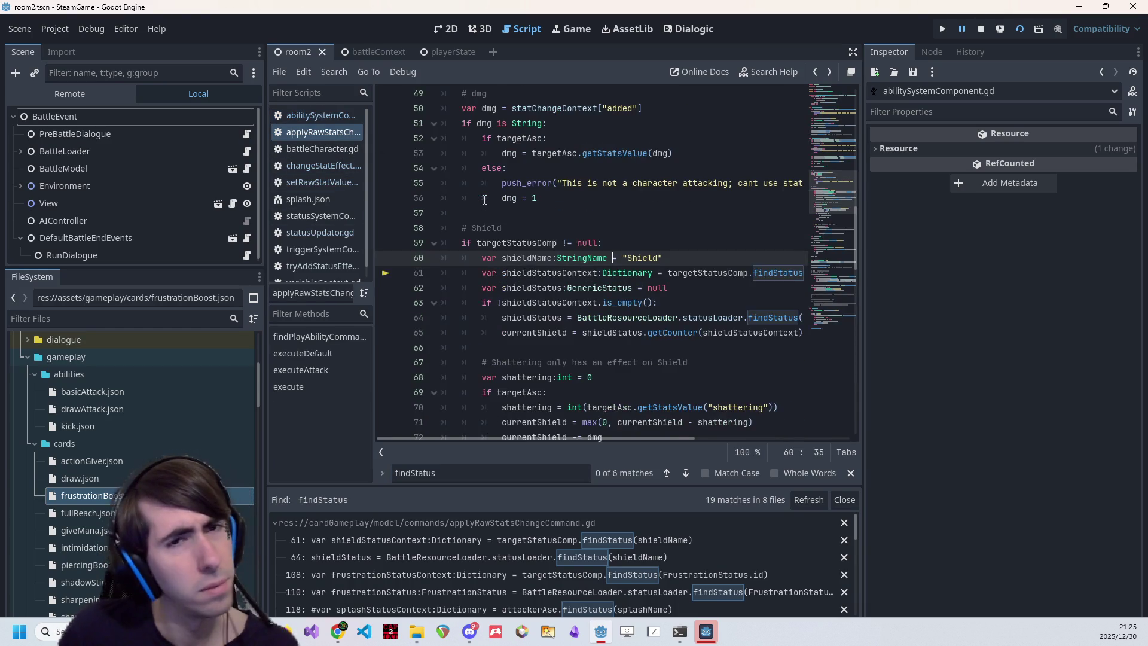
# Open statusSystemComponent.gd, search it for findStatus, then jump back to line 61
pyautogui.click(344, 87)
pyautogui.write('target')
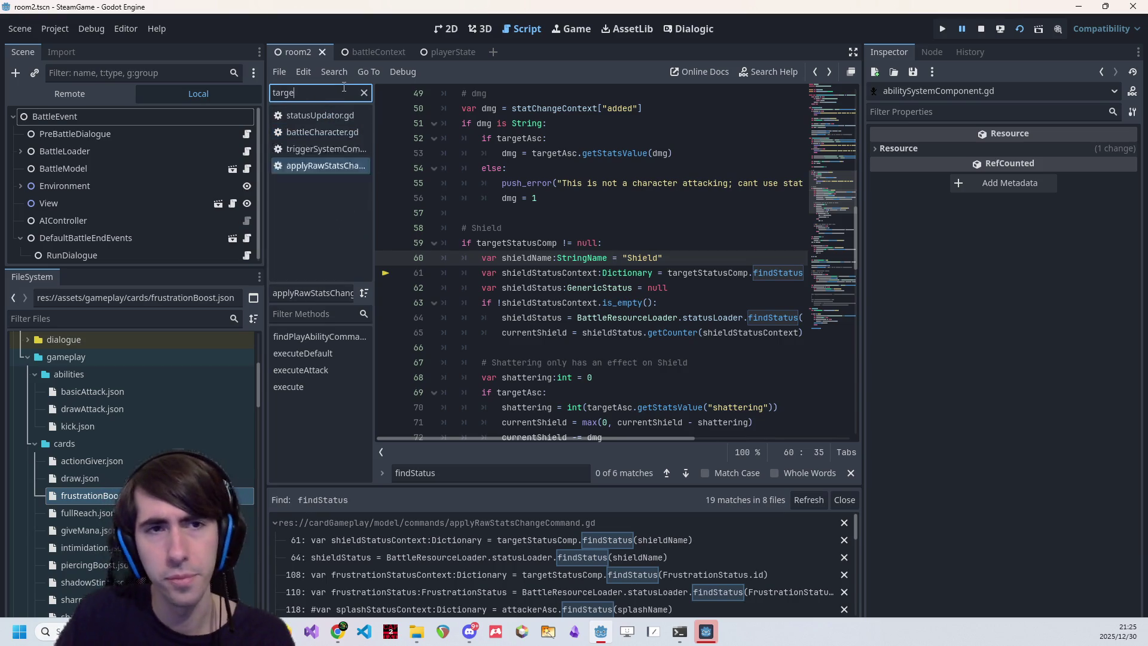
pyautogui.press('BackSpace')
pyautogui.press('BackSpace')
pyautogui.press('BackSpace')
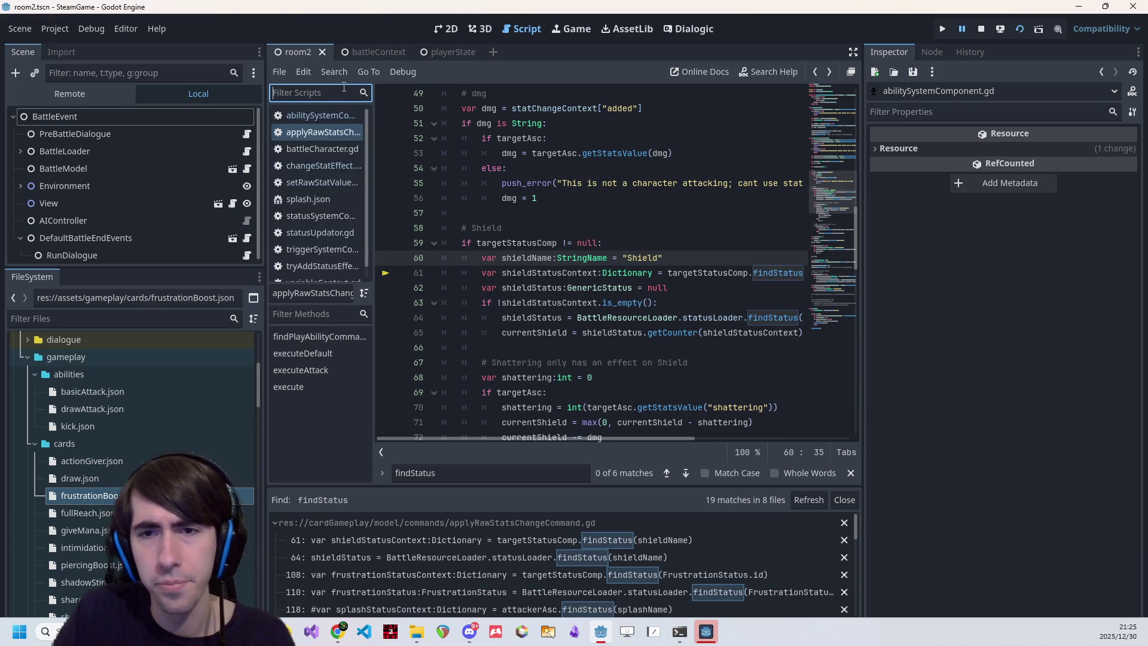
pyautogui.hotkey('shift', 'alt', 'o')
pyautogui.write('statuscomponent')
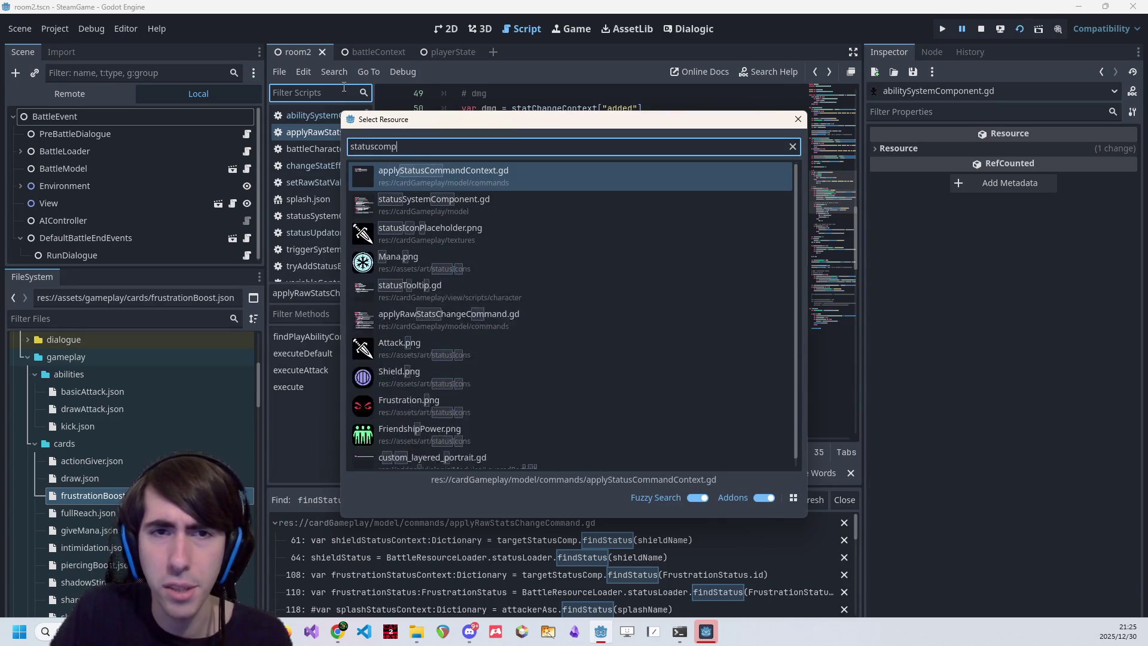
pyautogui.press('Return')
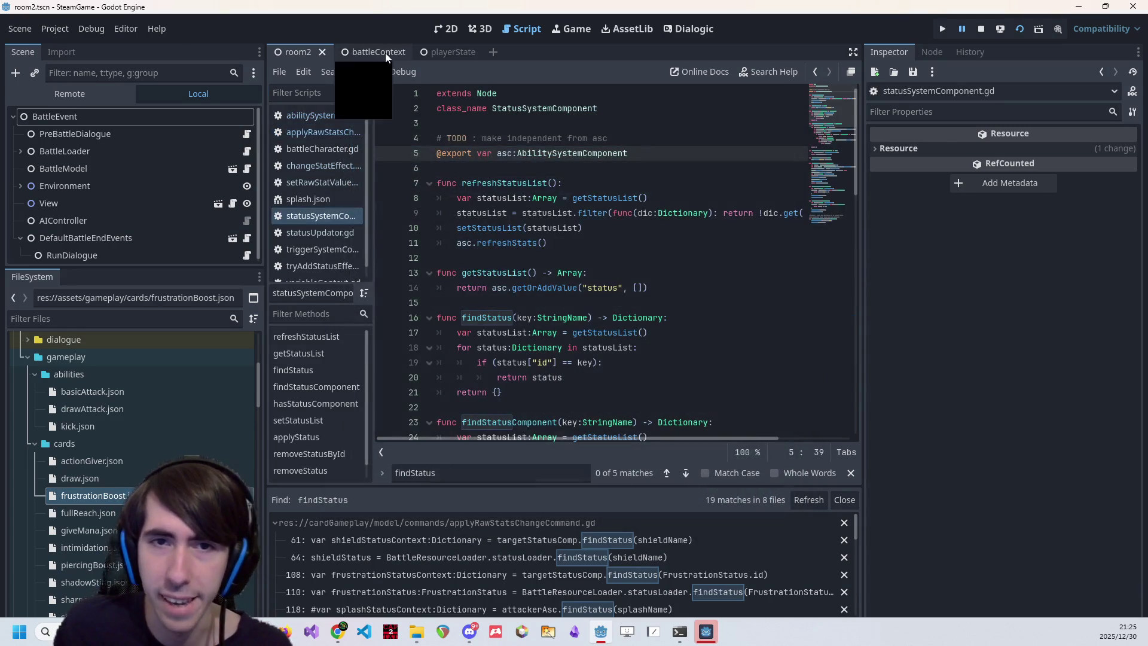
pyautogui.hotkey('ctrl', 'f')
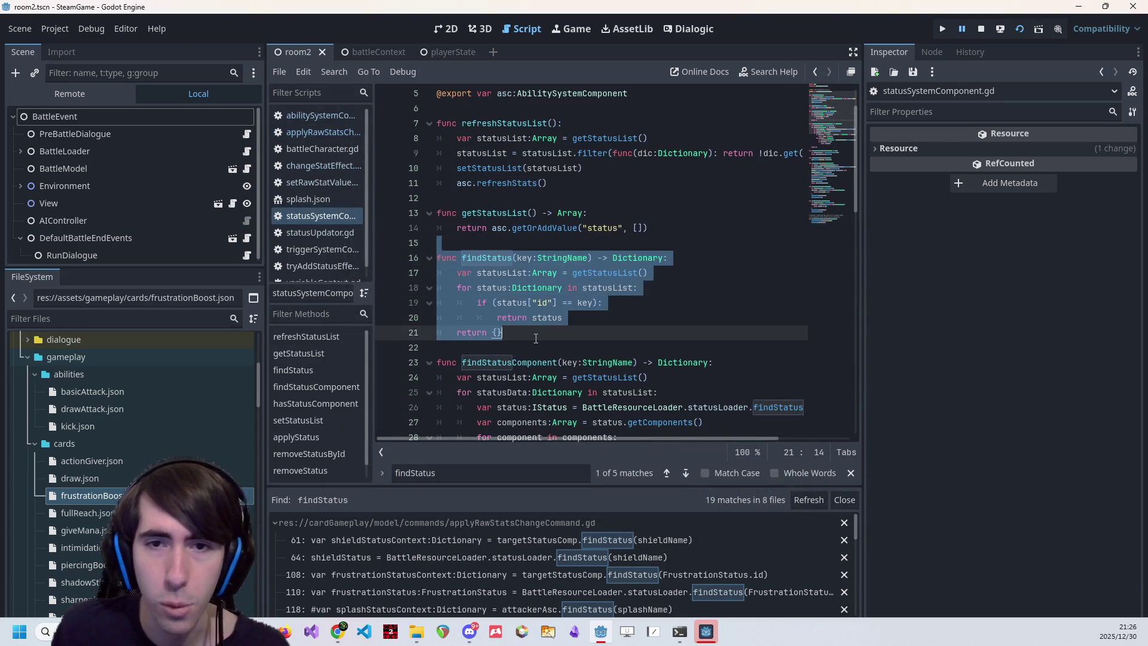
pyautogui.scroll(2, 551, 335)
pyautogui.click(489, 540)
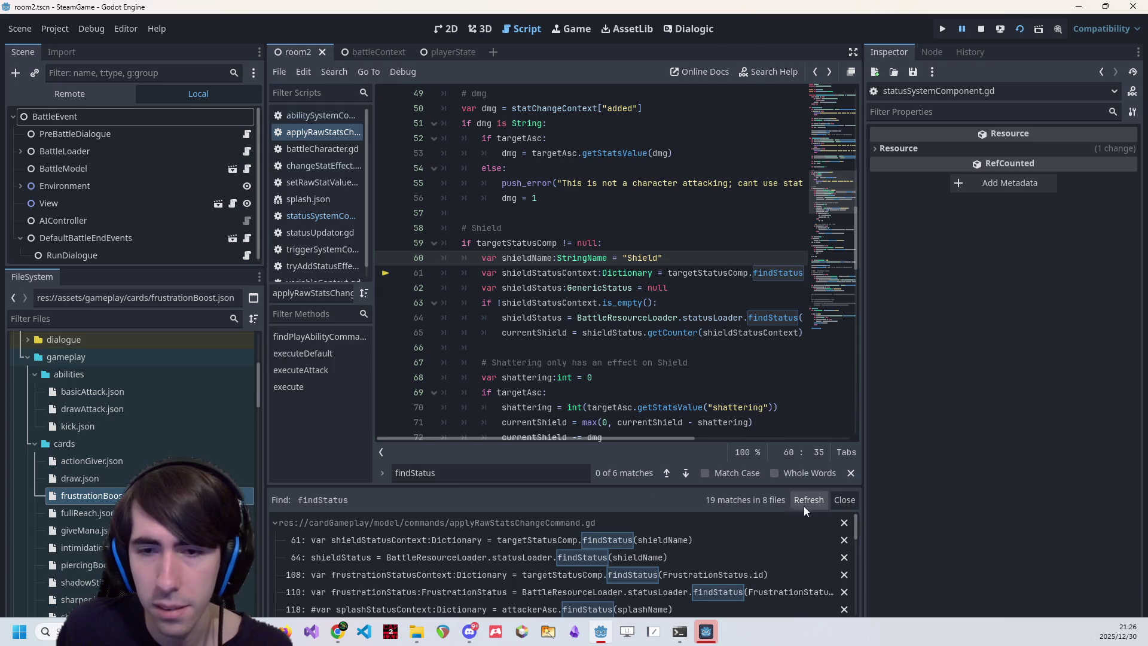
pyautogui.click(963, 588)
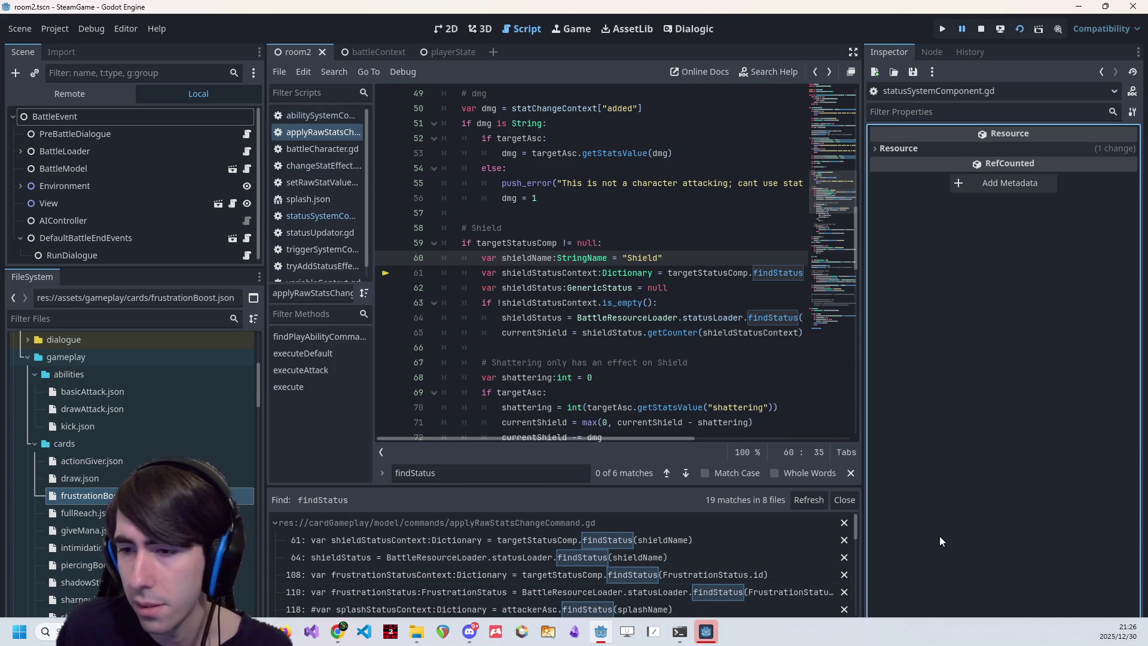
# Inspect the findStatus error and the targetStatusComp object in the Debugger's Stack Trace
pyautogui.hotkey('alt', 'Tab')
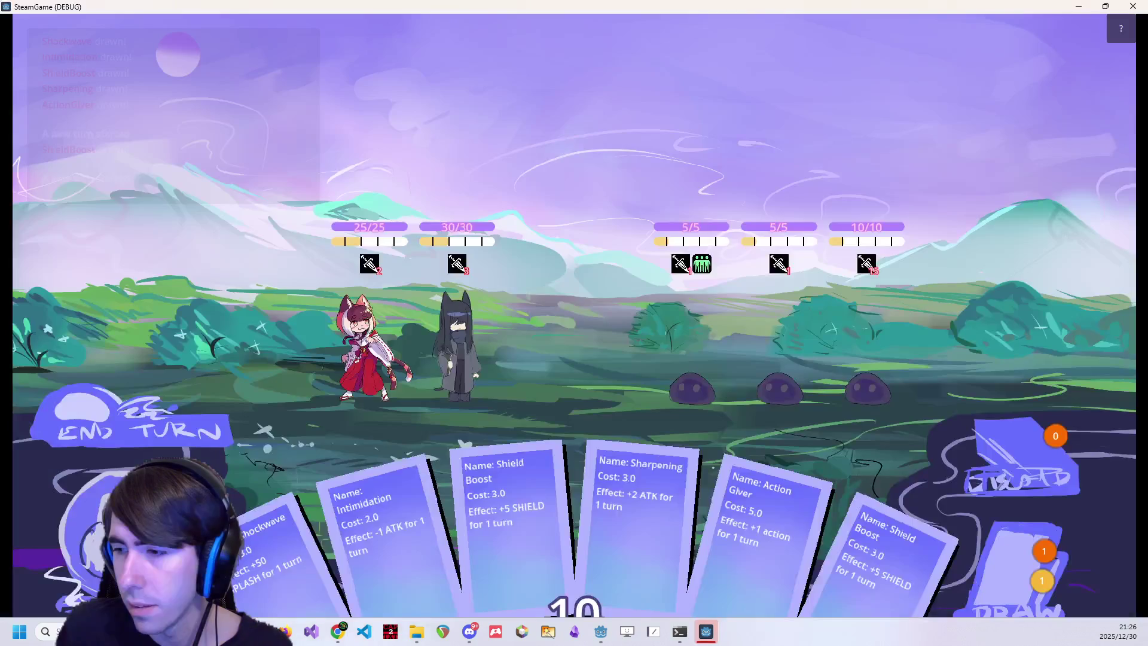
pyautogui.hotkey('alt', 'Tab')
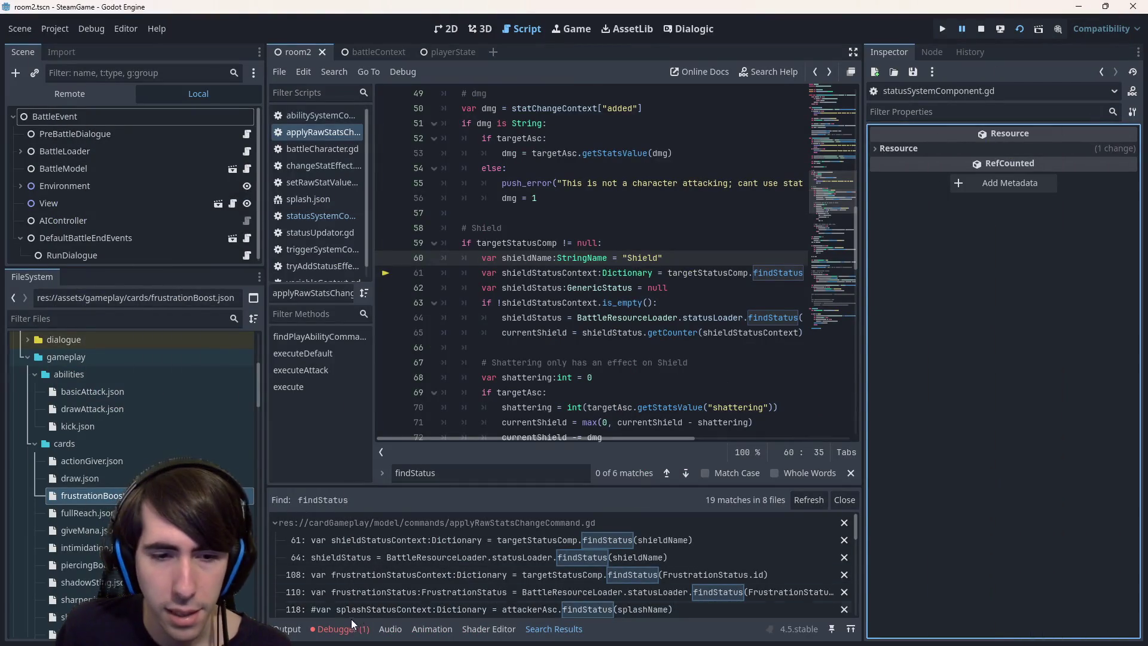
pyautogui.click(349, 628)
pyautogui.click(335, 482)
pyautogui.click(322, 484)
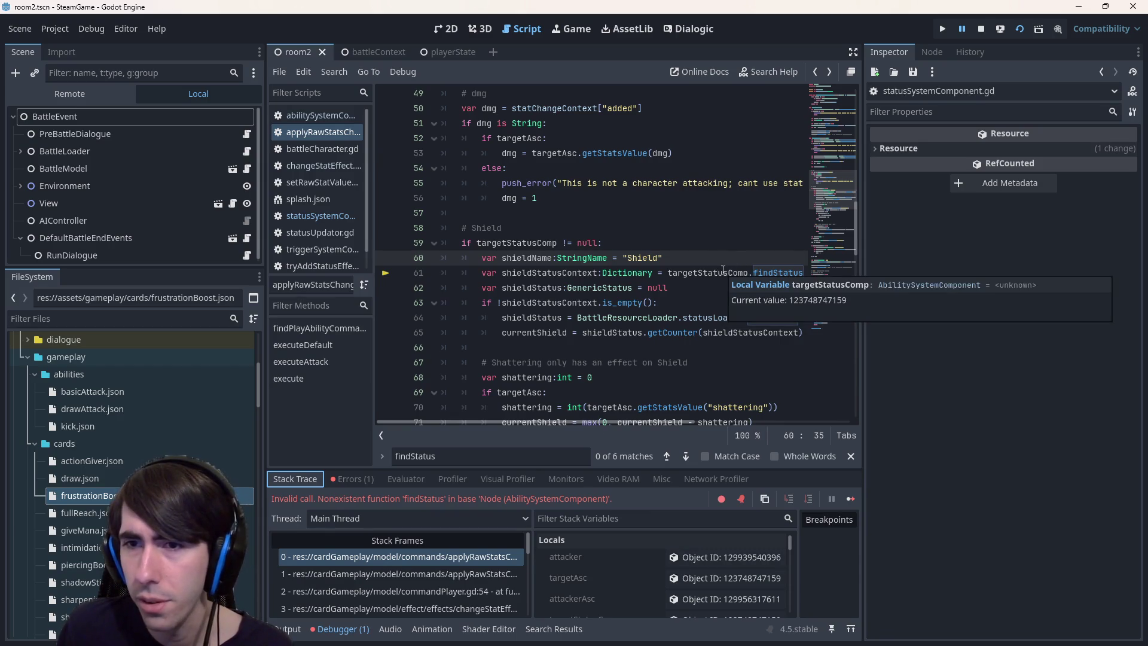
pyautogui.doubleClick(723, 273)
pyautogui.scroll(-1, 680, 578)
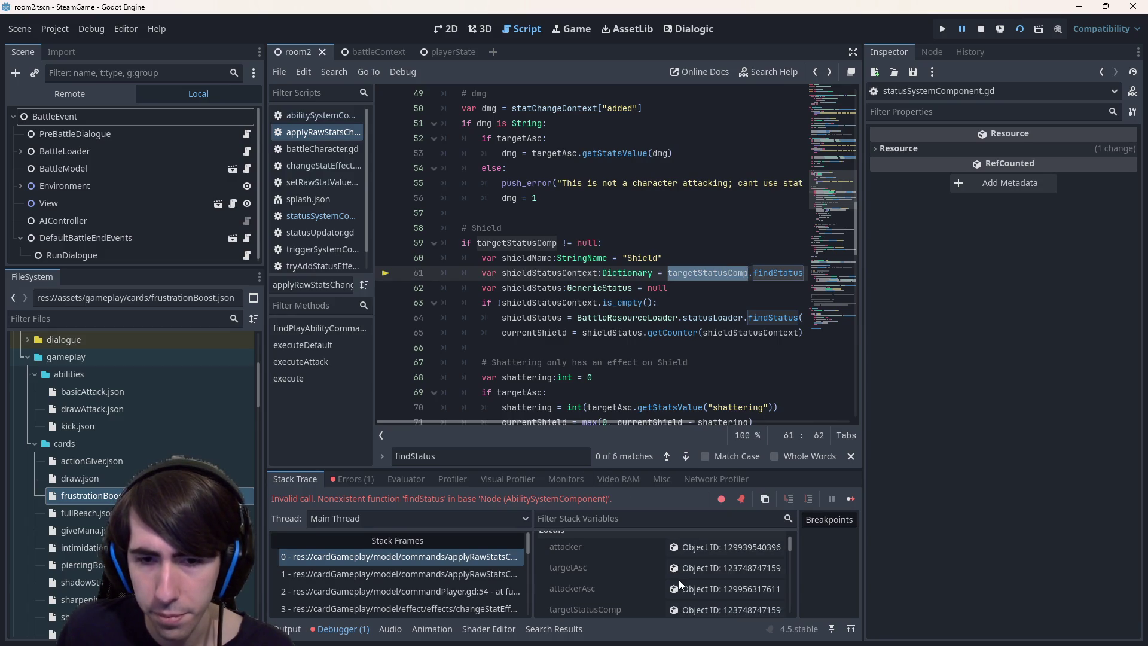
pyautogui.click(701, 597)
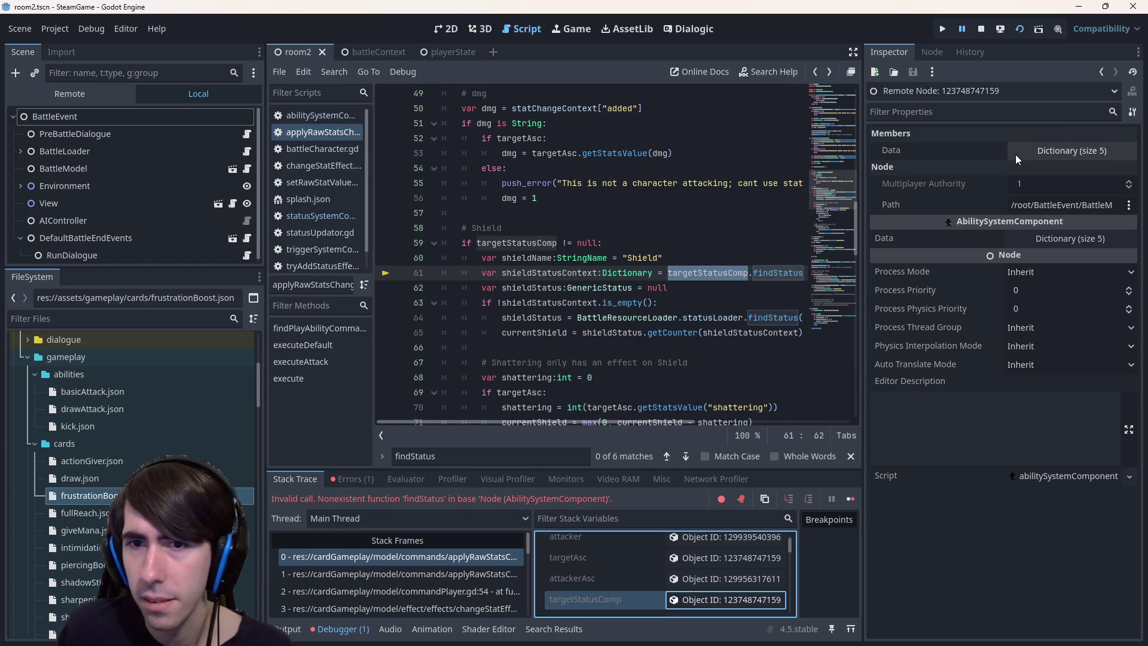
pyautogui.scroll(7, 625, 284)
pyautogui.press('ctrl')
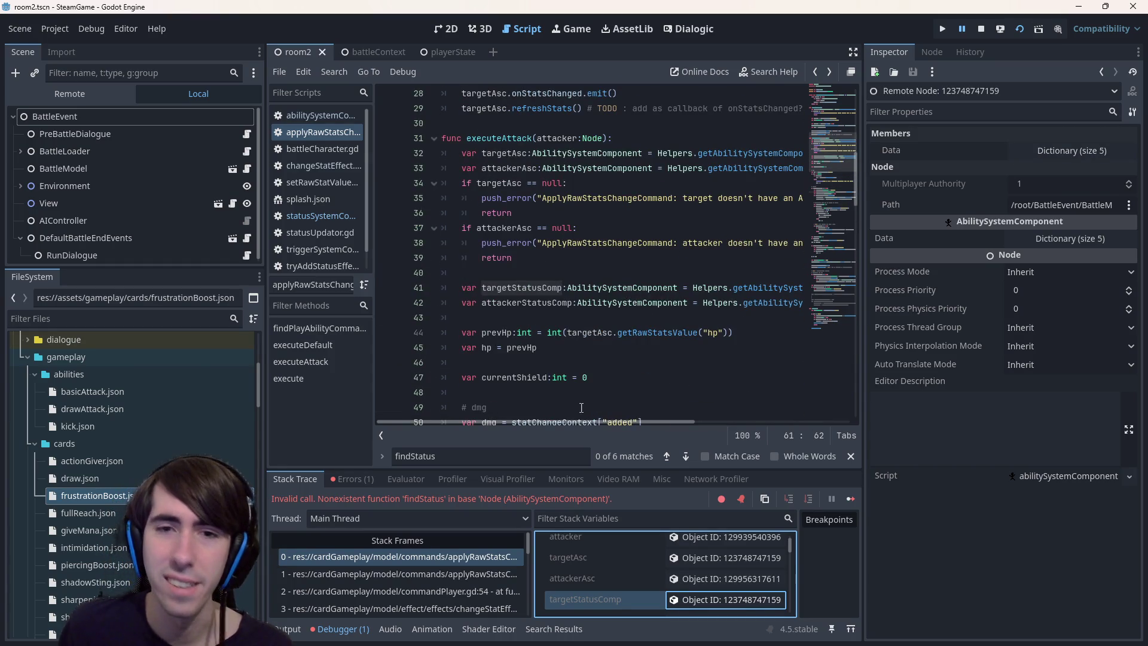
pyautogui.moveTo(655, 419); pyautogui.dragTo(733, 420)
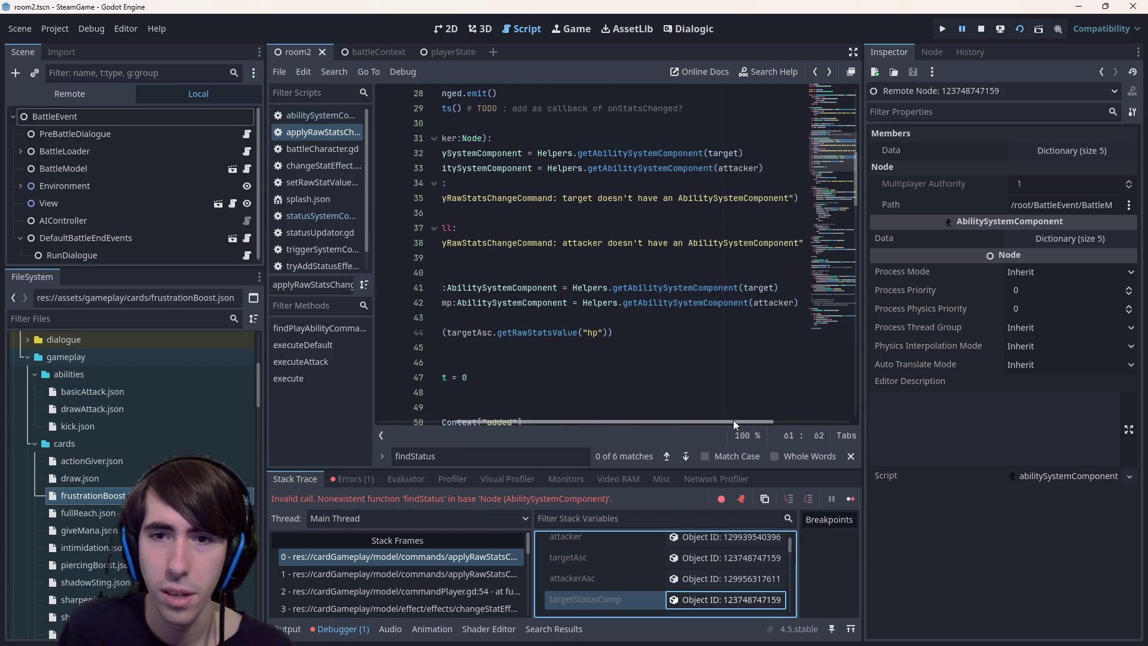
# Change the types on lines 41 and 42 from AbilitySystemComponent to StatusSystemComponent
pyautogui.doubleClick(672, 284)
pyautogui.hscroll(-3, 577, 312)
pyautogui.scroll(2, 577, 312)
pyautogui.scroll(-2, 576, 312)
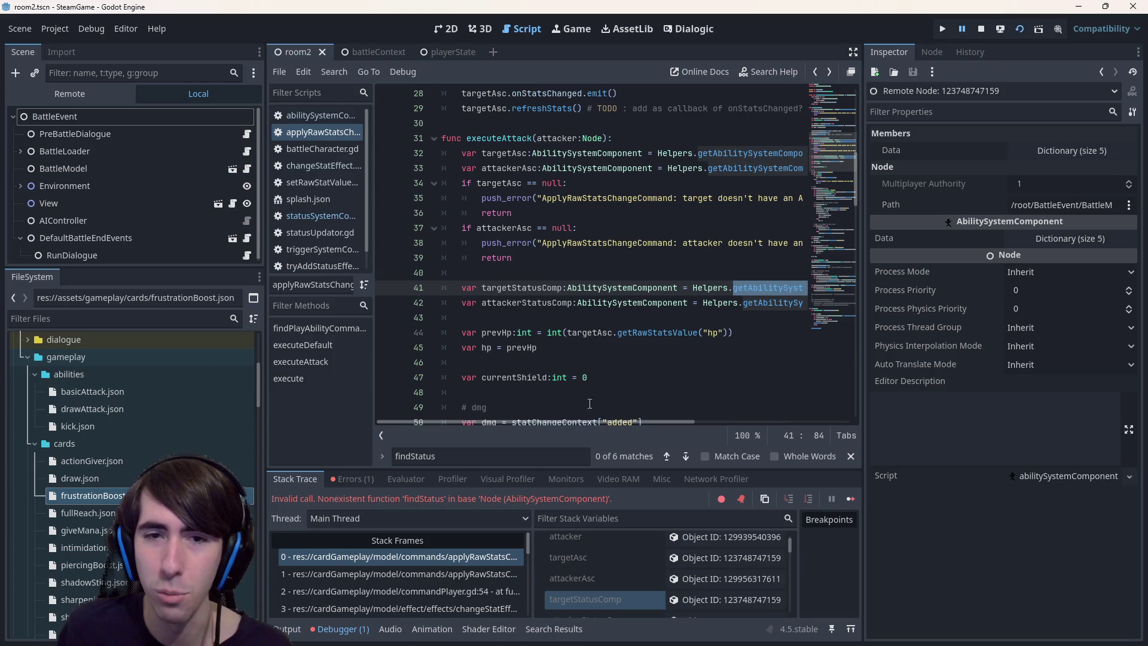
pyautogui.doubleClick(622, 286)
pyautogui.write('Sta')
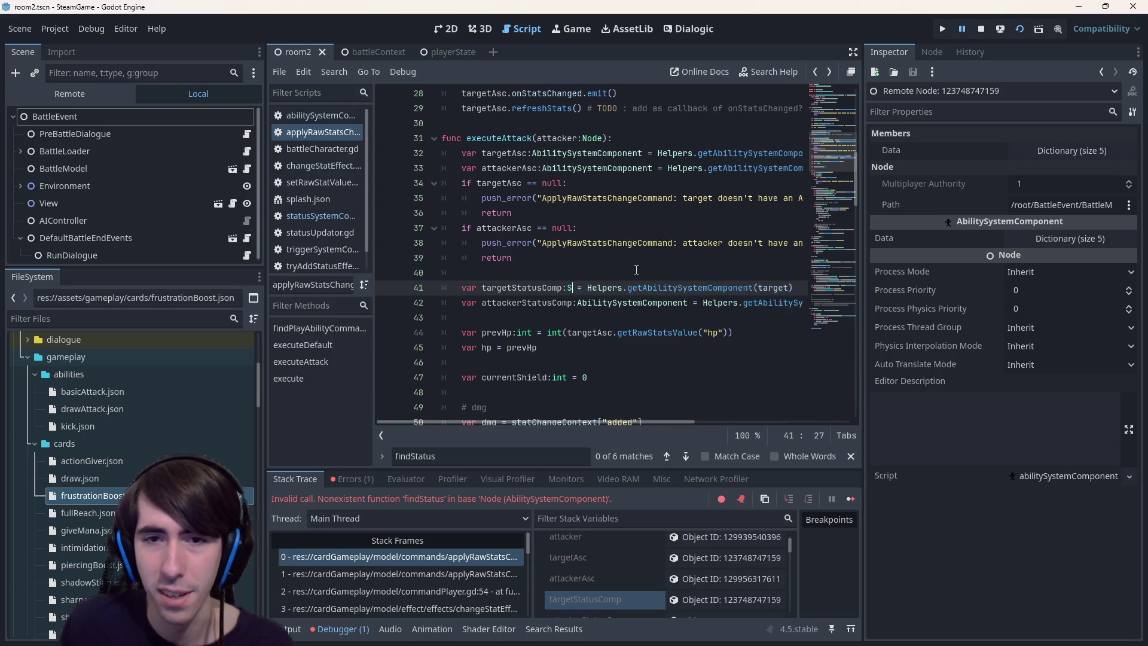
pyautogui.write('tus')
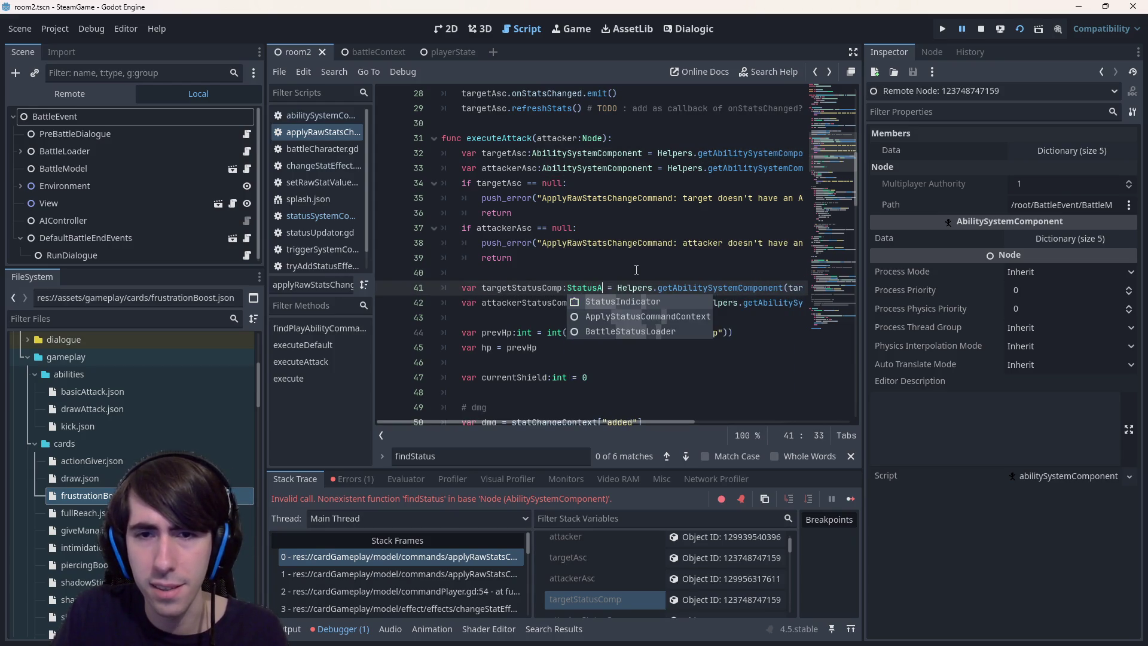
pyautogui.press('Down')
pyautogui.press('Return')
pyautogui.press('Down')
pyautogui.hotkey('ctrl', 'Right')
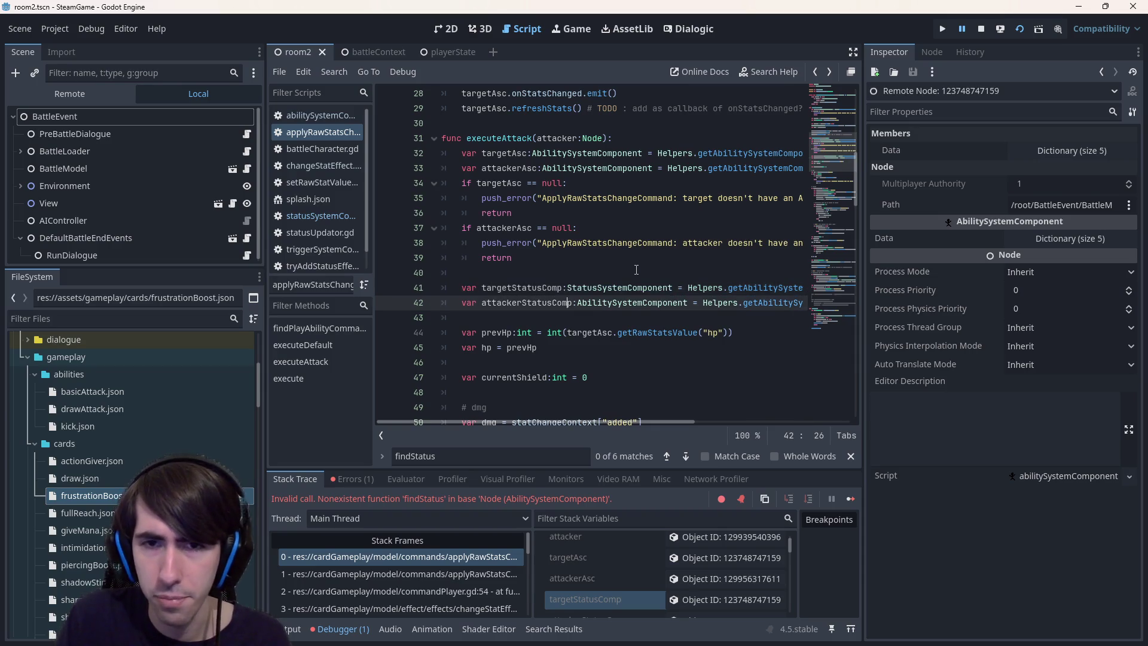
pyautogui.doubleClick(622, 303)
pyautogui.write('Sta')
pyautogui.press('Return')
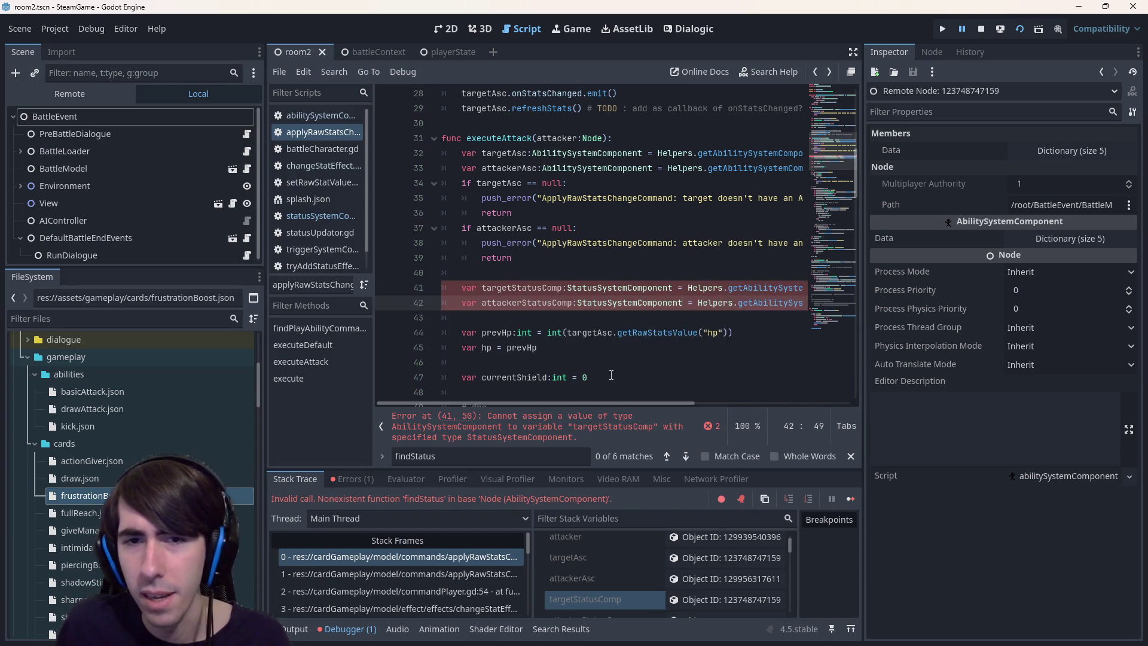
pyautogui.hscroll(5, 715, 396)
# Switch both getter calls to Helpers.getStatusSystemComponent and stop the running game
pyautogui.doubleClick(696, 288)
pyautogui.write('get')
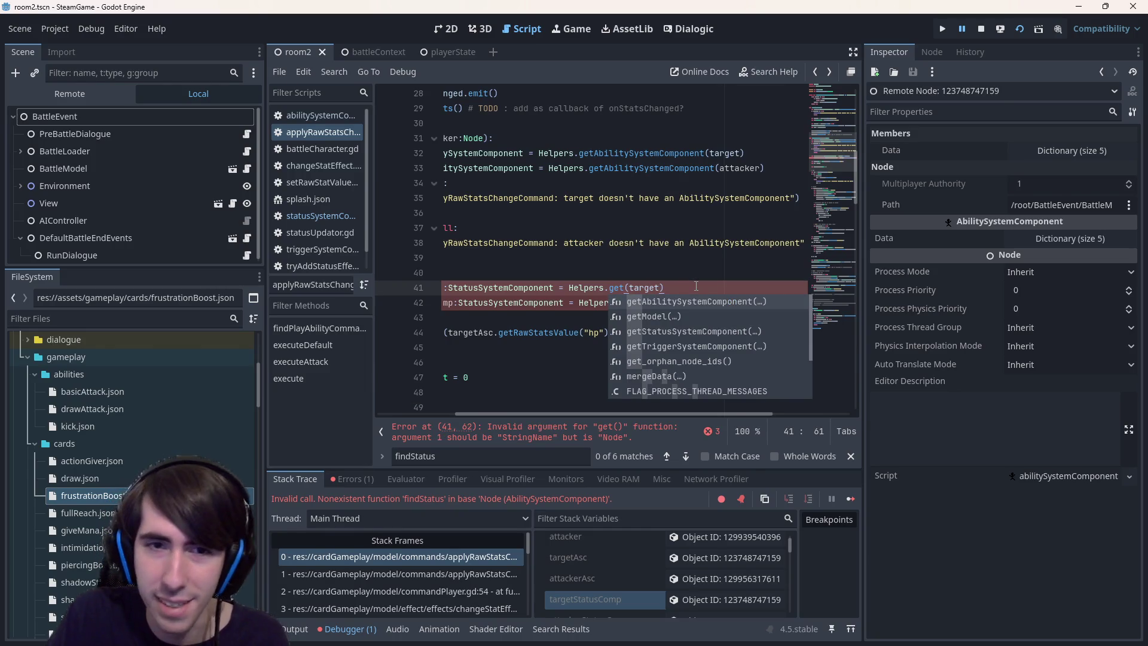
pyautogui.write('Stat')
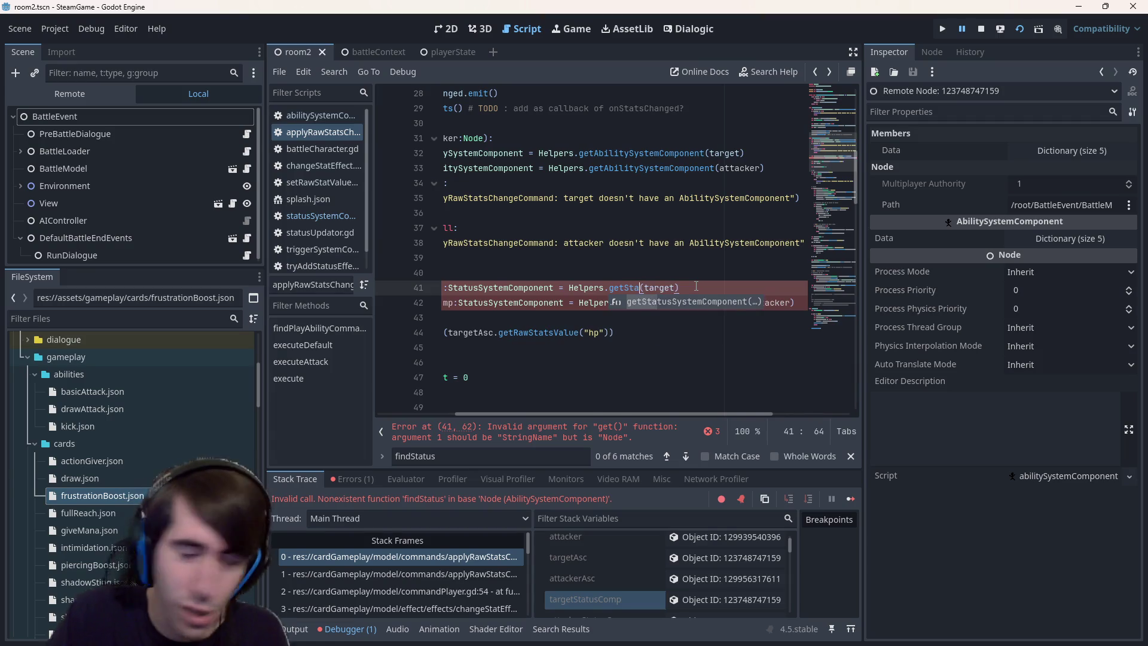
pyautogui.press('Return')
pyautogui.press('Right')
pyautogui.press('Right')
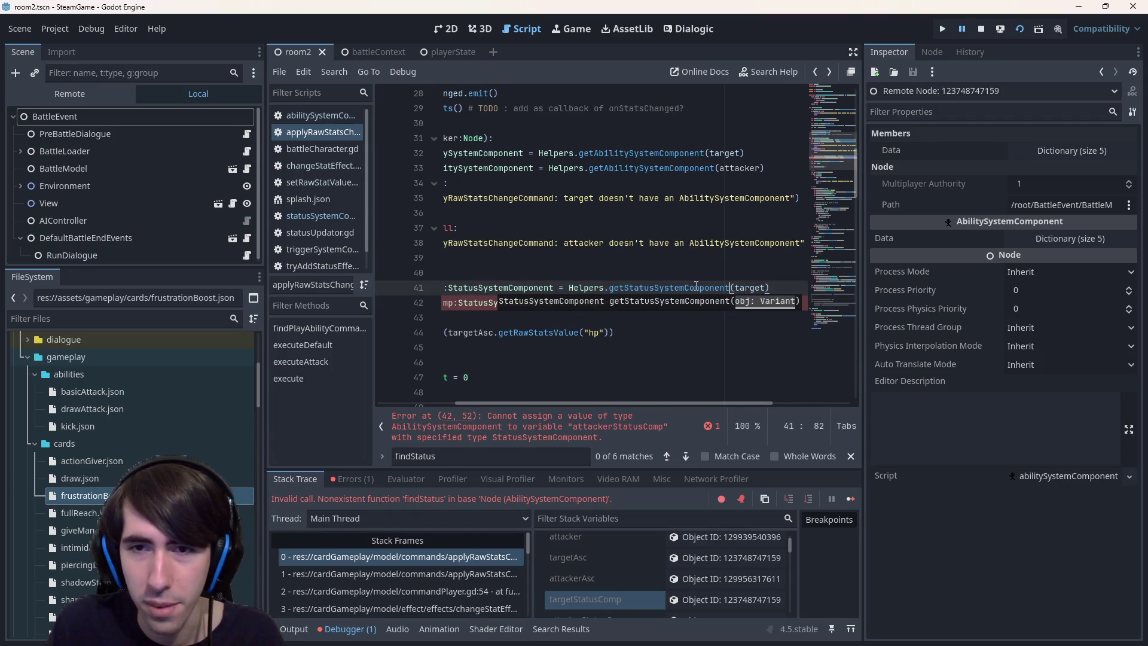
pyautogui.press('Down')
pyautogui.hotkey('ctrl', 'shift', 'Left')
pyautogui.write('getStatus')
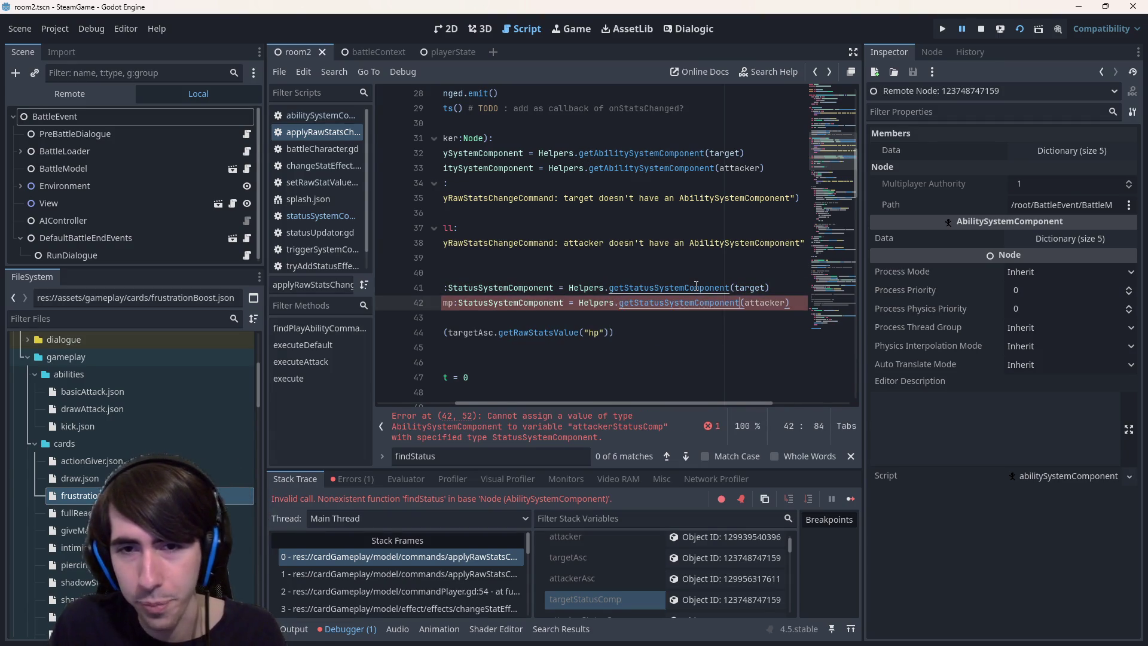
pyautogui.press('Return')
pyautogui.moveTo(520, 348)
pyautogui.mouseDown()
pyautogui.moveTo(454, 317)
pyautogui.moveTo(442, 273)
pyautogui.mouseUp()
pyautogui.click(984, 26)
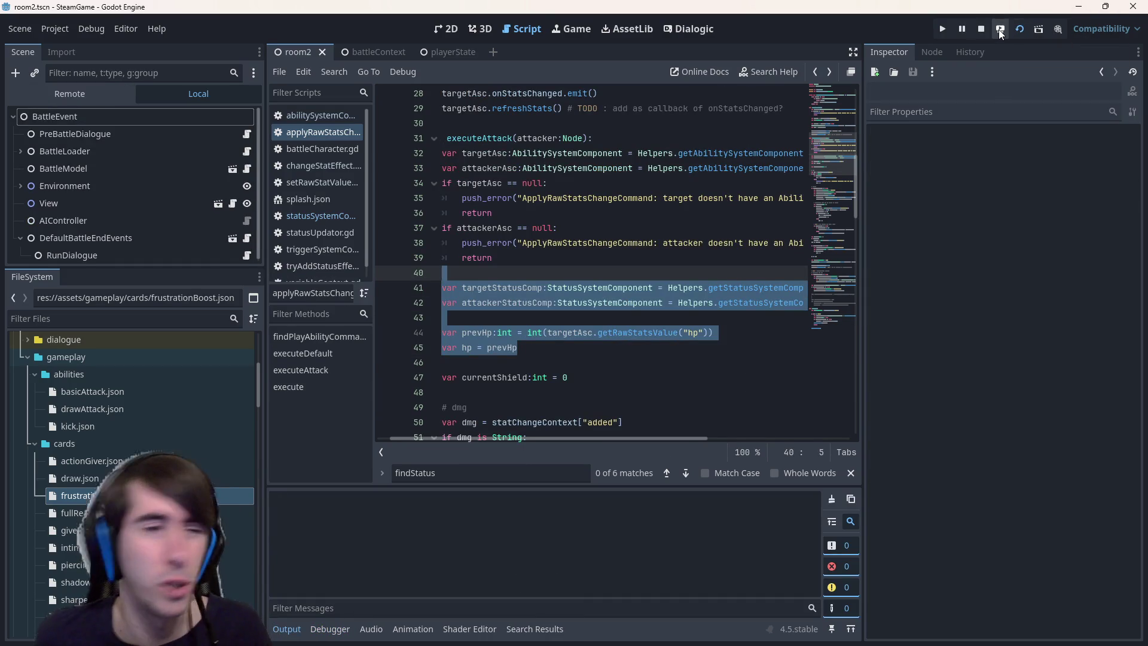
# Run the game, dismiss the dialogue, end two turns, and close the game window
pyautogui.click(942, 29)
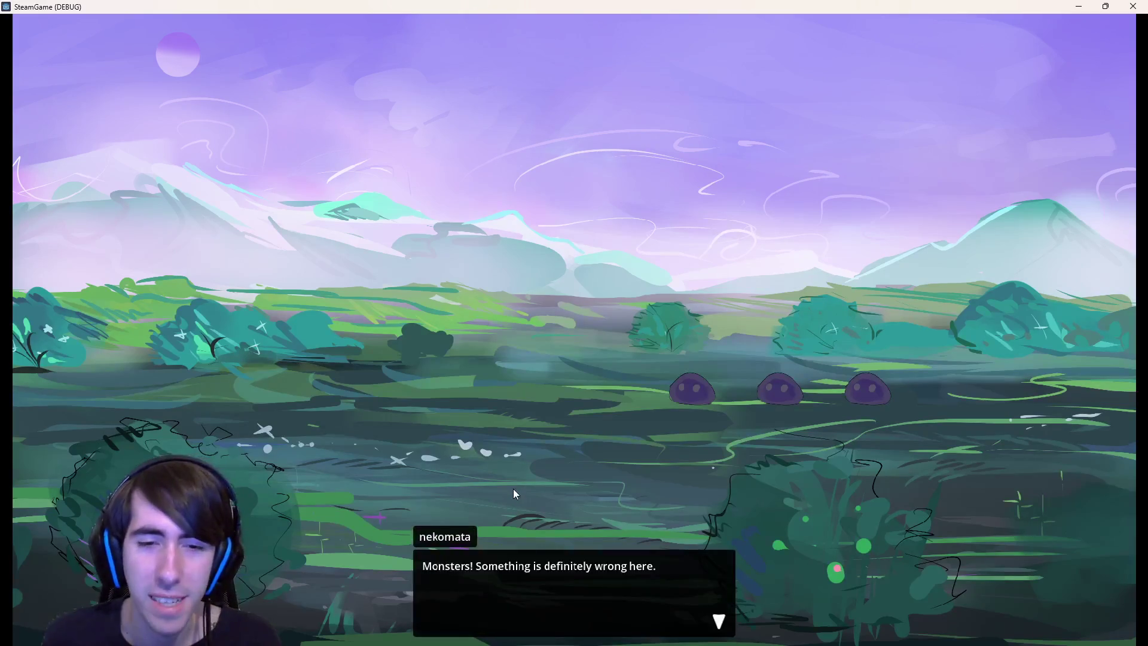
pyautogui.click(513, 489)
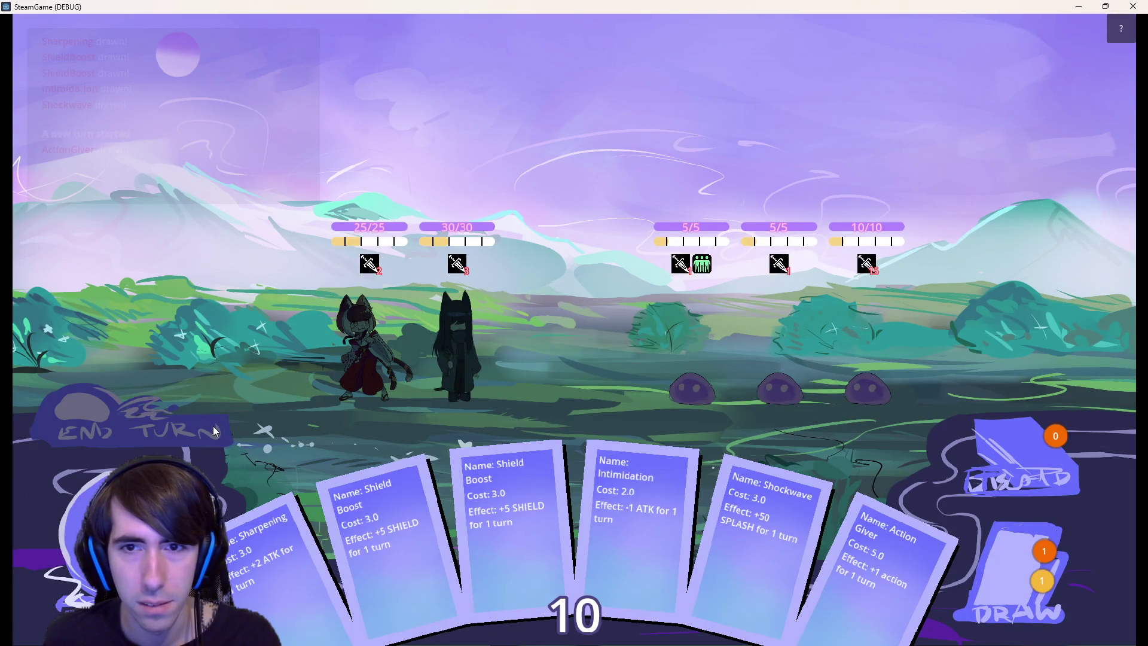
pyautogui.click(137, 419)
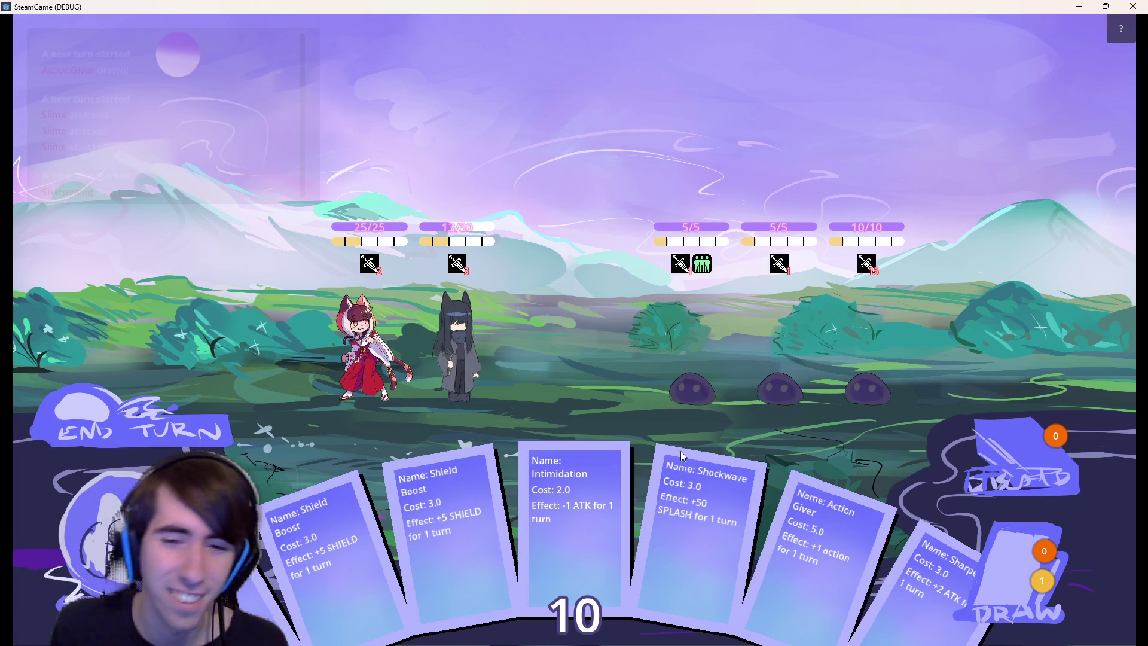
pyautogui.click(691, 358)
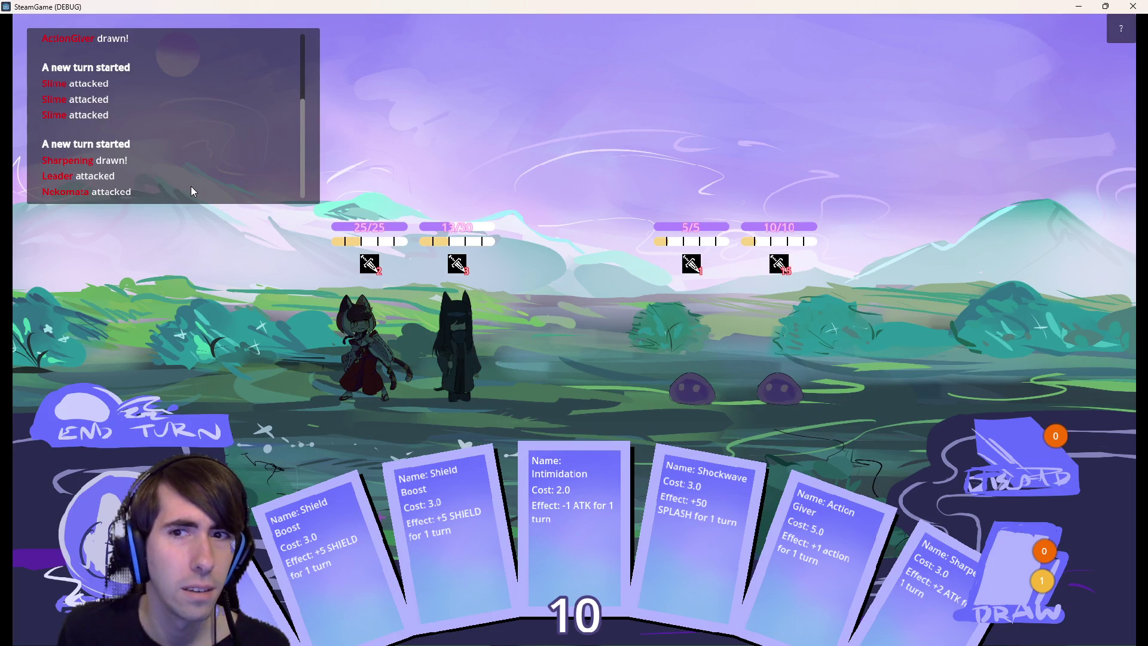
pyautogui.click(1133, 6)
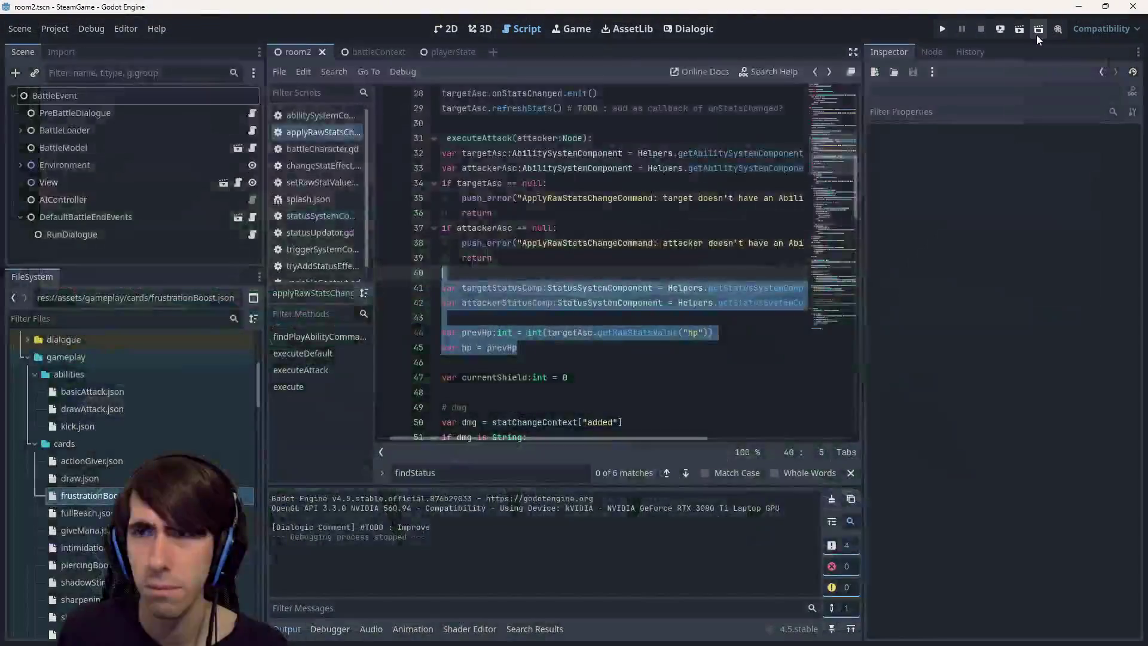
# Run the current scene again and close the game window
pyautogui.click(1017, 27)
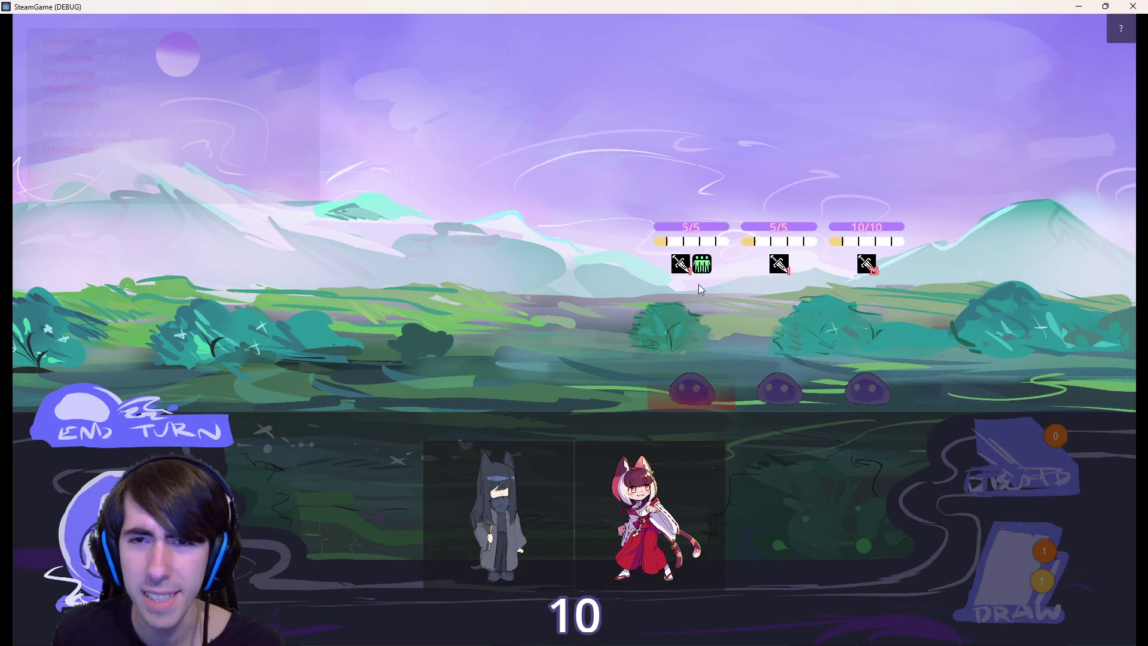
pyautogui.moveTo(703, 273)
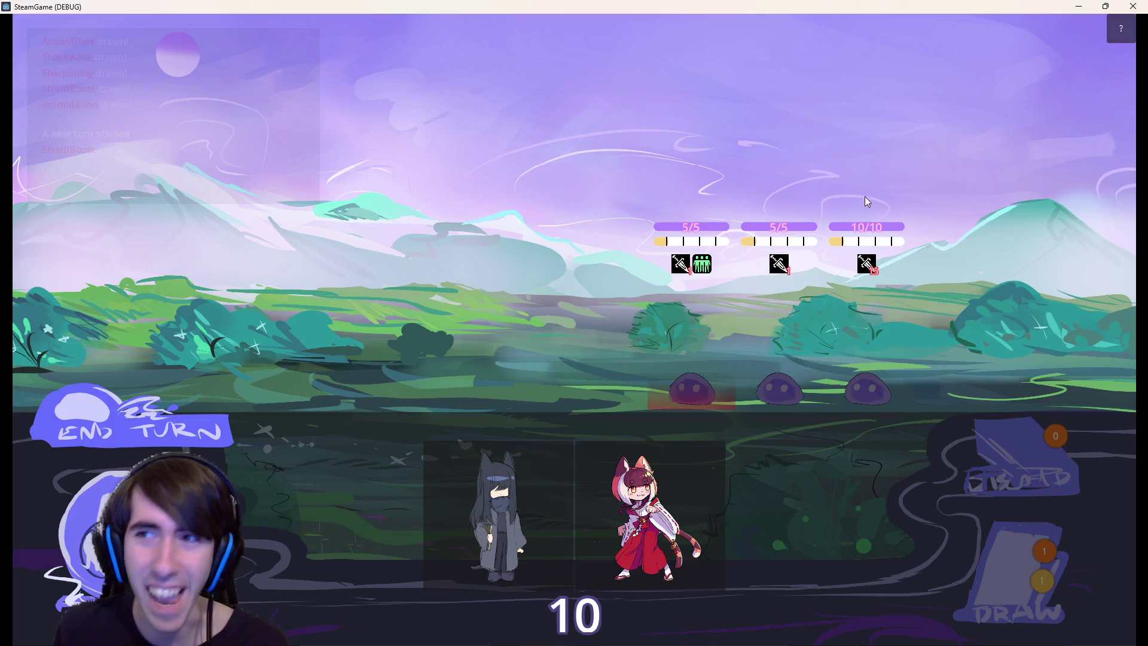
pyautogui.click(1133, 6)
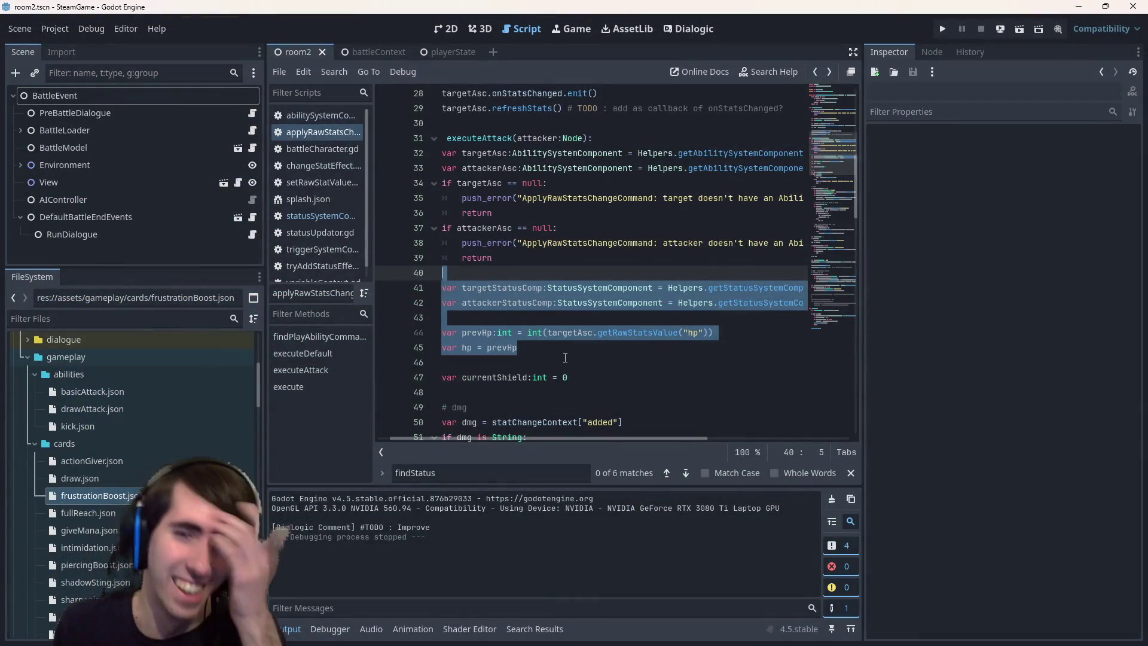
# Add a breakpoint at line 91's targetStatusComp null check
pyautogui.scroll(-2, 566, 357)
pyautogui.moveTo(463, 303); pyautogui.dragTo(423, 275)
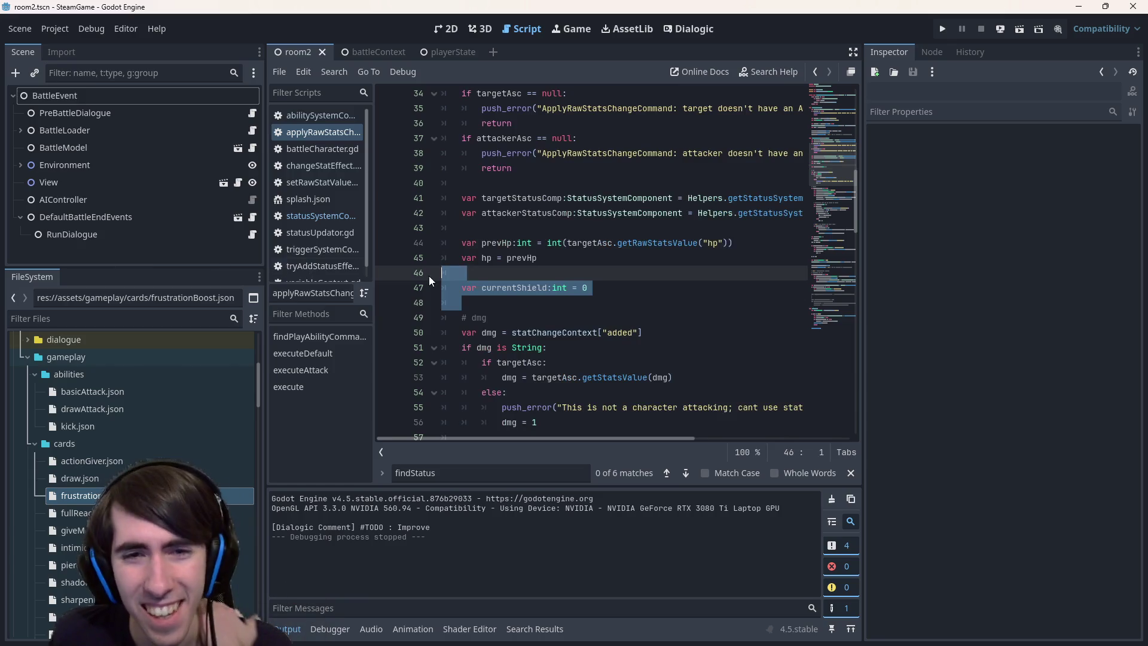
pyautogui.scroll(-5, 426, 279)
pyautogui.click(525, 242)
pyautogui.scroll(-2, 517, 253)
pyautogui.scroll(-6, 517, 253)
pyautogui.click(542, 228)
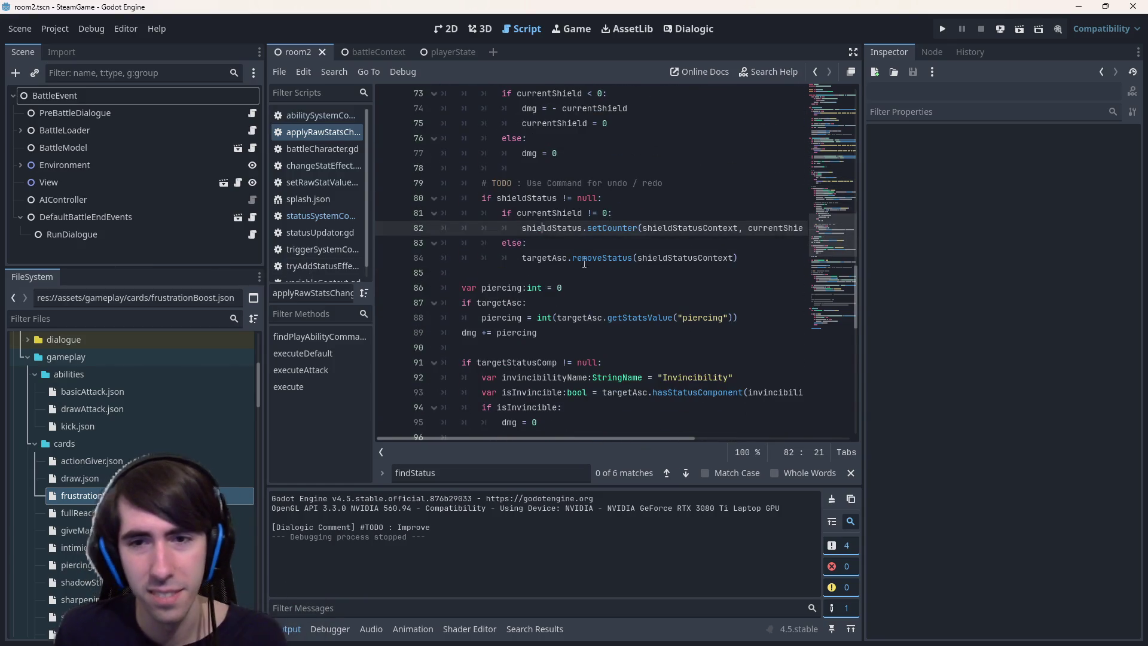
pyautogui.scroll(-2, 583, 261)
pyautogui.click(386, 273)
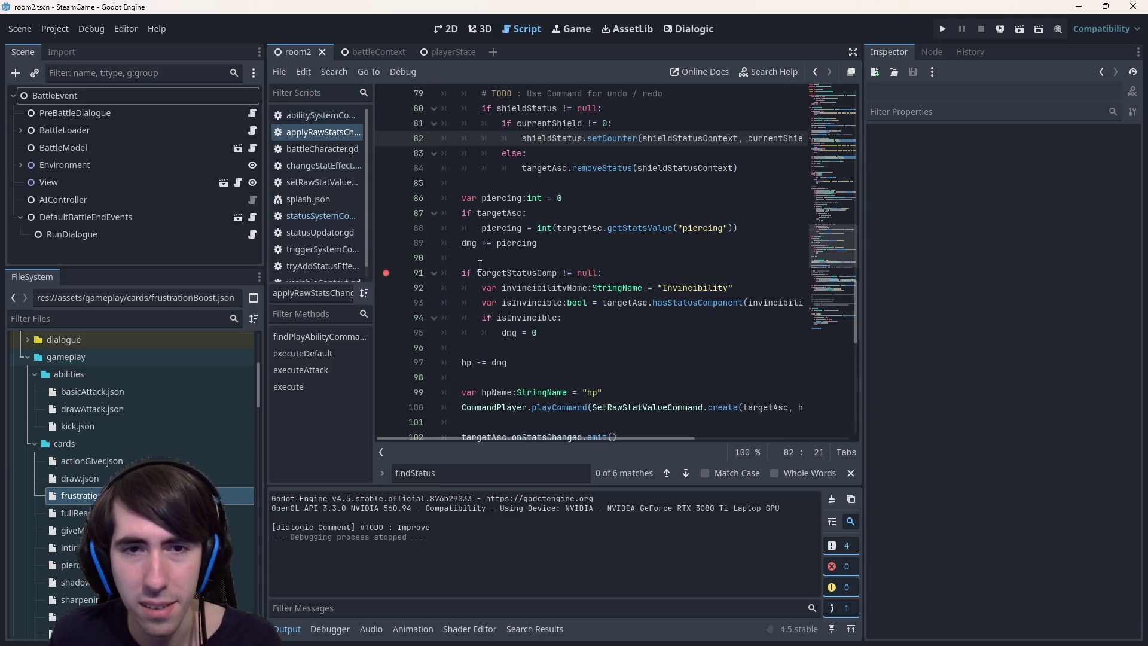
pyautogui.doubleClick(516, 273)
# Review the surrounding code, then run the current scene to test the fix
pyautogui.scroll(3, 554, 241)
pyautogui.scroll(8, 553, 240)
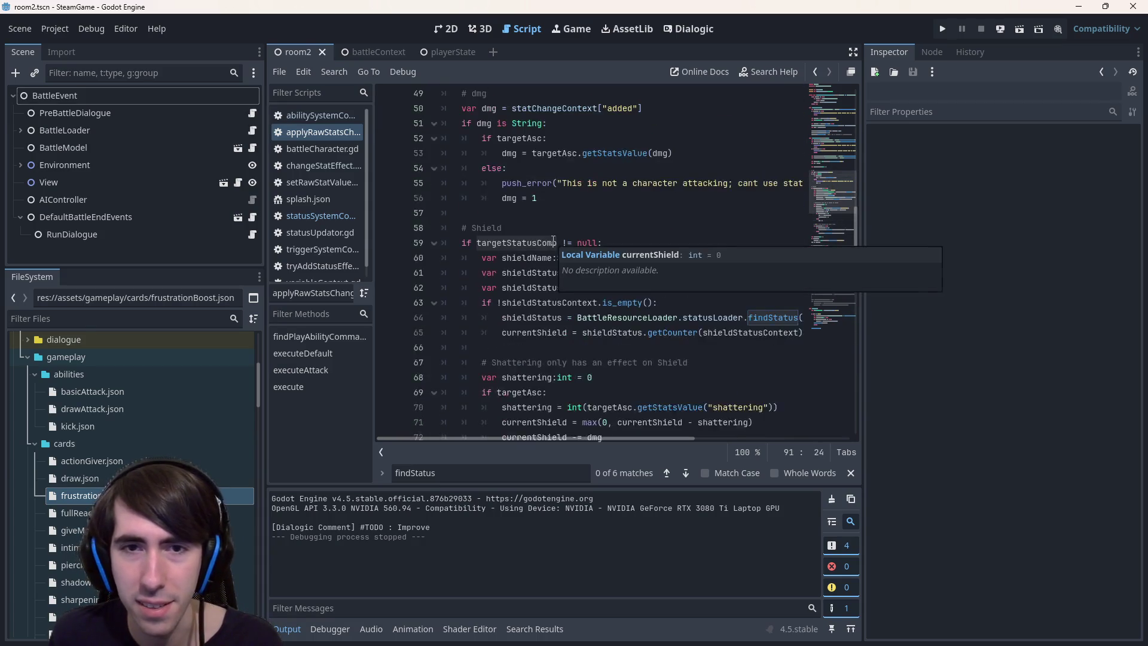
pyautogui.scroll(-8, 553, 241)
pyautogui.scroll(7, 553, 240)
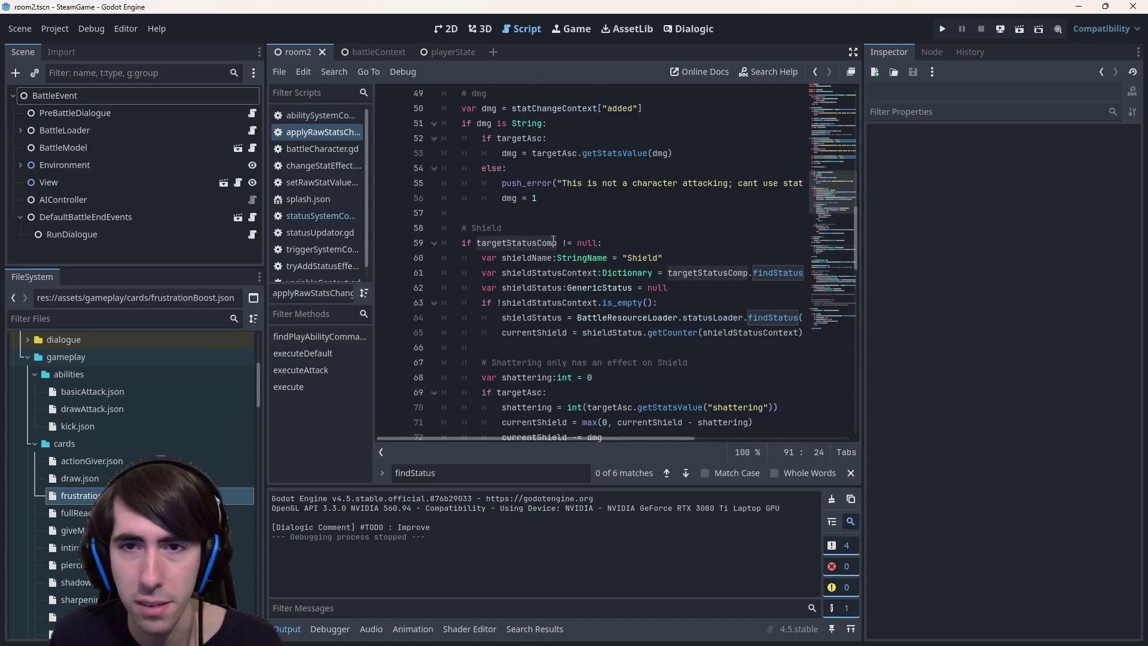
pyautogui.scroll(2, 553, 240)
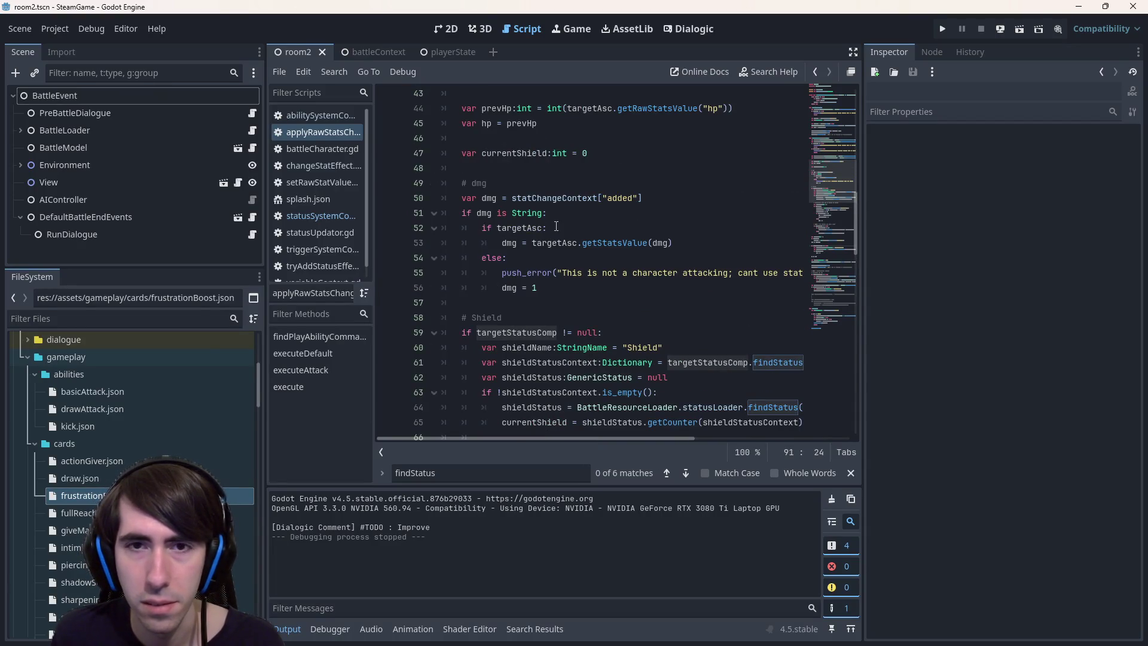
pyautogui.scroll(-2, 556, 221)
pyautogui.scroll(5, 557, 222)
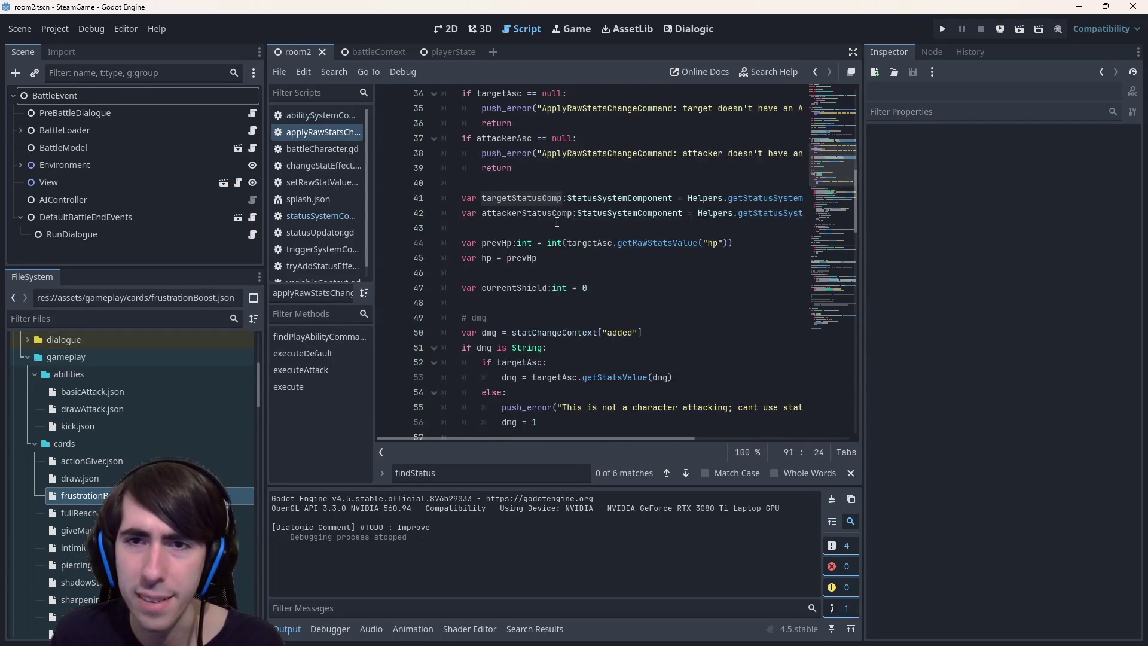
pyautogui.moveTo(607, 439)
pyautogui.mouseDown()
pyautogui.moveTo(677, 427)
pyautogui.moveTo(598, 423)
pyautogui.mouseUp()
pyautogui.scroll(-12, 528, 339)
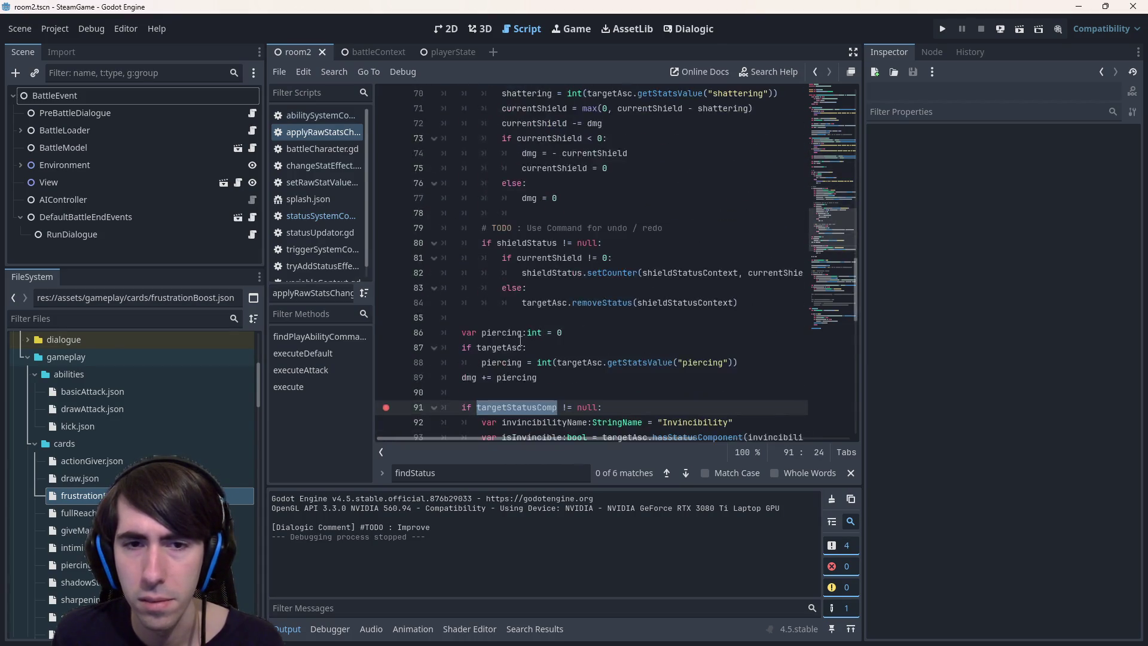
pyautogui.click(1019, 29)
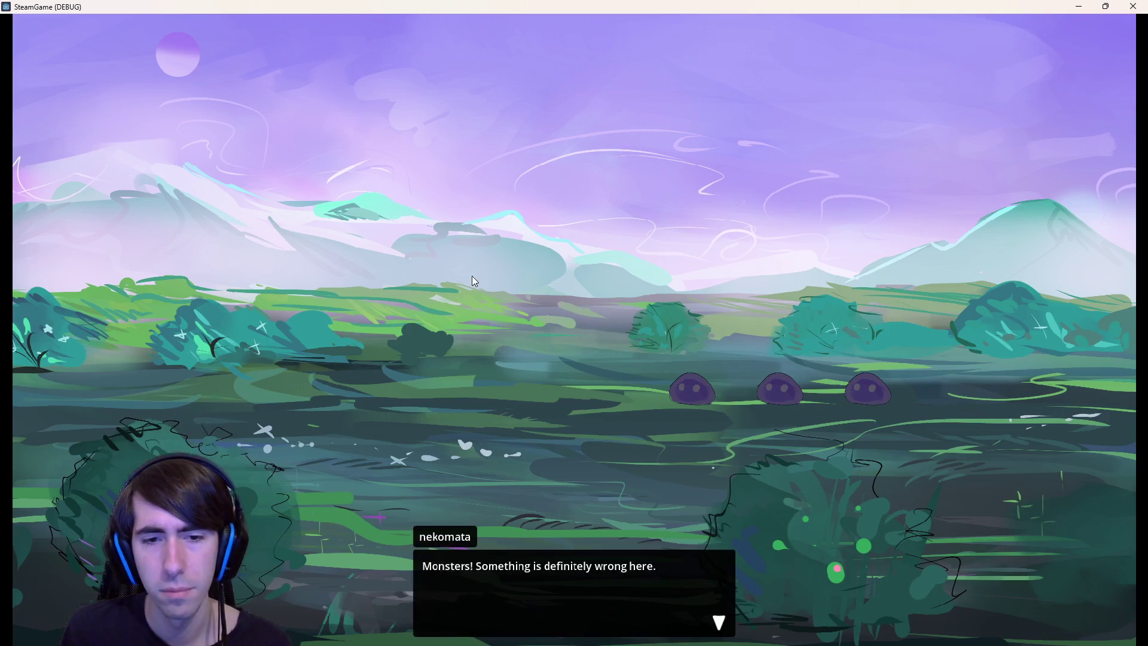
# Dismiss the intro, place the cat-girl and hooded characters on the field, and end the turn
pyautogui.click(565, 268)
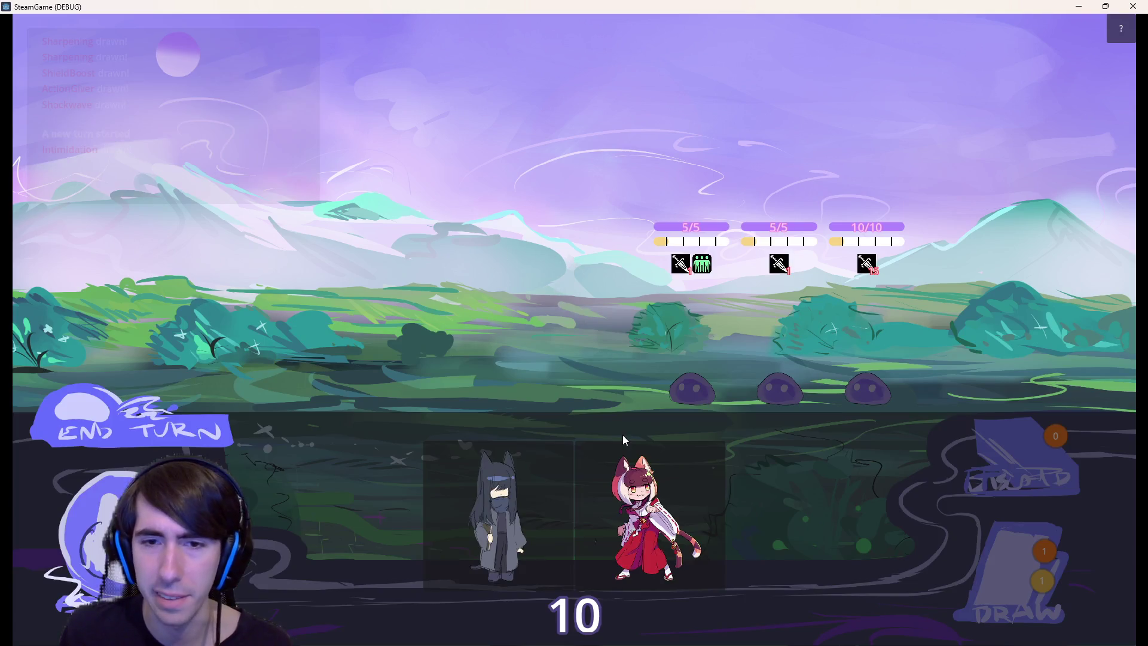
pyautogui.moveTo(623, 440)
pyautogui.mouseDown()
pyautogui.moveTo(515, 332)
pyautogui.moveTo(470, 321)
pyautogui.mouseUp()
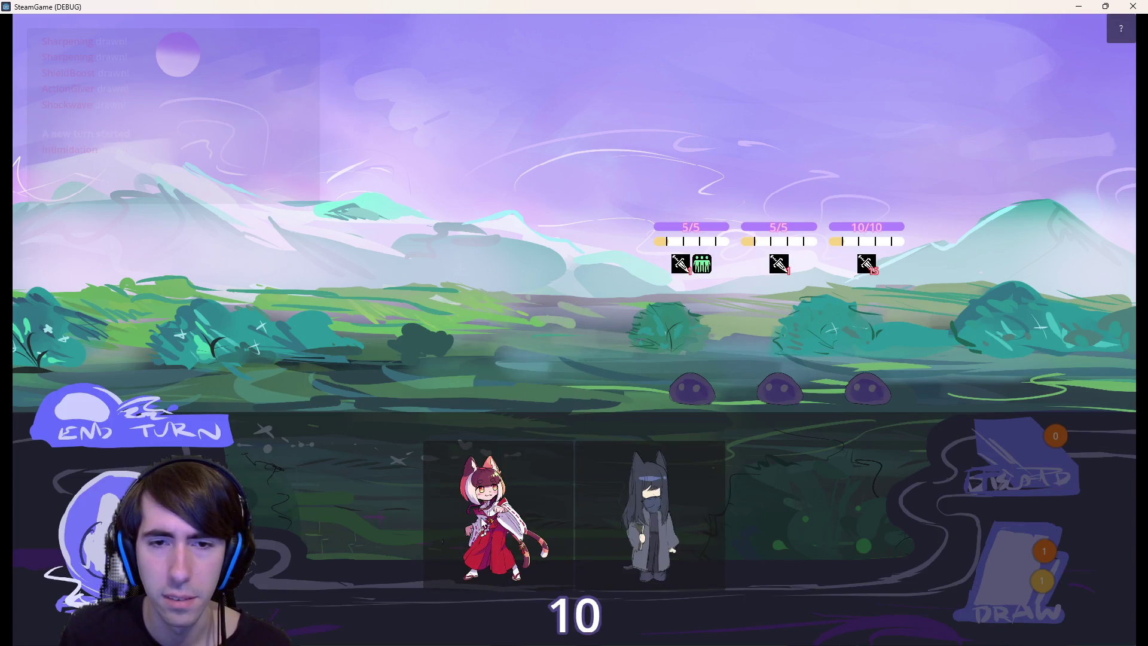
pyautogui.moveTo(569, 508); pyautogui.dragTo(335, 403)
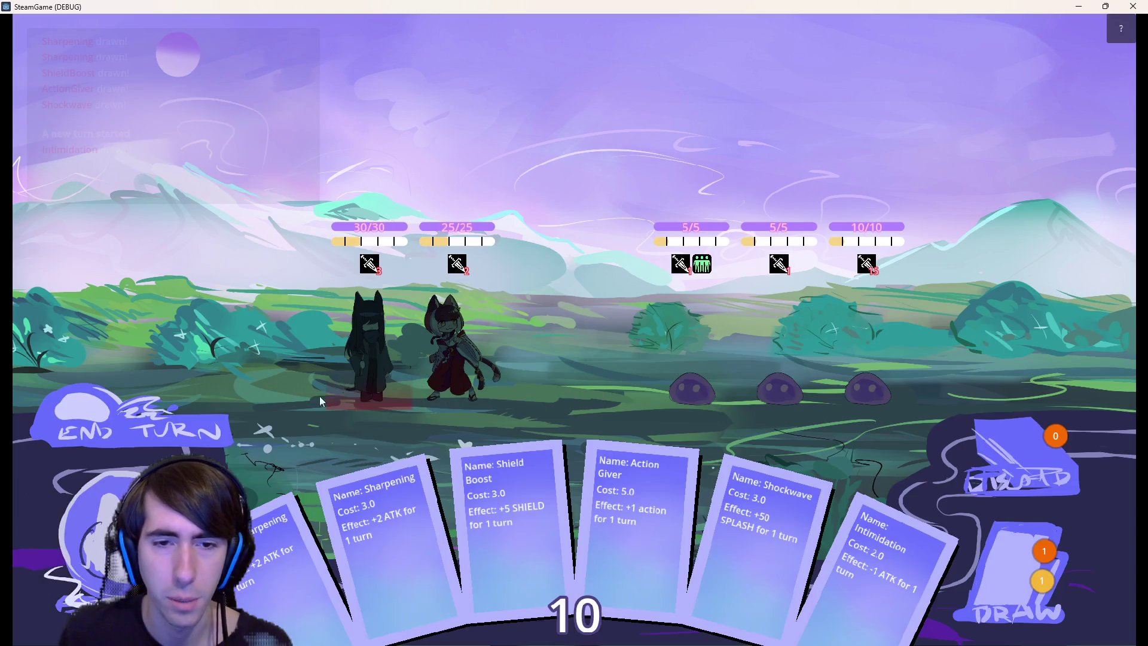
pyautogui.click(191, 430)
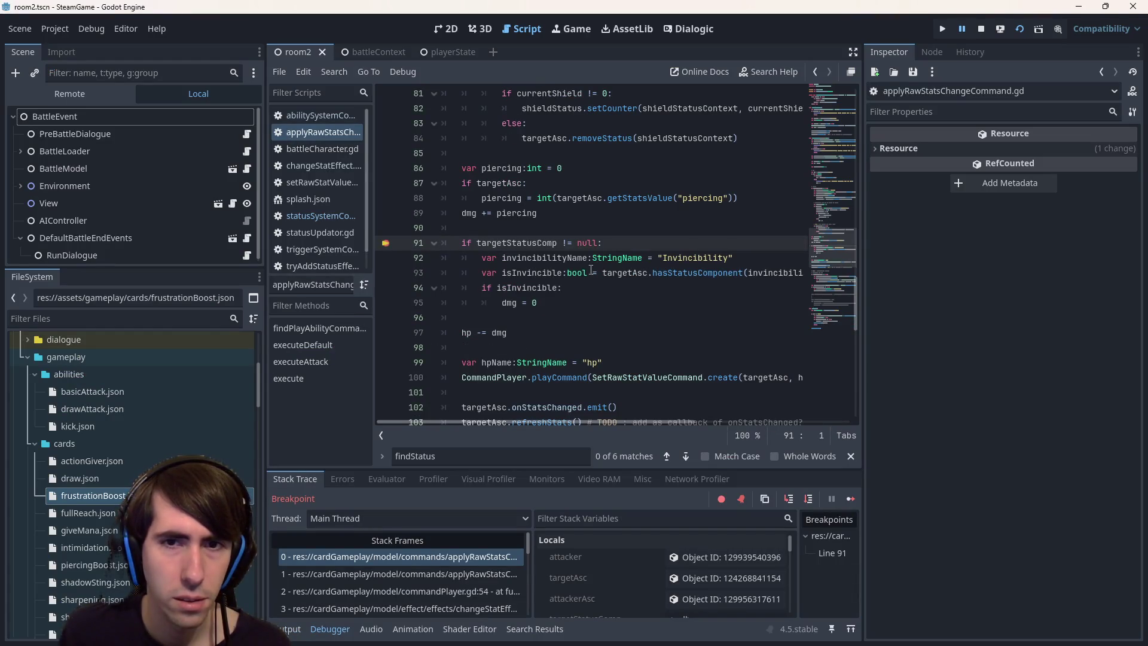
# Check targetStatusComp's value at line 91 and at the line 59 shield check
pyautogui.doubleClick(530, 243)
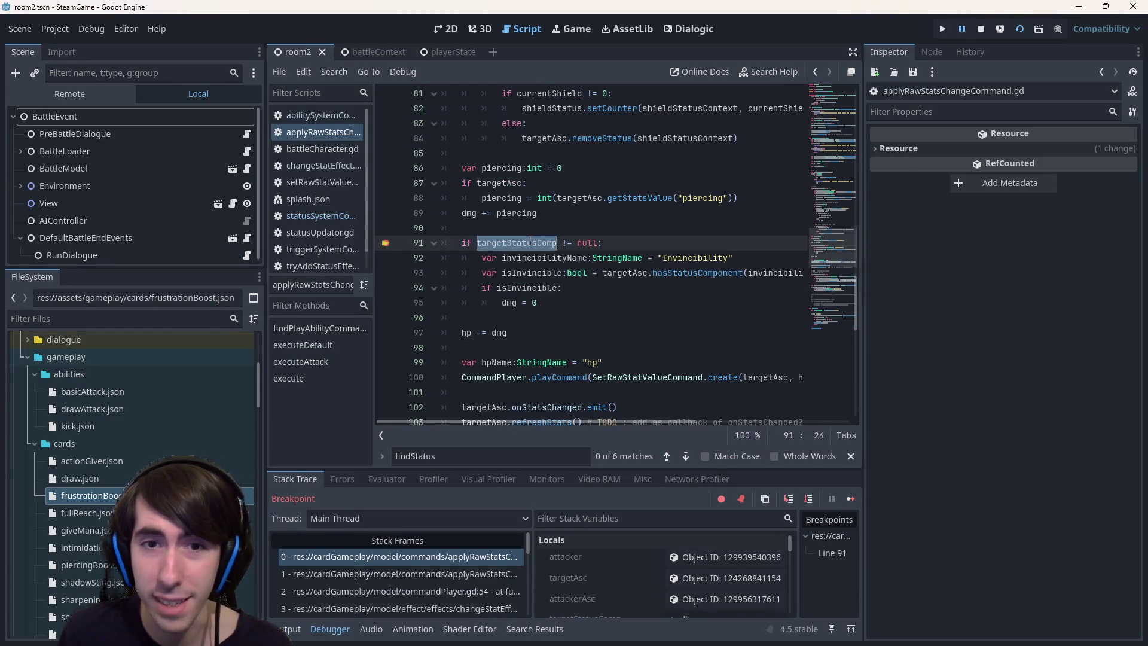
pyautogui.scroll(3, 530, 242)
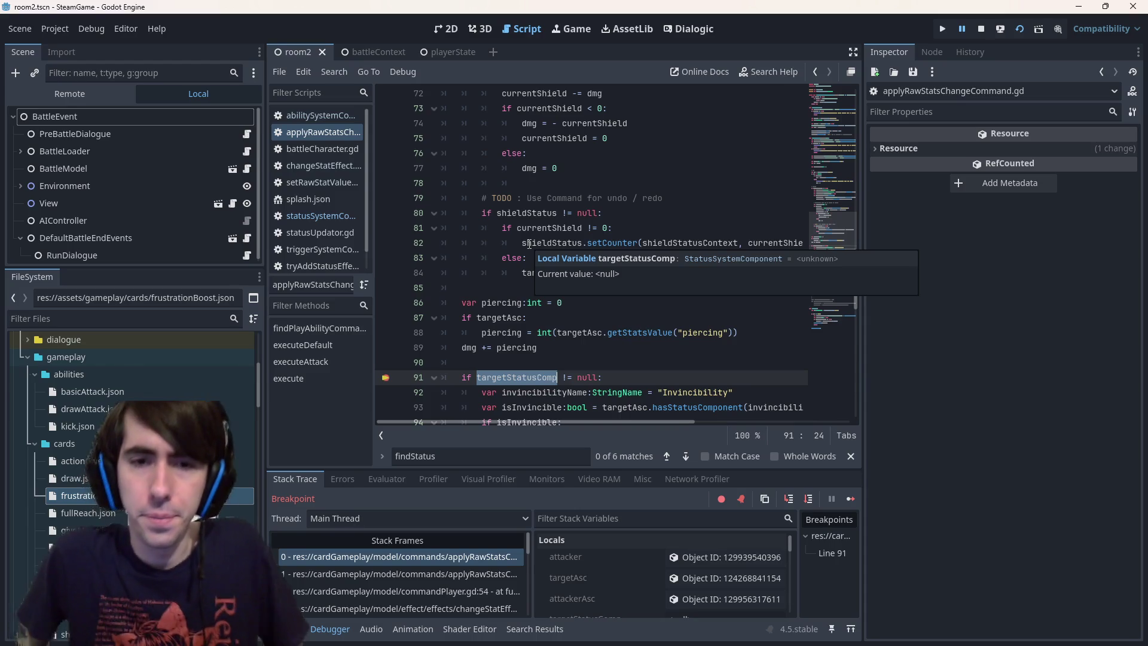
pyautogui.scroll(5, 482, 279)
pyautogui.scroll(-5, 482, 278)
pyautogui.scroll(6, 580, 272)
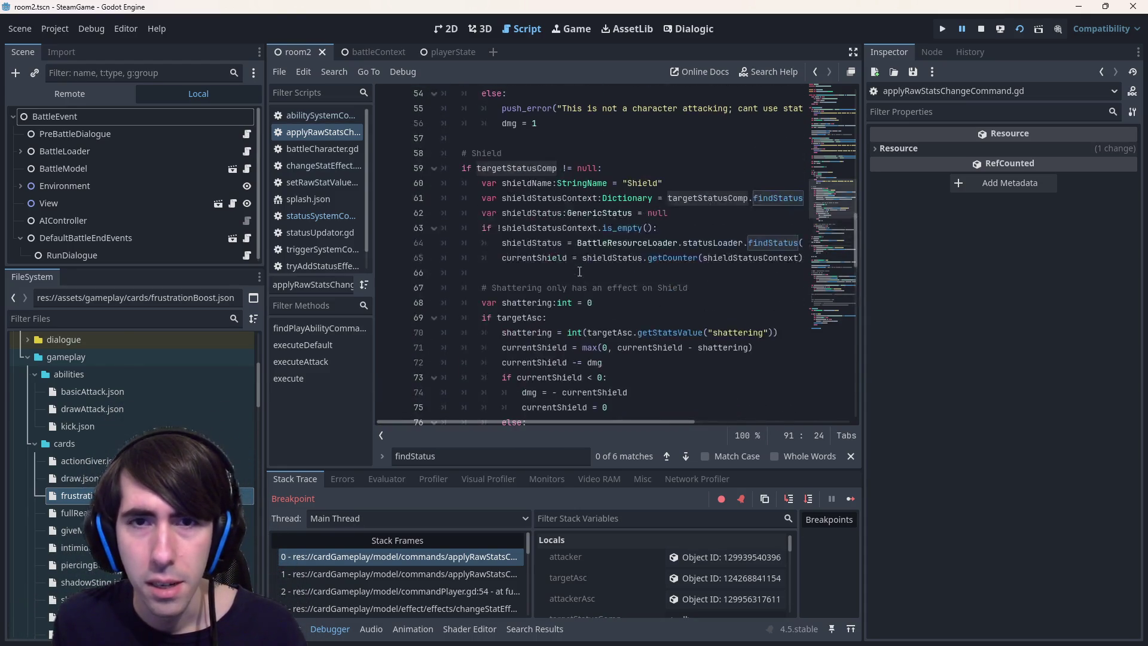
pyautogui.scroll(2, 579, 271)
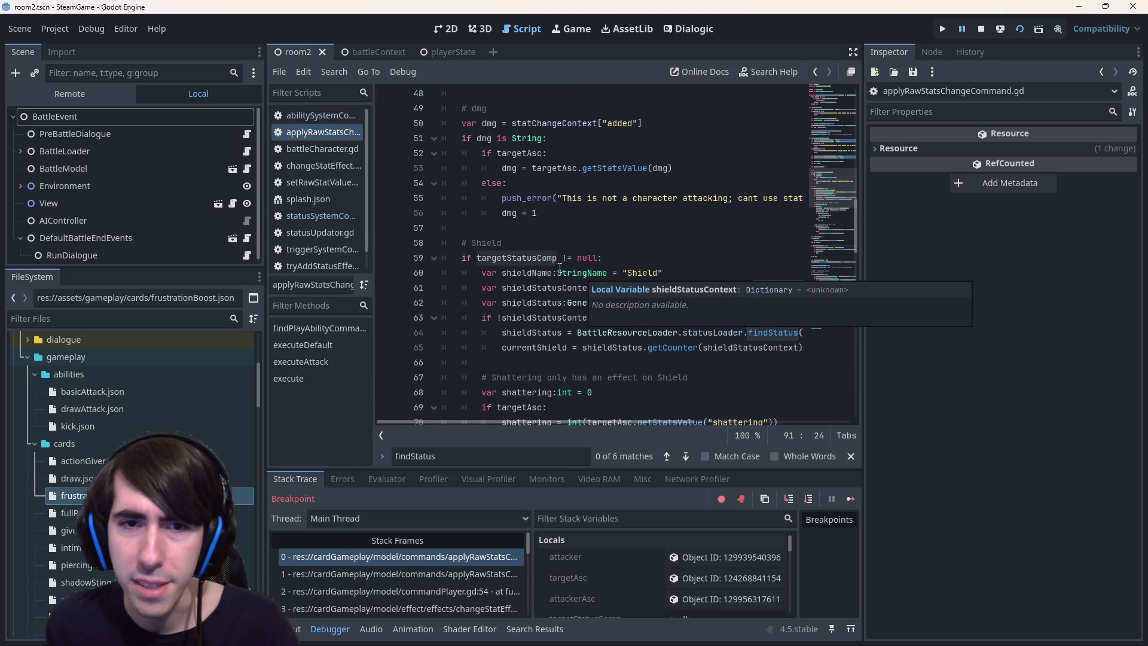
pyautogui.doubleClick(534, 259)
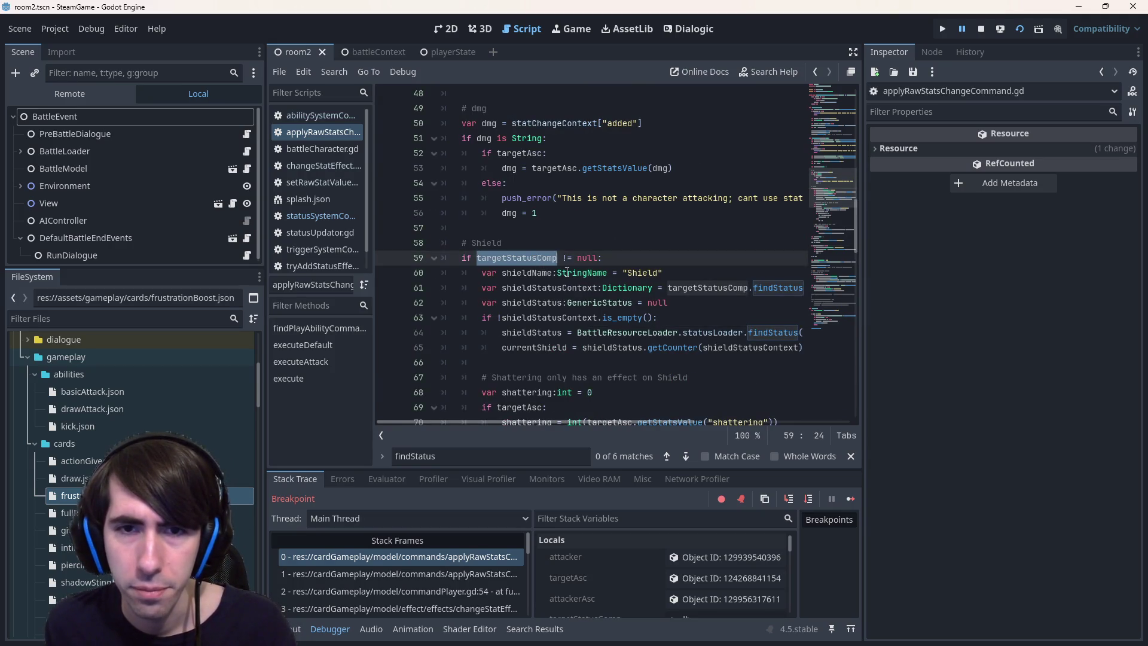
pyautogui.scroll(6, 564, 270)
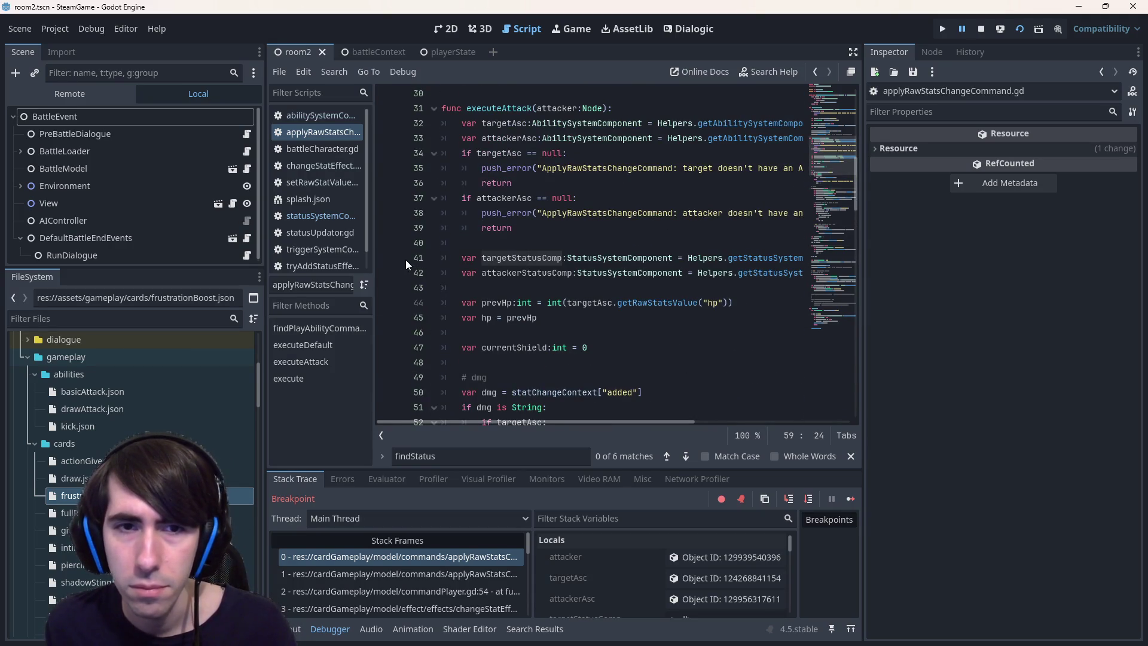
pyautogui.moveTo(665, 423)
pyautogui.mouseDown()
pyautogui.moveTo(778, 417)
pyautogui.moveTo(529, 430)
pyautogui.mouseUp()
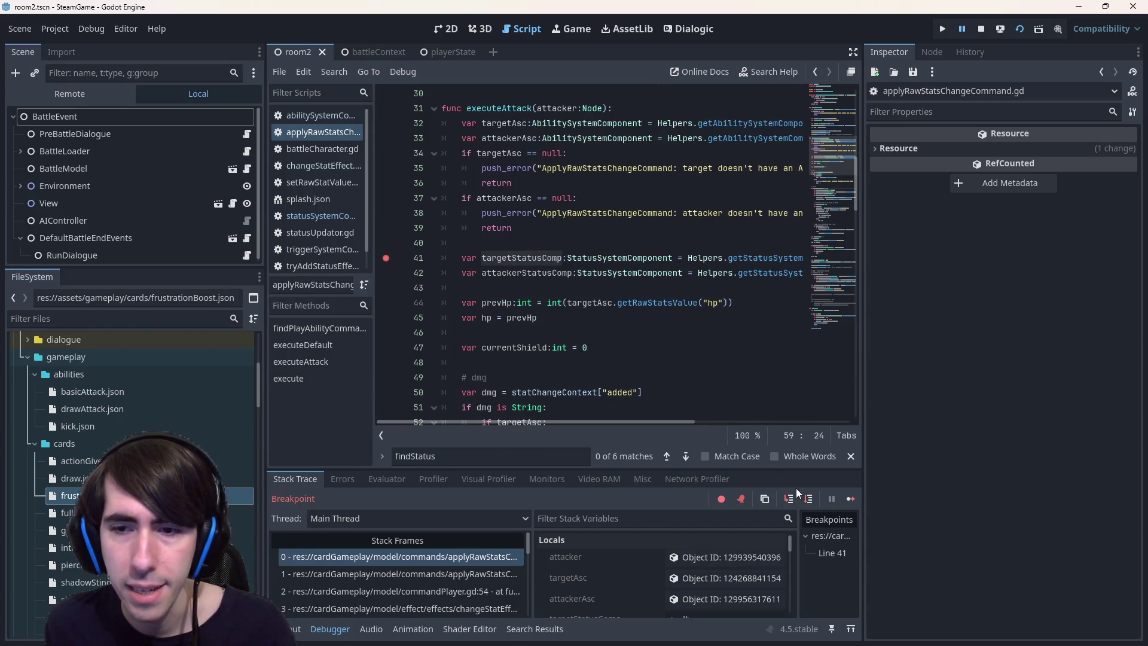
# Resume to the line-41 breakpoint and load the attacker object into the Inspector
pyautogui.click(849, 498)
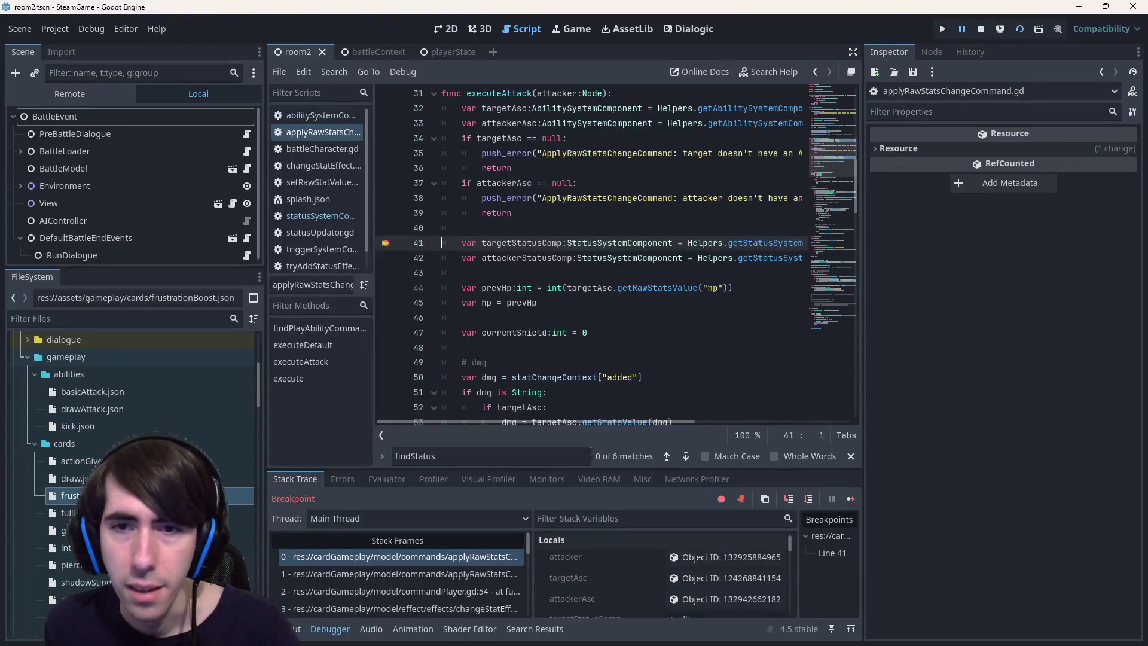
pyautogui.moveTo(585, 423); pyautogui.dragTo(728, 344)
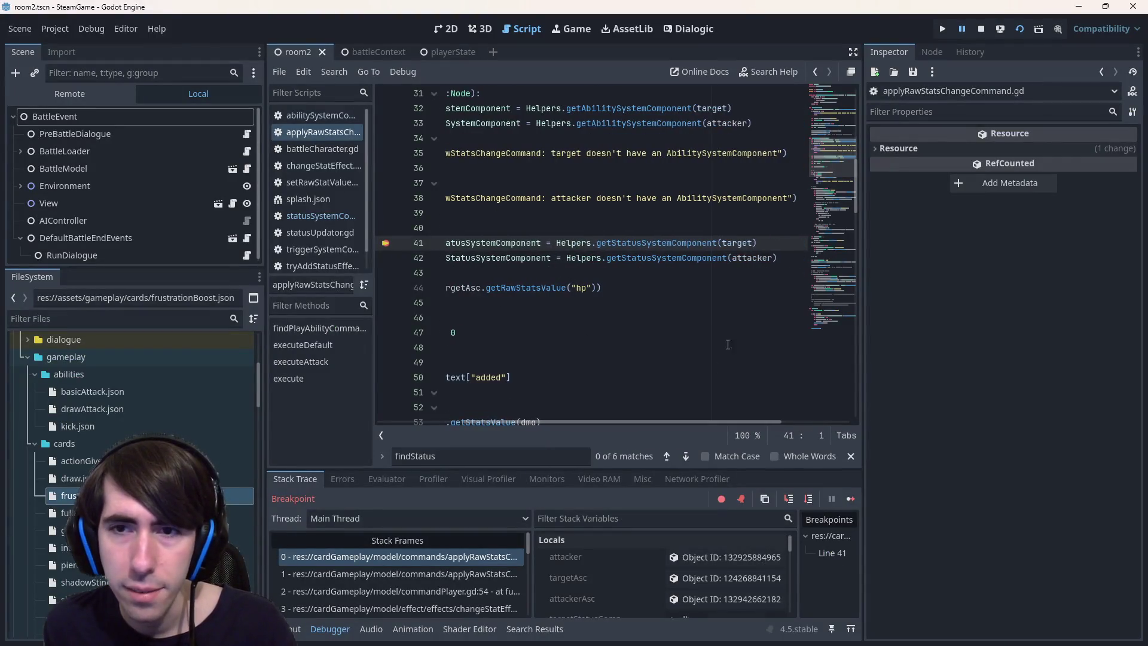
pyautogui.doubleClick(742, 243)
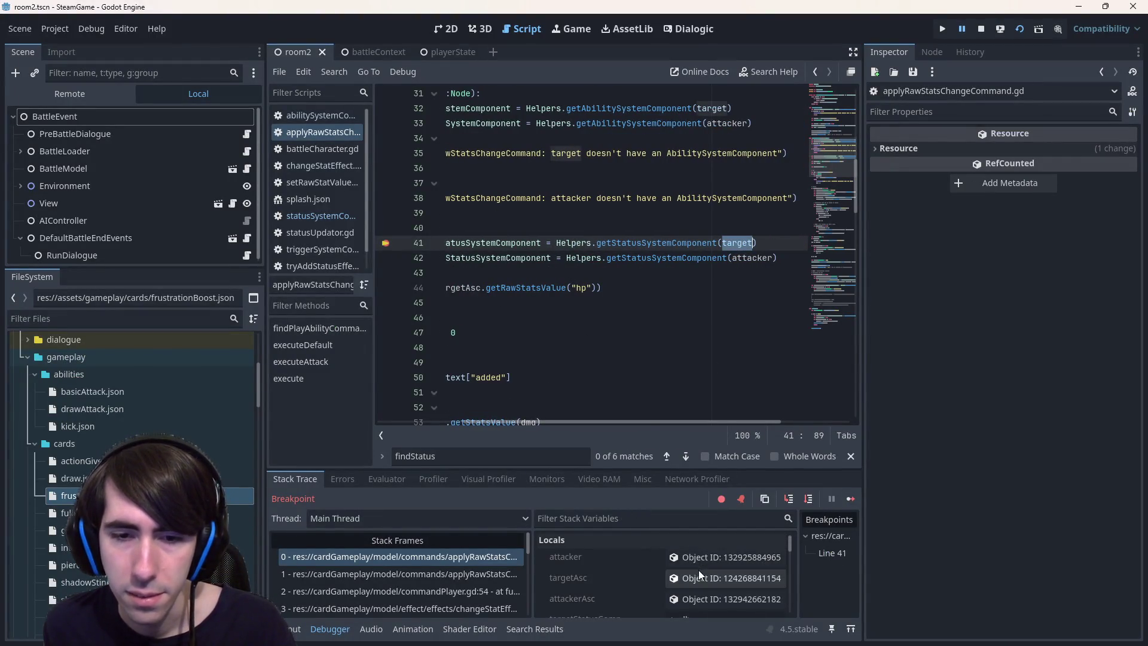
pyautogui.scroll(-2, 712, 554)
pyautogui.scroll(-3, 708, 559)
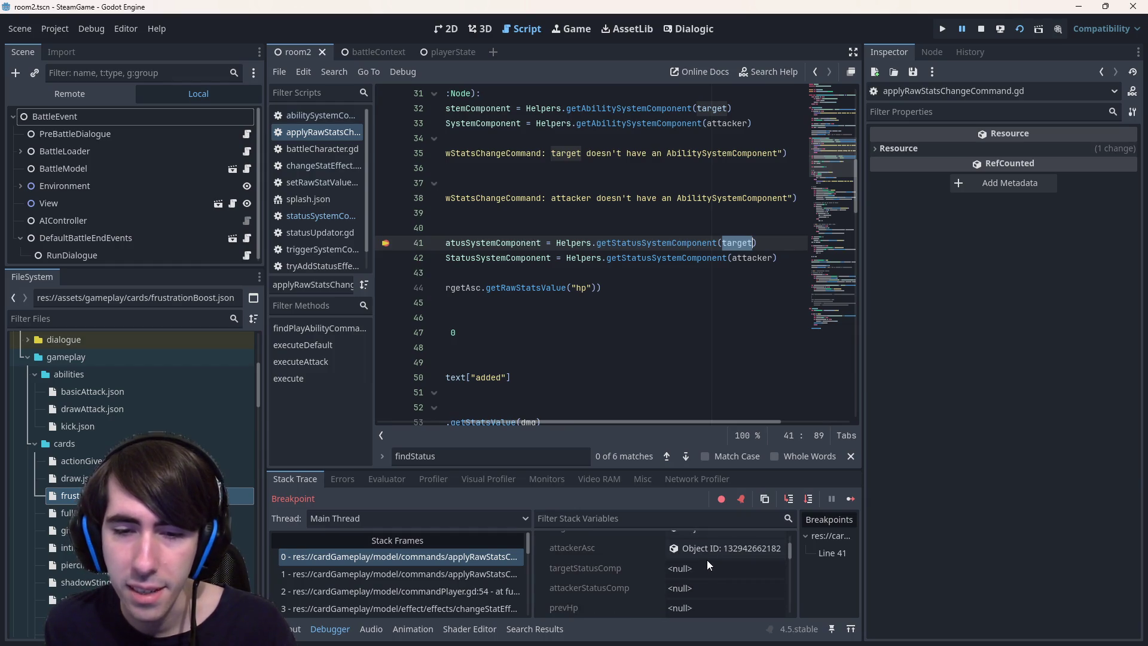
pyautogui.scroll(5, 695, 565)
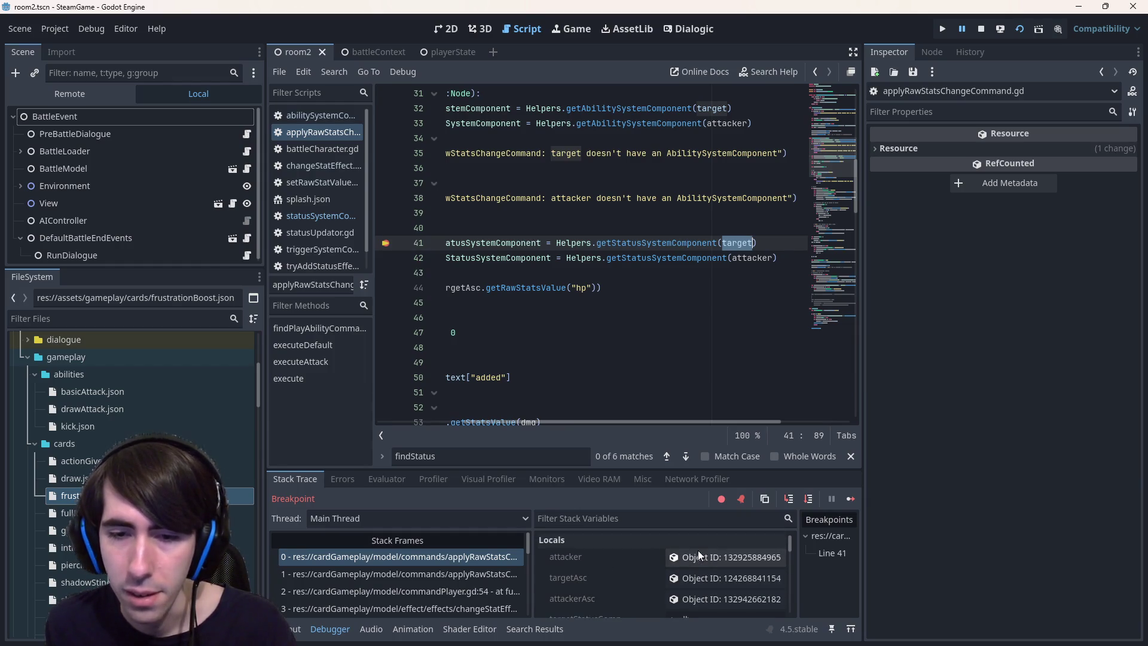
pyautogui.click(700, 551)
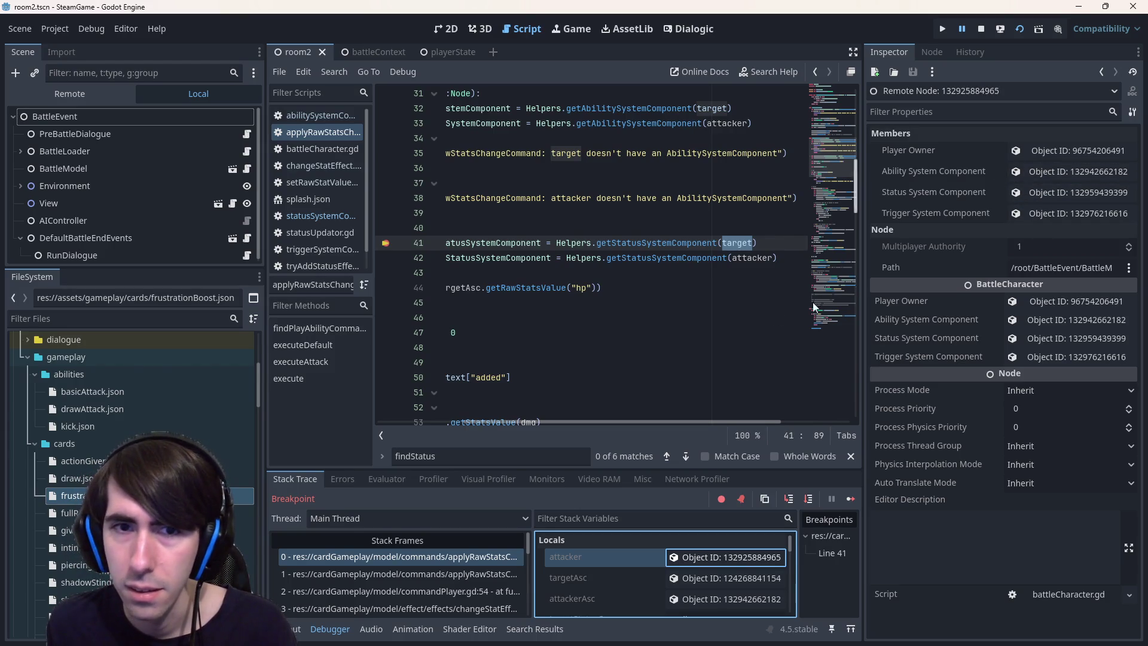
# Scroll the Locals list and load the target variable's BattleSlot node into the Inspector
pyautogui.moveTo(662, 419); pyautogui.dragTo(510, 414)
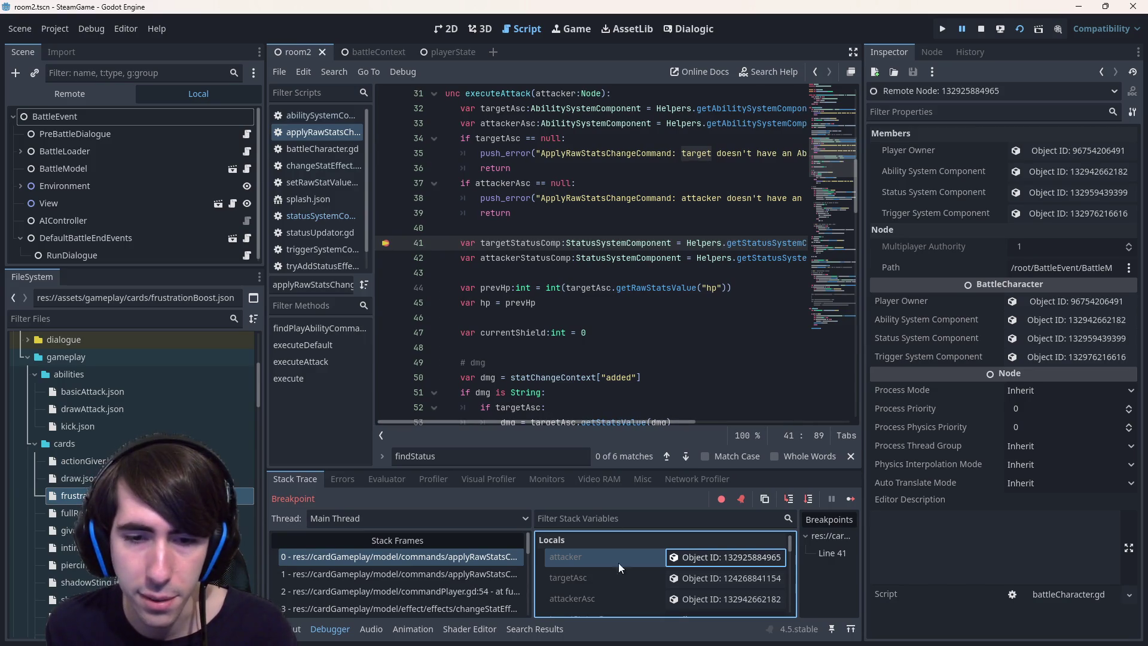
pyautogui.scroll(-1, 620, 576)
pyautogui.scroll(-3, 643, 587)
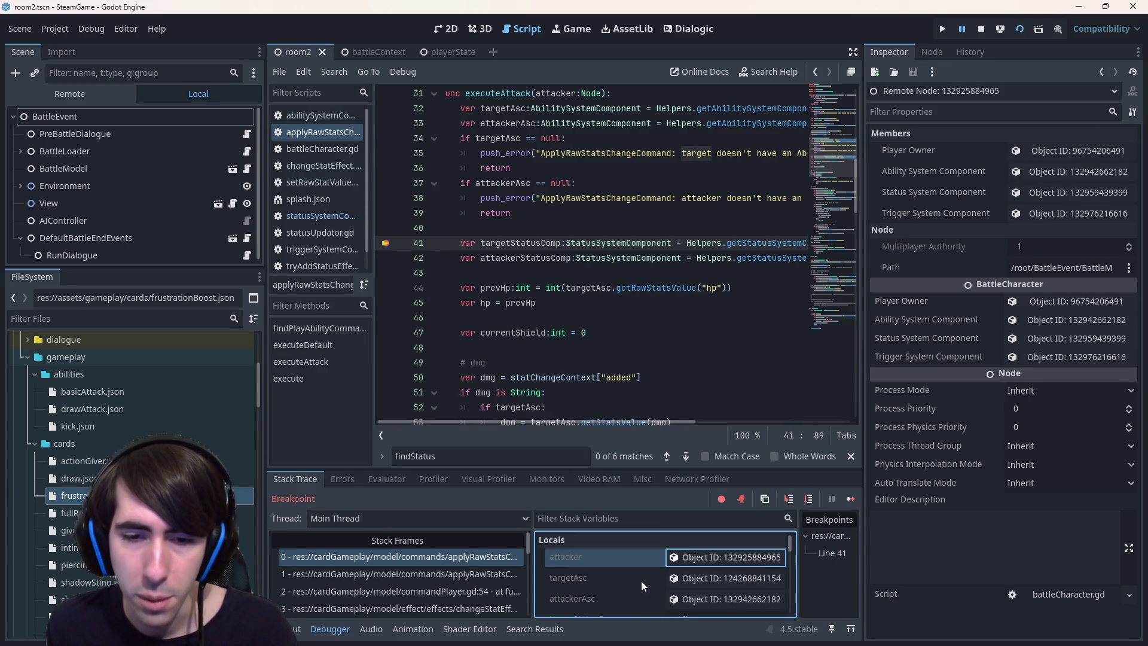
pyautogui.scroll(-5, 641, 581)
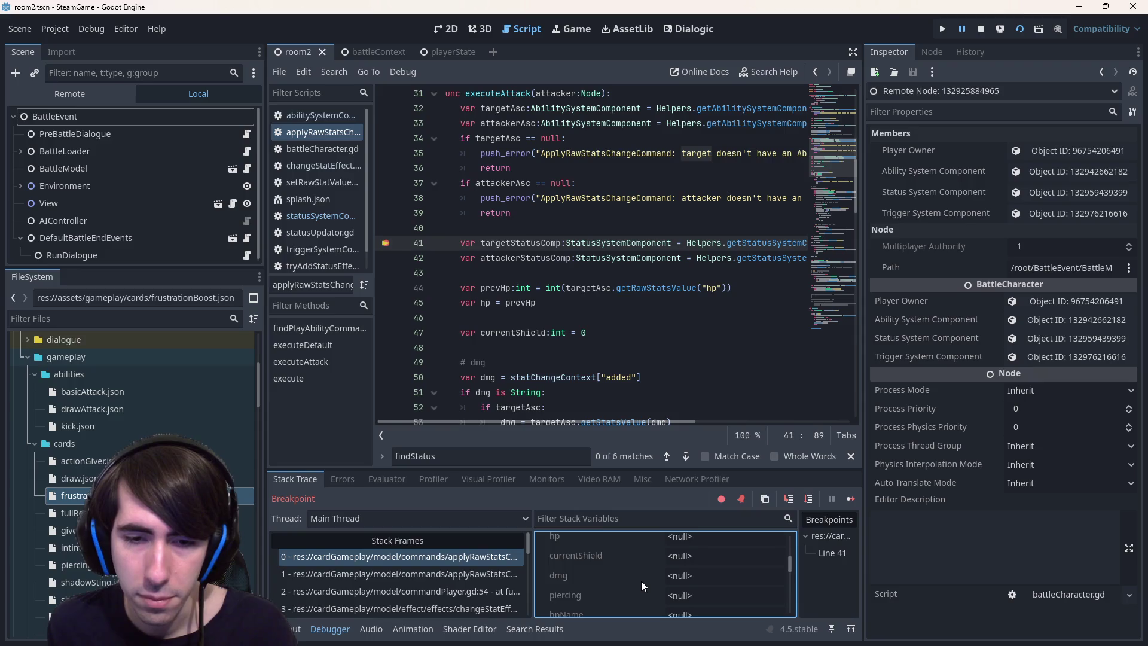
pyautogui.scroll(2, 641, 580)
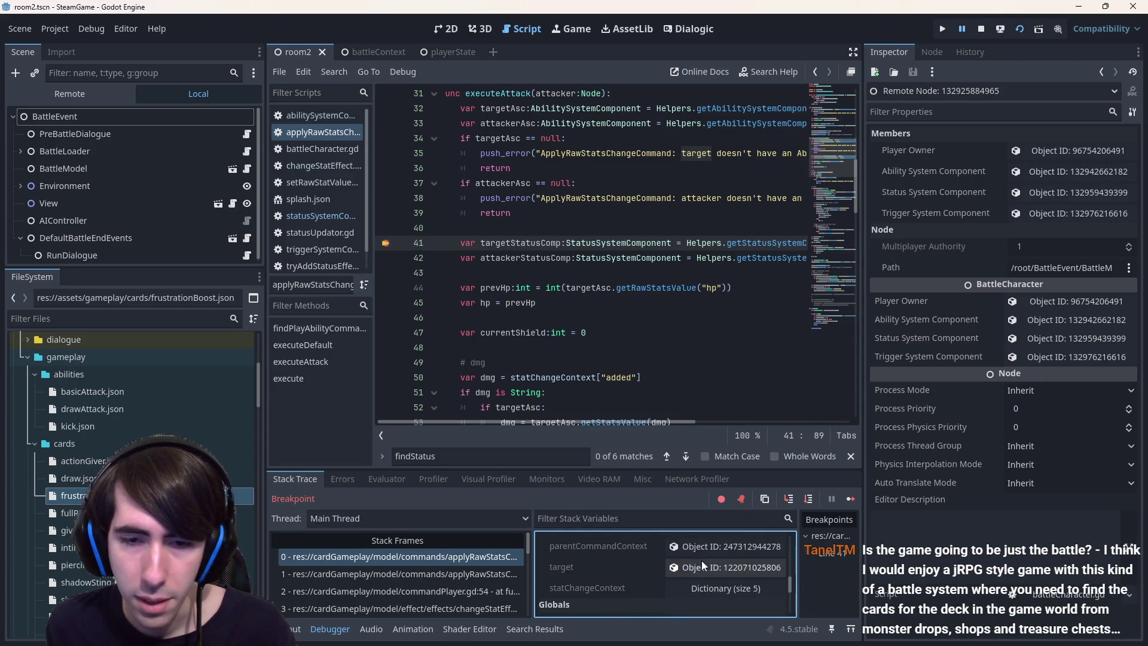
pyautogui.click(700, 565)
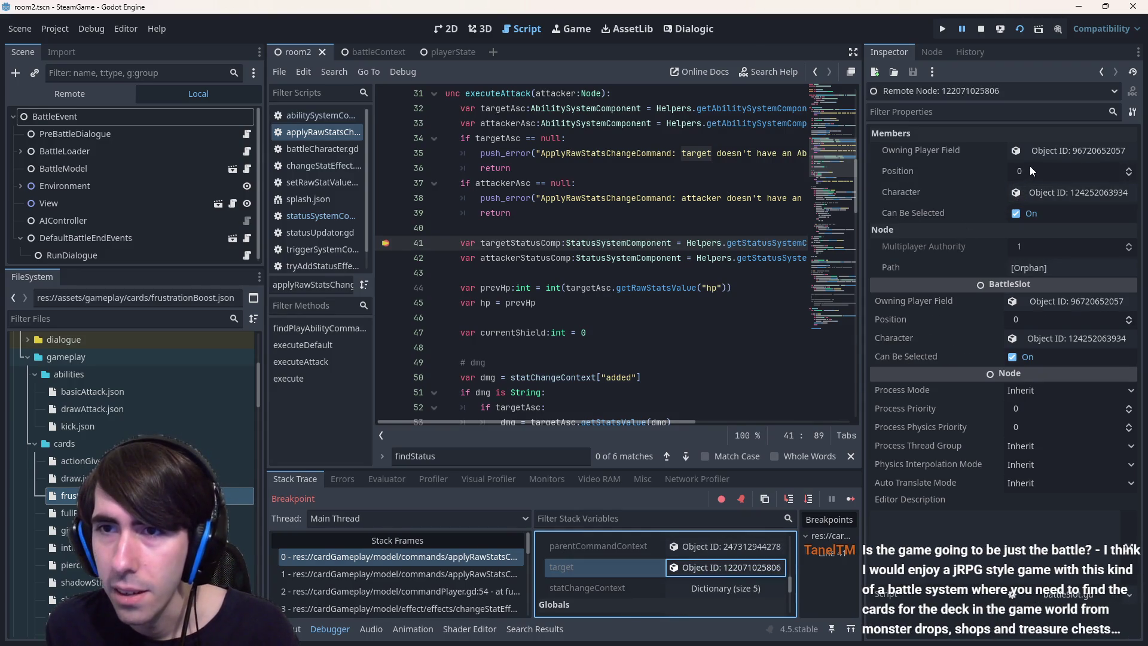
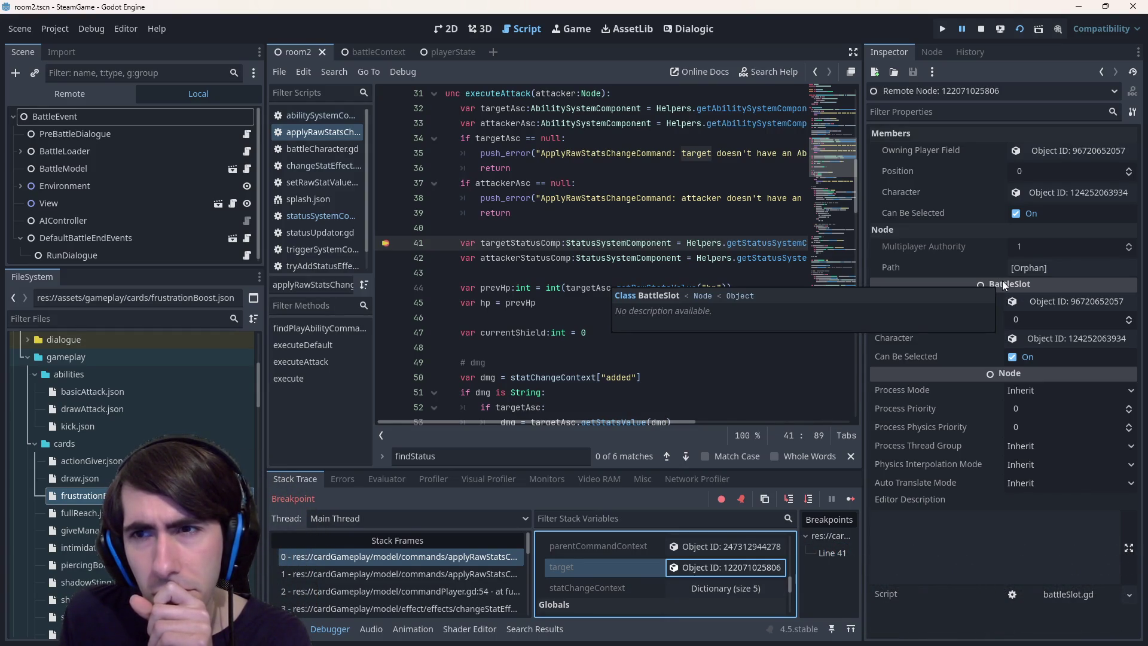
# From execute() in applyRawStatsChangeCommand.gd, follow the source property through to the BattleCharacter class in battleCharacter.gd
pyautogui.scroll(-15, 529, 324)
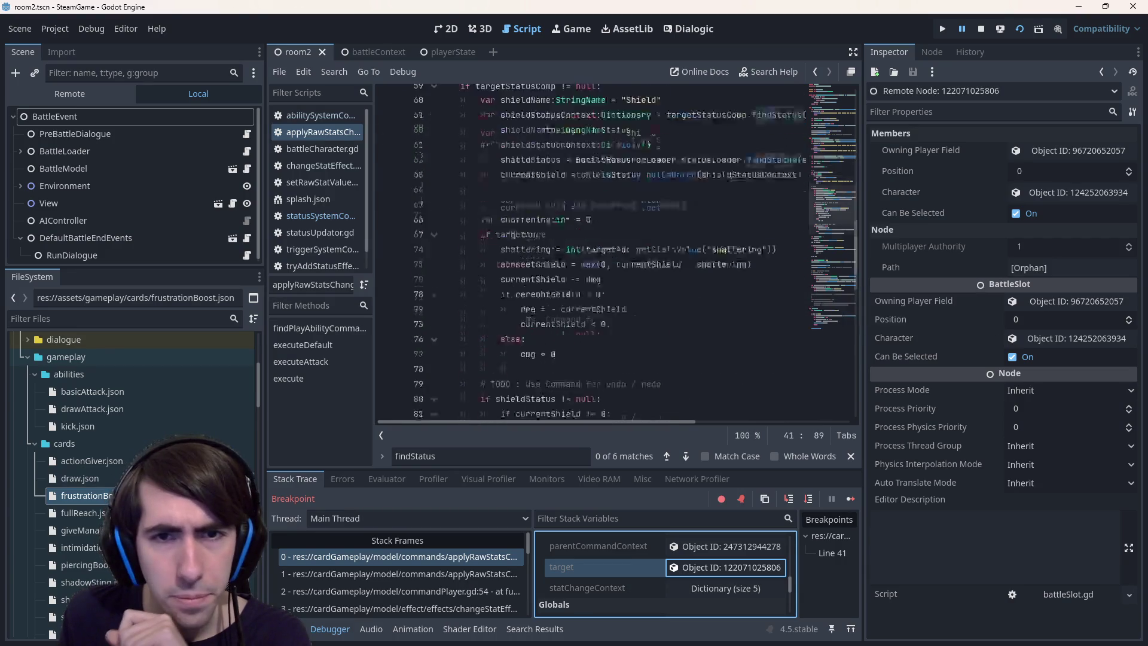
pyautogui.scroll(-10, 528, 324)
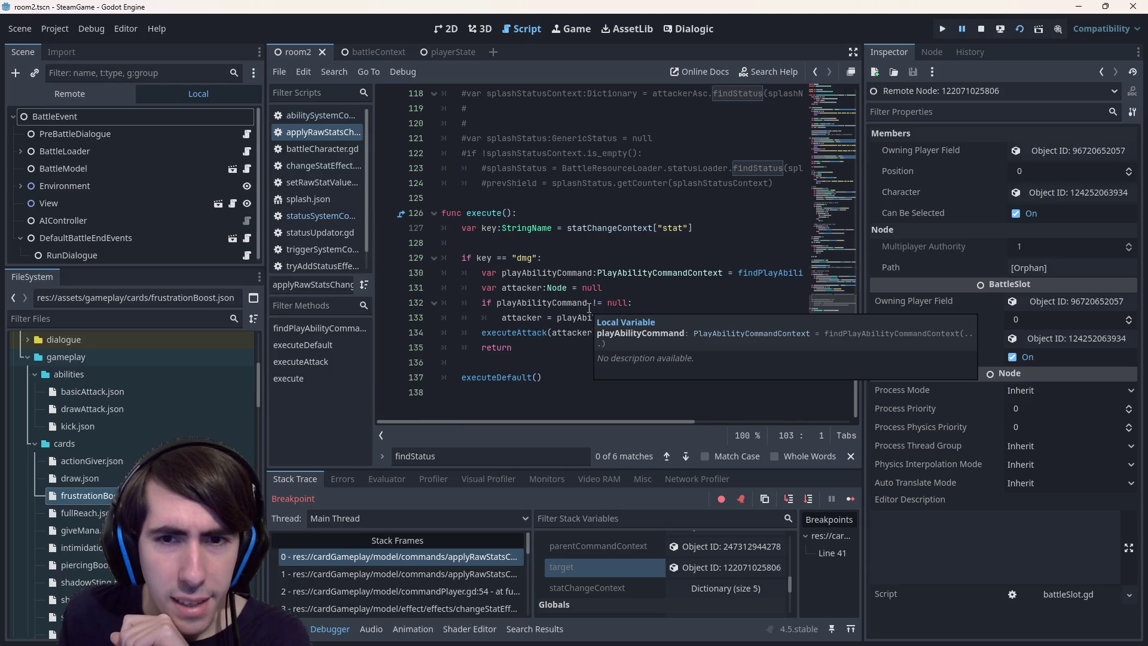
pyautogui.click(693, 282)
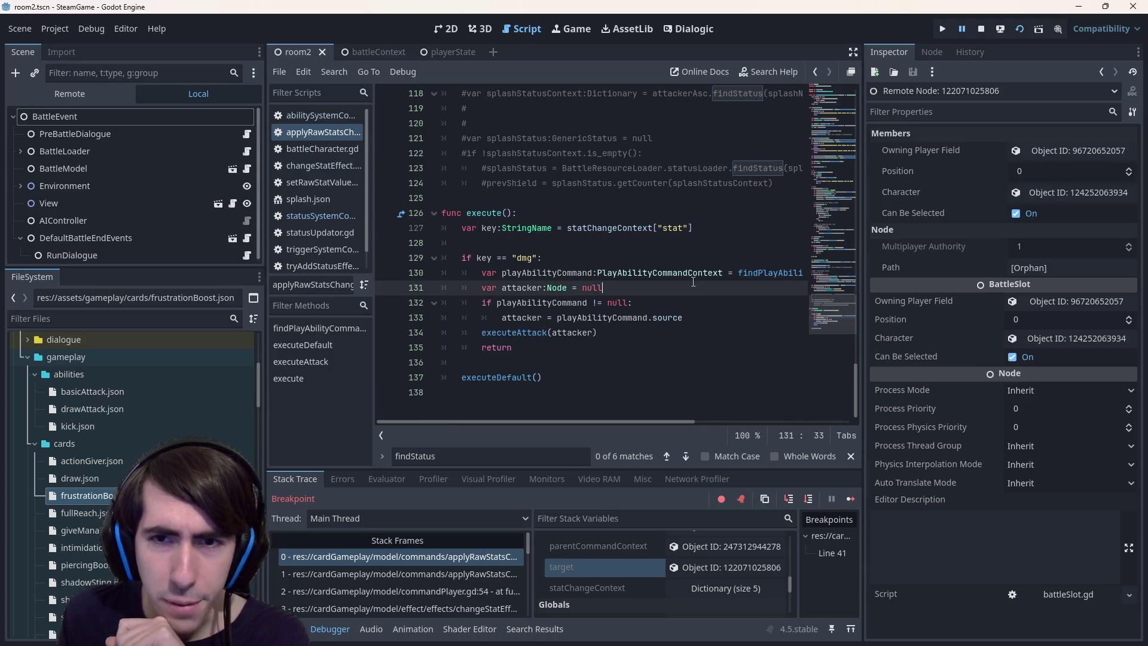
pyautogui.click(674, 315)
pyautogui.press('Up')
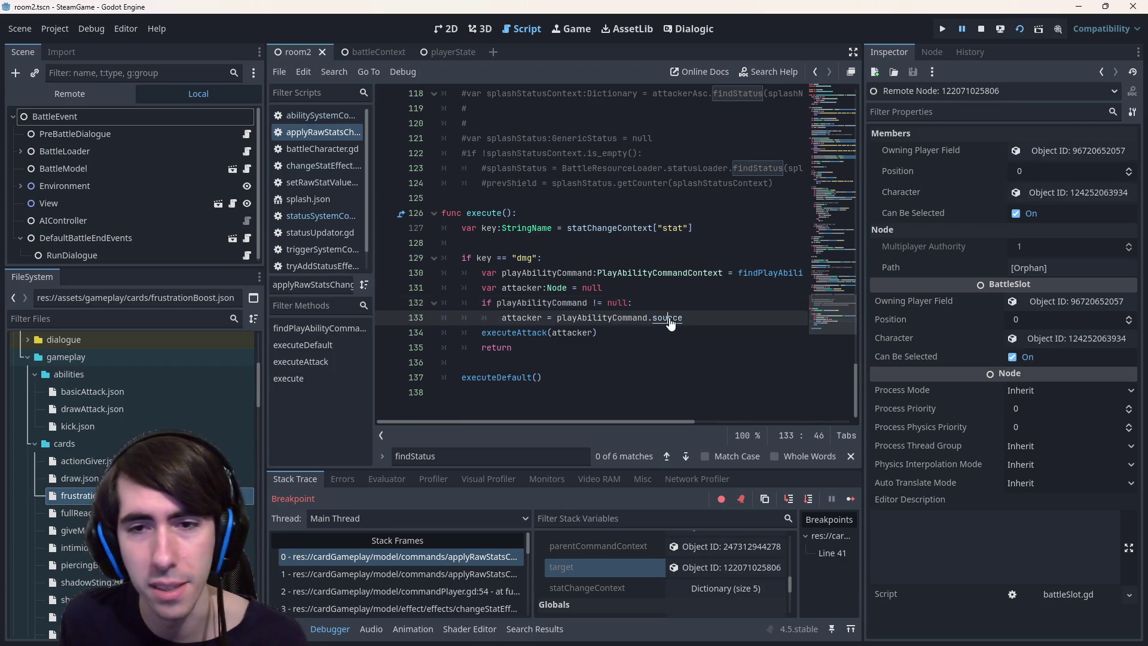
pyautogui.keyDown('ctrl'); pyautogui.click(670, 318); pyautogui.keyUp('ctrl')
pyautogui.keyDown('ctrl'); pyautogui.click(554, 140); pyautogui.keyUp('ctrl')
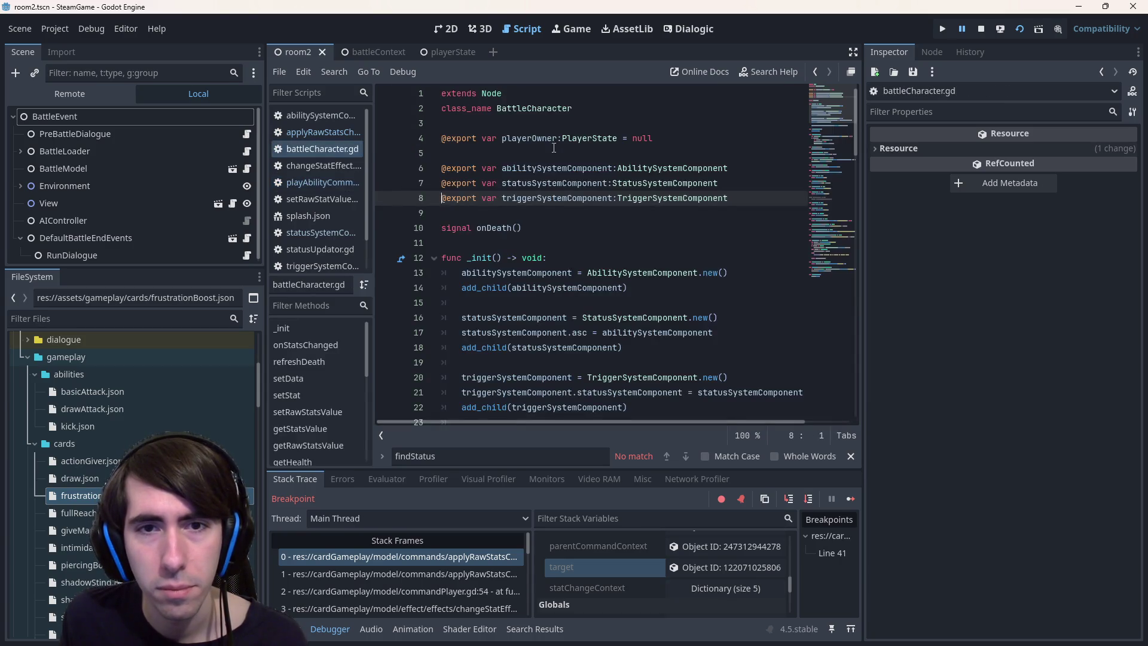
# Return to applyRawStatsChangeCommand.gd and highlight every use of playAbilityCommand
pyautogui.hotkey('alt', 'Left')
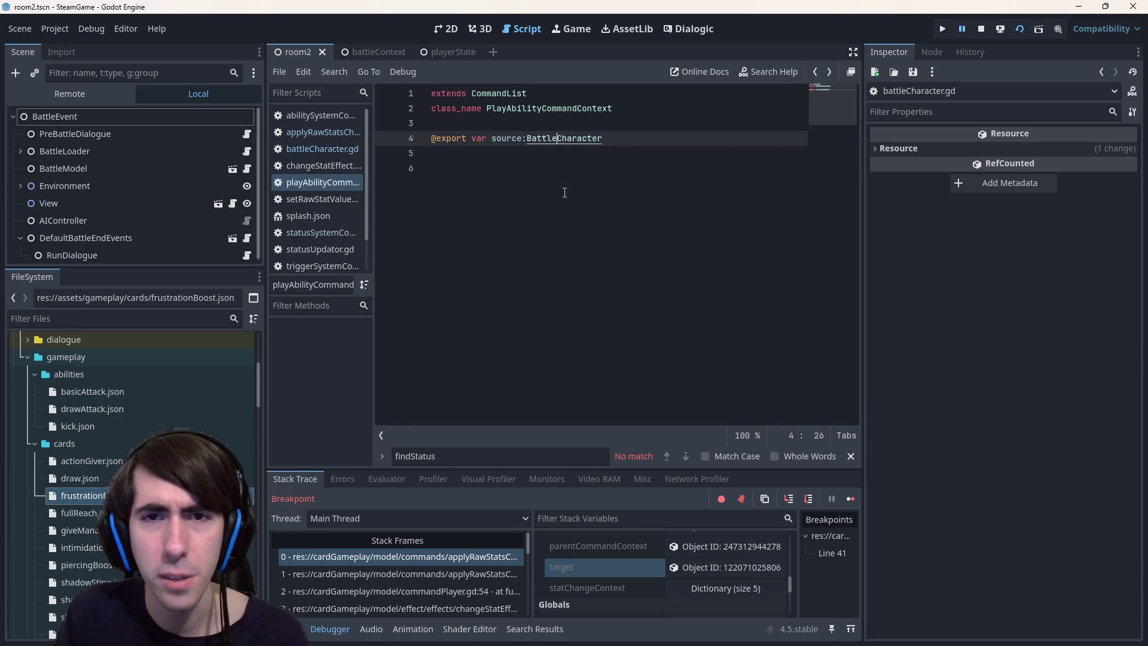
pyautogui.hotkey('alt', 'Left')
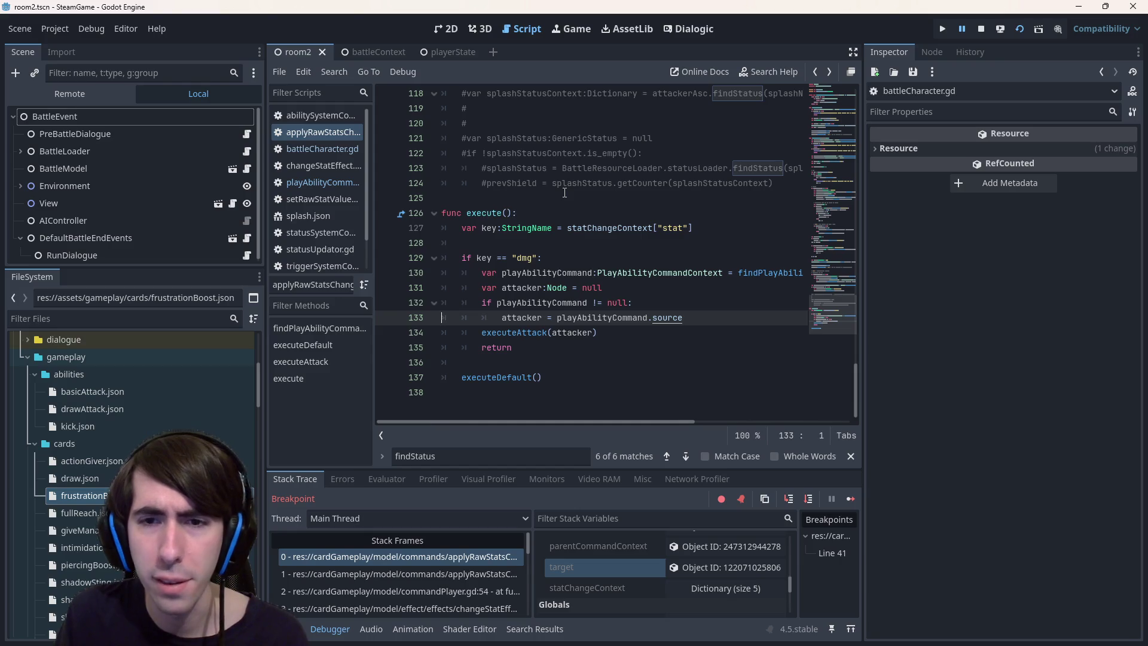
pyautogui.click(529, 319)
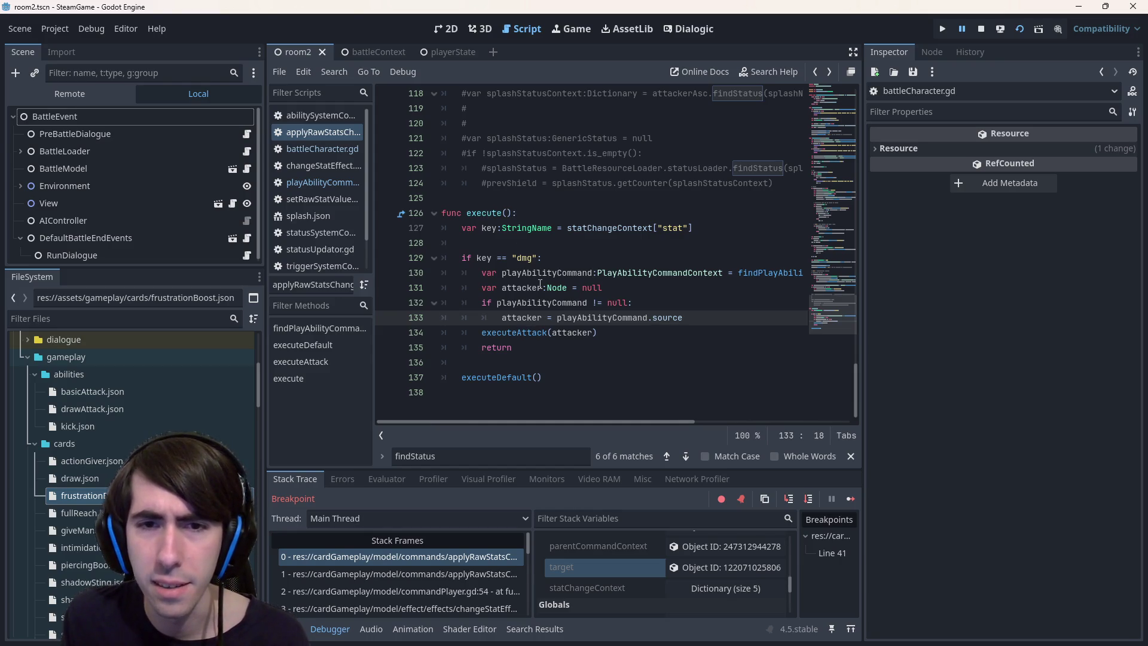
pyautogui.doubleClick(543, 303)
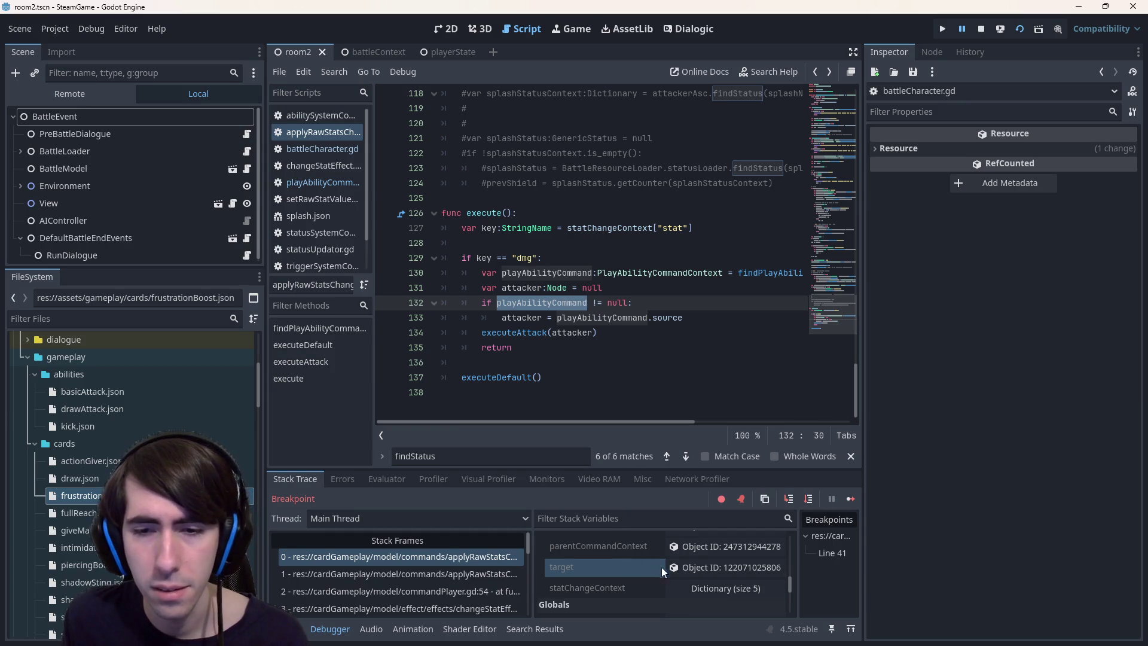
pyautogui.scroll(5, 691, 565)
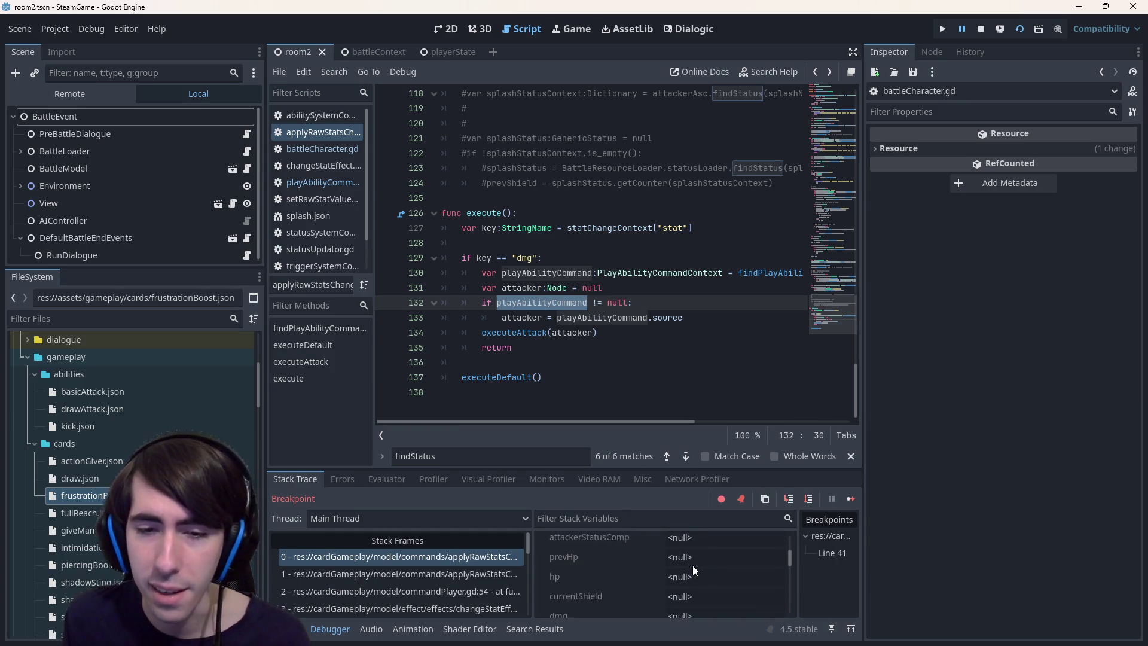
pyautogui.scroll(3, 692, 565)
# Inspect the runtime attacker node and the BattleSlot target in Stack Variables
pyautogui.click(702, 549)
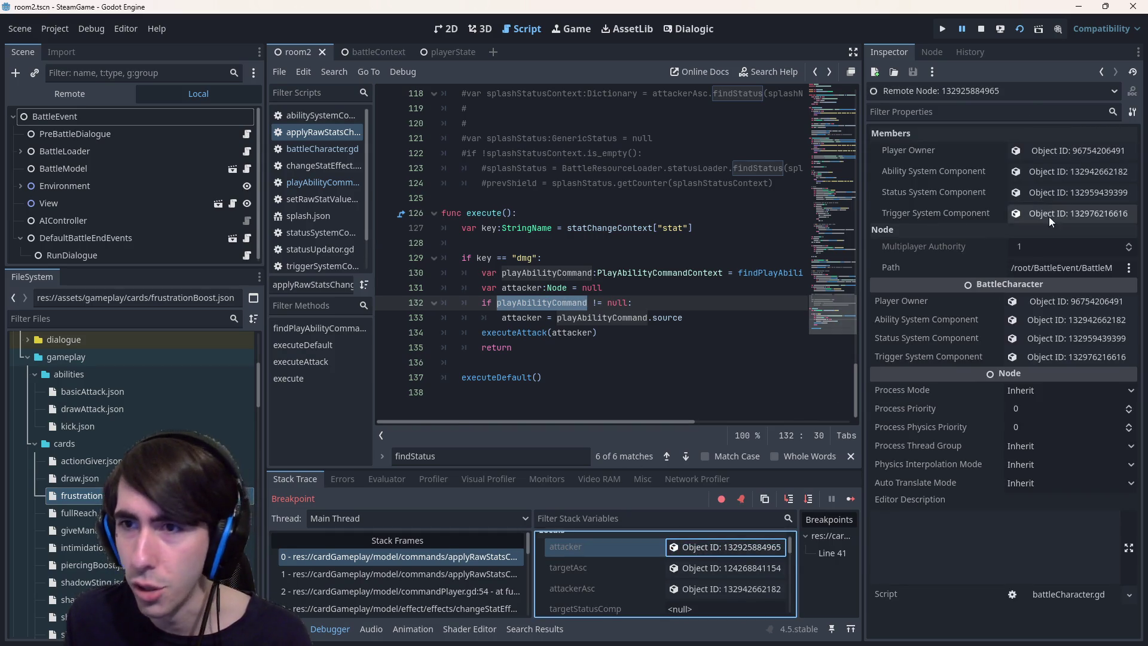
pyautogui.scroll(-6, 624, 578)
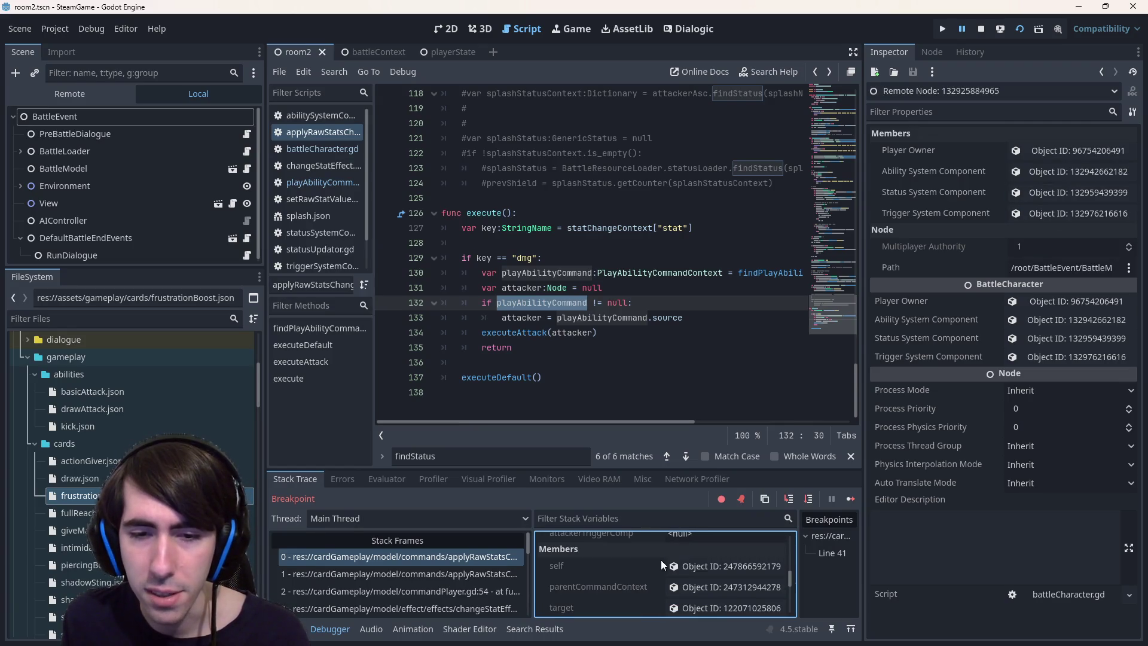
pyautogui.scroll(-1, 667, 560)
pyautogui.click(699, 589)
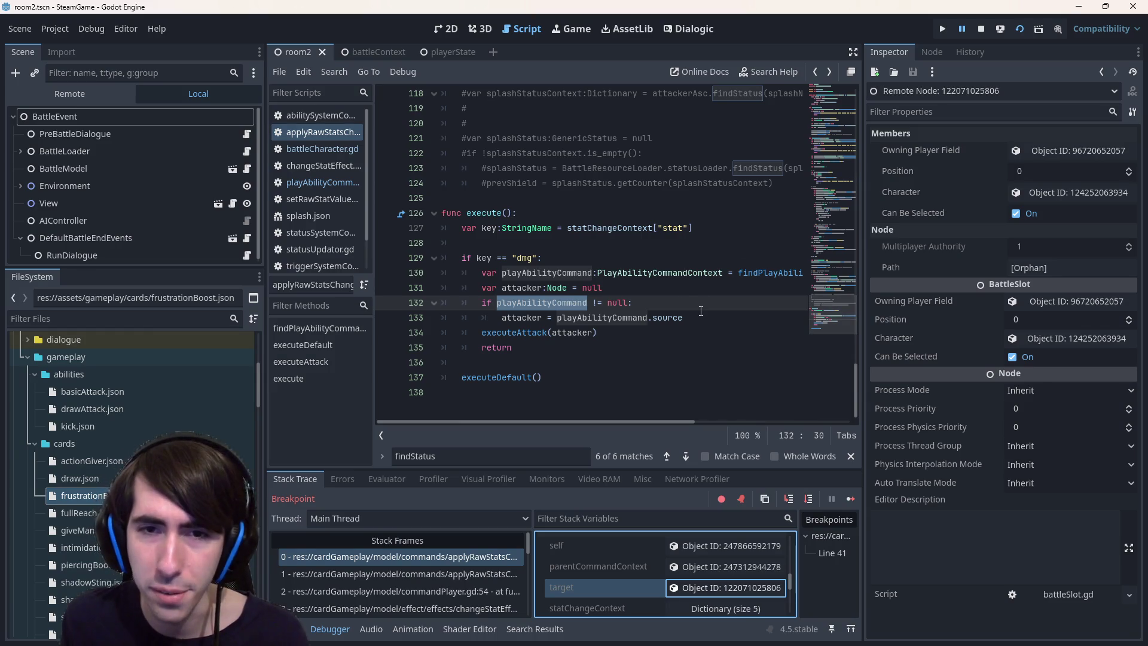
pyautogui.scroll(20, 683, 284)
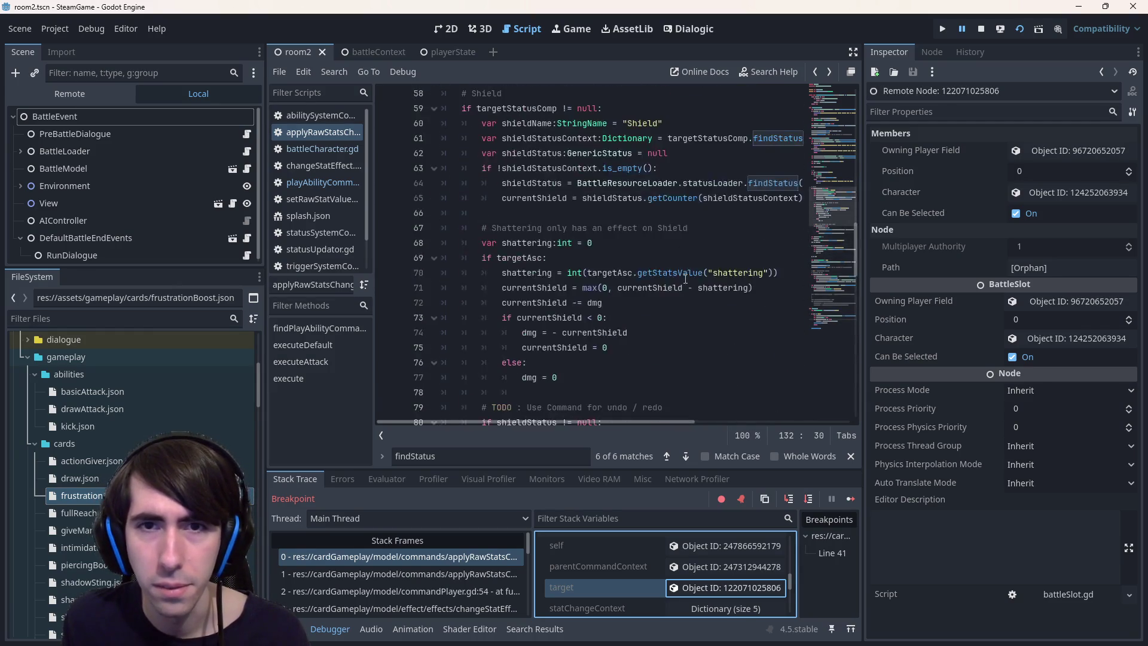
pyautogui.scroll(6, 691, 270)
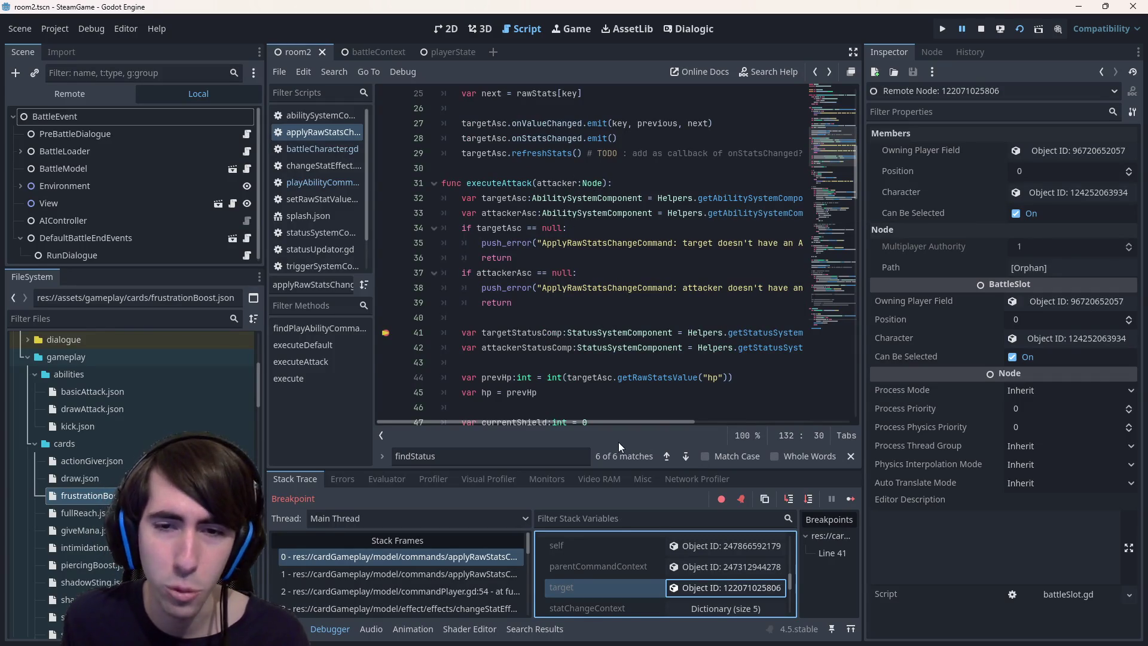
# Search the script for 'target' and its assignments
pyautogui.moveTo(613, 422)
pyautogui.mouseDown()
pyautogui.moveTo(749, 419)
pyautogui.moveTo(525, 400)
pyautogui.moveTo(711, 402)
pyautogui.mouseUp()
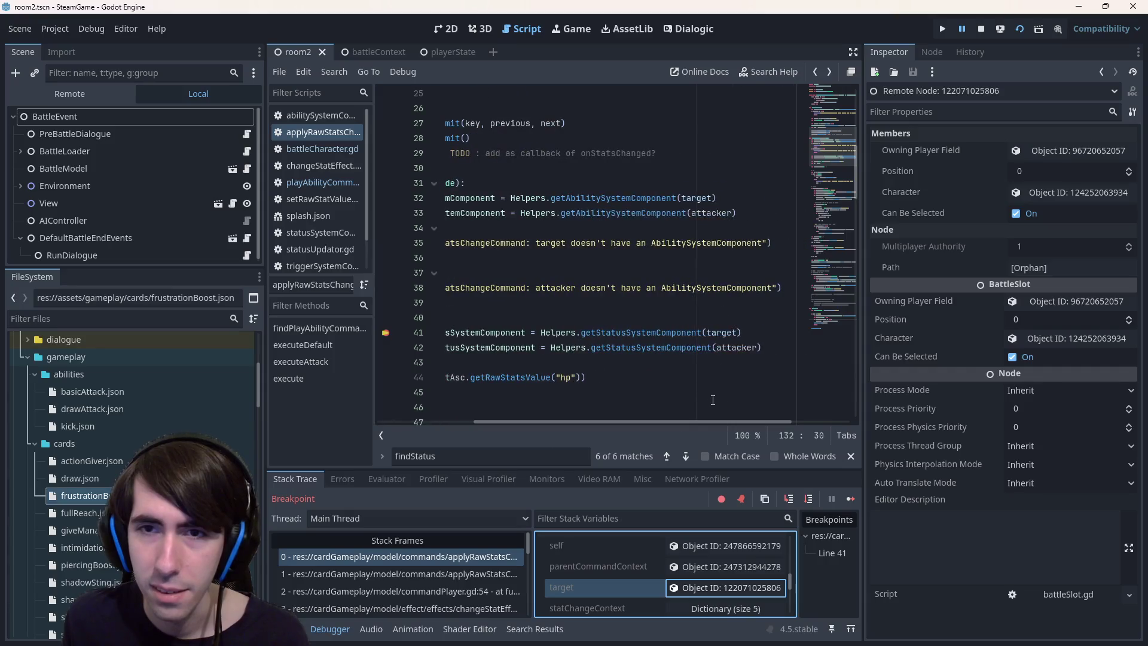
pyautogui.click(727, 331)
pyautogui.hotkey('ctrl', 'Home')
pyautogui.doubleClick(524, 138)
pyautogui.hotkey('ctrl', 'f')
pyautogui.press('End')
pyautogui.write('=')
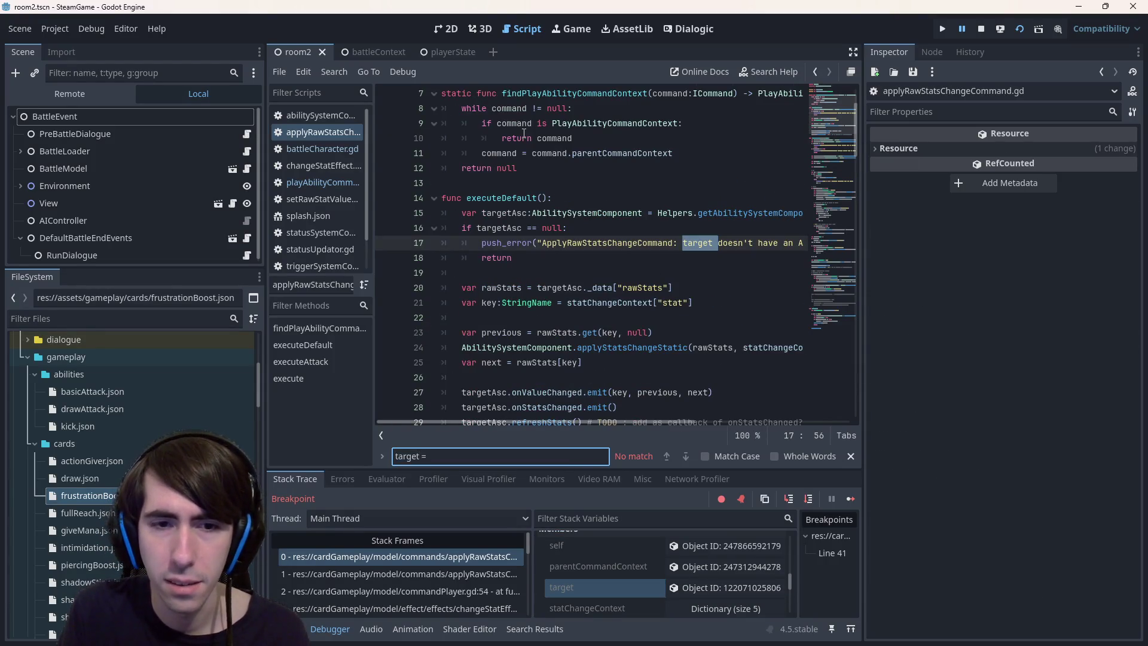
pyautogui.press('BackSpace')
pyautogui.press('BackSpace')
pyautogui.press('Return')
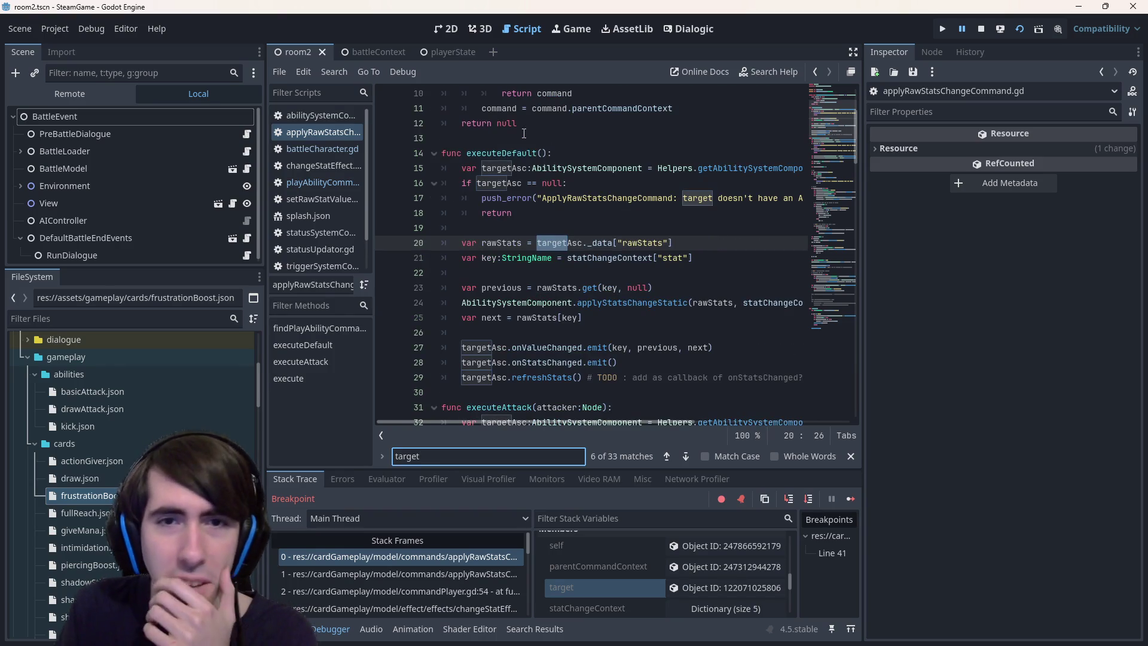
# Run a project-wide Find in Files for ApplyRawStatsChangeCommand
pyautogui.moveTo(589, 244)
pyautogui.scroll(-3, 549, 363)
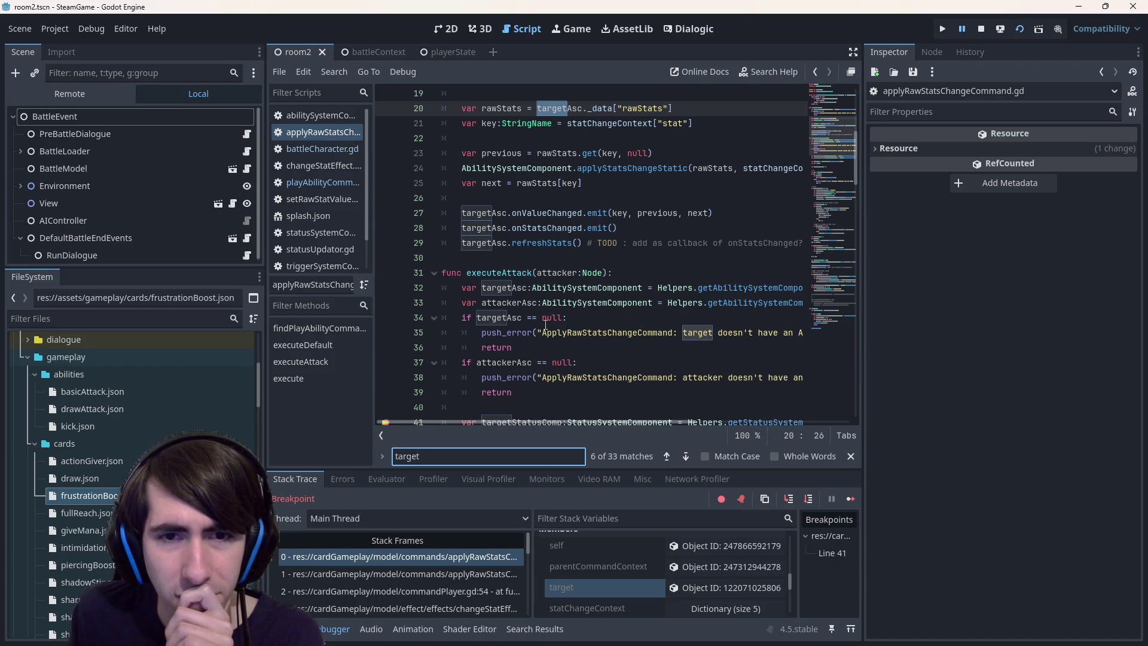
pyautogui.scroll(6, 547, 305)
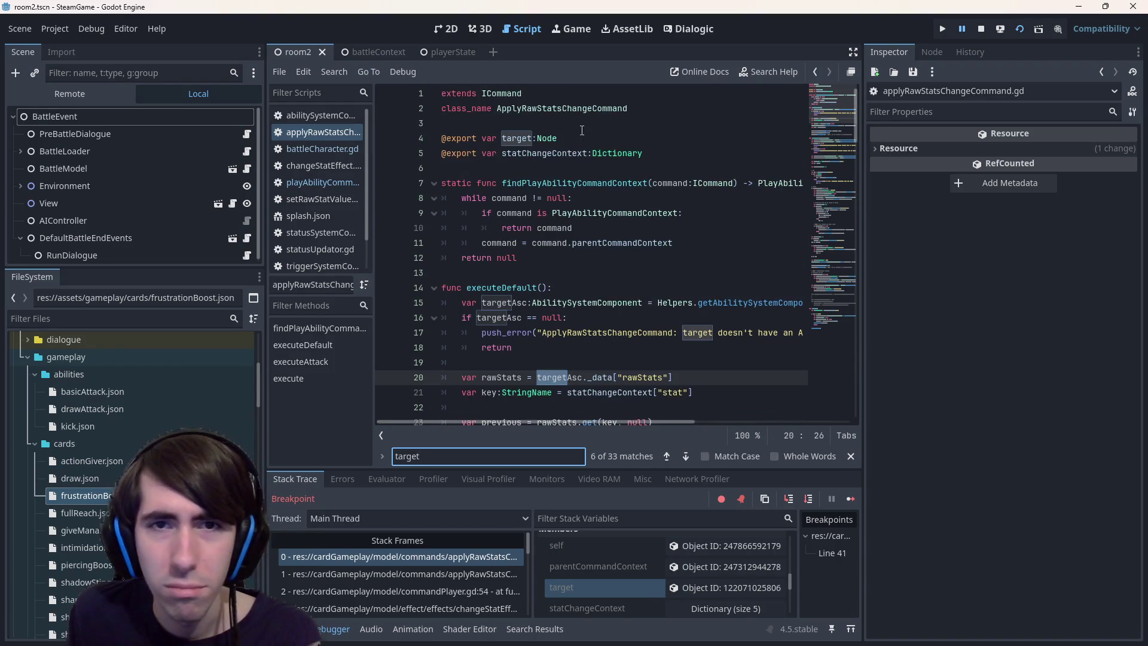
pyautogui.doubleClick(575, 109)
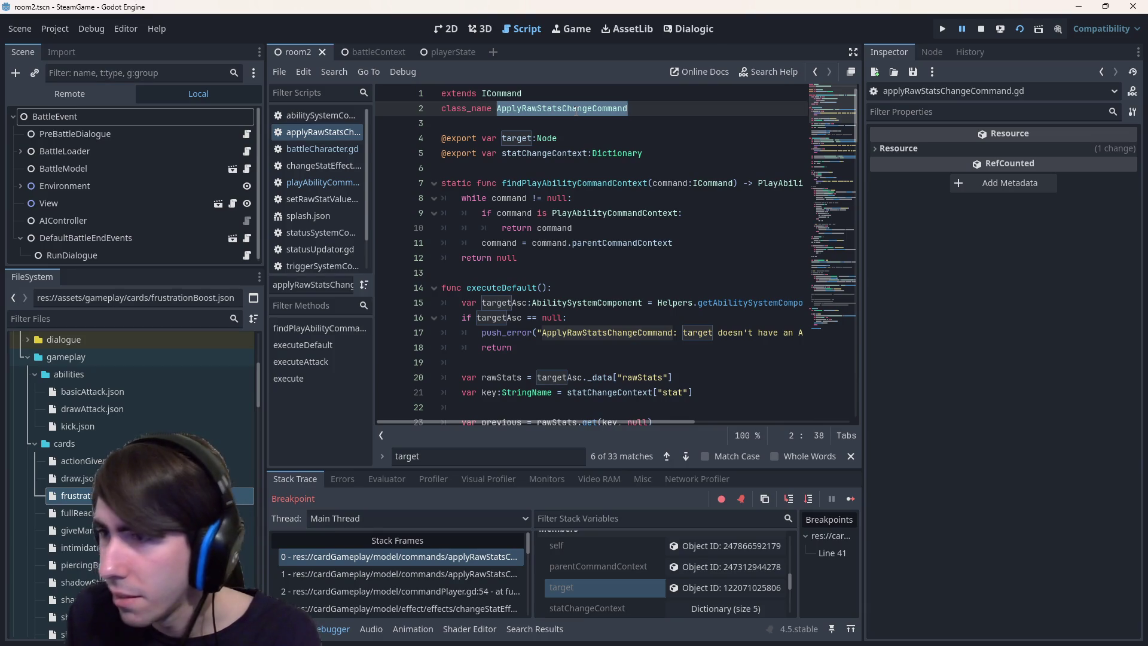
pyautogui.hotkey('ctrl', 'shift', 'f')
pyautogui.press('Return')
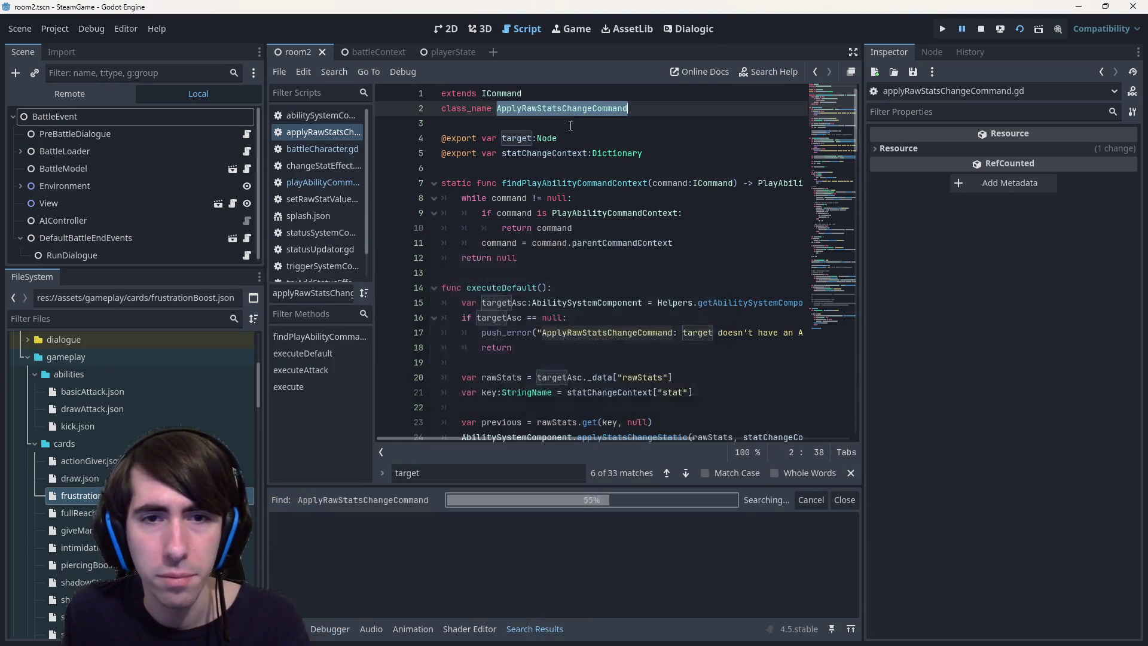
# Review the ApplyRawStatsChangeCommand usage at line 45 of changeStatEffect.gd
pyautogui.scroll(-2, 471, 544)
pyautogui.scroll(-2, 471, 540)
pyautogui.click(479, 568)
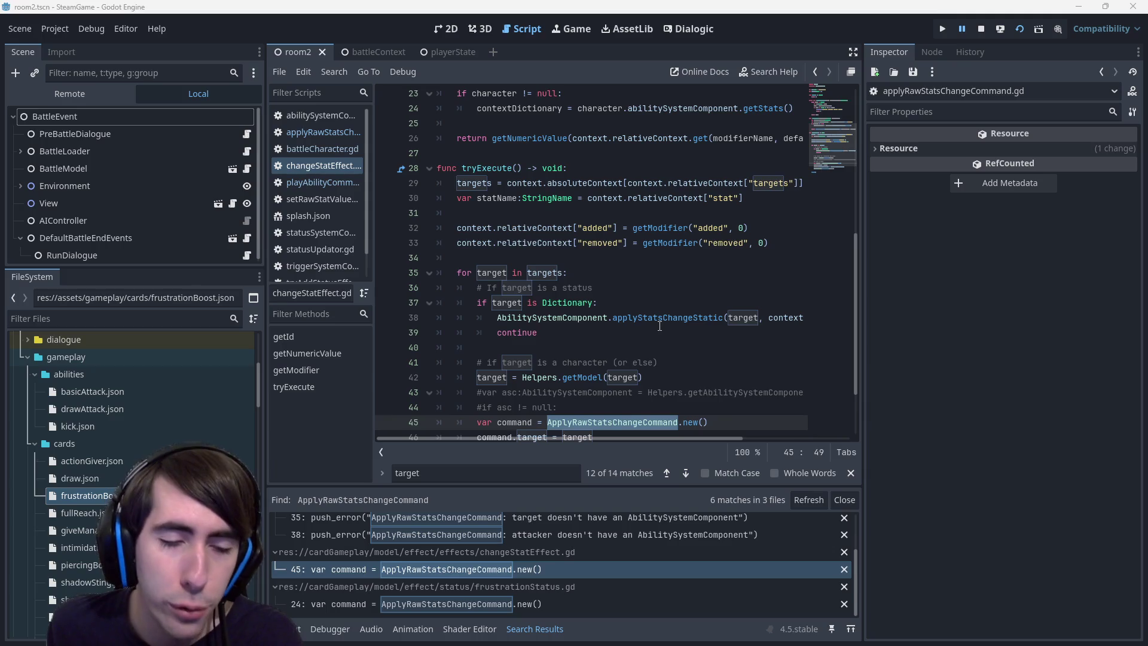
pyautogui.moveTo(659, 326)
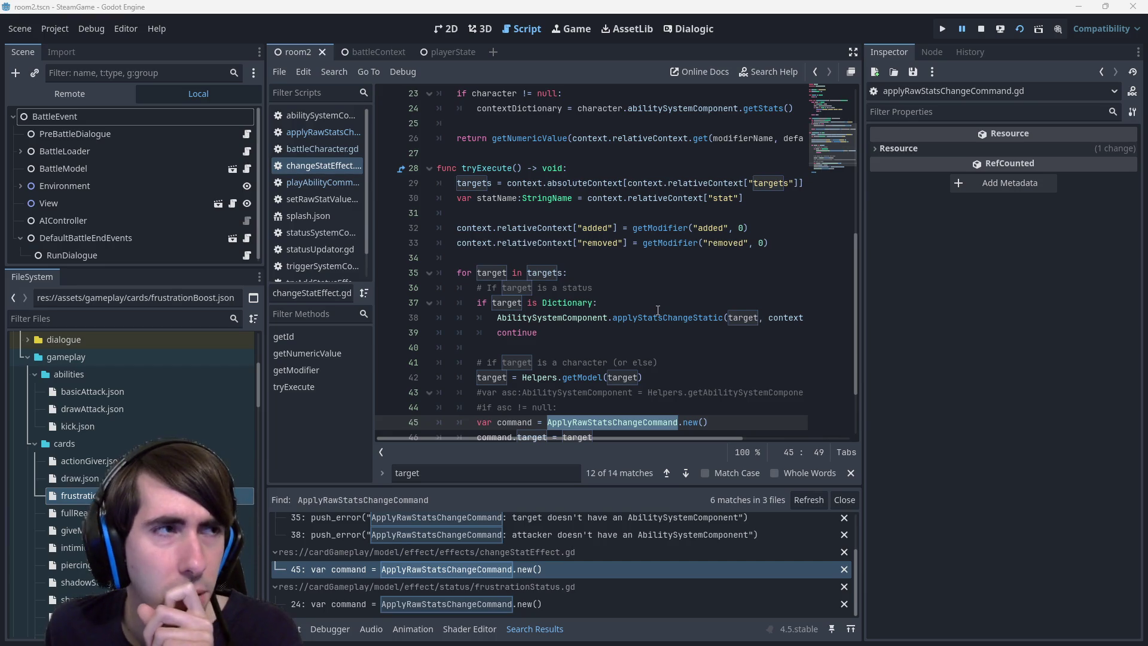
pyautogui.scroll(-1, 658, 309)
pyautogui.scroll(1, 658, 309)
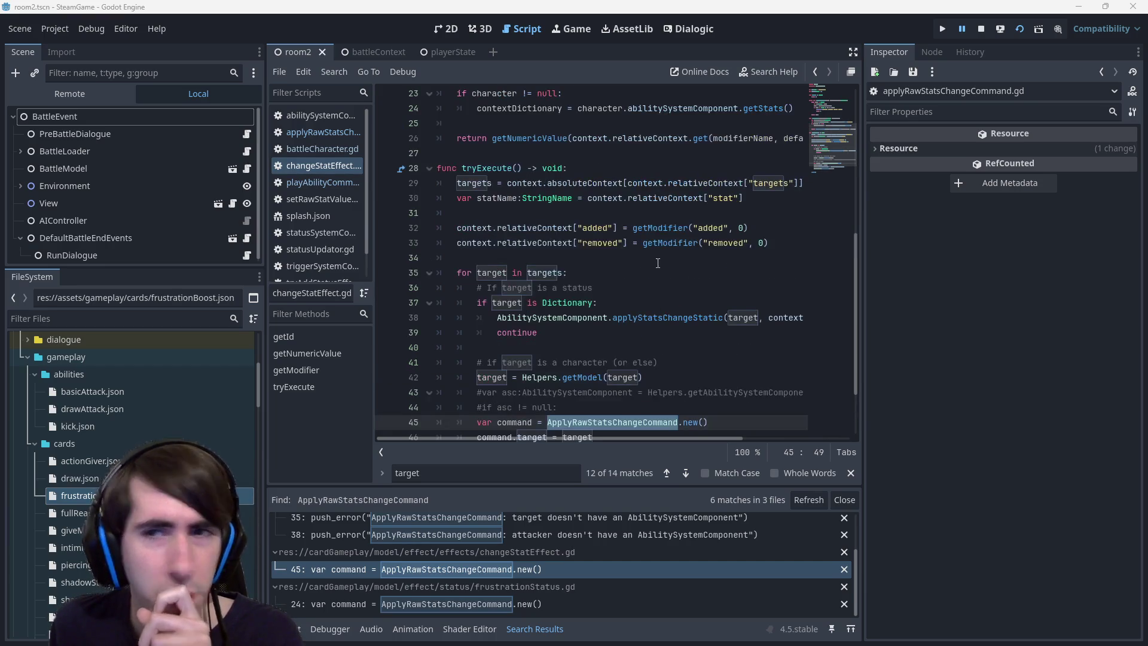
pyautogui.scroll(-1, 489, 185)
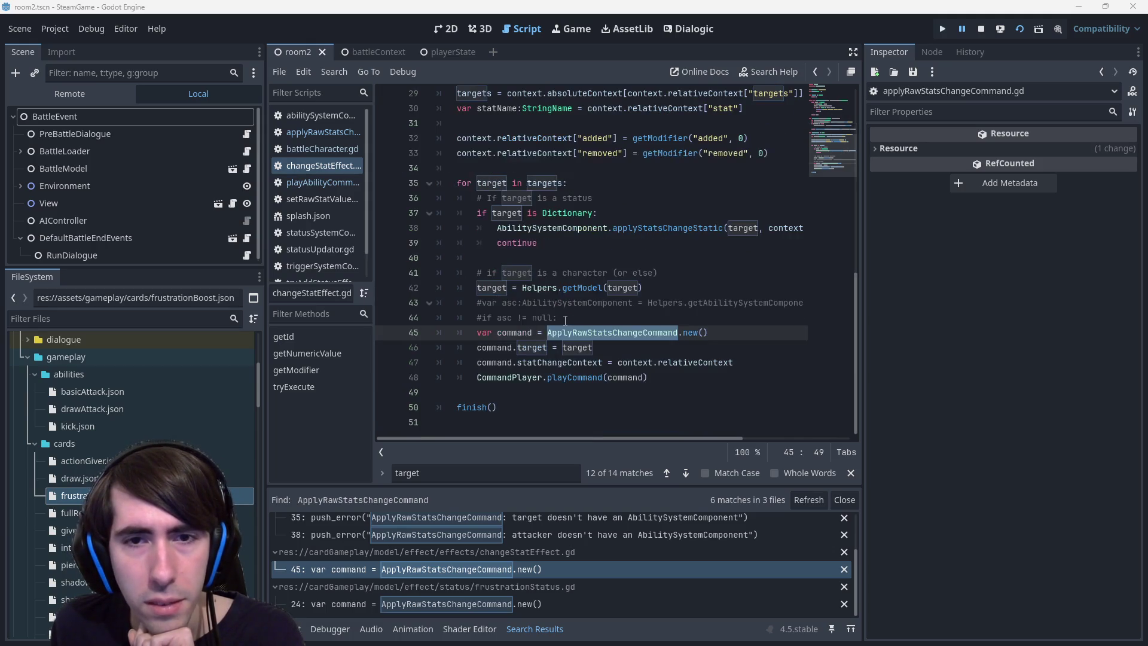
pyautogui.scroll(4, 526, 358)
pyautogui.click(536, 566)
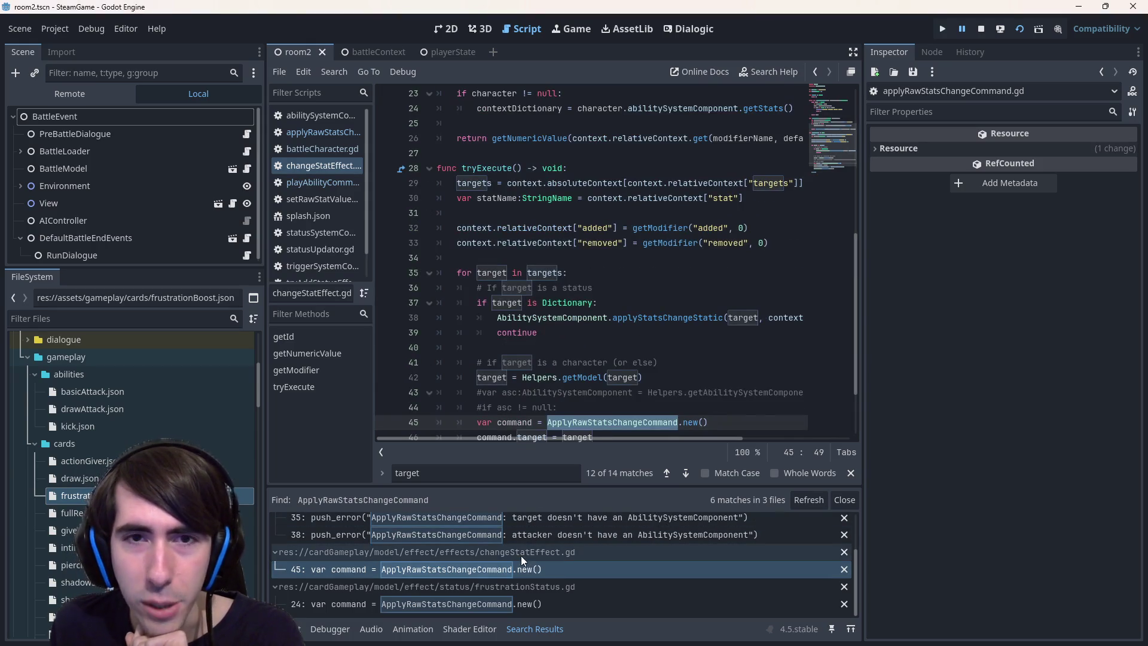
# Check the frustrationStatus.gd usage at line 24, return to the class declaration, and show the Output log
pyautogui.click(565, 603)
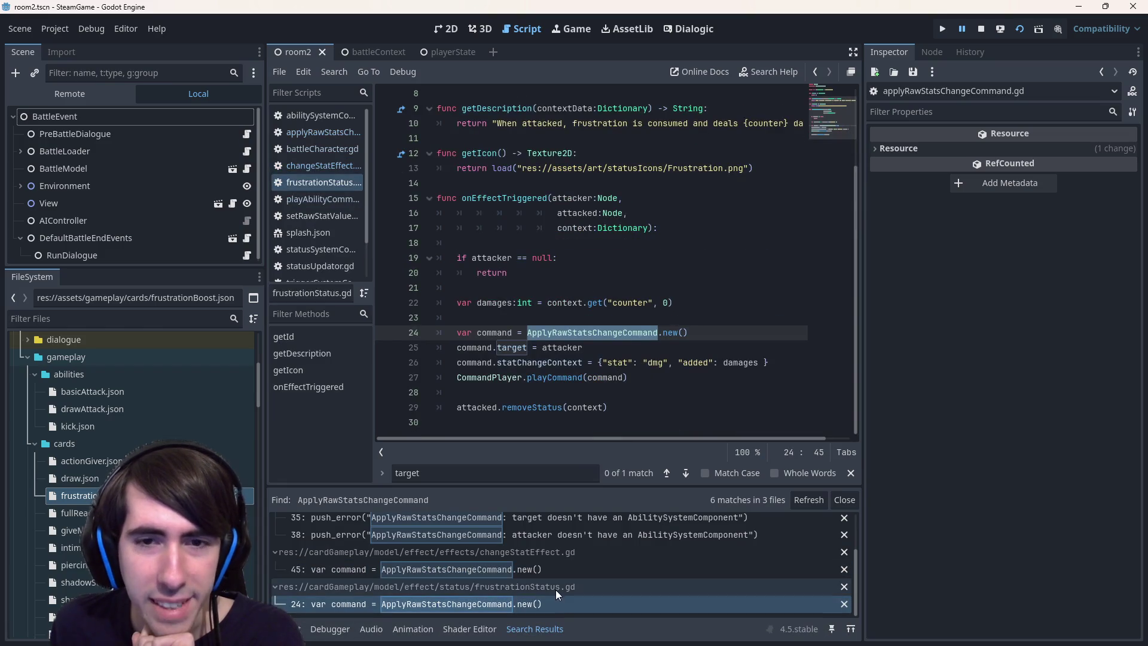
pyautogui.scroll(1, 562, 565)
pyautogui.scroll(2, 560, 556)
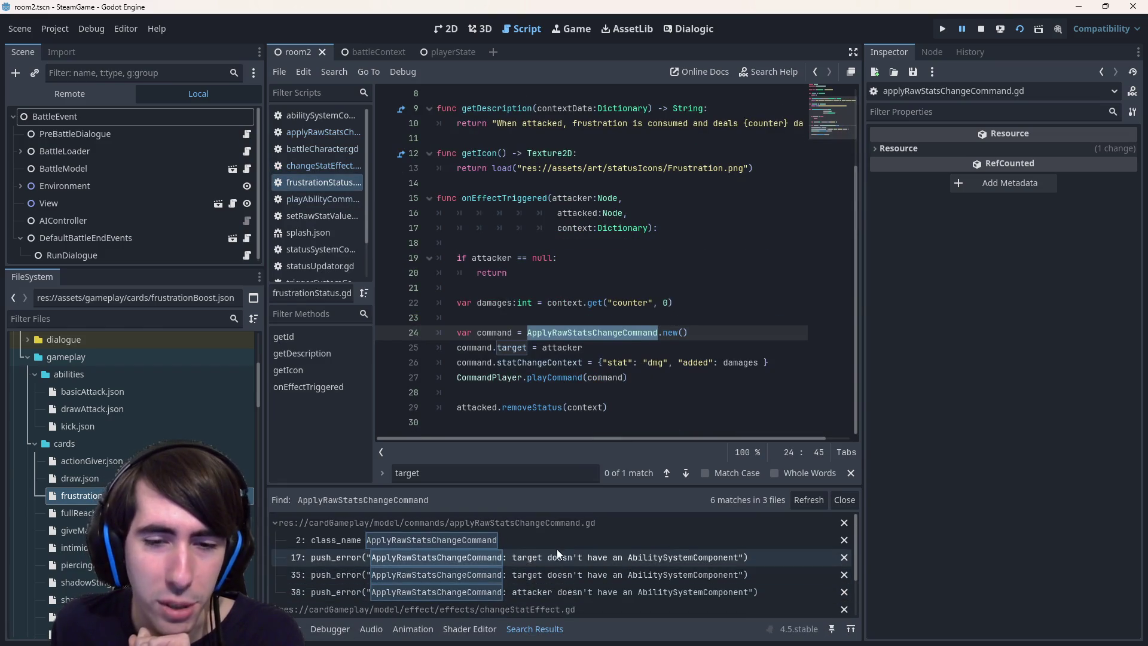
pyautogui.click(553, 540)
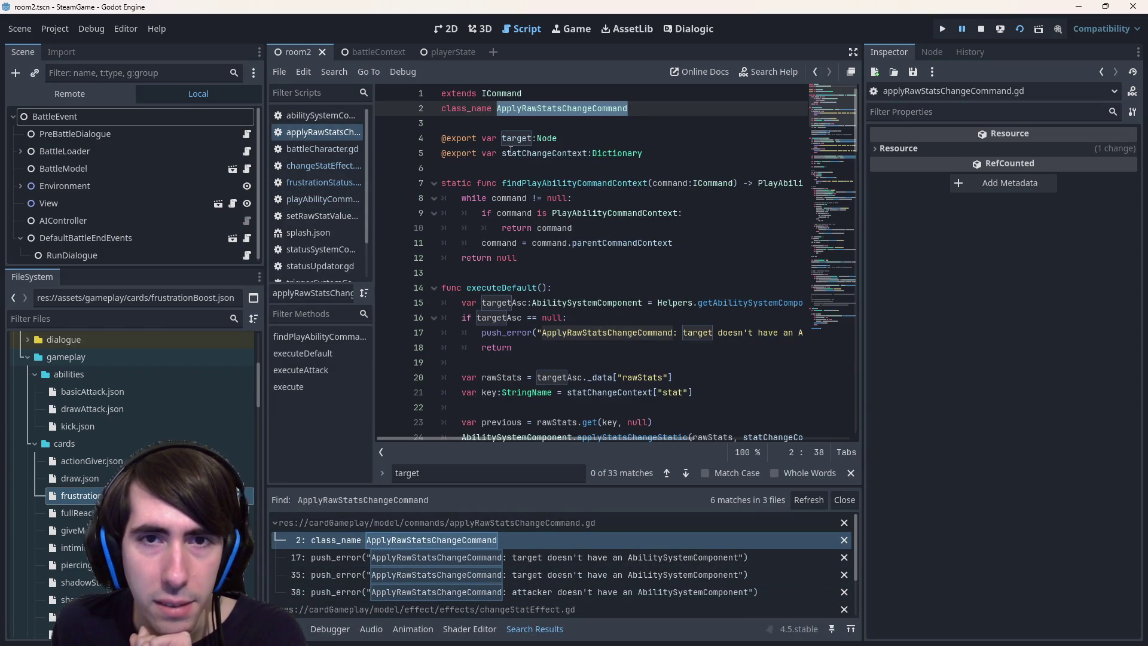
pyautogui.moveTo(519, 153)
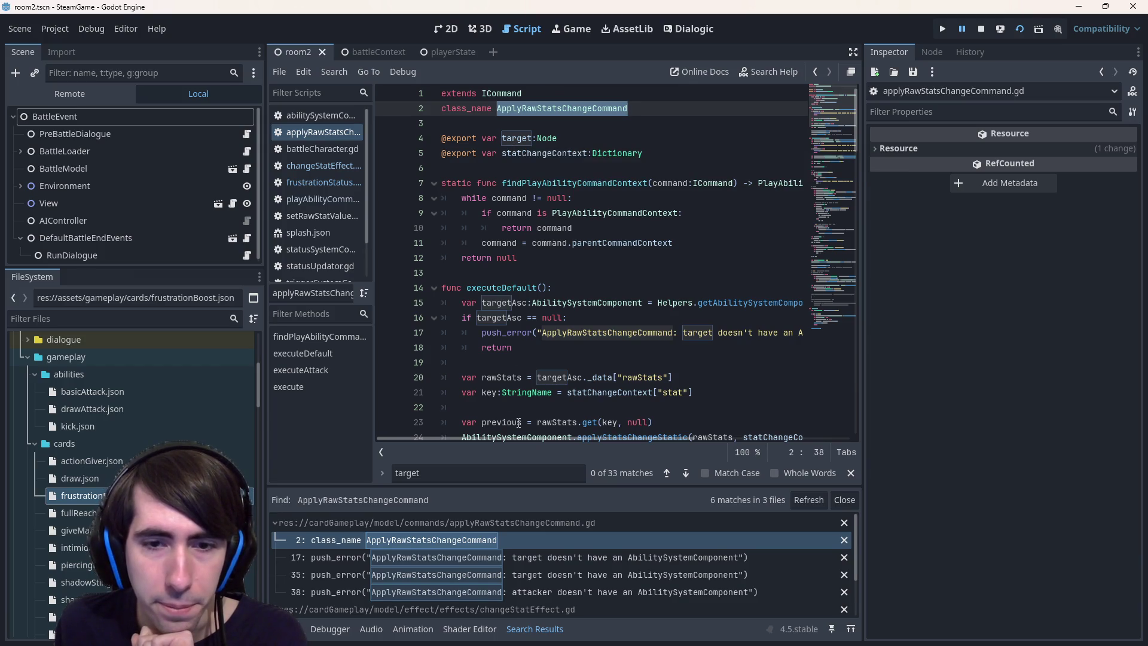
pyautogui.click(286, 629)
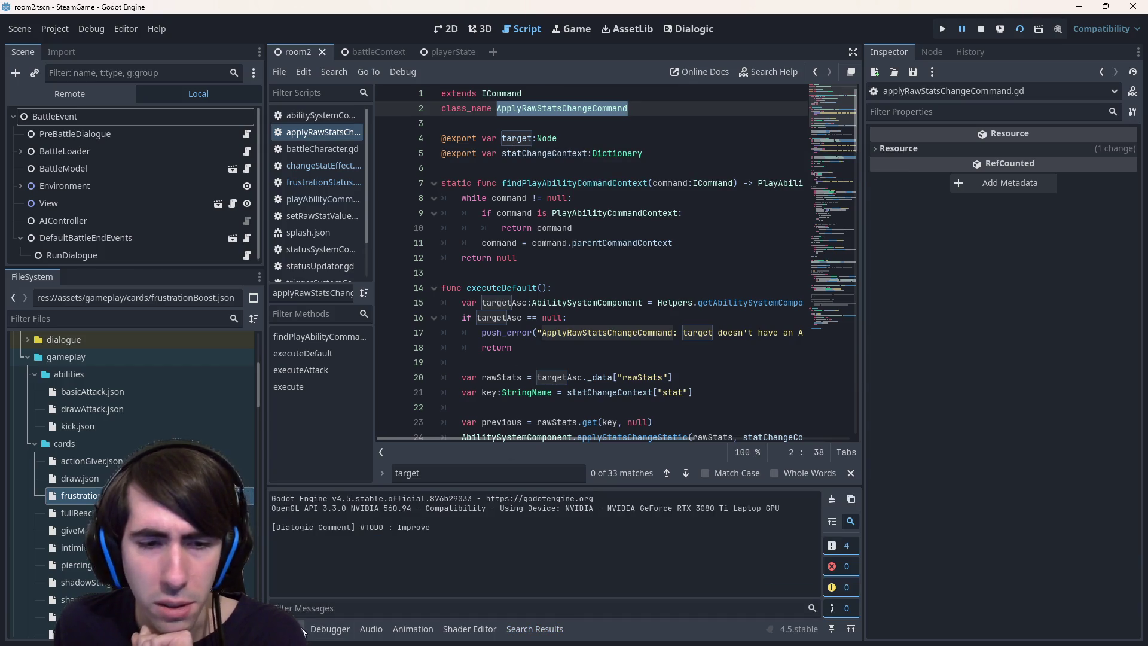
# Inspect the breakpoint's target and rerun Find in Files for ApplyRawStatsChangeCommand
pyautogui.scroll(-2, 556, 280)
pyautogui.scroll(2, 556, 280)
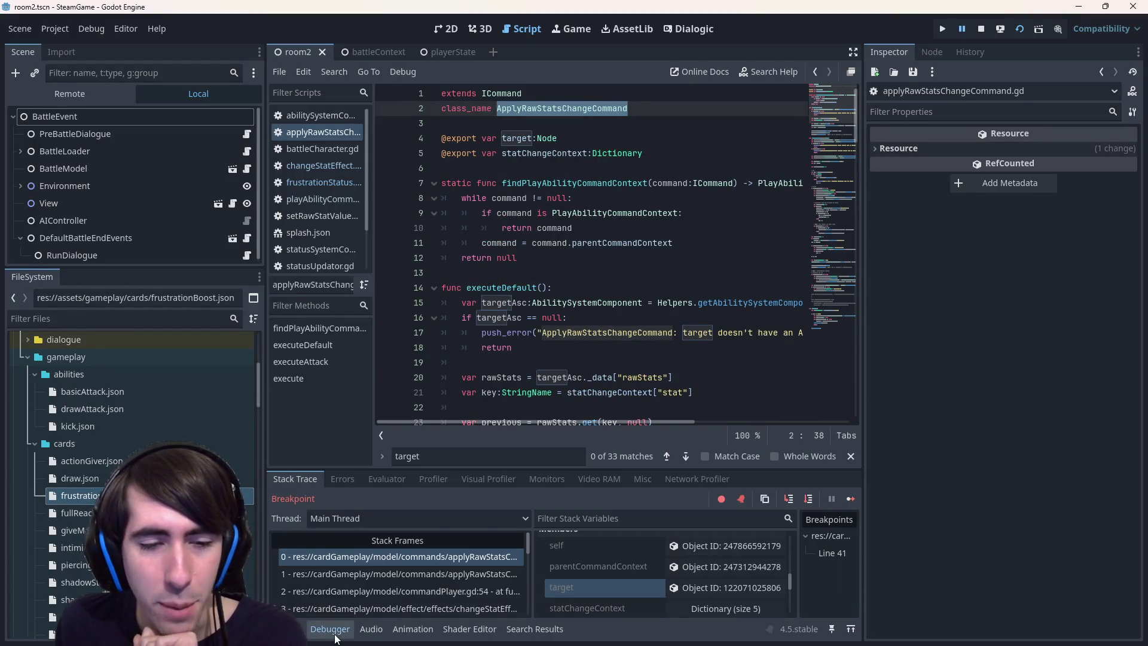
pyautogui.click(705, 587)
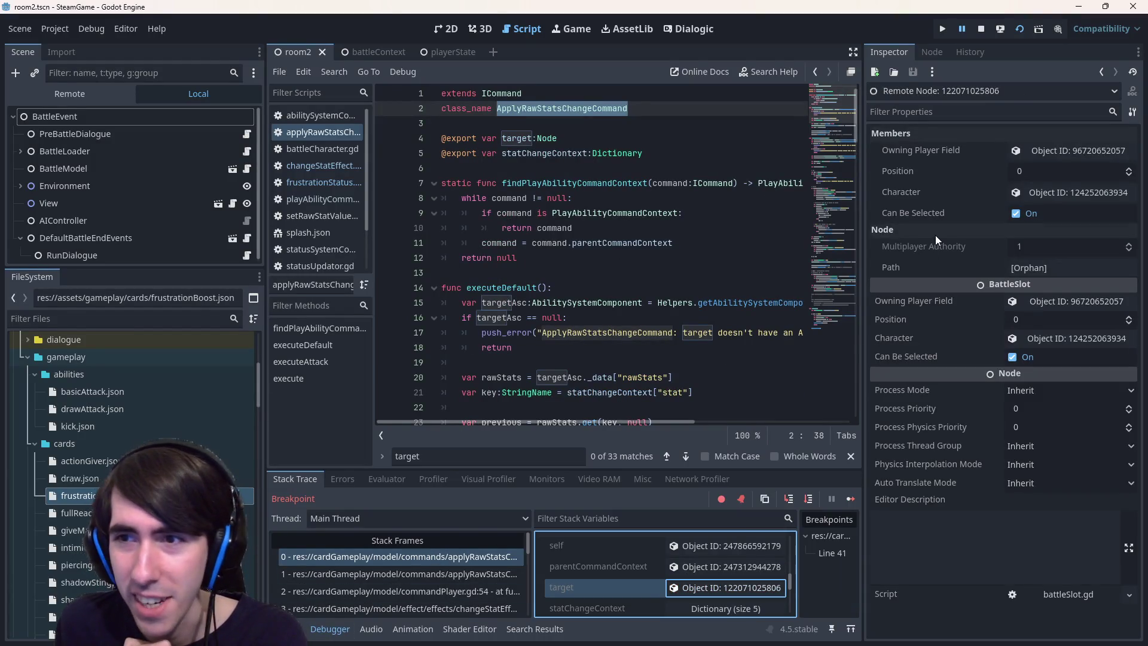
pyautogui.doubleClick(516, 138)
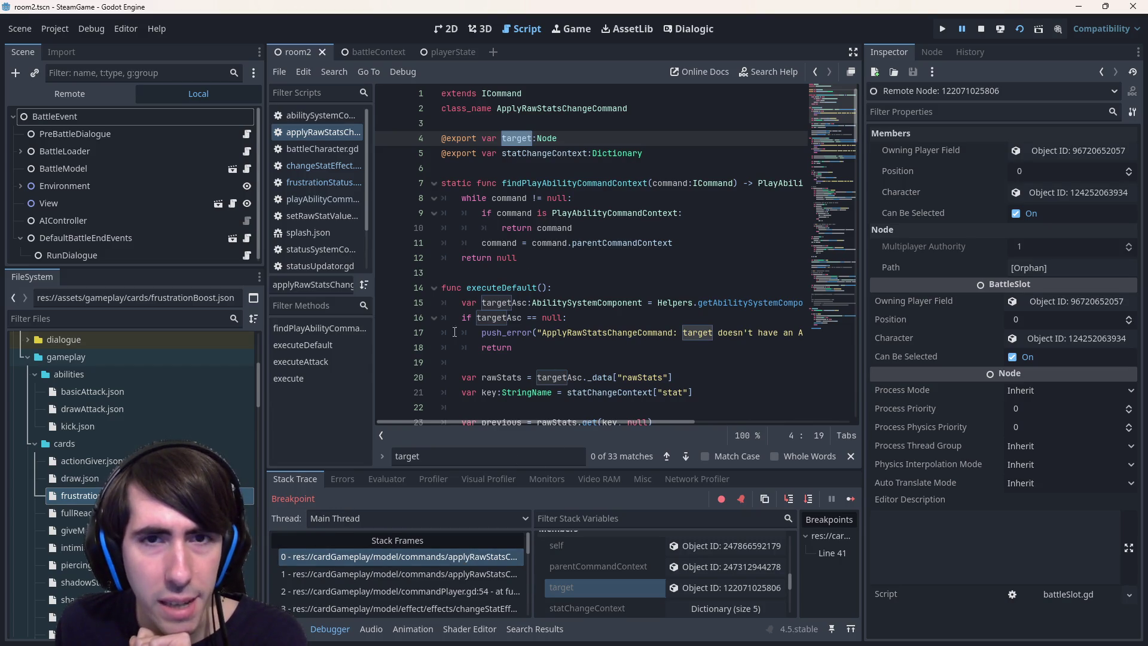
pyautogui.doubleClick(543, 109)
pyautogui.hotkey('ctrl', 'shift', 'f')
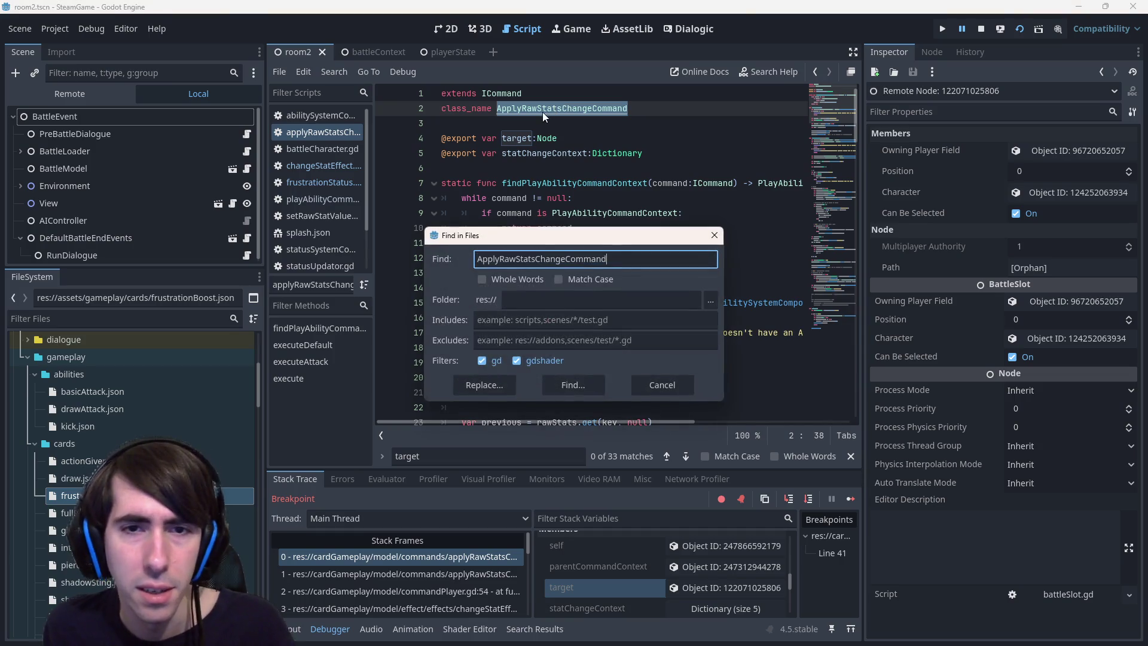
pyautogui.press('Return')
# Open the changeStatEffect.gd usage at line 45 and examine the target and getModel lines
pyautogui.scroll(-3, 481, 561)
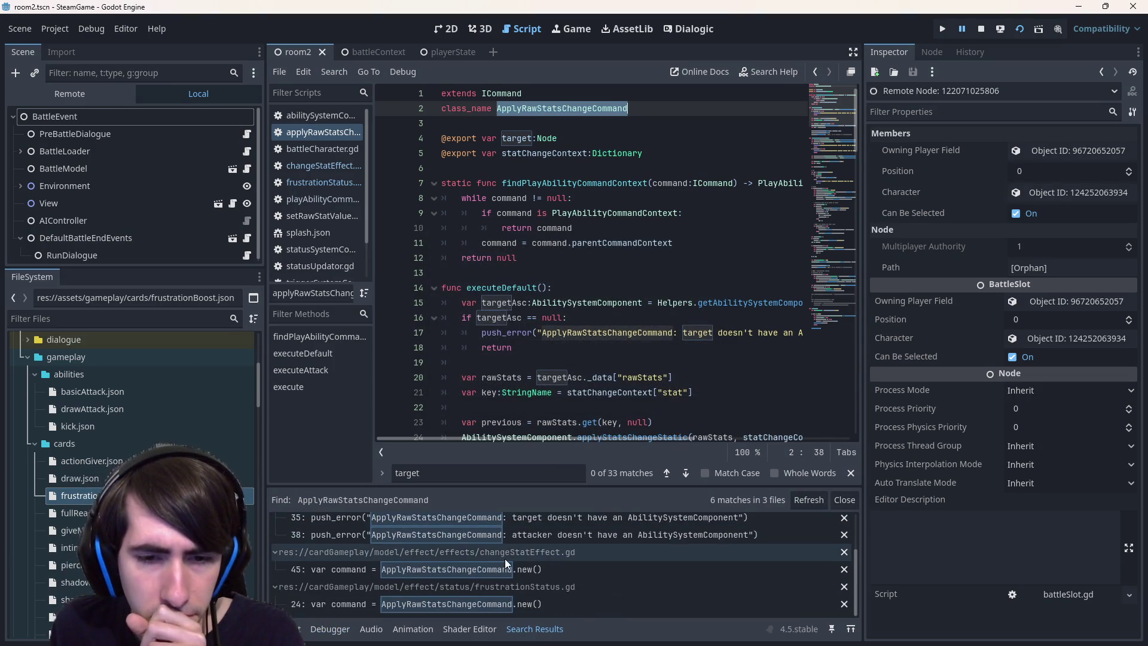
pyautogui.click(522, 568)
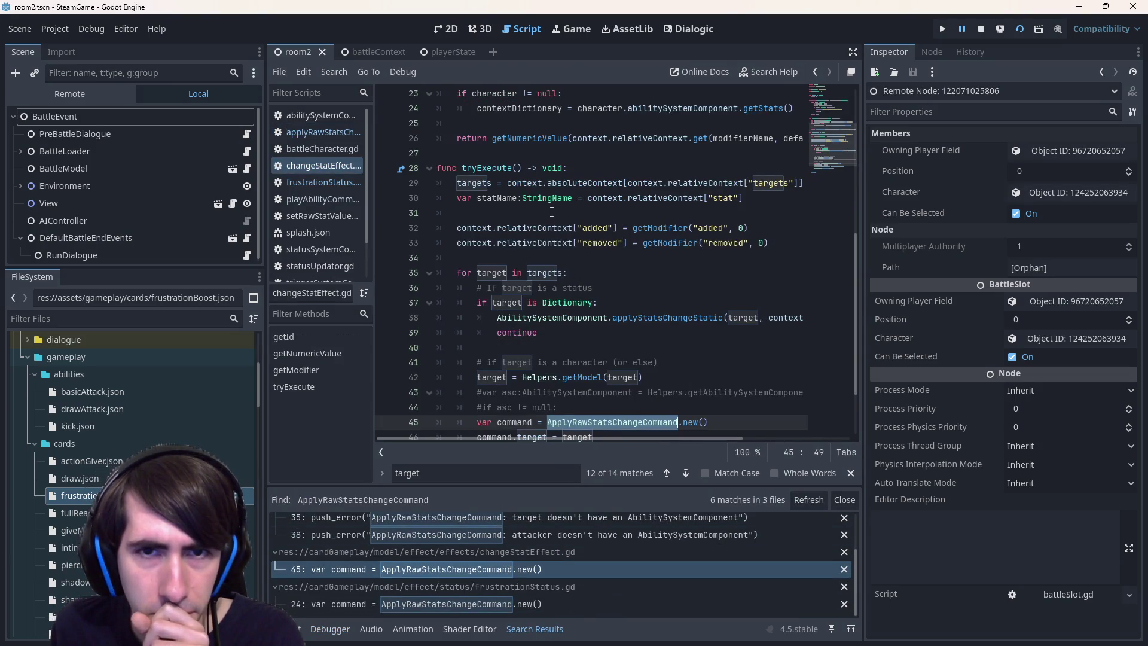
pyautogui.scroll(-2, 583, 318)
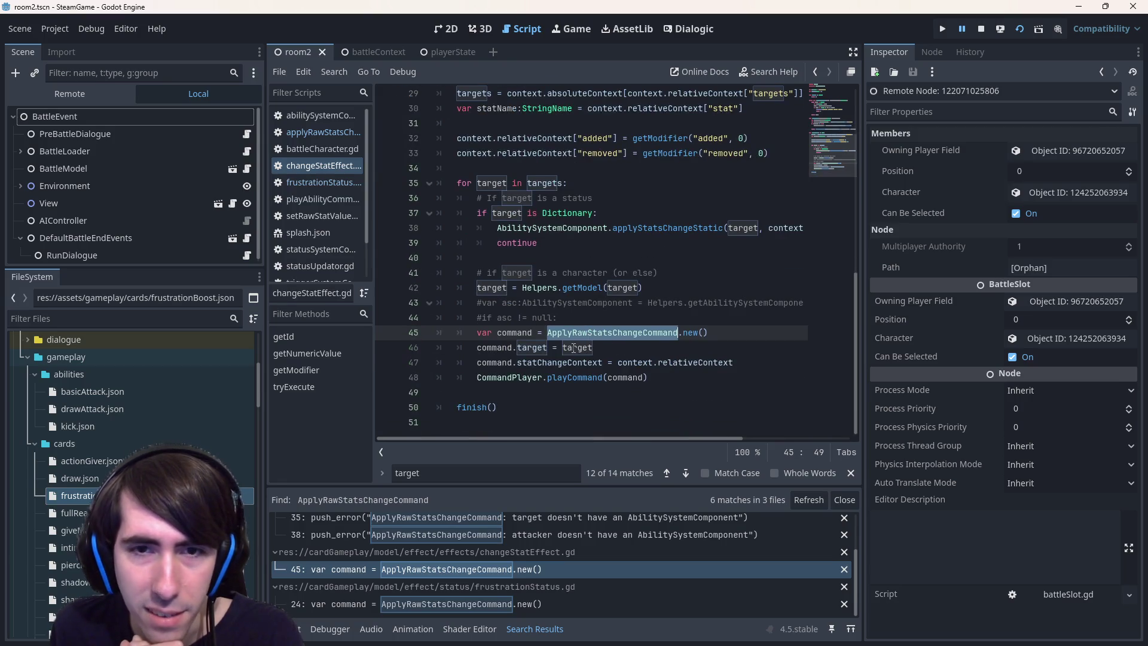
pyautogui.click(614, 352)
pyautogui.click(504, 291)
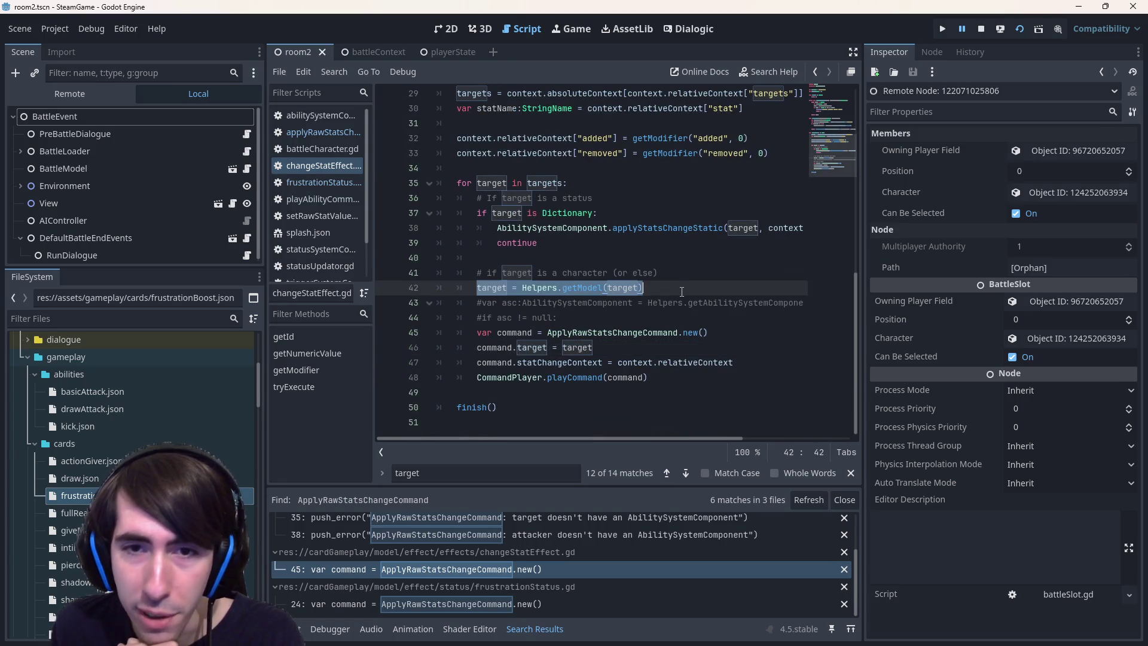
pyautogui.click(440, 302)
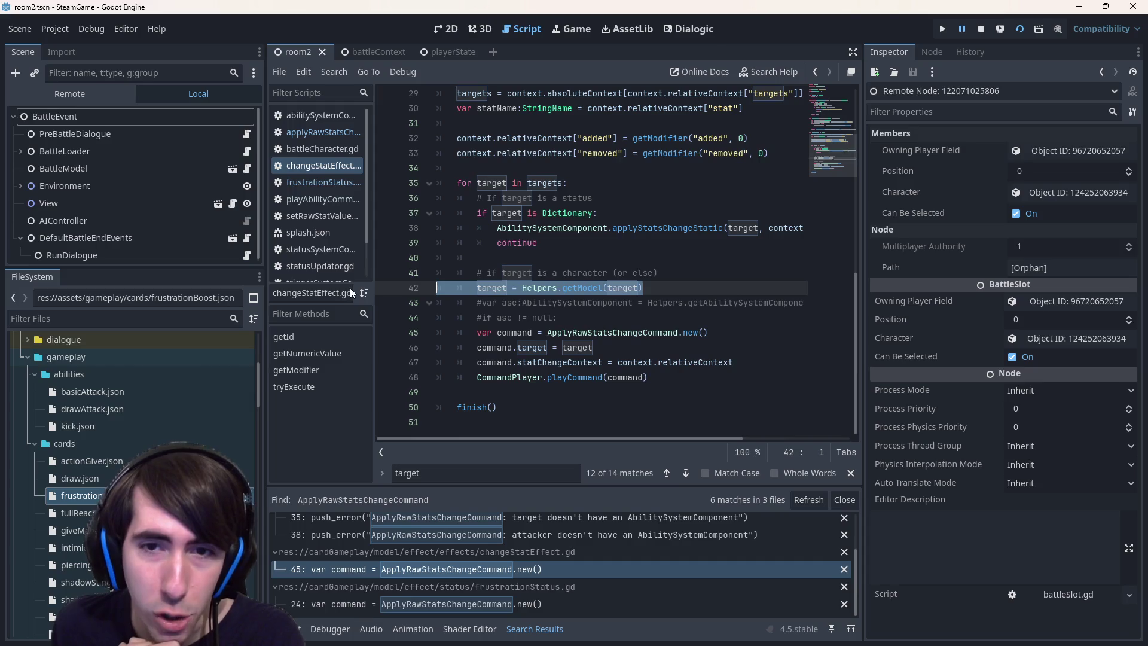
# Look at the getModel definition in helpers.gd, then go back to changeStatEffect.gd
pyautogui.keyDown('ctrl'); pyautogui.click(594, 289); pyautogui.keyUp('ctrl')
pyautogui.moveTo(538, 228)
pyautogui.mouseDown()
pyautogui.moveTo(526, 149)
pyautogui.moveTo(482, 123)
pyautogui.mouseUp()
pyautogui.scroll(2, 598, 216)
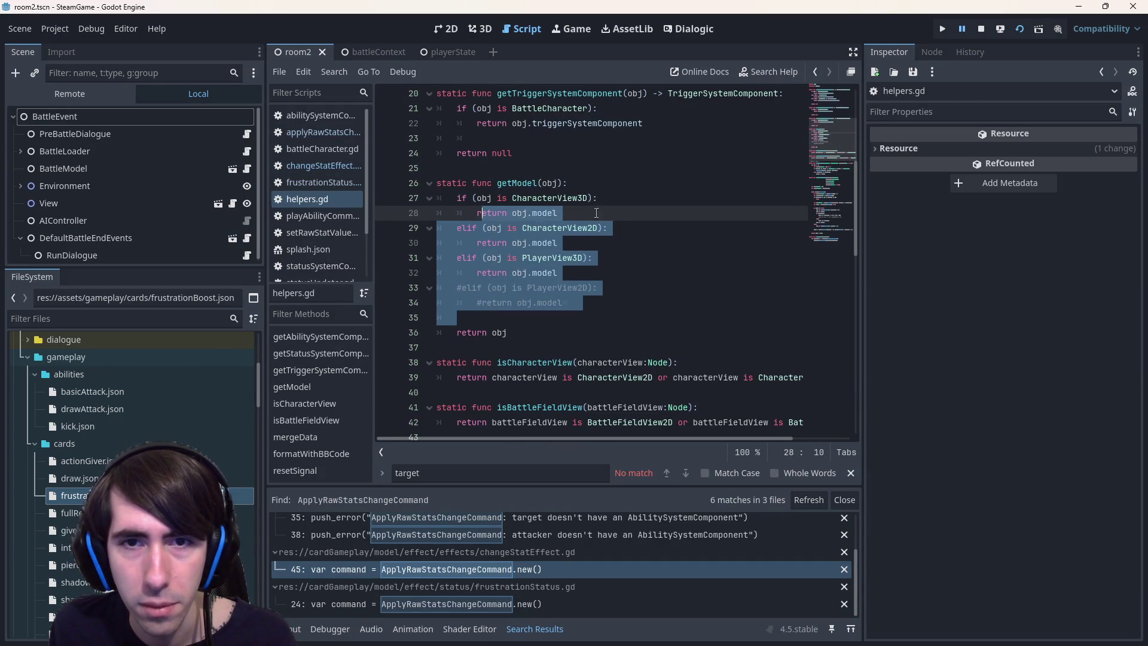
pyautogui.click(594, 211)
pyautogui.hotkey('ctrl', 'Home')
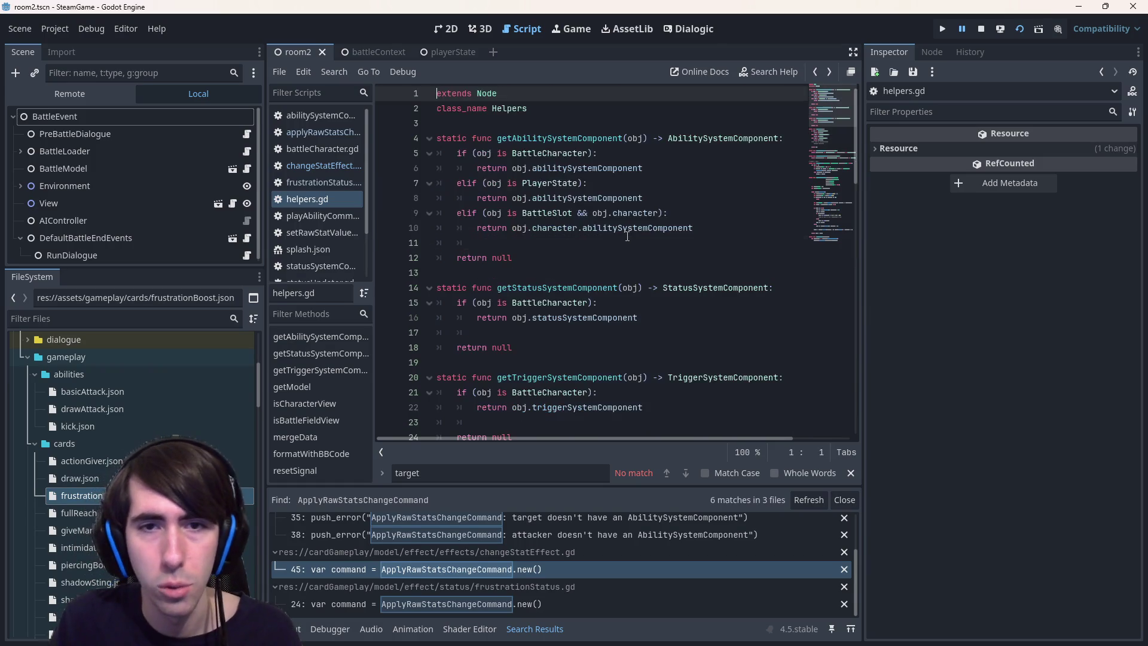
pyautogui.hotkey('alt', 'Left')
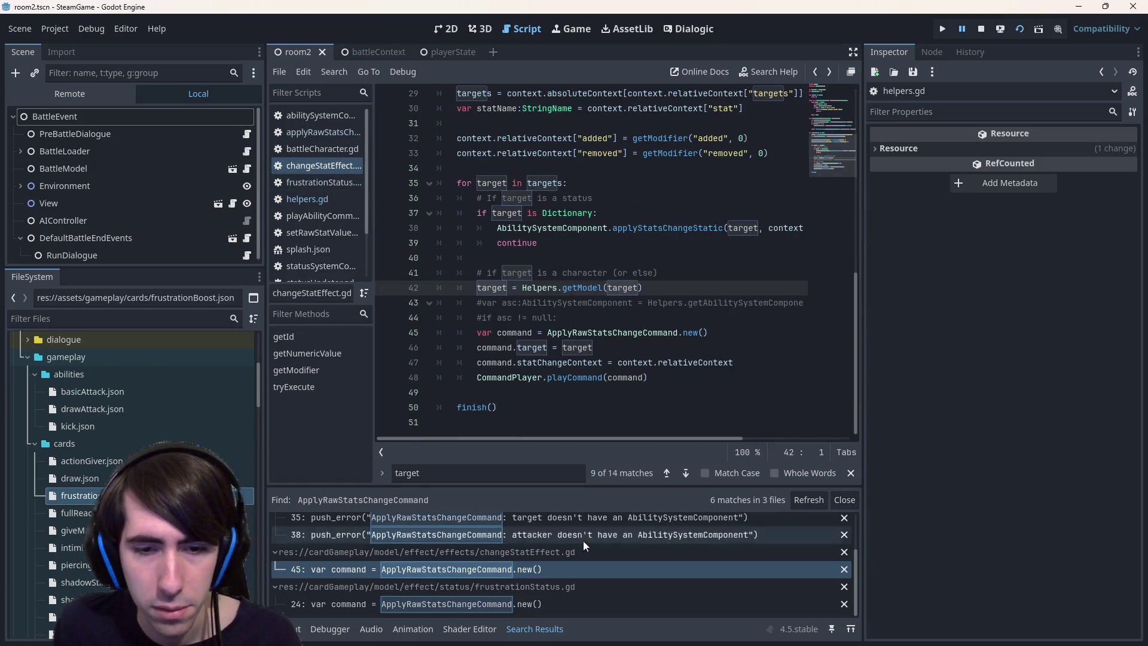
# Check the target on line 25 of frustrationStatus.gd, then return to changeStatEffect.gd line 45
pyautogui.click(593, 600)
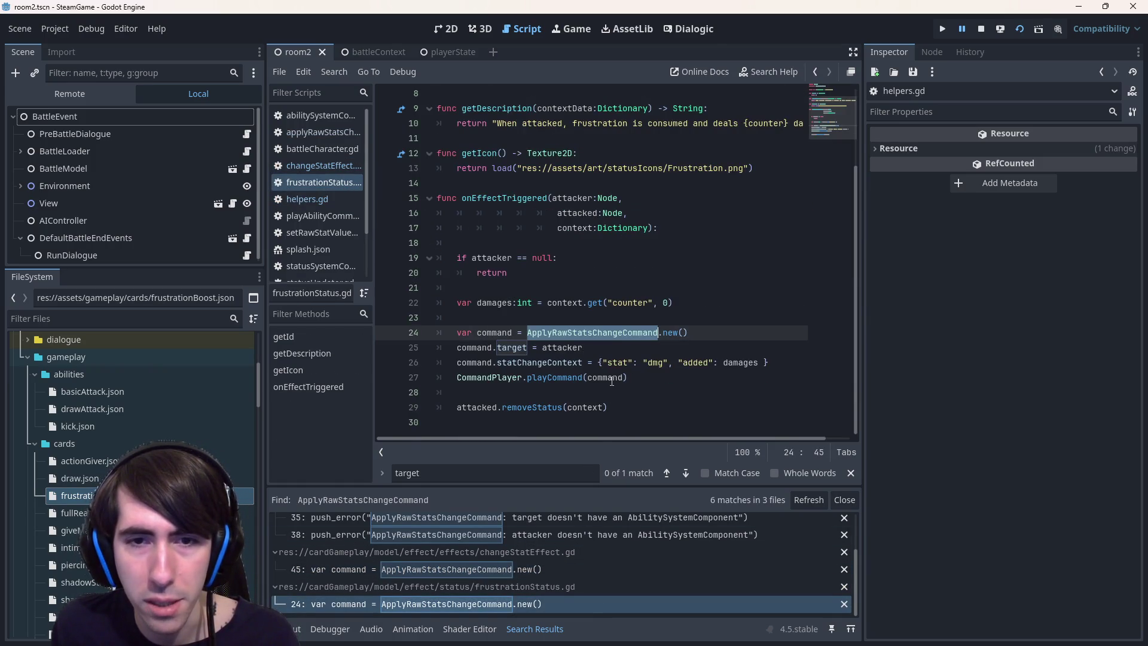
pyautogui.doubleClick(512, 348)
pyautogui.click(584, 348)
pyautogui.hotkey('alt', 'Left')
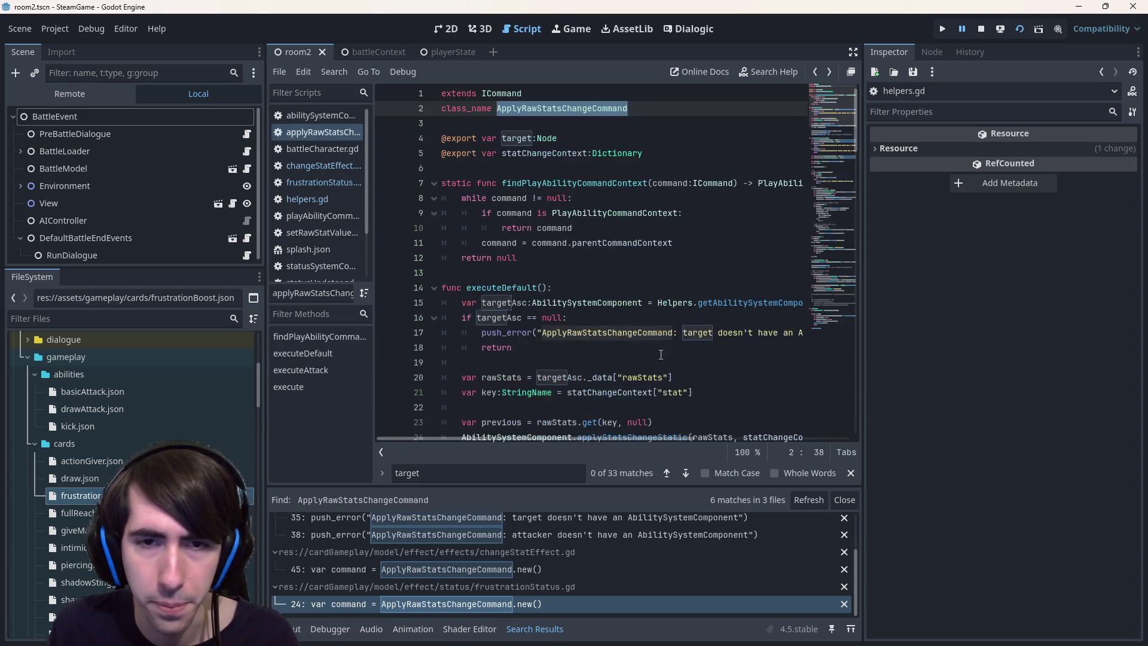
pyautogui.hotkey('alt', 'Right')
pyautogui.hotkey('alt', 'Left')
pyautogui.hotkey('alt', 'Left')
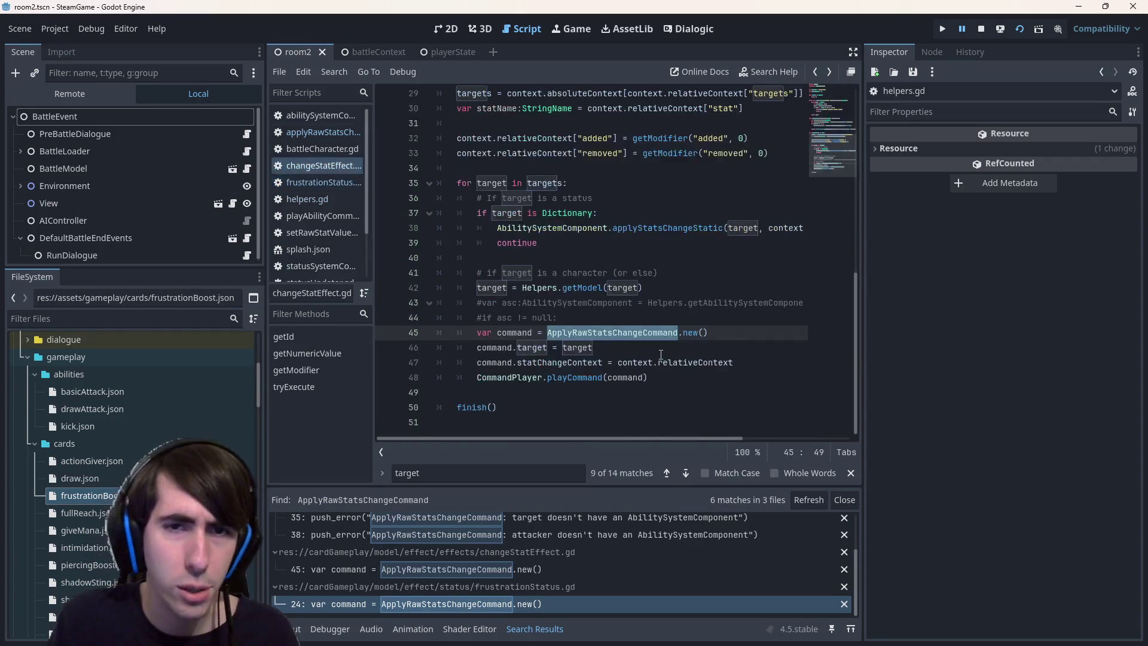
pyautogui.scroll(3, 661, 354)
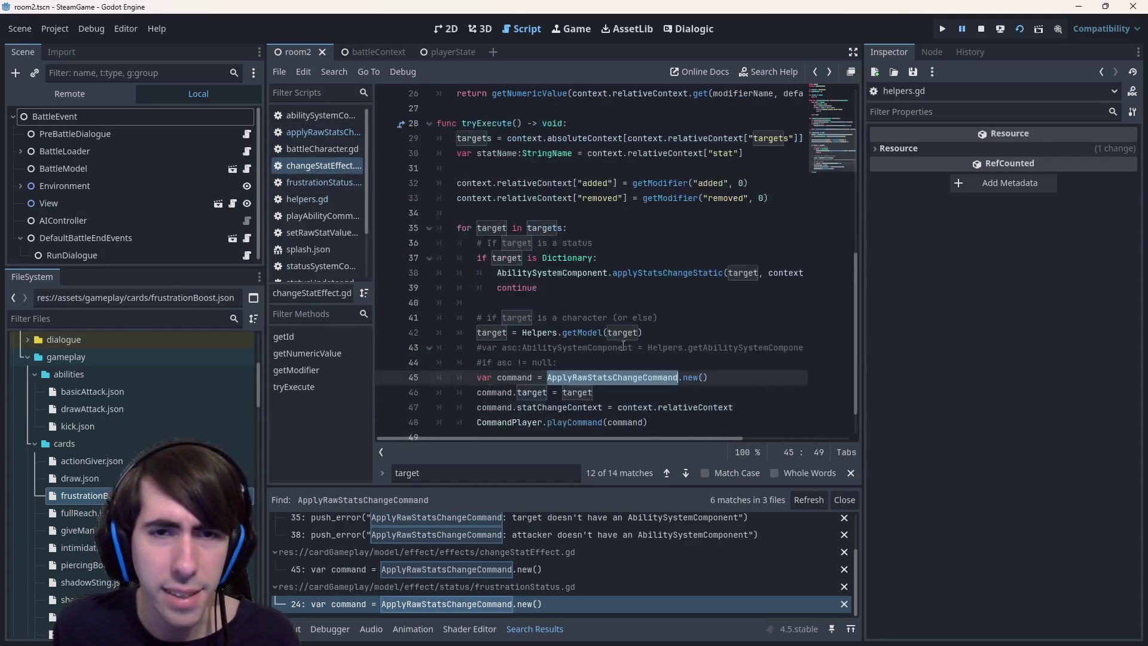
pyautogui.moveTo(579, 304)
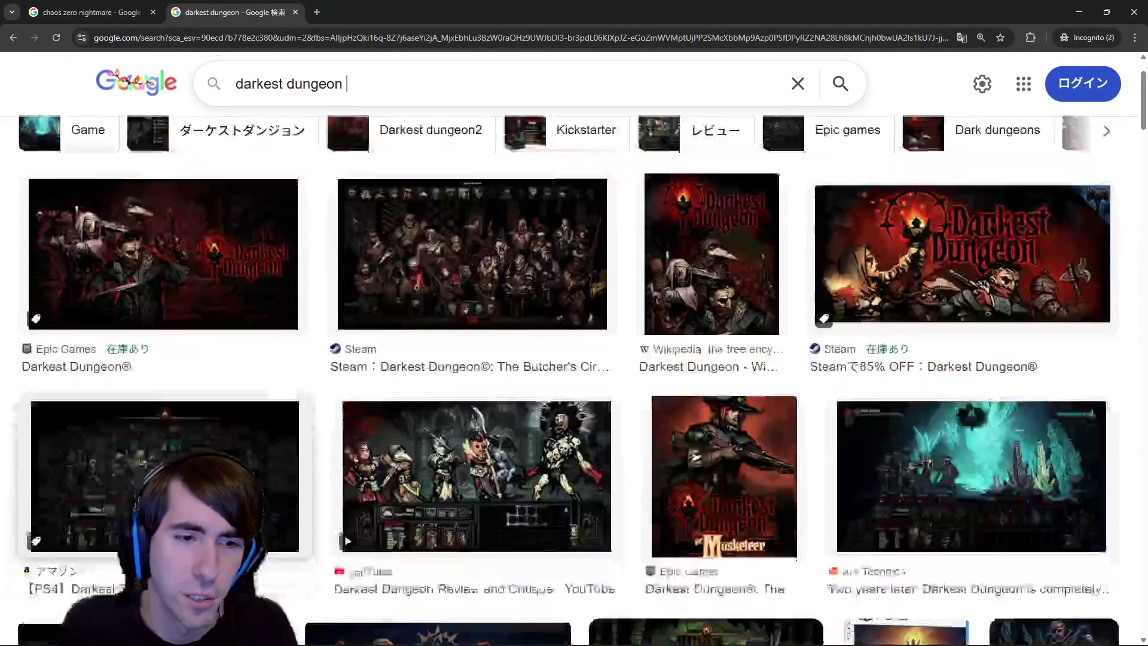
# Preview the PS4 Darkest Dungeon screenshot in the image results
pyautogui.click(179, 430)
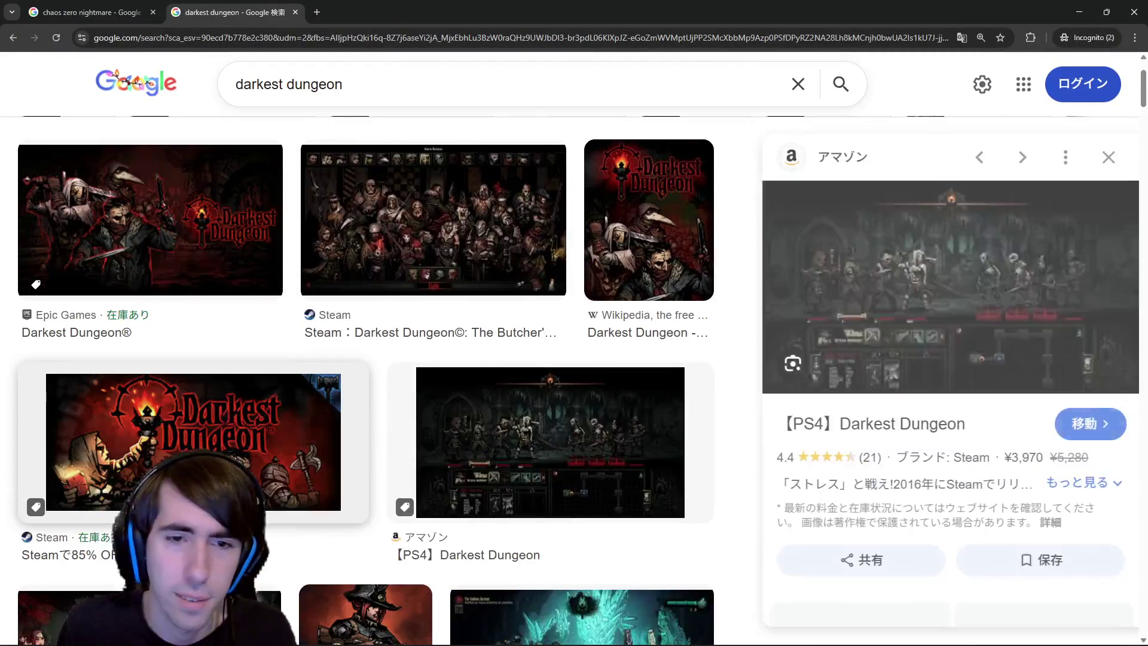
pyautogui.scroll(-3, 894, 313)
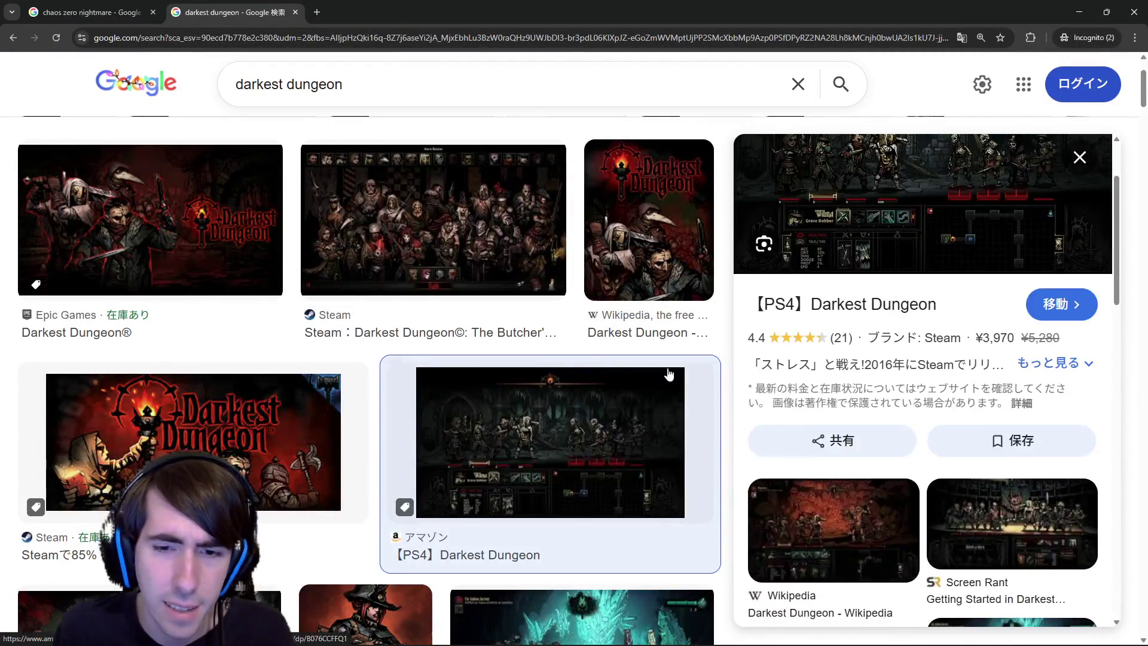
pyautogui.scroll(-3, 628, 405)
pyautogui.scroll(3, 628, 404)
pyautogui.scroll(-3, 914, 336)
pyautogui.scroll(2, 914, 336)
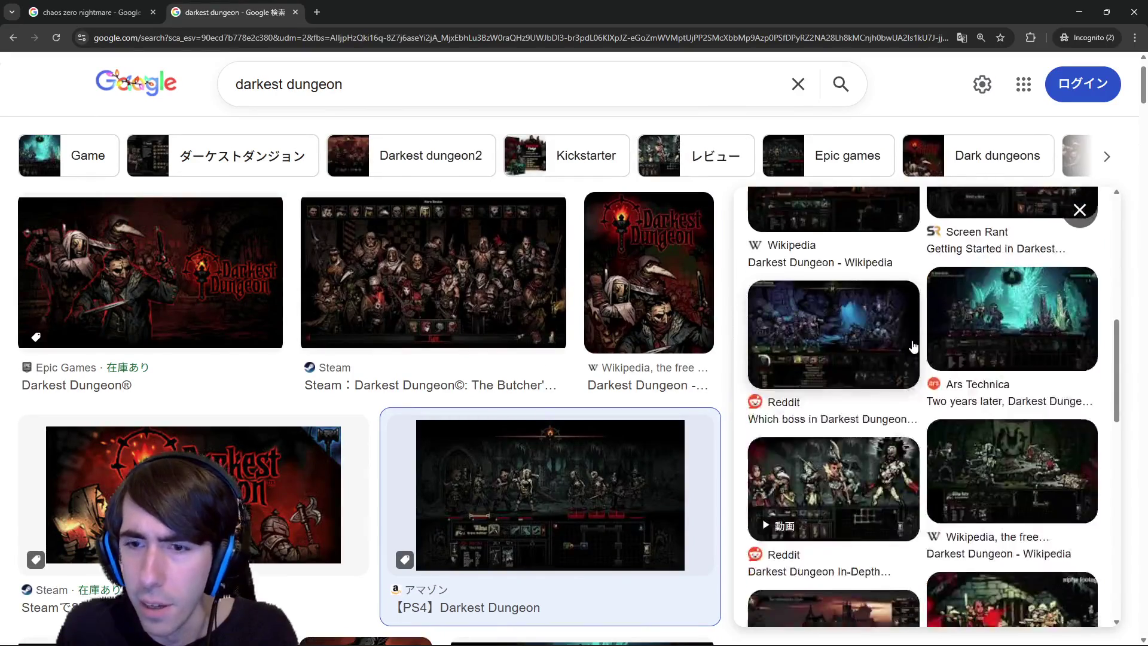
# Search images for 'darkest dungeon menu'
pyautogui.click(444, 101)
pyautogui.write('menu')
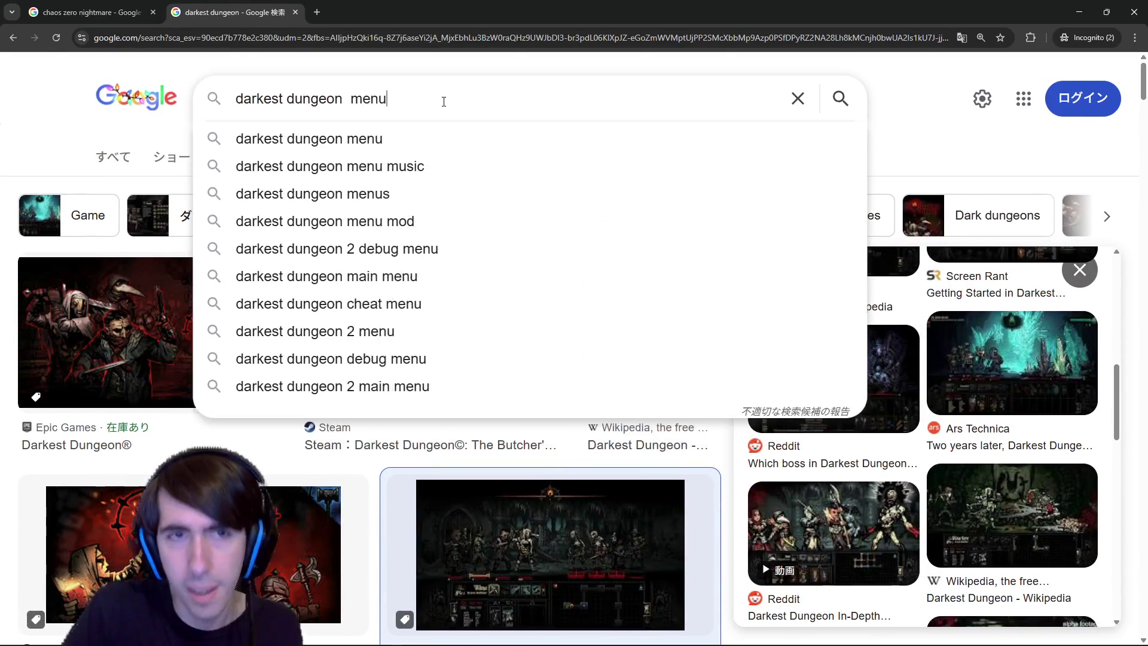
pyautogui.press('Return')
pyautogui.scroll(-3, 252, 396)
pyautogui.scroll(2, 436, 146)
# Search 'darkest dungeon map' and open the We_are_the_Flame map image in a new tab
pyautogui.click(422, 80)
pyautogui.press('BackSpace')
pyautogui.press('BackSpace')
pyautogui.press('BackSpace')
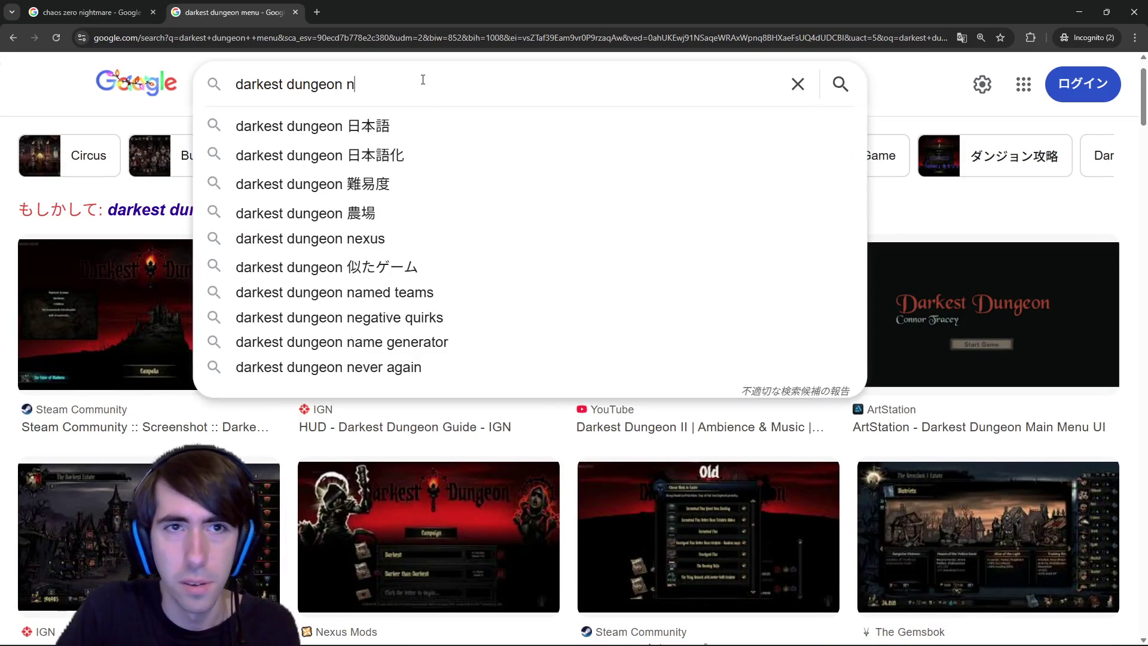
pyautogui.write('map')
pyautogui.press('Return')
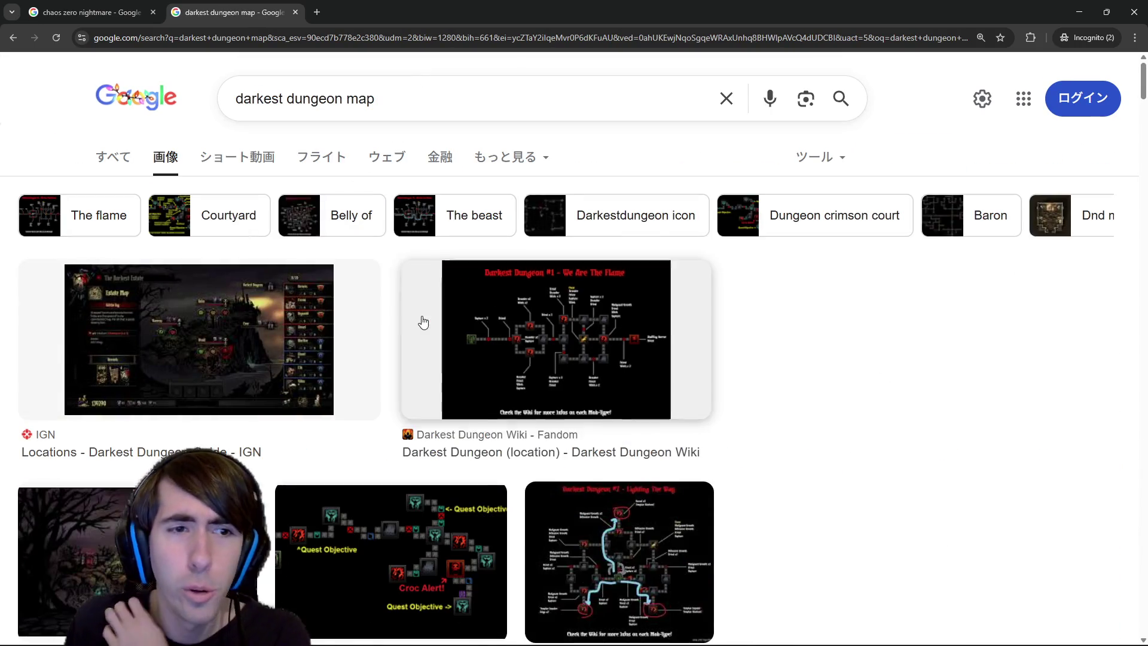
pyautogui.click(425, 321)
pyautogui.rightClick(911, 370)
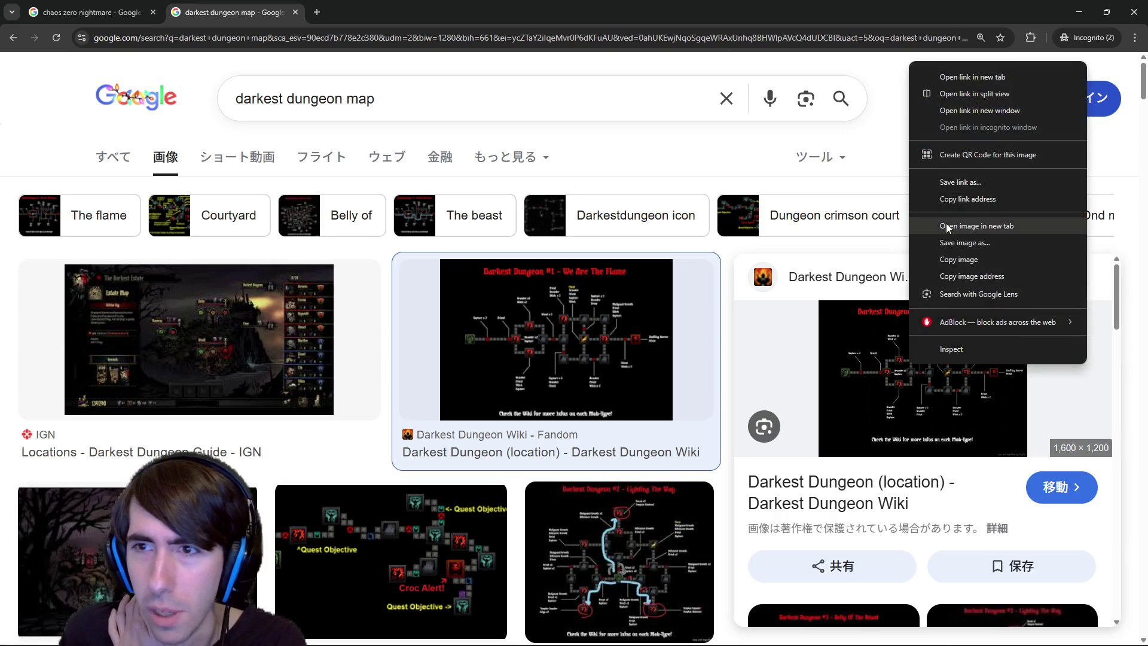
pyautogui.click(946, 225)
pyautogui.hotkey('ctrl', 'Tab')
pyautogui.scroll(-5, 784, 440)
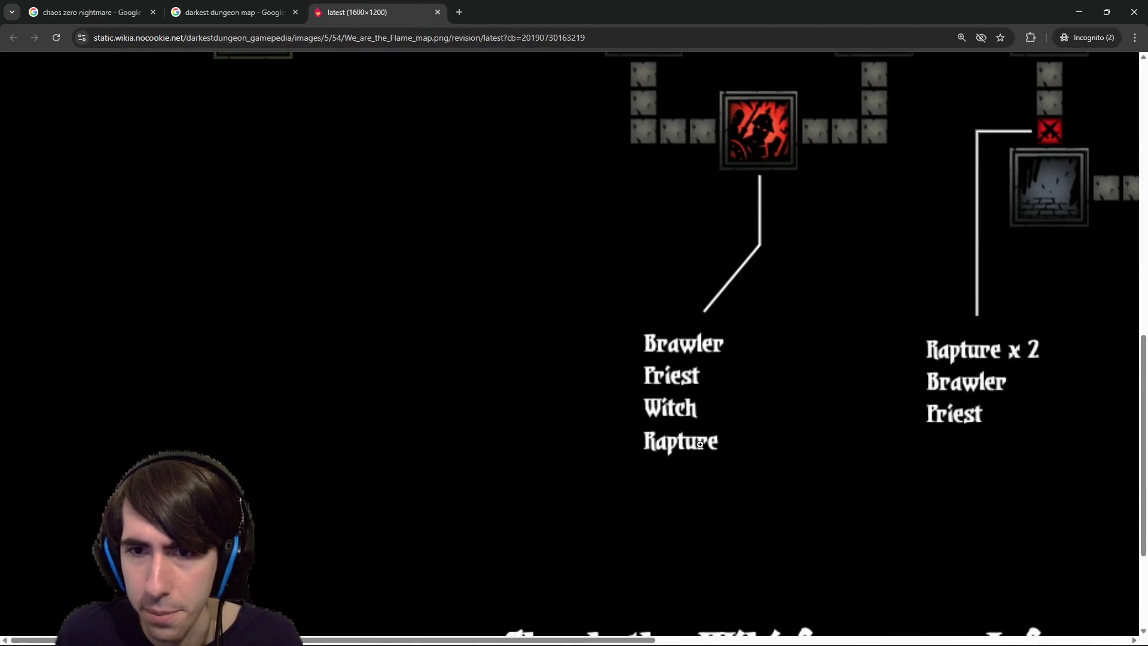
# View the map image, shrink the browser window, and switch back to Godot
pyautogui.keyDown('ctrl'); pyautogui.scroll(-3, 759, 297); pyautogui.keyUp('ctrl')
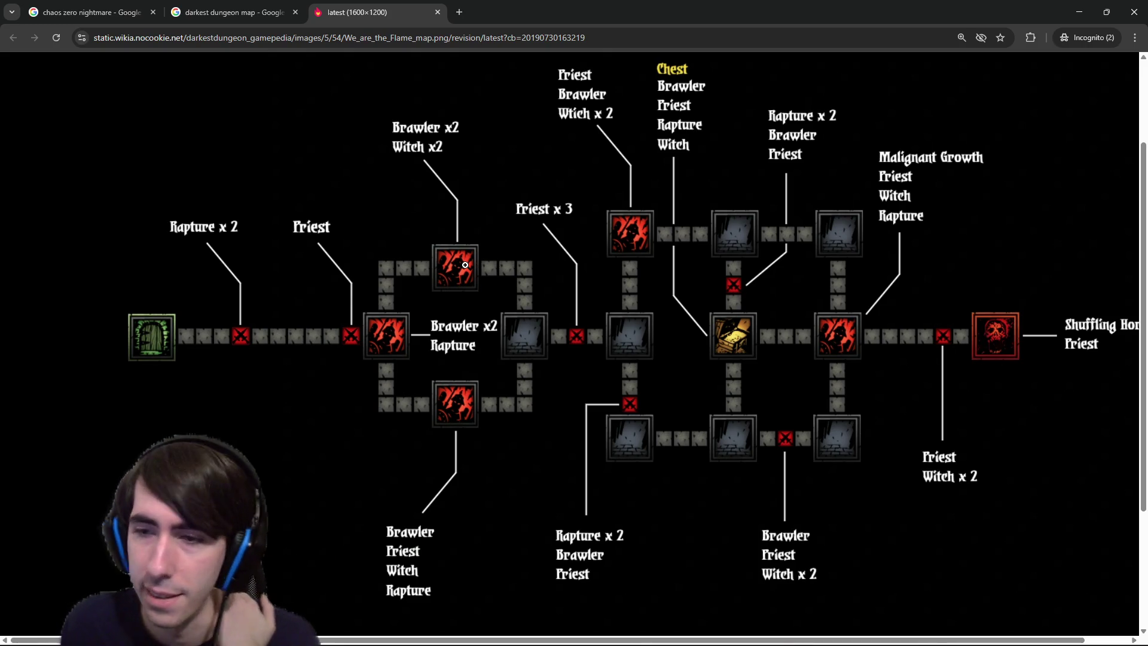
pyautogui.scroll(1, 563, 370)
pyautogui.scroll(-1, 526, 369)
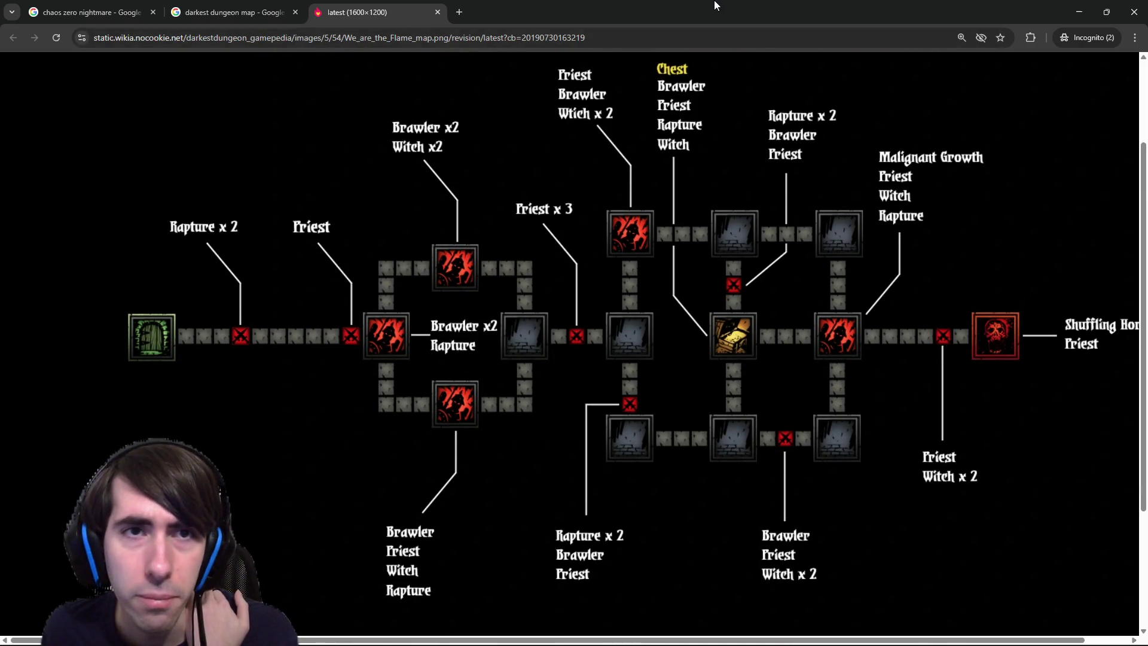
pyautogui.doubleClick(721, 7)
pyautogui.hotkey('alt', 'Tab')
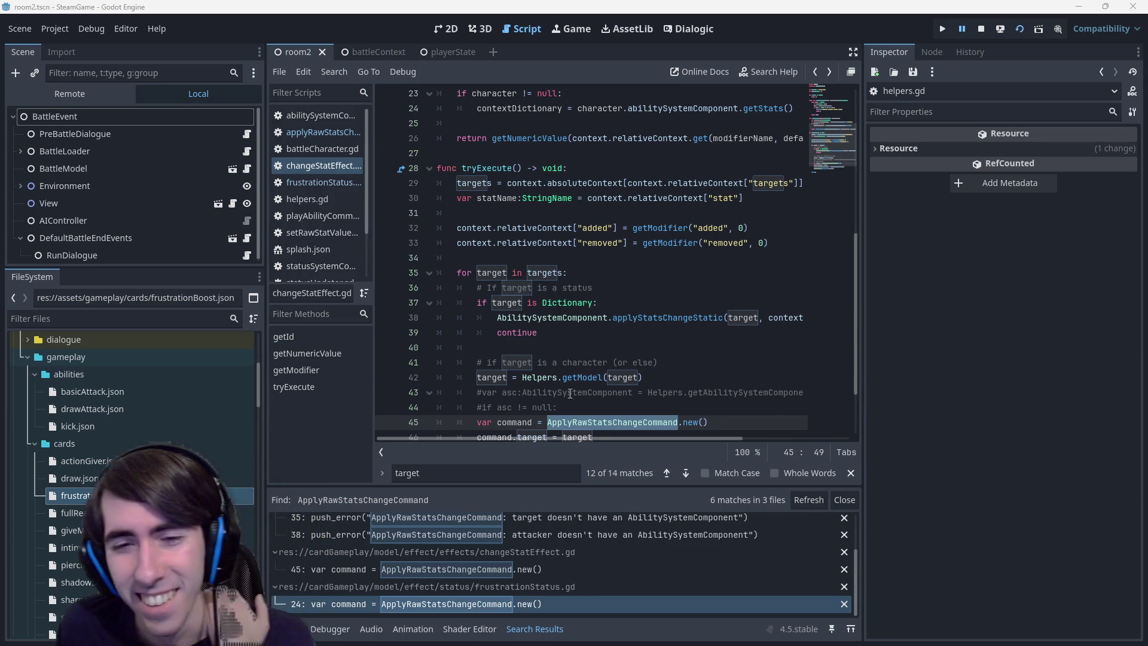
pyautogui.scroll(-1, 616, 265)
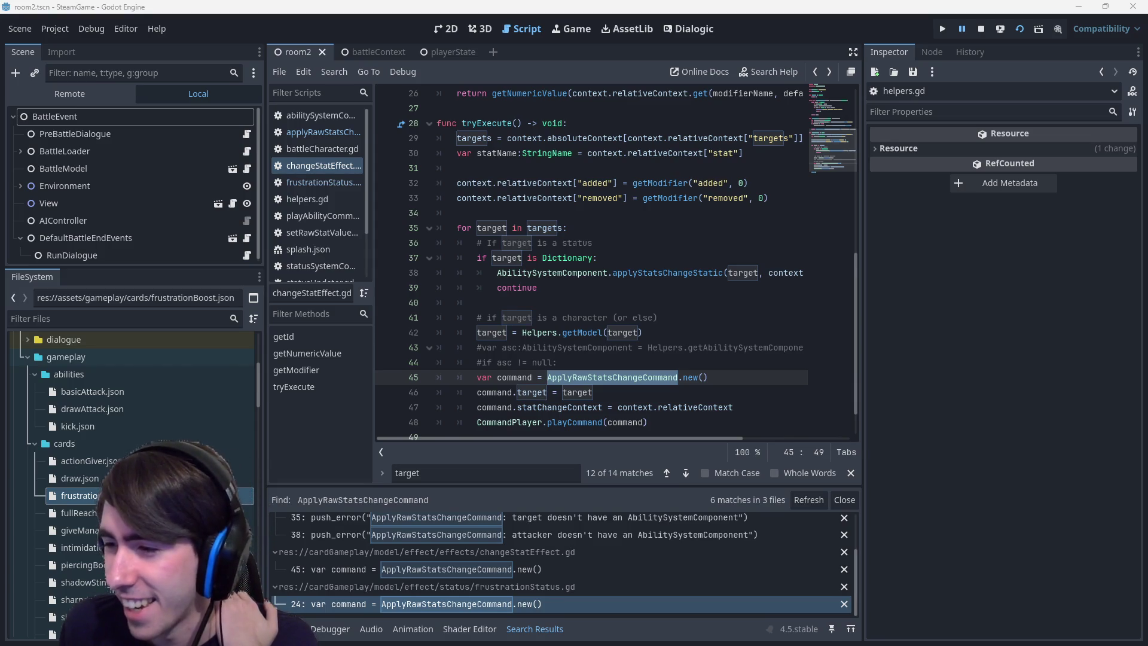
# Bring the browser back, view the map at full size, then return to Godot
pyautogui.hotkey('alt', 'Tab')
pyautogui.click(630, 375)
pyautogui.scroll(1, 631, 375)
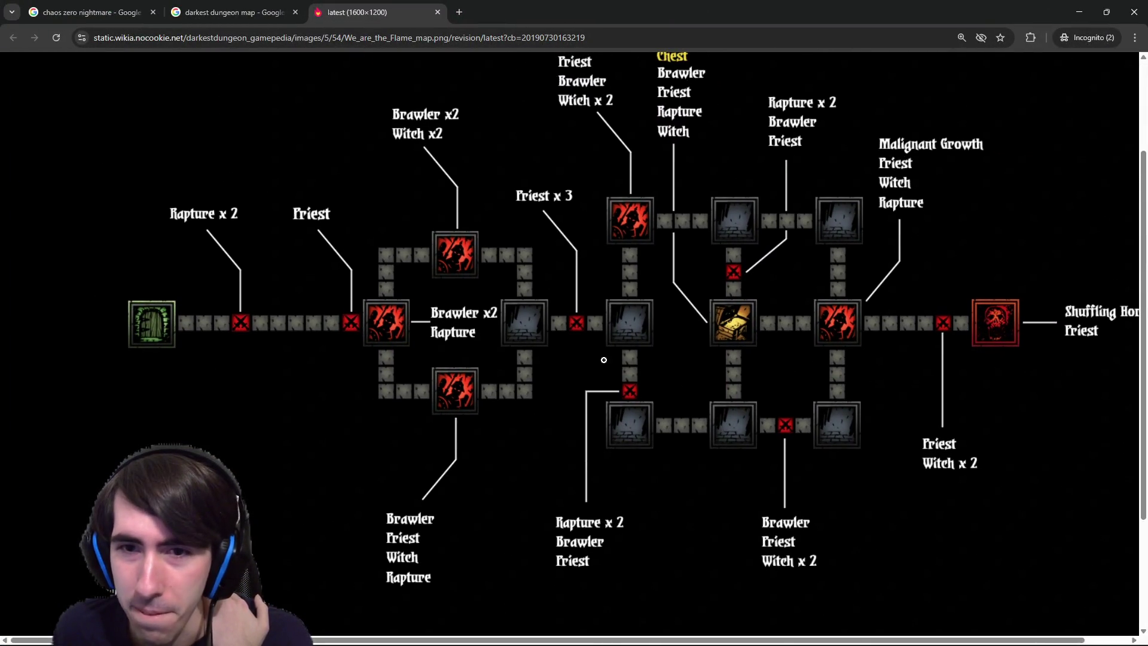
pyautogui.scroll(1, 616, 382)
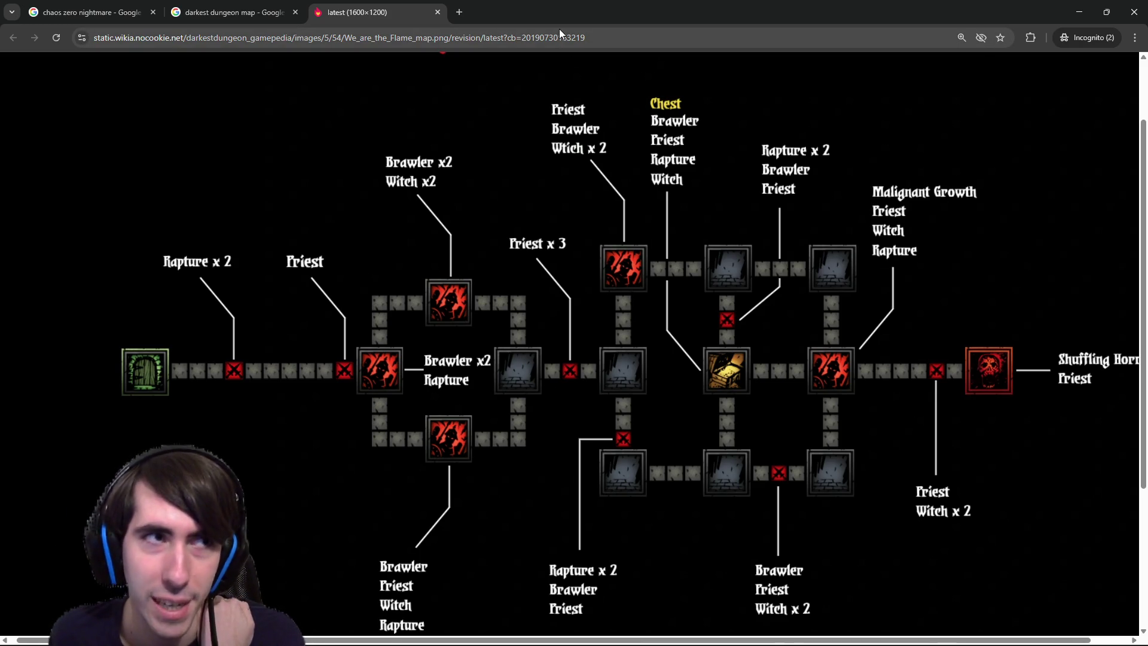
pyautogui.hotkey('alt', 'Tab')
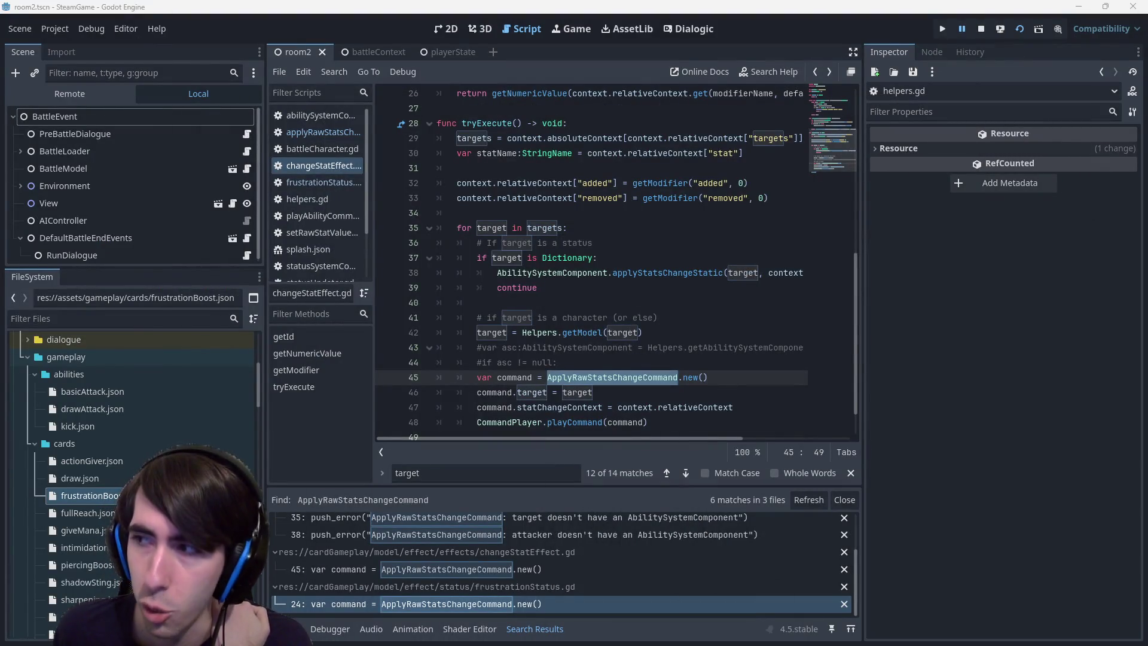
pyautogui.scroll(5, 224, 392)
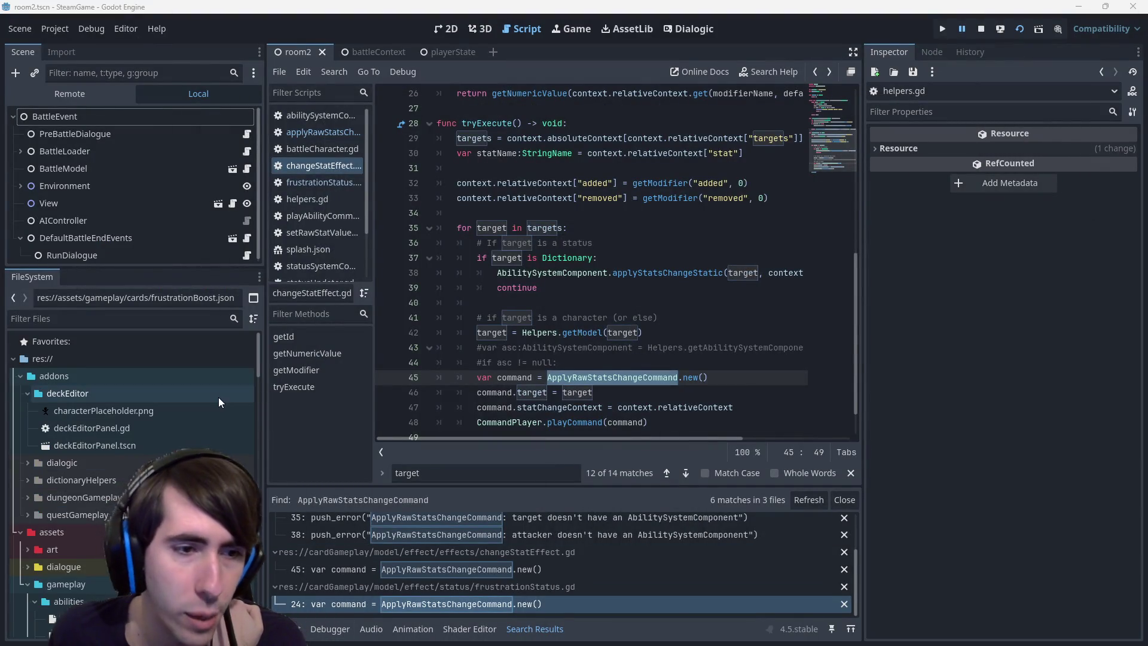
# Filter files by 'graph', open dungeonGraph.tscn, run it, and choose to load a layout
pyautogui.click(164, 321)
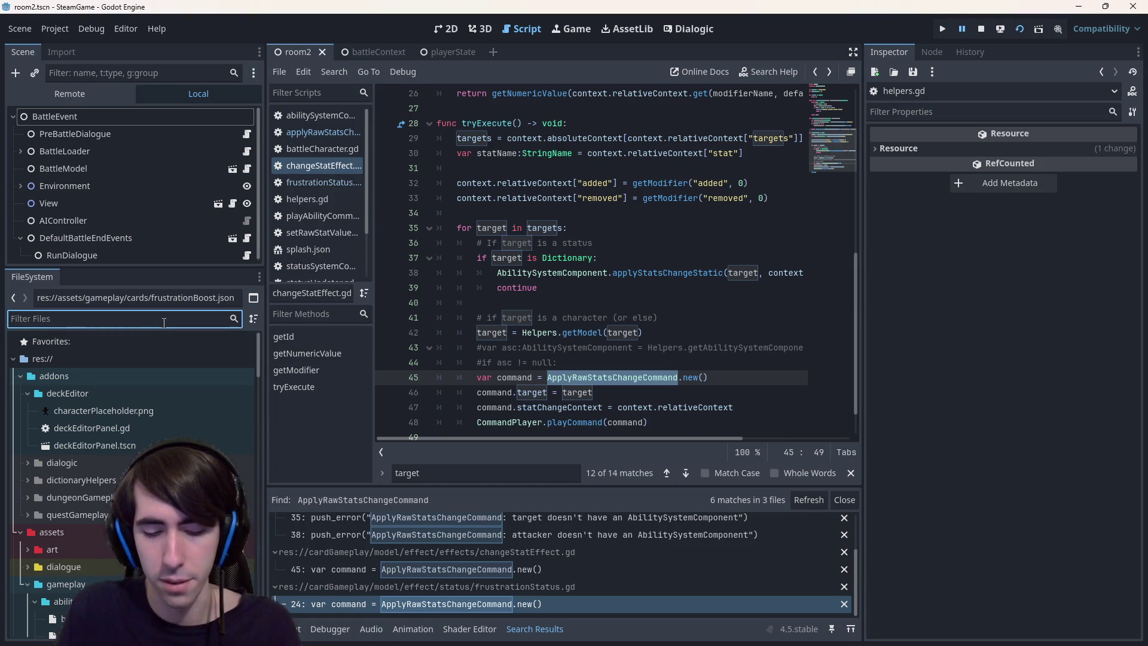
pyautogui.write('graph')
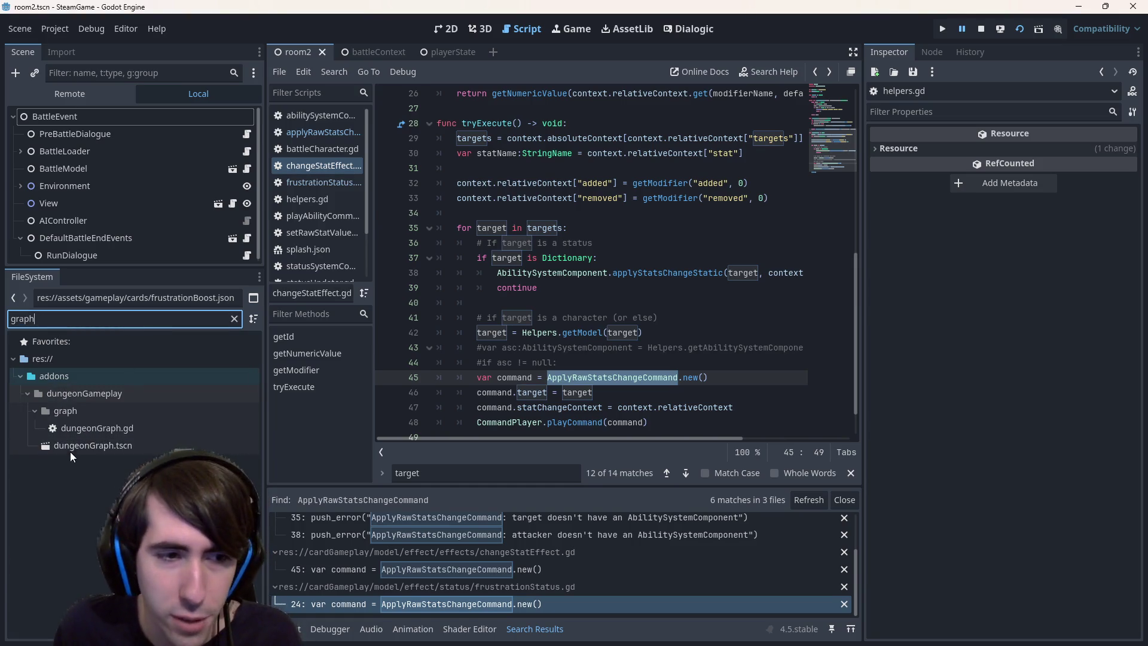
pyautogui.doubleClick(69, 446)
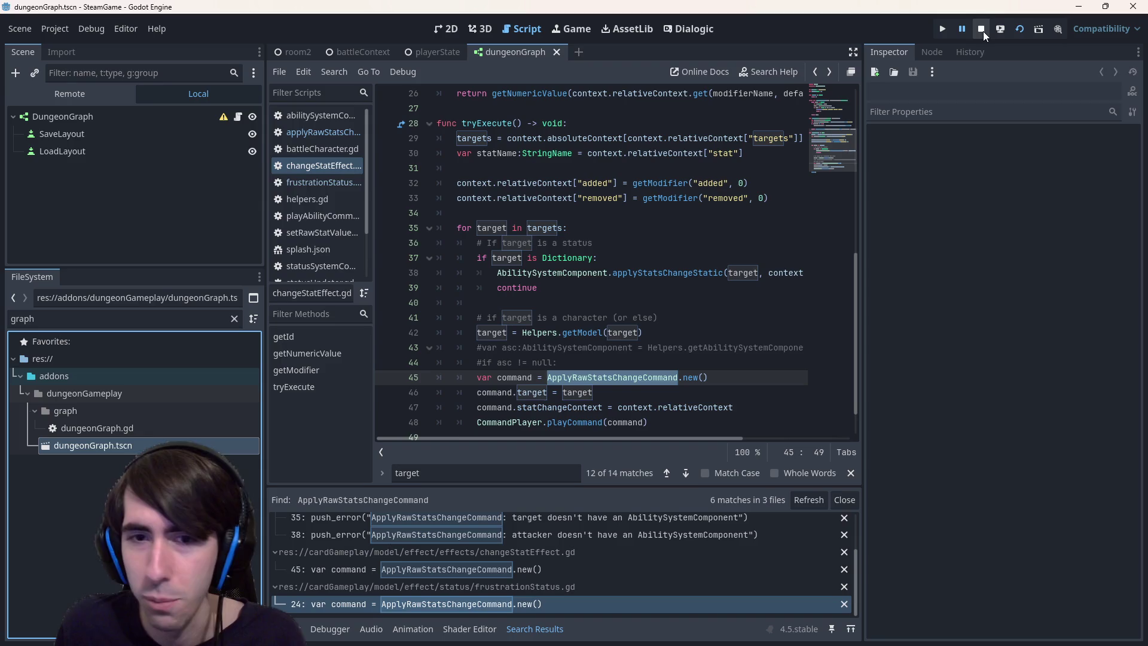
pyautogui.click(1019, 27)
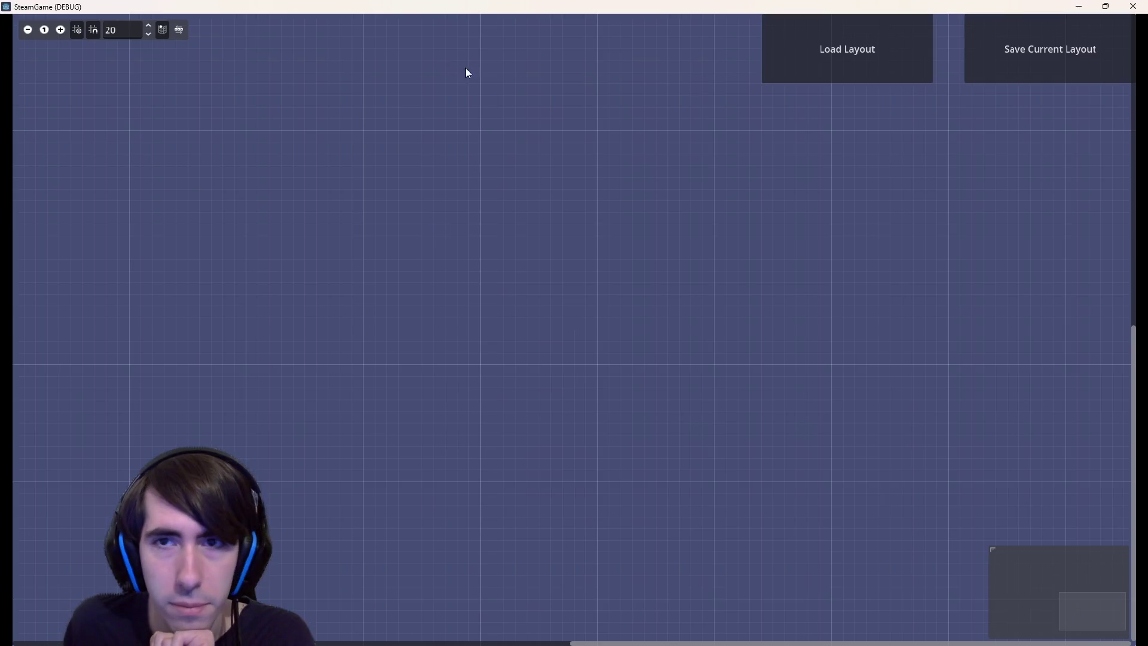
pyautogui.click(827, 59)
# Load mistyHerbFields/quest1Layout.json and pan around the room nodes
pyautogui.doubleClick(706, 240)
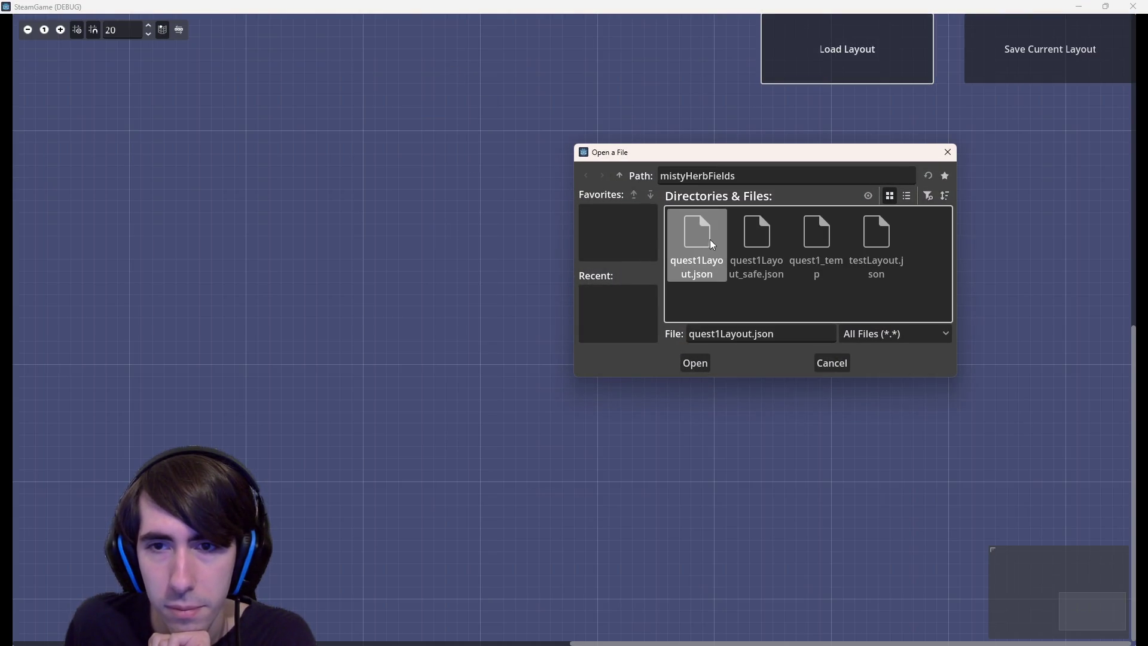
pyautogui.doubleClick(705, 239)
pyautogui.scroll(-1, 517, 378)
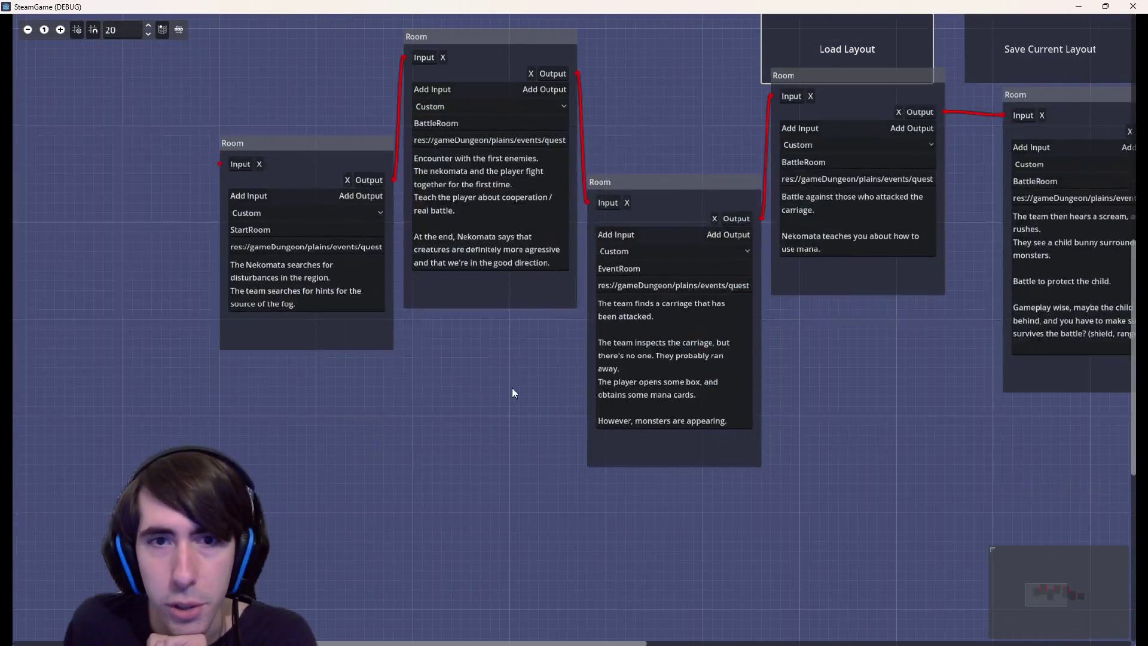
pyautogui.scroll(1, 552, 390)
pyautogui.moveTo(247, 132)
pyautogui.mouseDown()
pyautogui.moveTo(805, 319)
pyautogui.moveTo(1136, 459)
pyautogui.mouseUp()
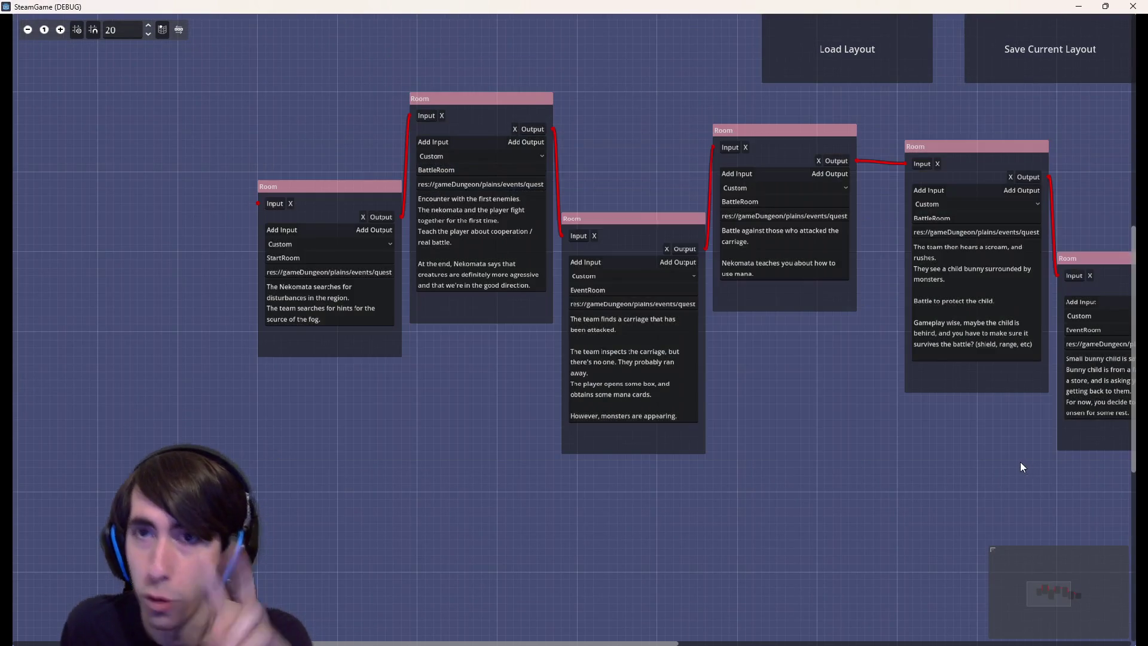
pyautogui.moveTo(803, 405); pyautogui.dragTo(753, 429)
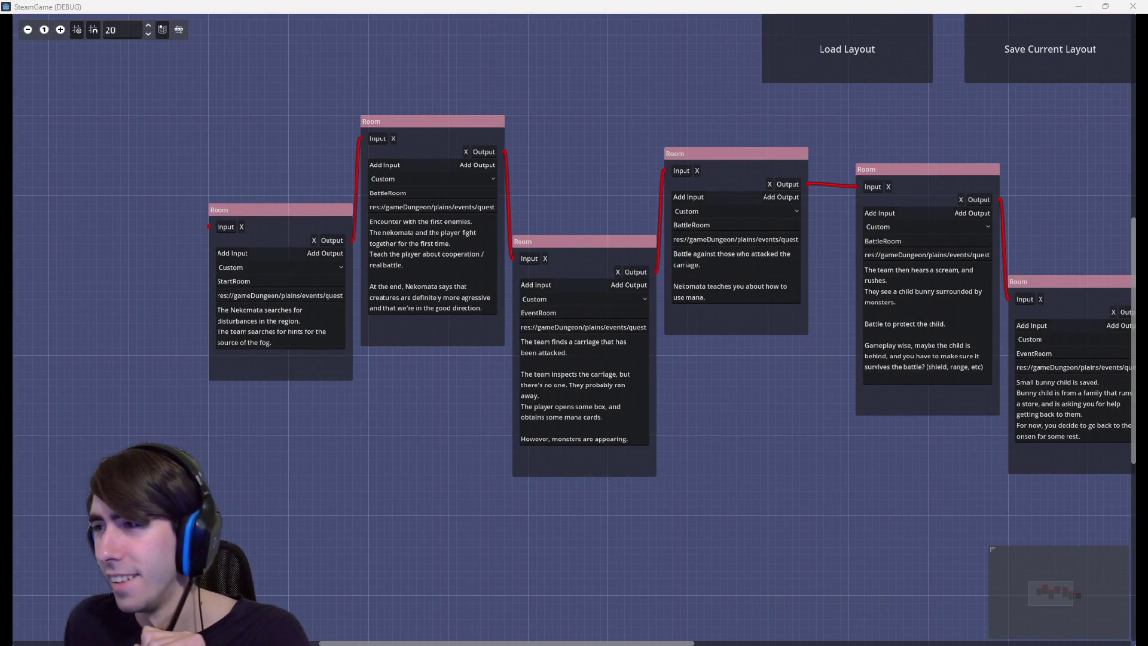
pyautogui.moveTo(249, 102); pyautogui.dragTo(1136, 476)
pyautogui.moveTo(964, 515)
pyautogui.mouseDown()
pyautogui.moveTo(628, 497)
pyautogui.moveTo(822, 519)
pyautogui.mouseUp()
pyautogui.hscroll(-5, 821, 524)
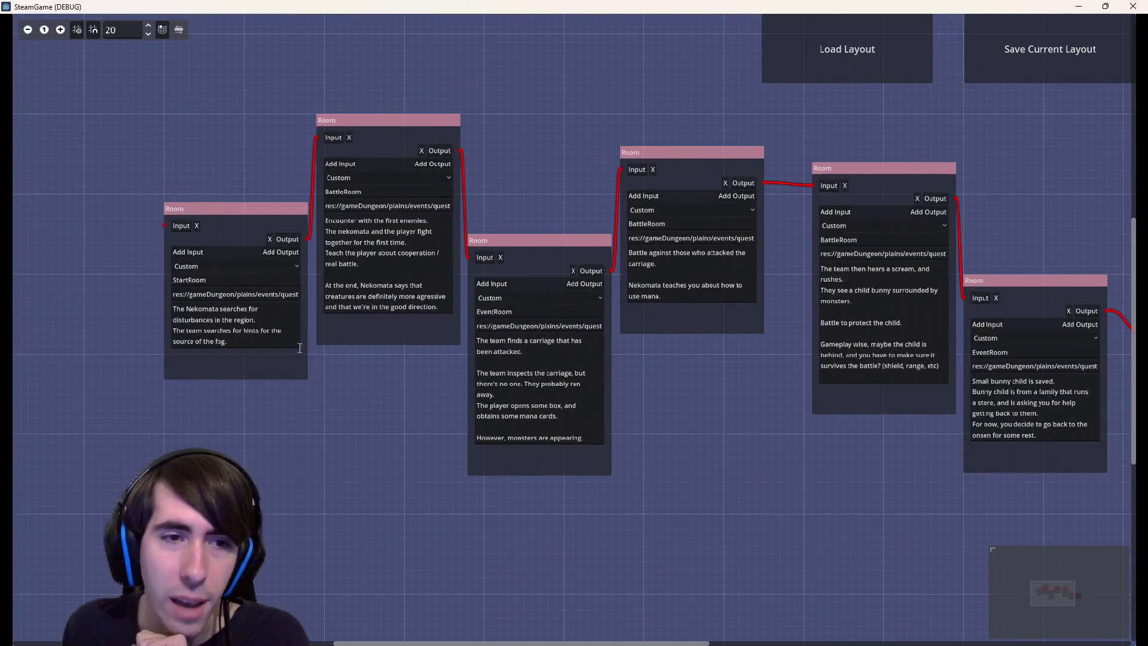
# Read the start room's fog hint and scene path
pyautogui.tripleClick(250, 332)
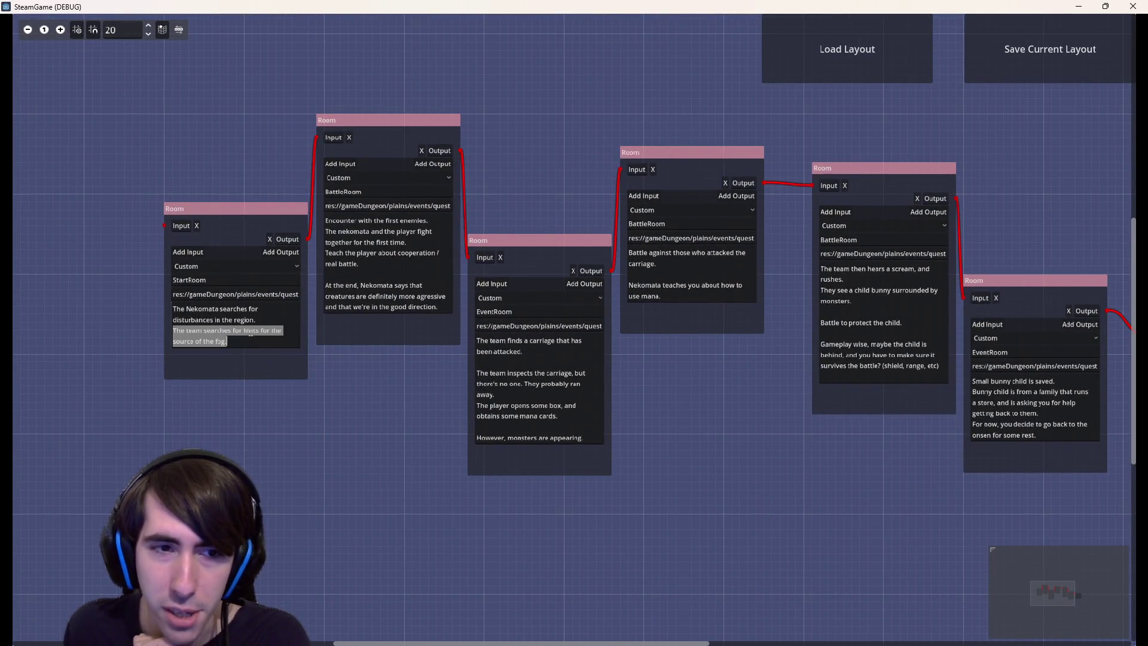
pyautogui.tripleClick(201, 294)
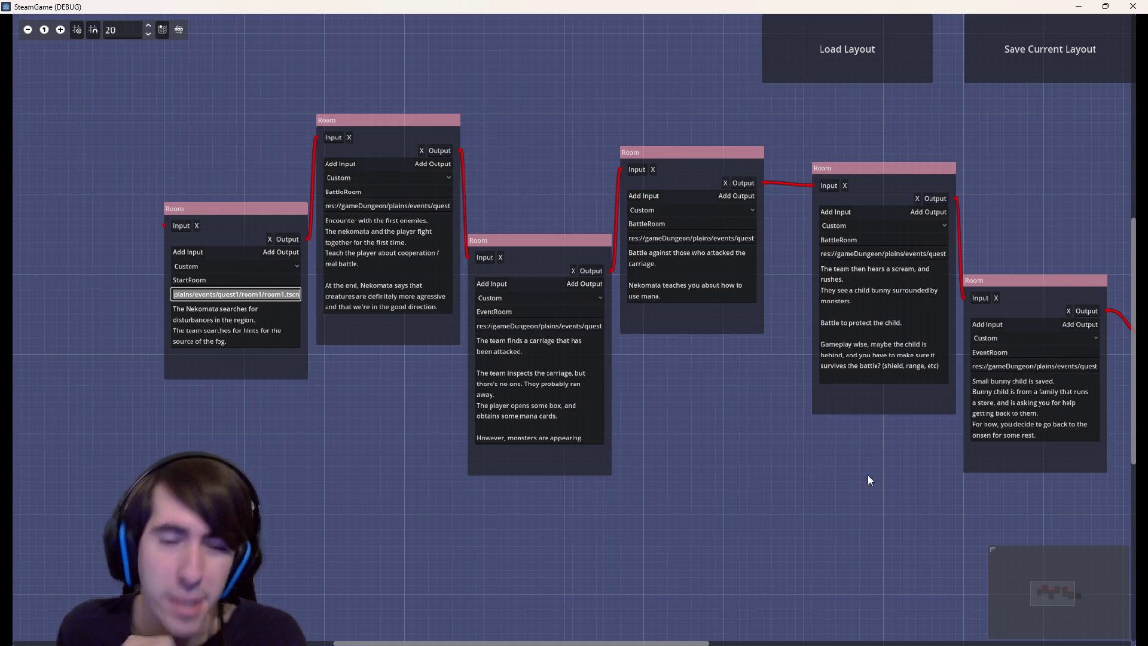
pyautogui.moveTo(657, 487); pyautogui.dragTo(462, 525)
pyautogui.moveTo(458, 460)
pyautogui.mouseDown()
pyautogui.moveTo(516, 528)
pyautogui.moveTo(555, 458)
pyautogui.moveTo(497, 507)
pyautogui.mouseUp()
pyautogui.scroll(4, 498, 507)
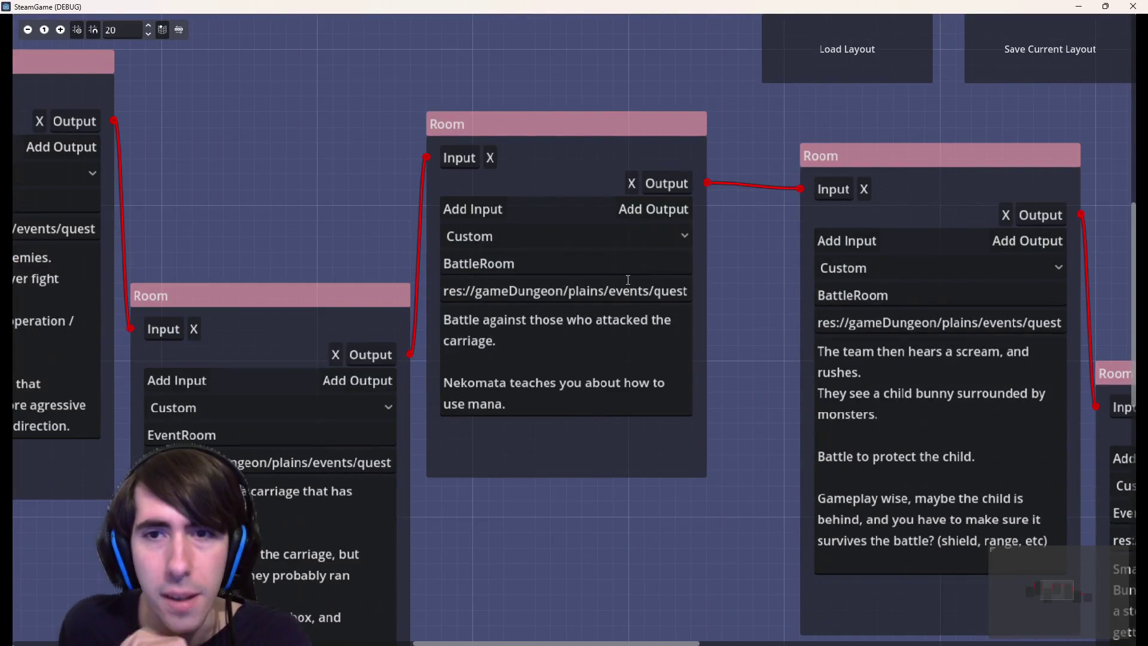
# Add an output port named 'Right' to the middle BattleRoom, delete it, and close the game
pyautogui.click(673, 209)
pyautogui.doubleClick(672, 216)
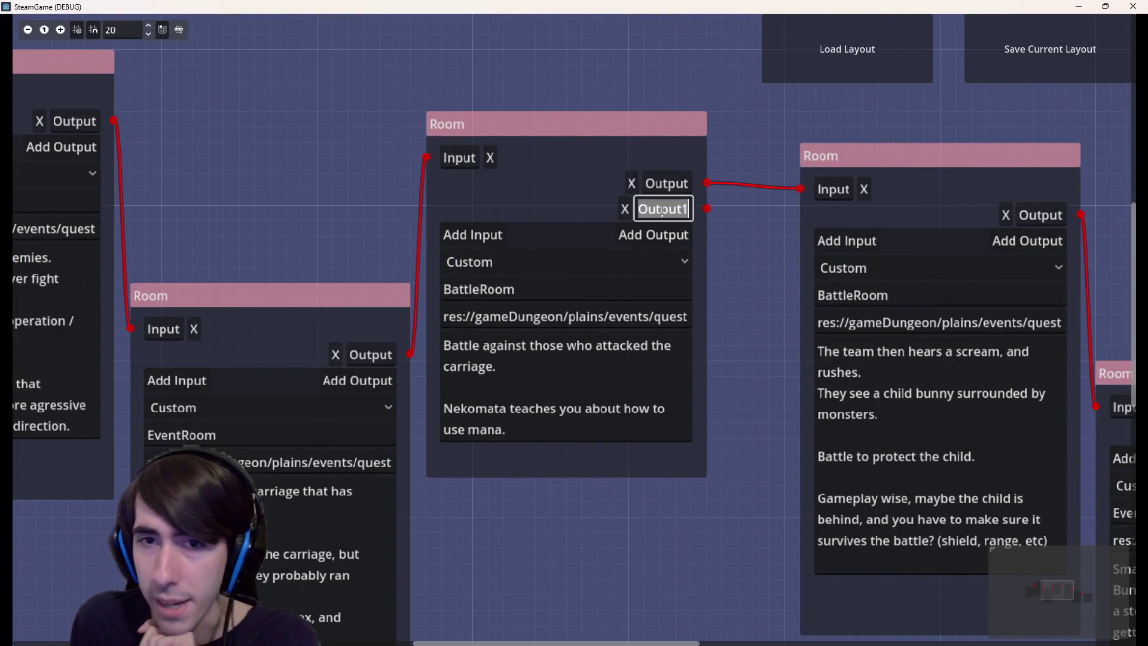
pyautogui.write('Right')
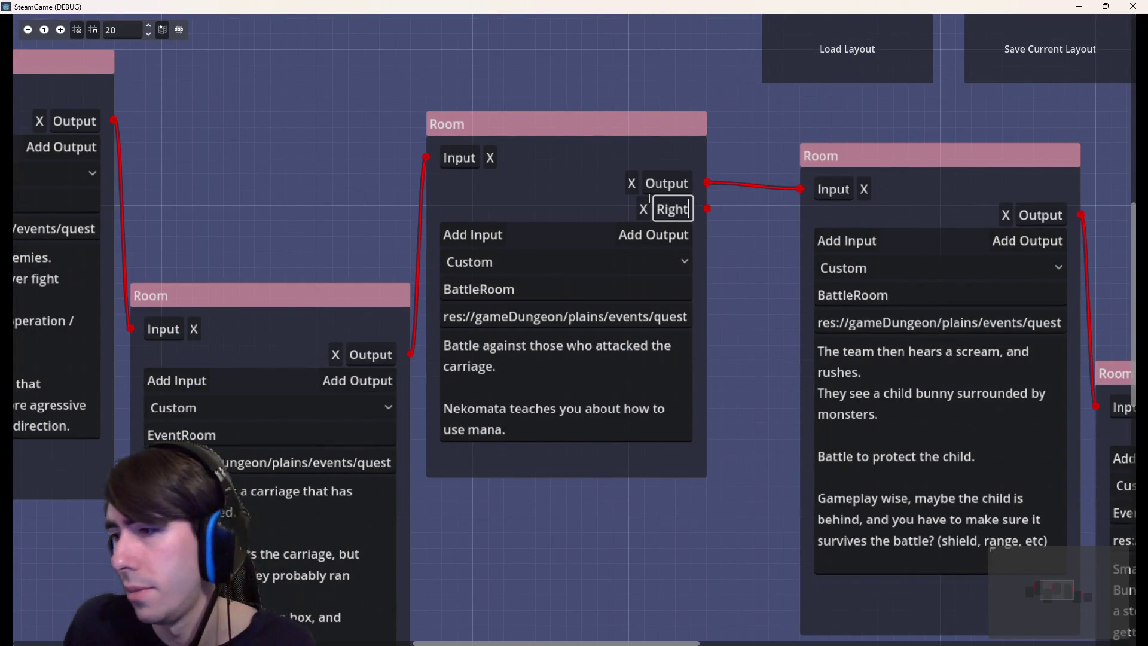
pyautogui.click(651, 210)
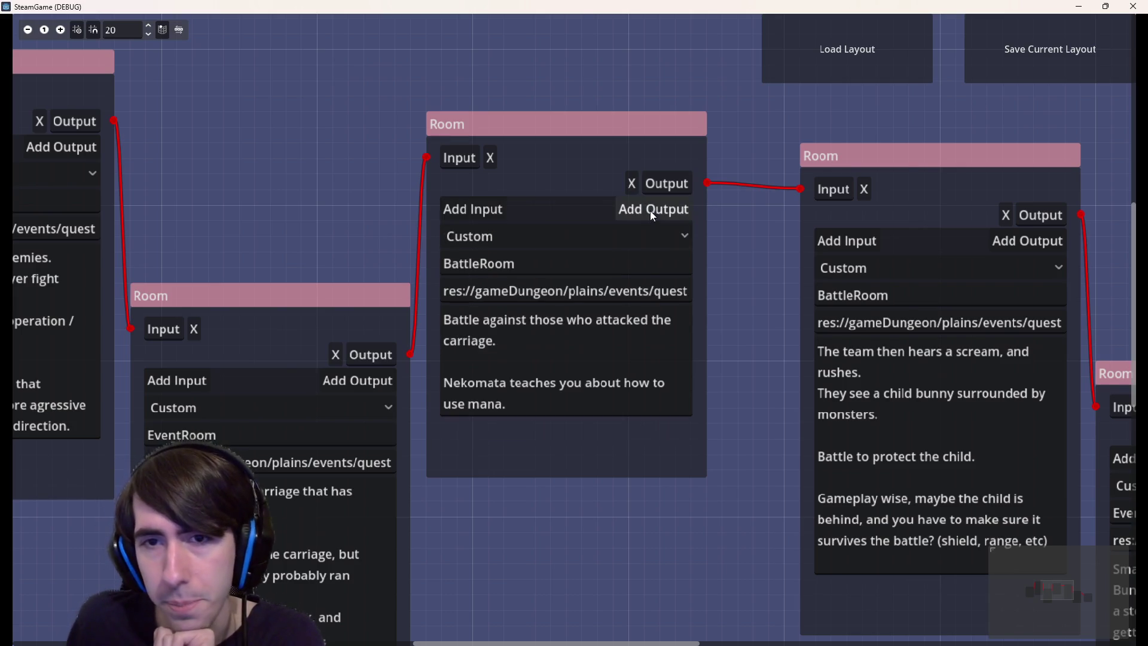
pyautogui.hotkey('alt', 'F4')
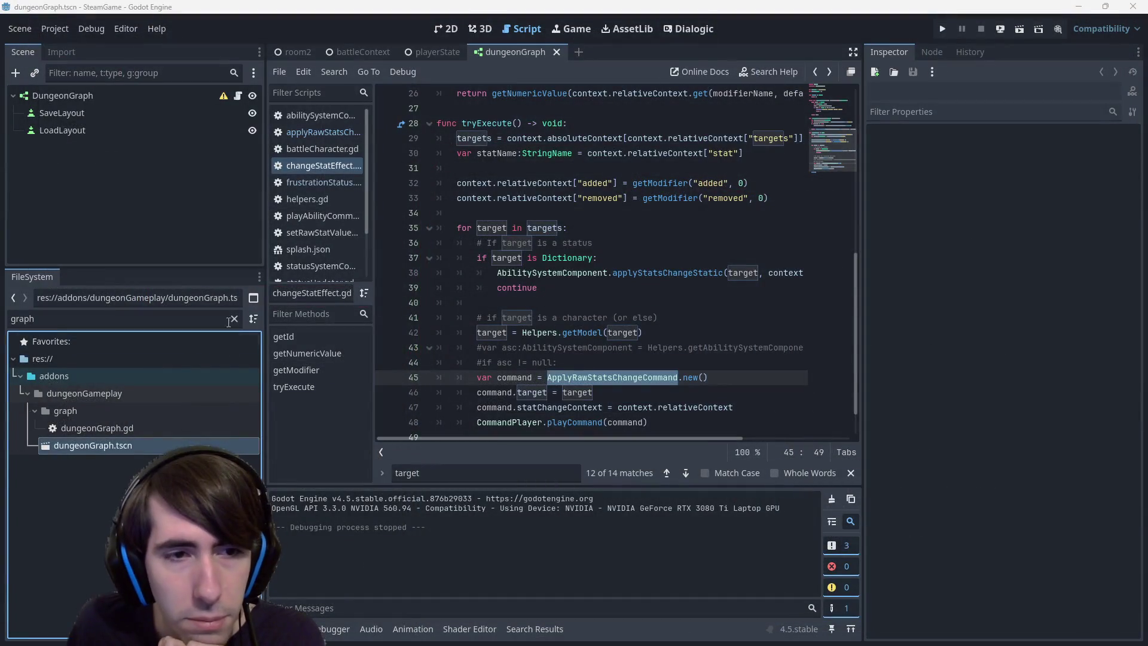
# Clear the 'graph' filter, collapse addons, widen the script editor, and run the room2 scene
pyautogui.click(234, 318)
pyautogui.scroll(5, 143, 404)
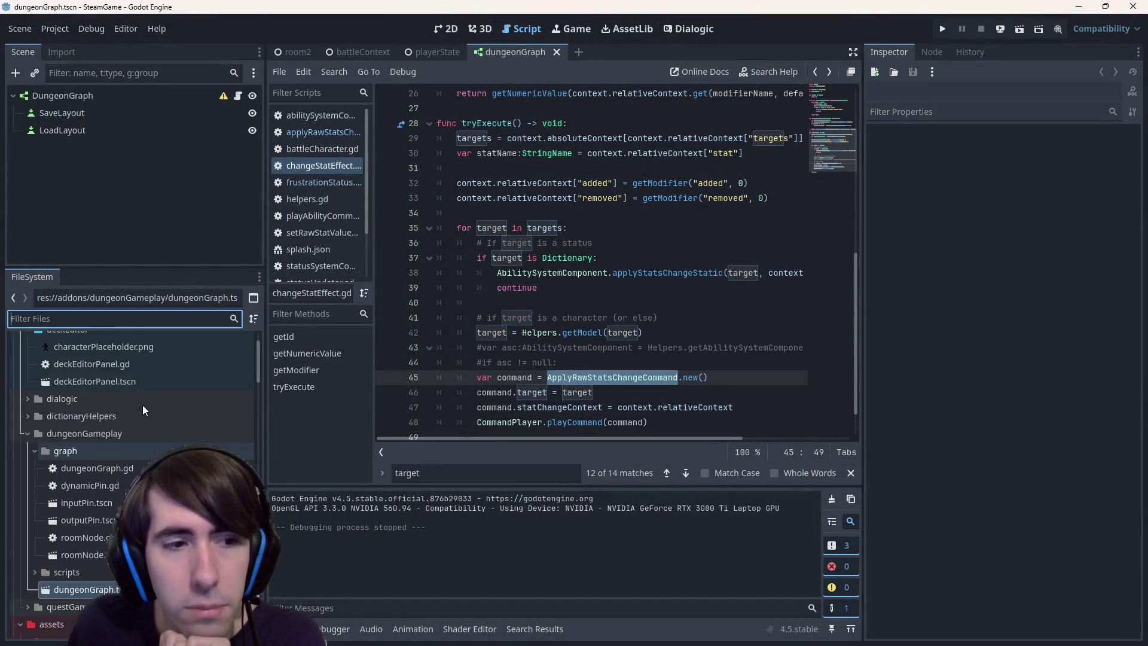
pyautogui.doubleClick(73, 374)
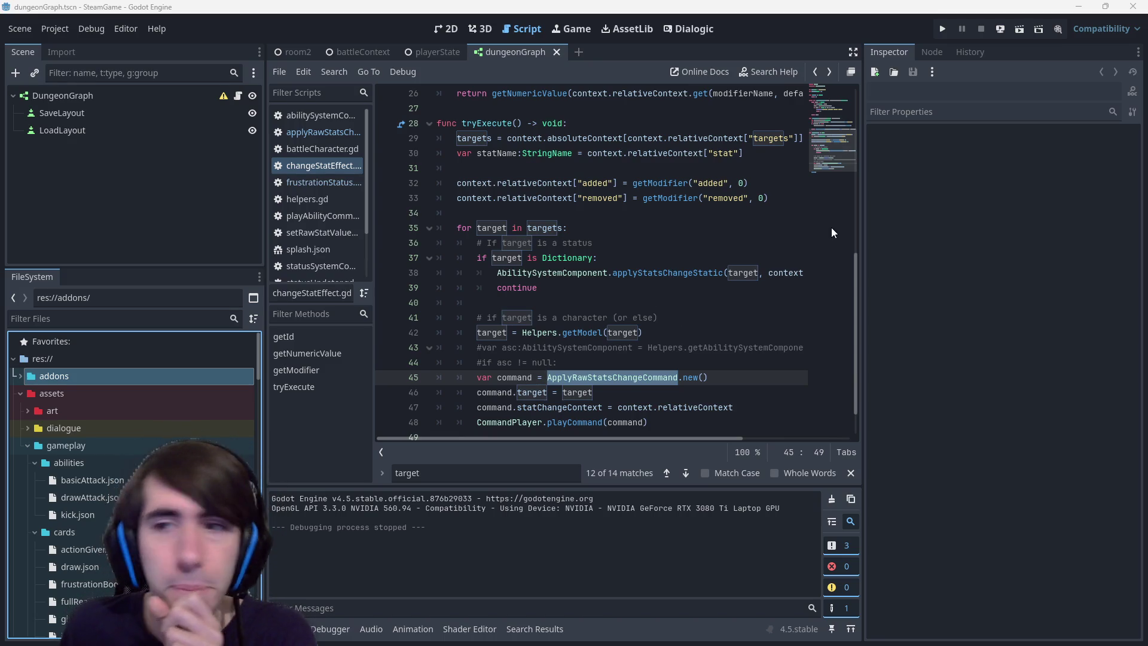
pyautogui.moveTo(865, 227); pyautogui.dragTo(873, 227)
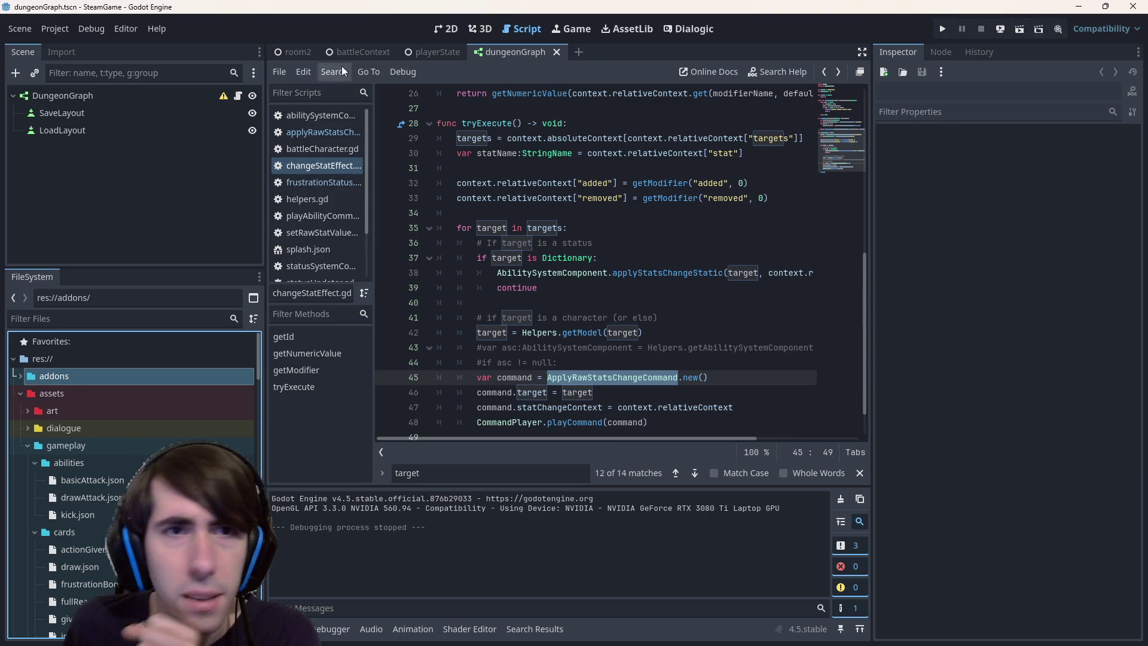
pyautogui.click(301, 52)
pyautogui.click(1020, 28)
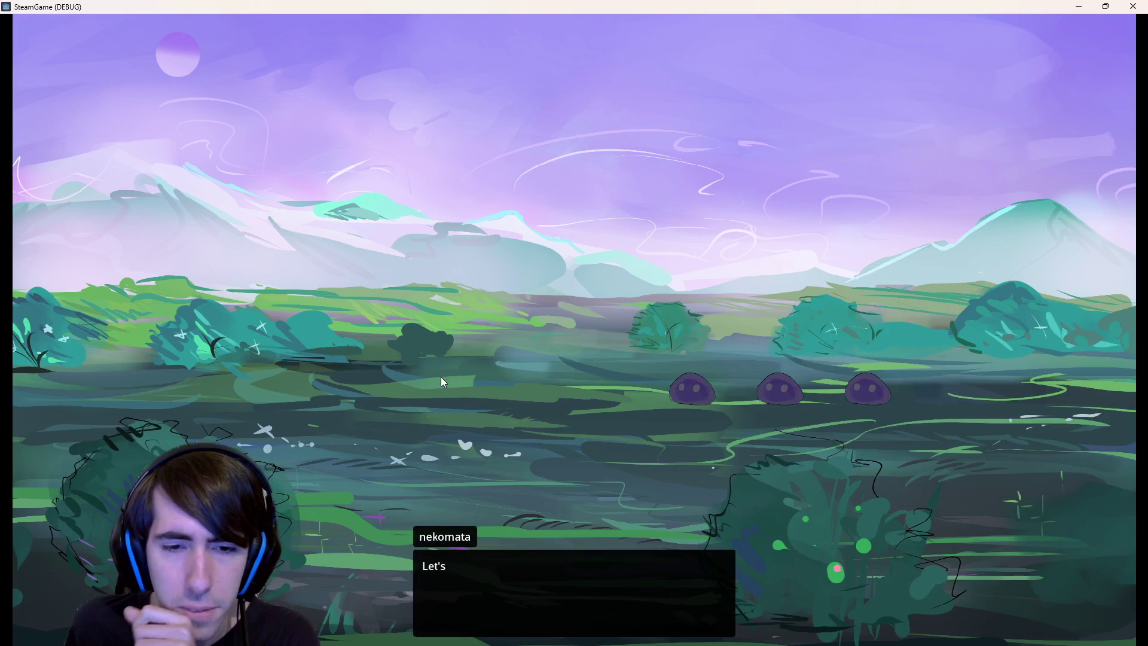
# Dismiss the nekomata dialogue and place both party members onto the battlefield
pyautogui.click(440, 372)
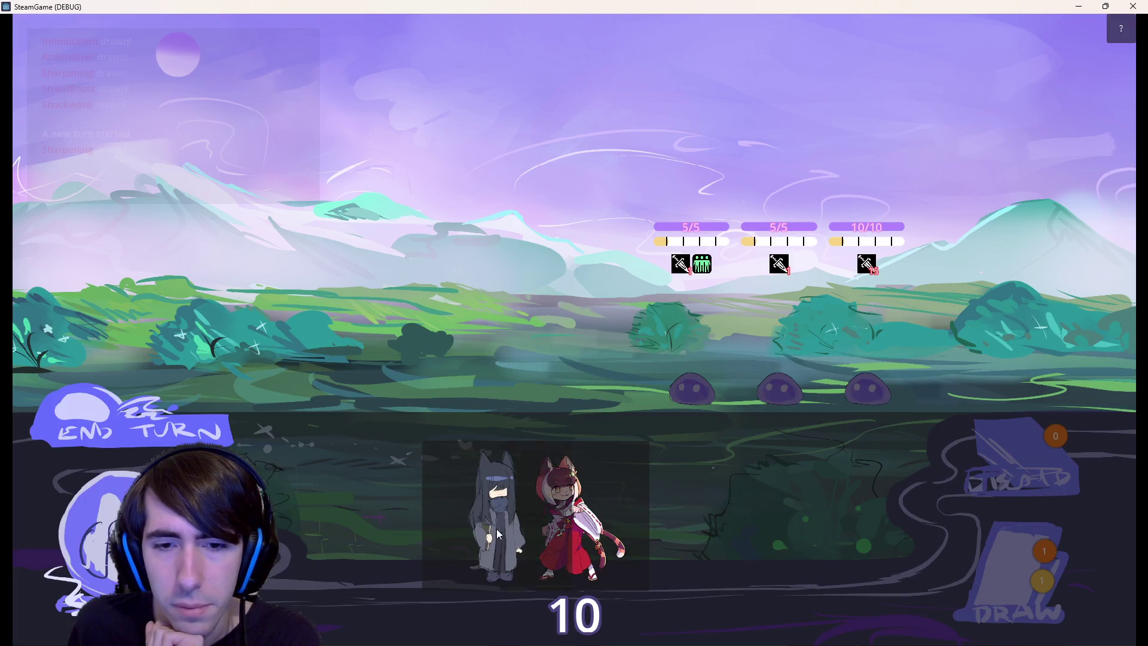
pyautogui.moveTo(500, 534); pyautogui.dragTo(490, 388)
pyautogui.moveTo(571, 527); pyautogui.dragTo(365, 358)
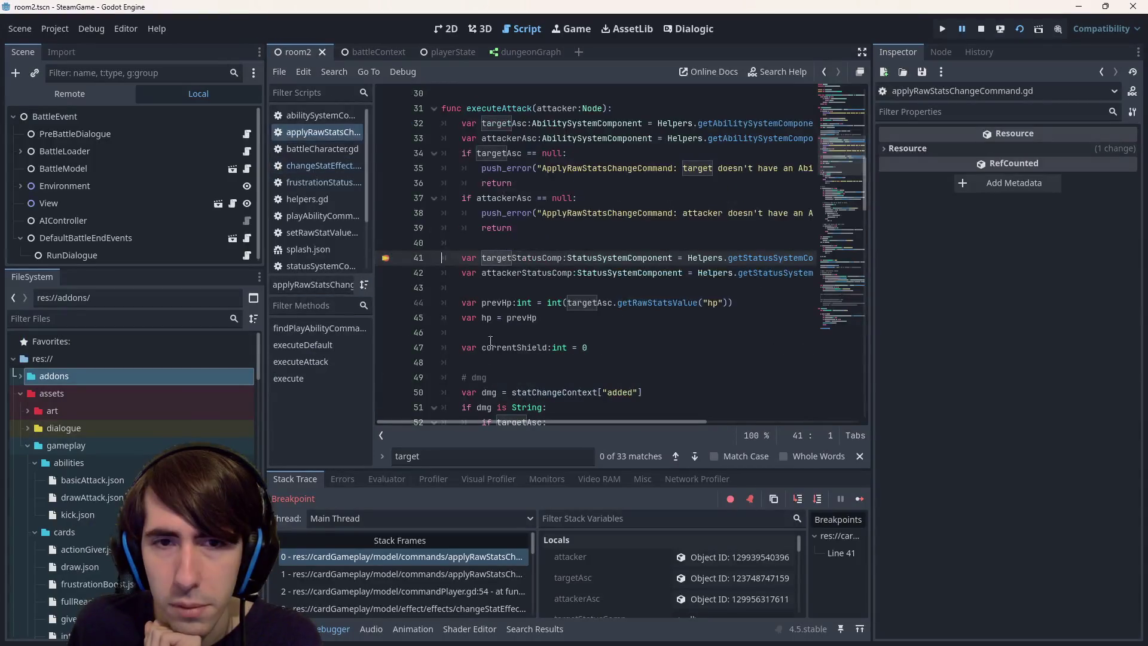
# Move the breakpoint from line 41 to line 44 and continue execution to it
pyautogui.scroll(1, 530, 269)
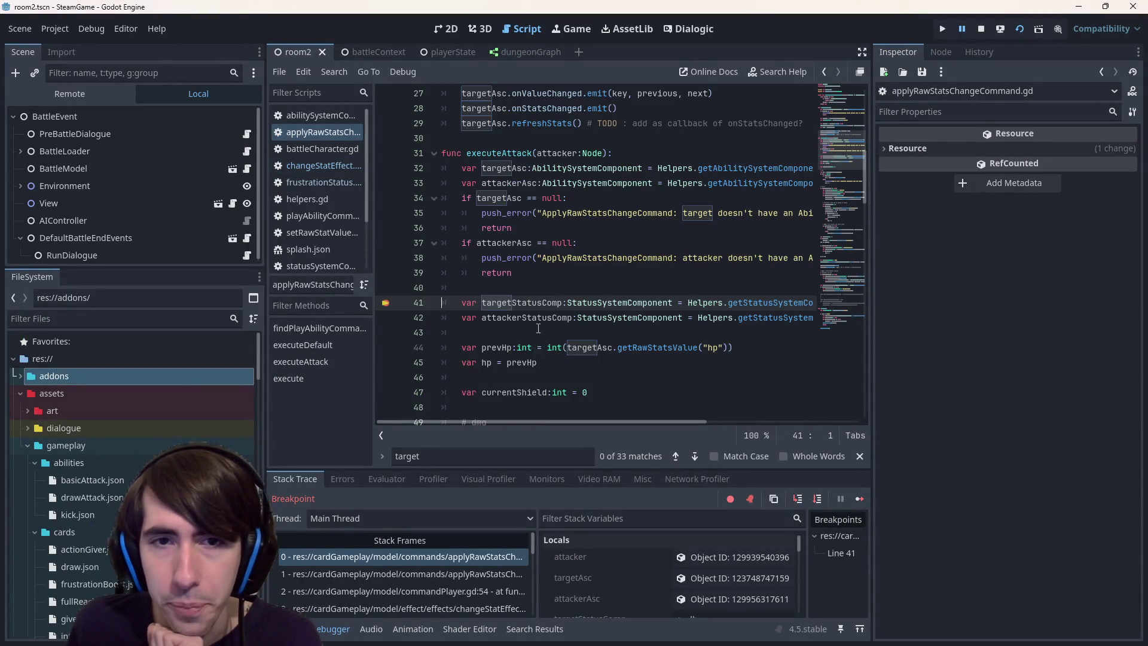
pyautogui.click(385, 347)
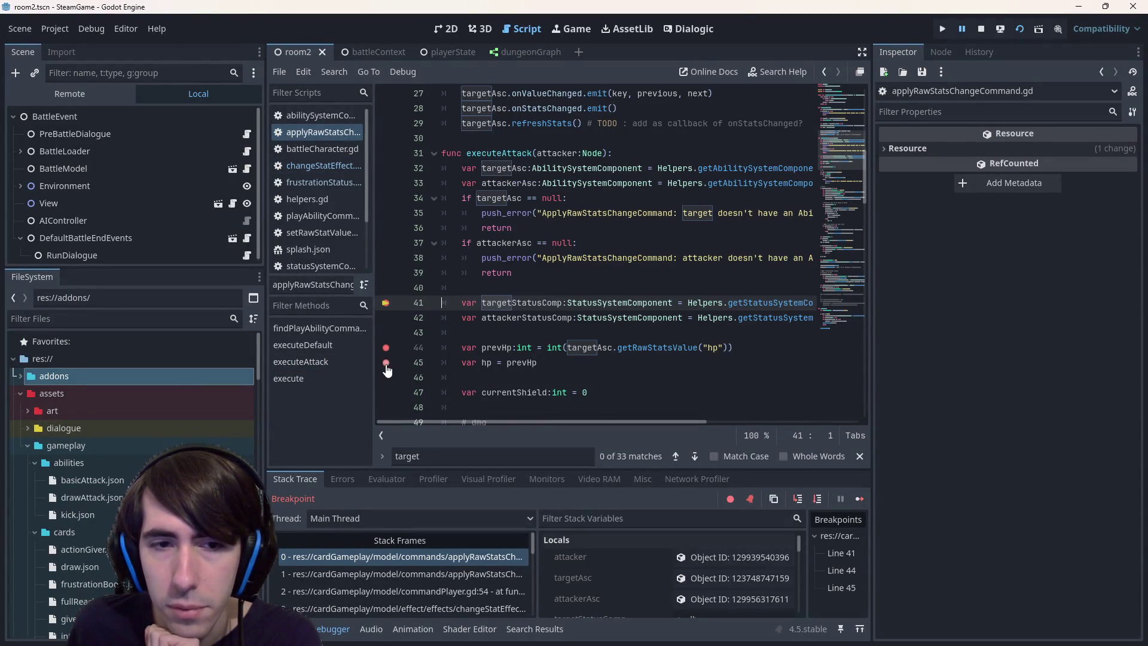
pyautogui.click(386, 303)
pyautogui.click(859, 499)
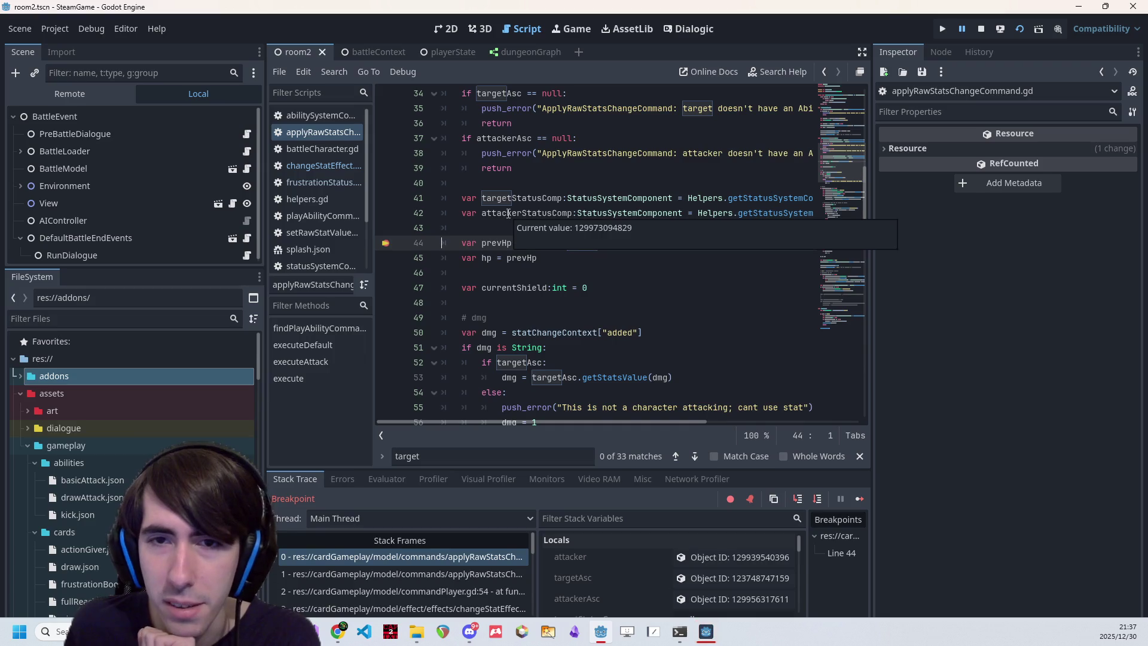
# Inspect attackerStatusComp and targetStatusComp, then read attacker in the executeAttack caller at line 134
pyautogui.doubleClick(509, 213)
pyautogui.scroll(2, 508, 214)
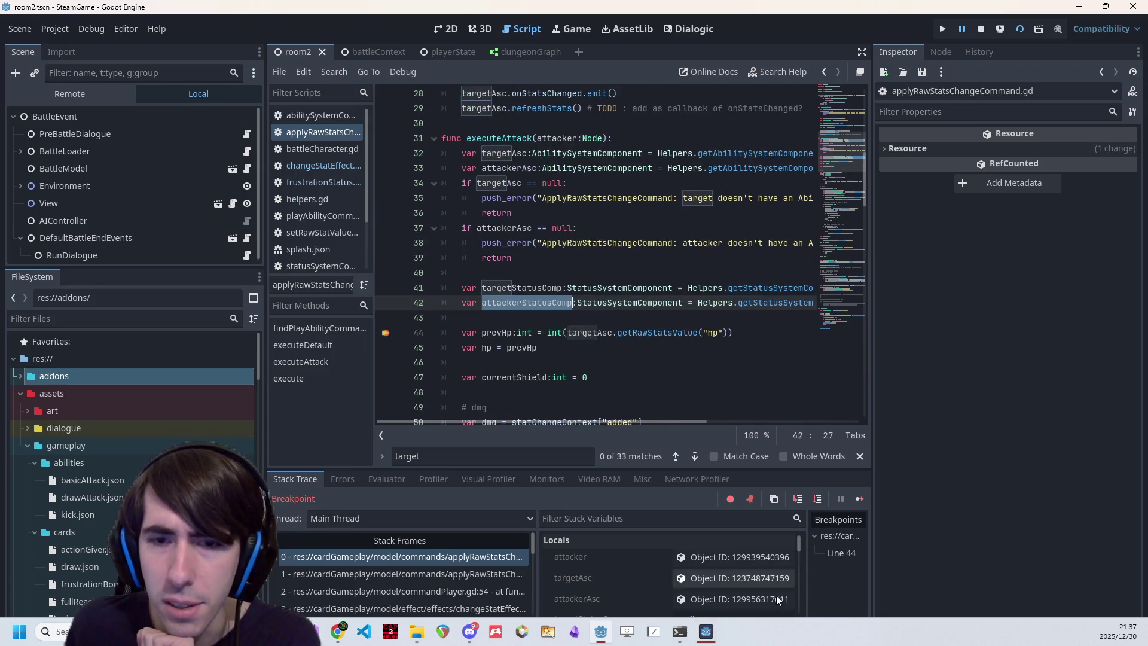
pyautogui.doubleClick(520, 287)
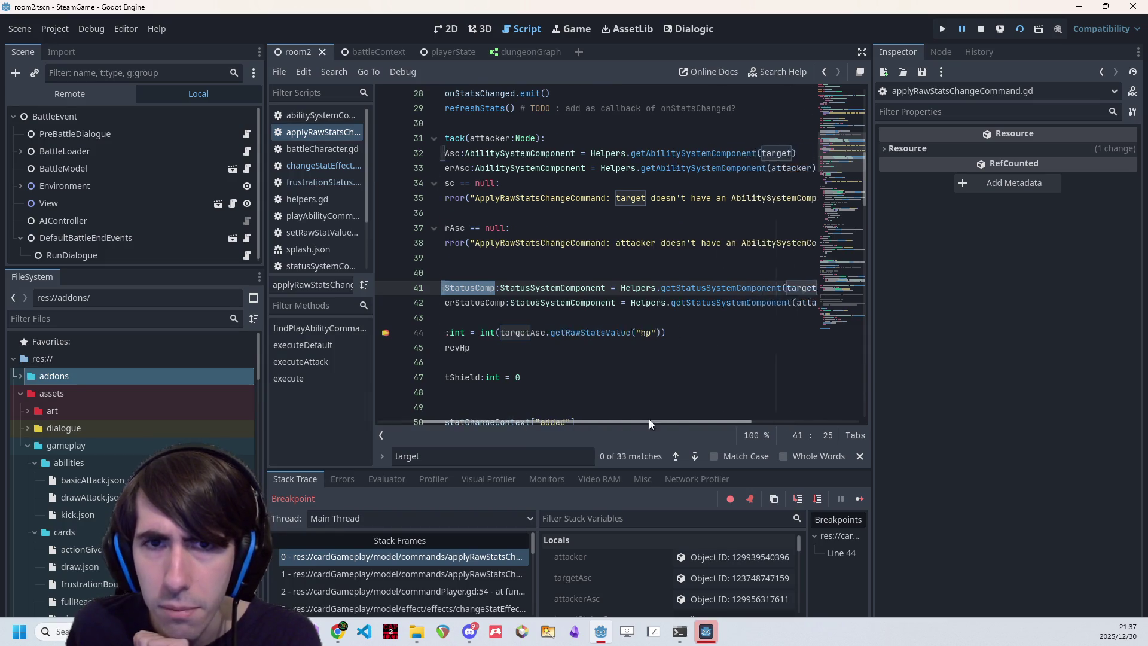
pyautogui.scroll(4, 570, 279)
pyautogui.scroll(5, 570, 279)
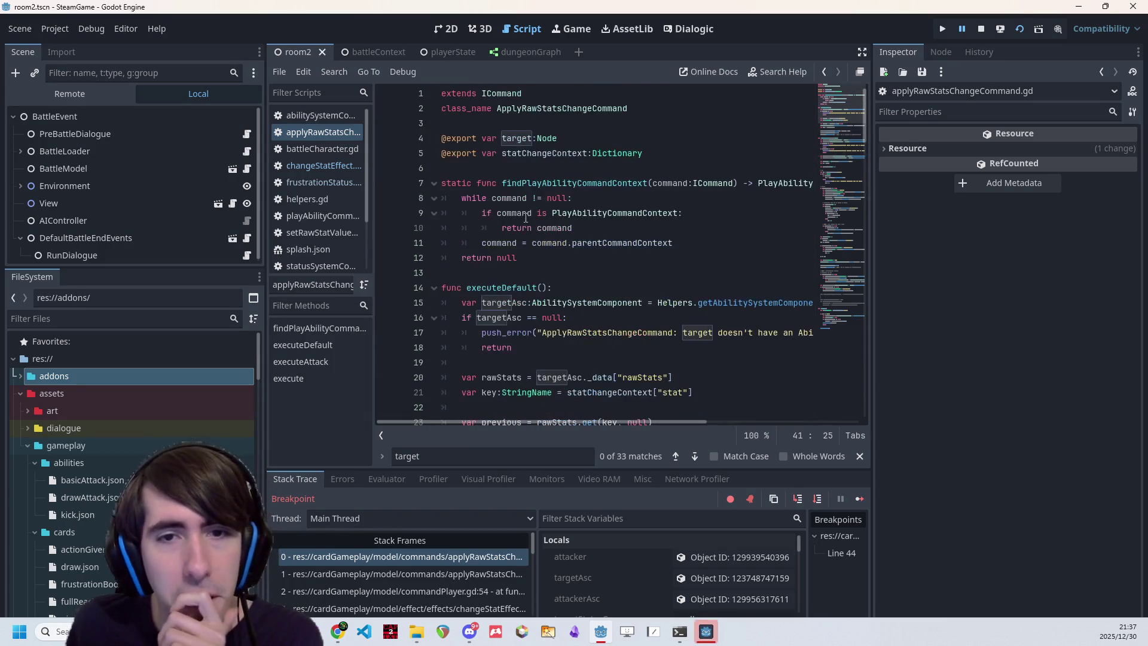
pyautogui.scroll(-6, 574, 357)
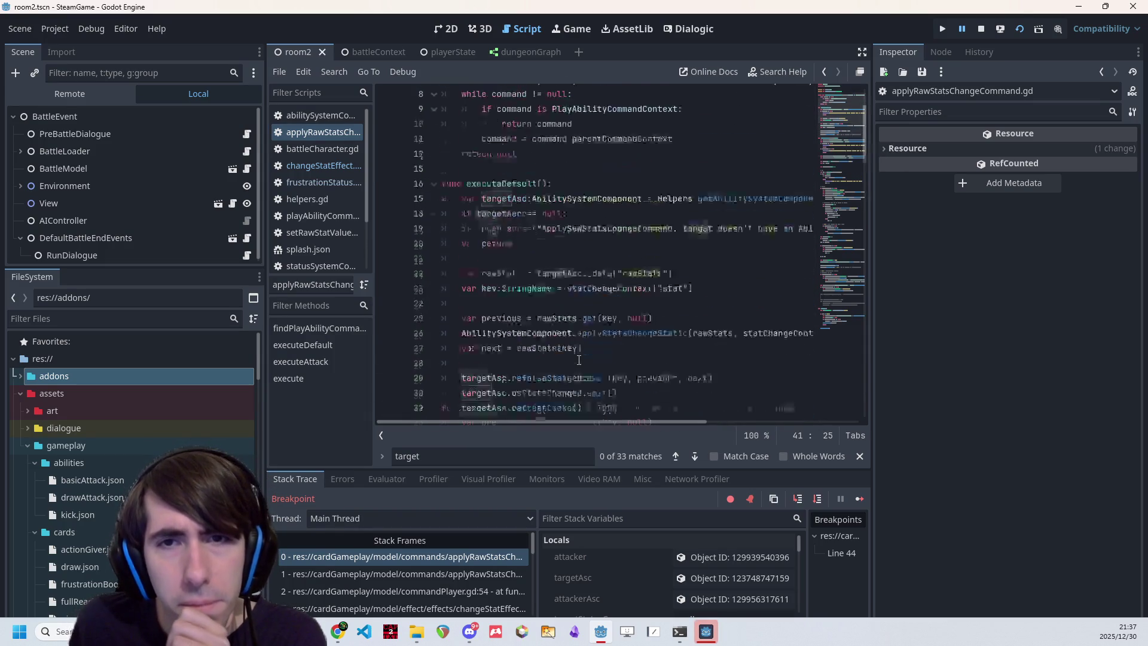
pyautogui.click(449, 572)
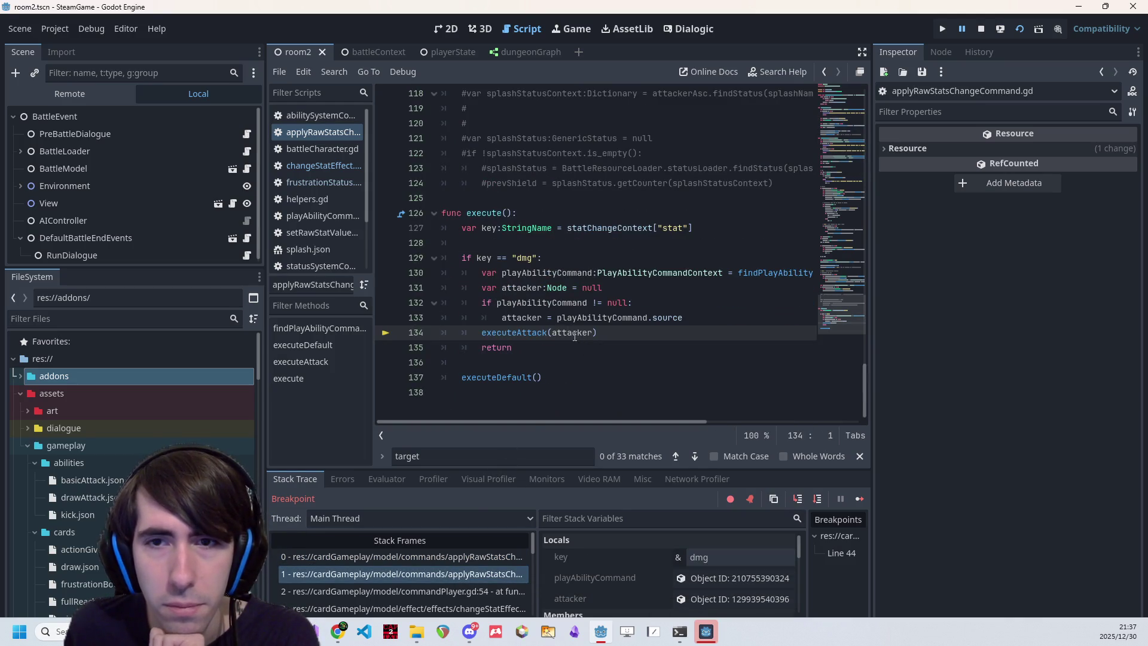
pyautogui.scroll(13, 577, 335)
pyautogui.scroll(-13, 575, 330)
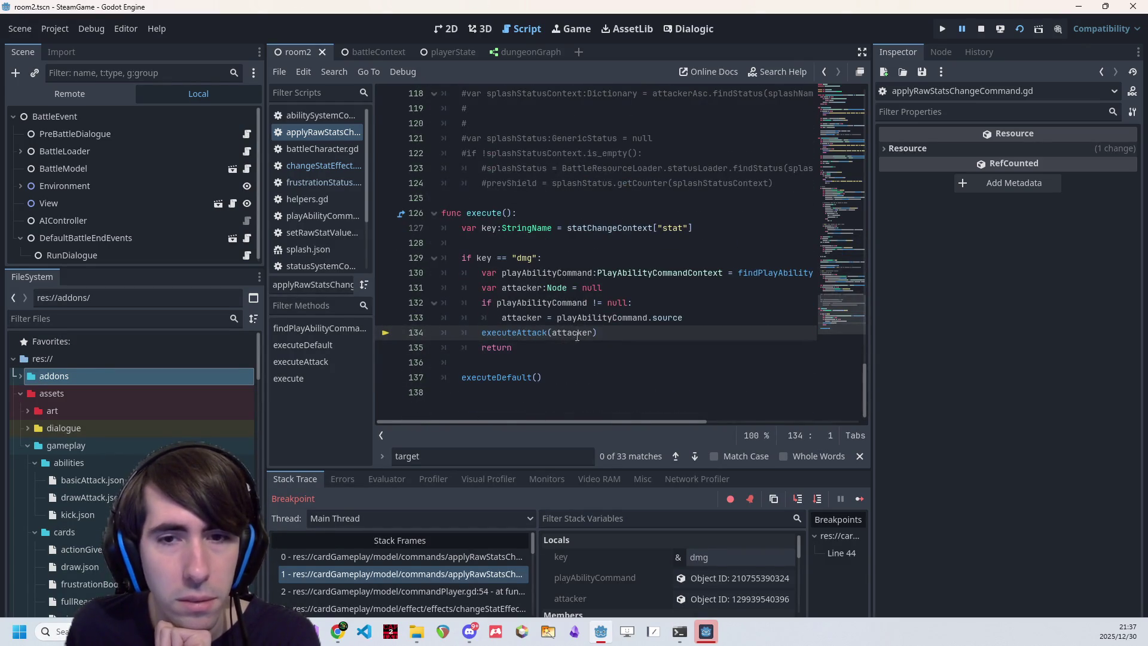
pyautogui.moveTo(575, 334)
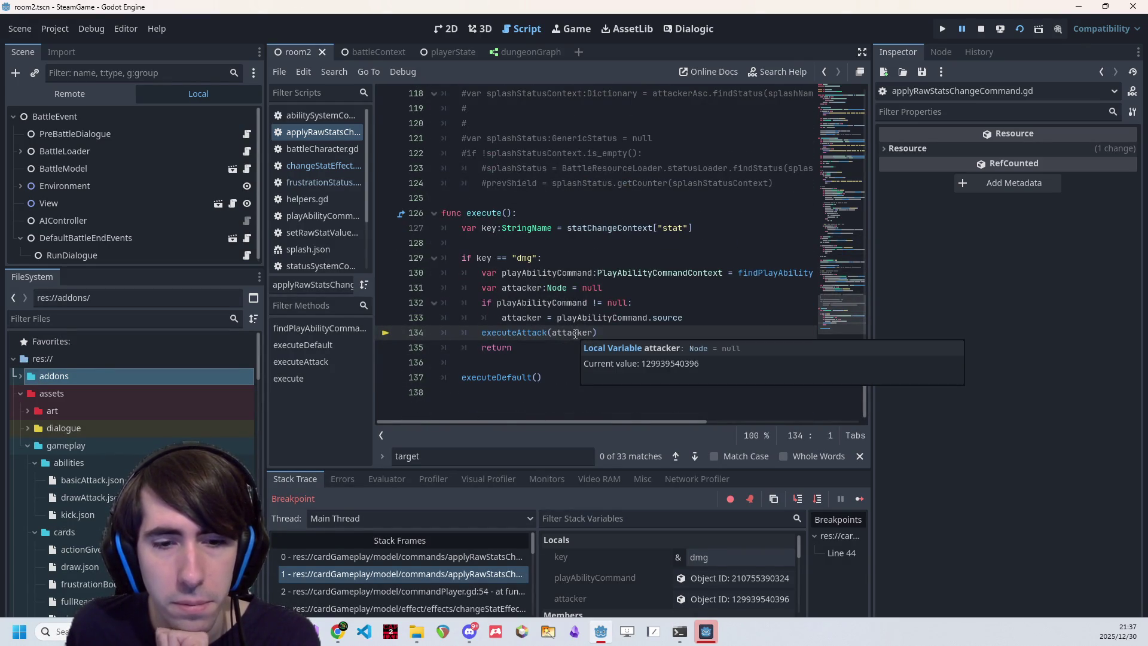
# Walk the stack frames from line 44 up to playCommand in commandPlayer.gd
pyautogui.click(490, 557)
pyautogui.moveTo(514, 198)
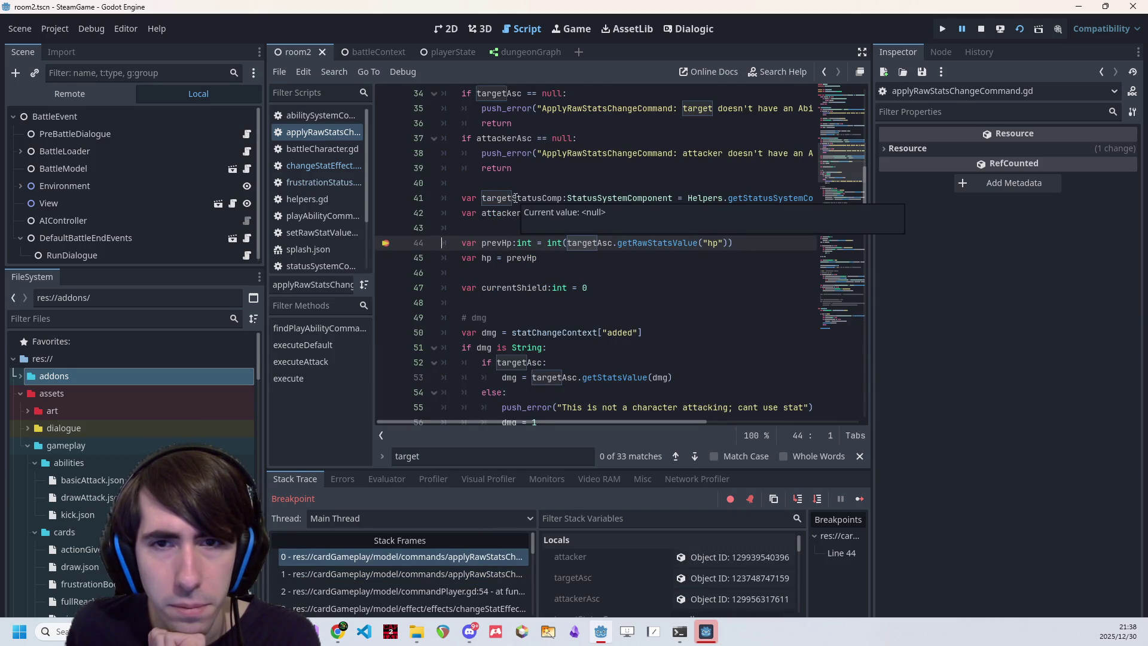
pyautogui.click(471, 574)
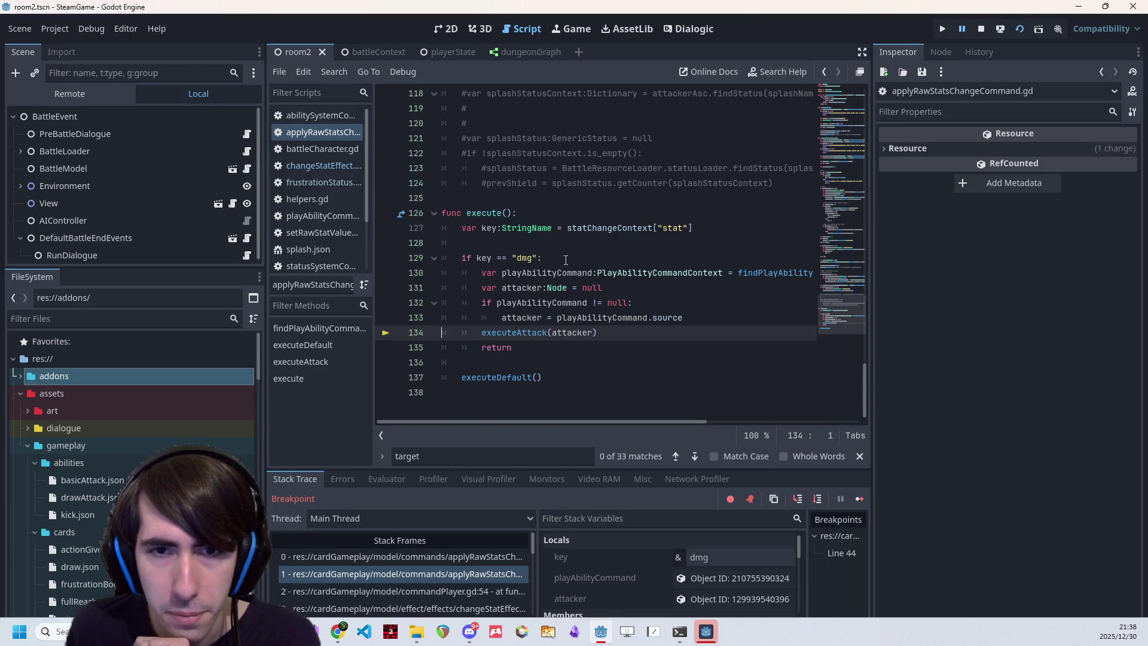
pyautogui.click(440, 590)
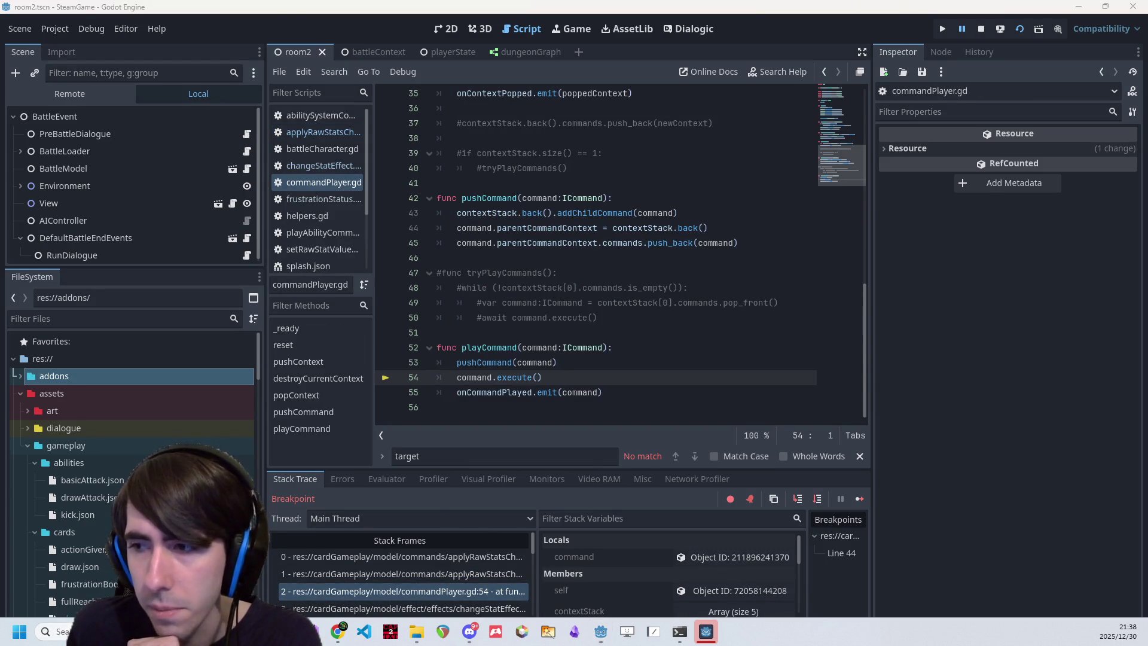
pyautogui.hotkey('alt', 'Tab')
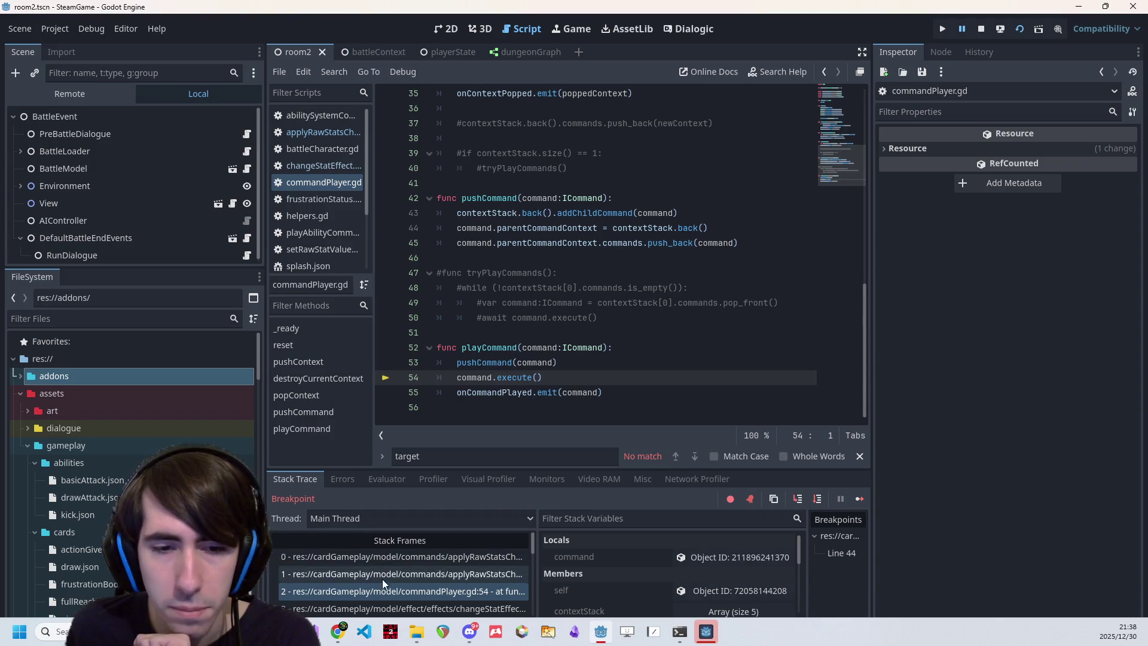
# Inspect the target object in the changeStatEffect frame, then return to playCommand at line 54
pyautogui.click(428, 601)
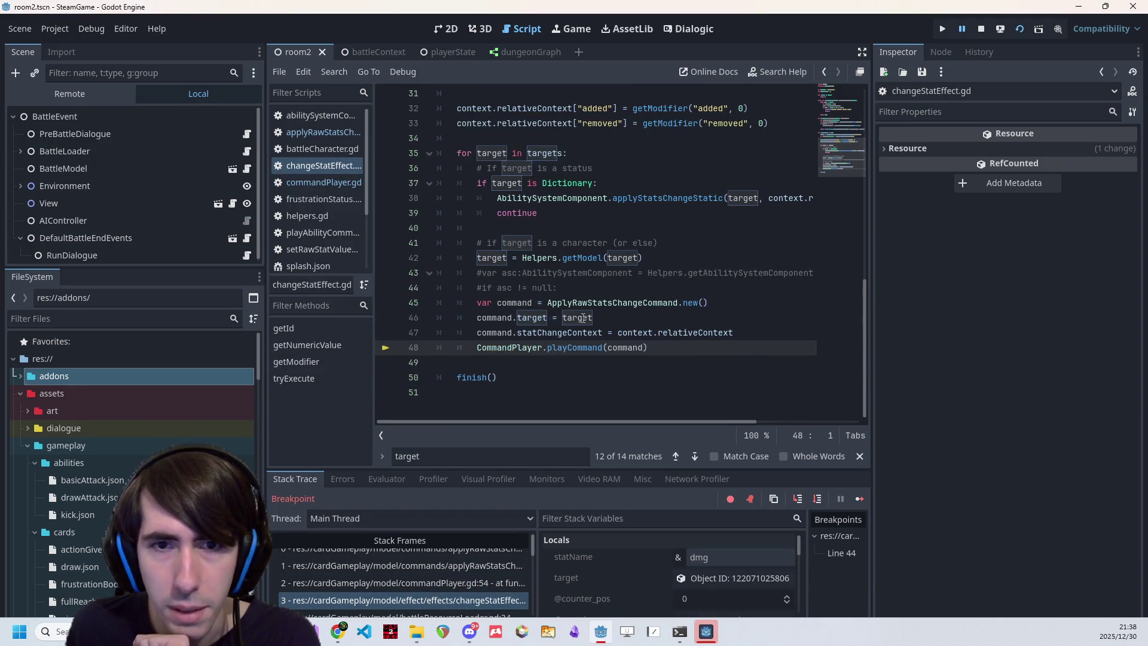
pyautogui.click(640, 288)
pyautogui.moveTo(589, 320)
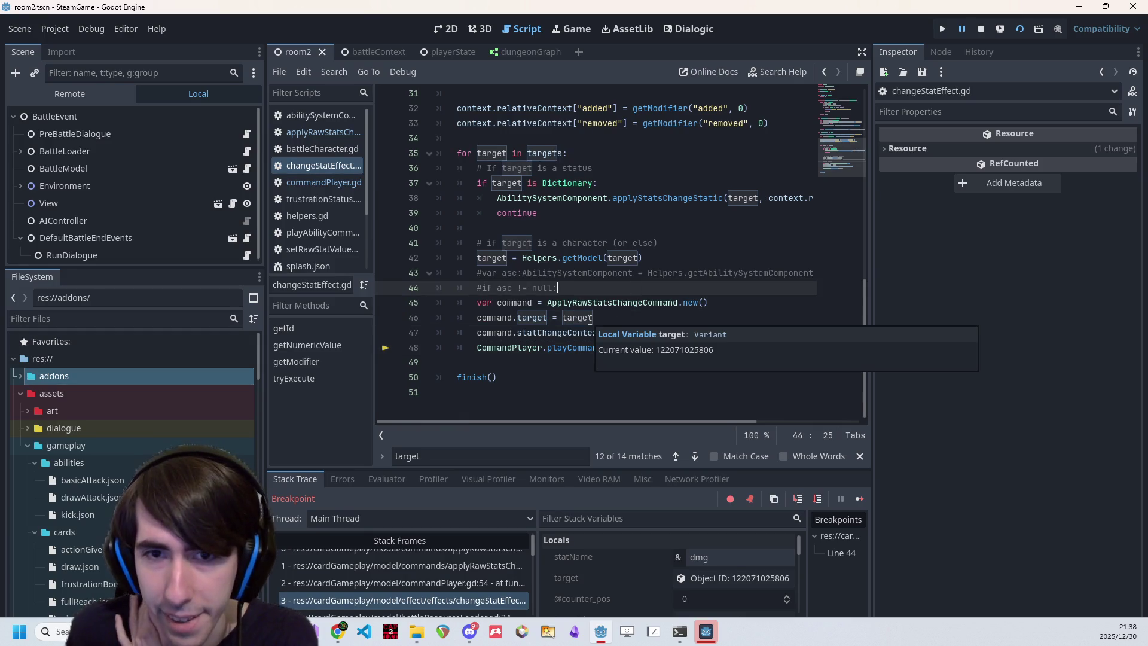
pyautogui.click(706, 578)
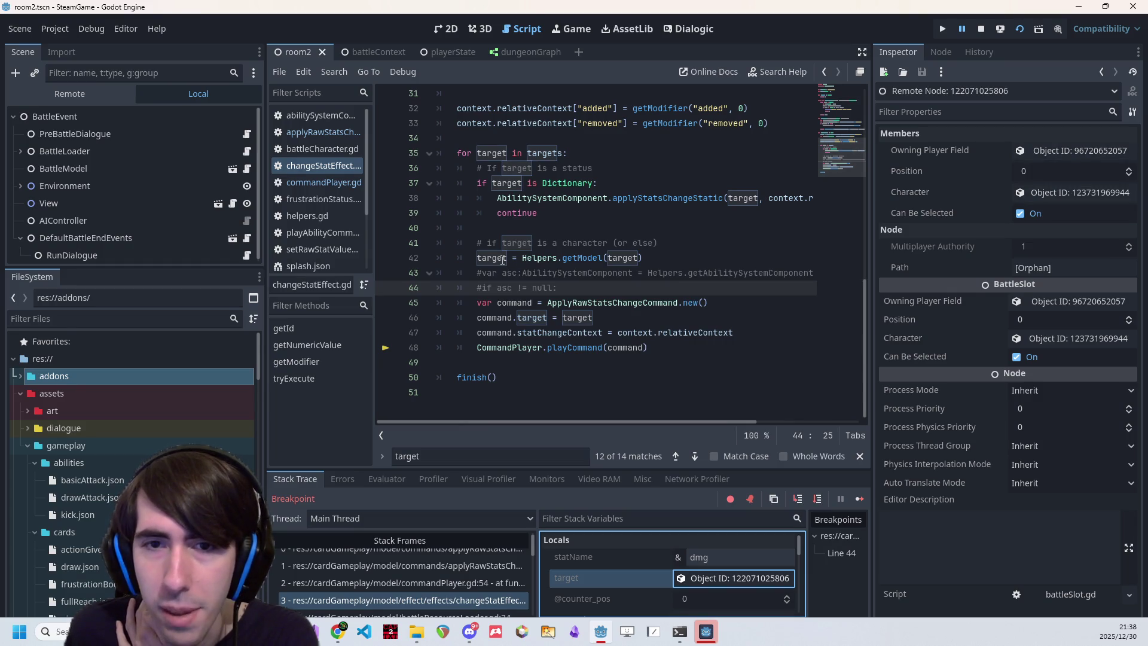
pyautogui.moveTo(573, 260)
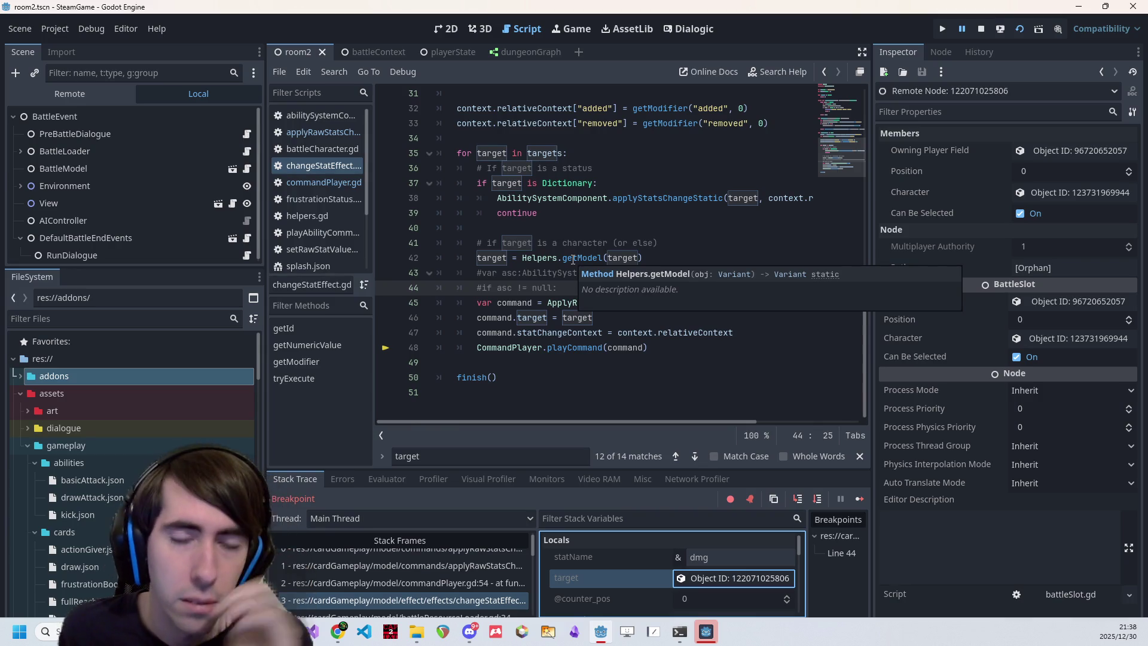
pyautogui.moveTo(620, 256)
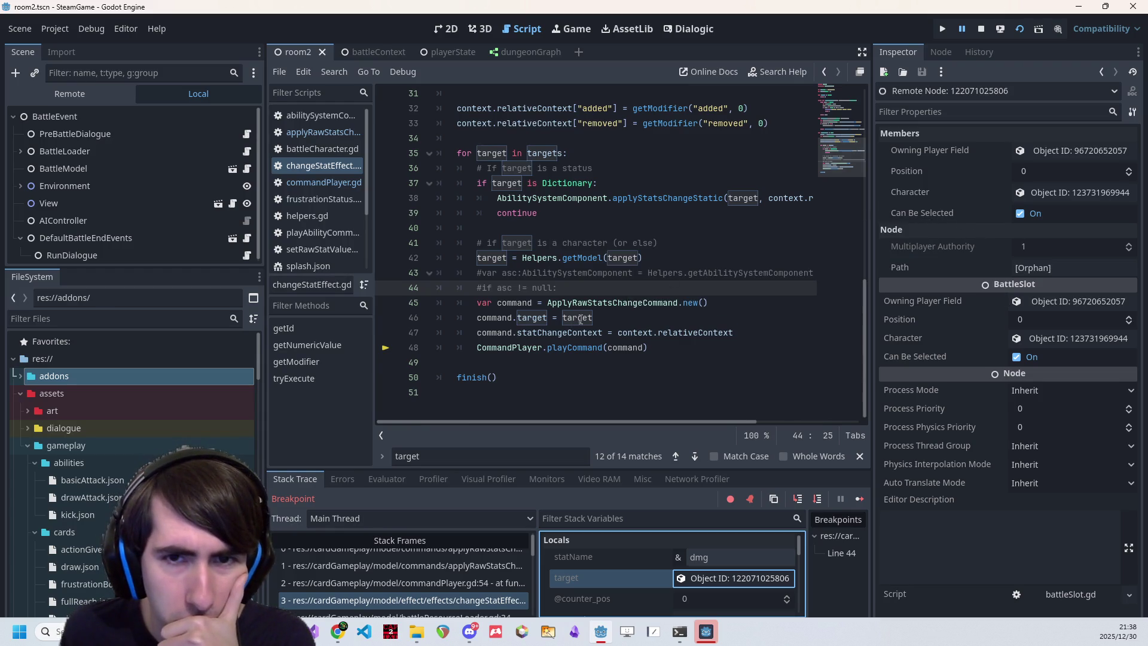
pyautogui.moveTo(580, 319)
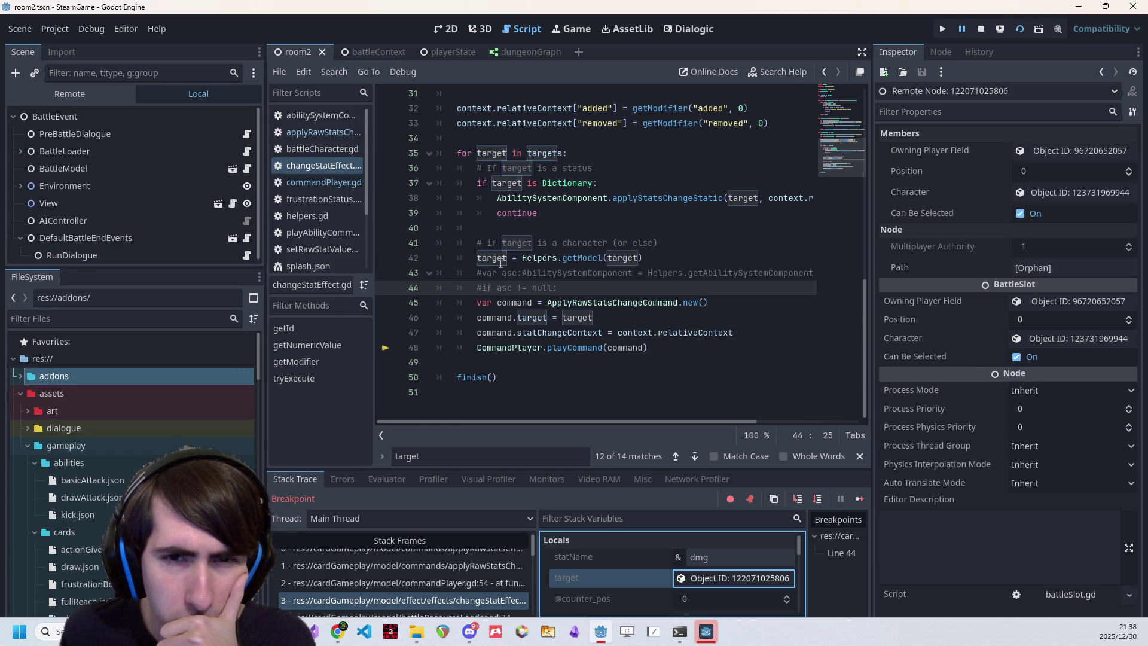
pyautogui.click(403, 584)
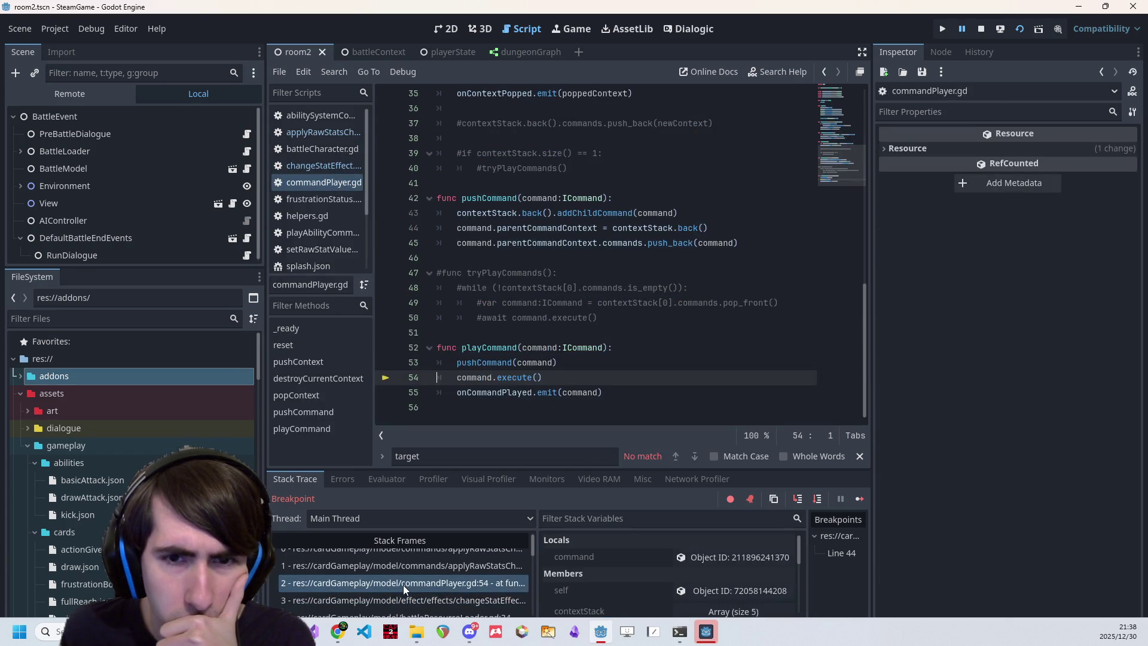
# Back in the innermost executeAttack frame, inspect targetAsc on line 34 and target on line 41
pyautogui.press('Up')
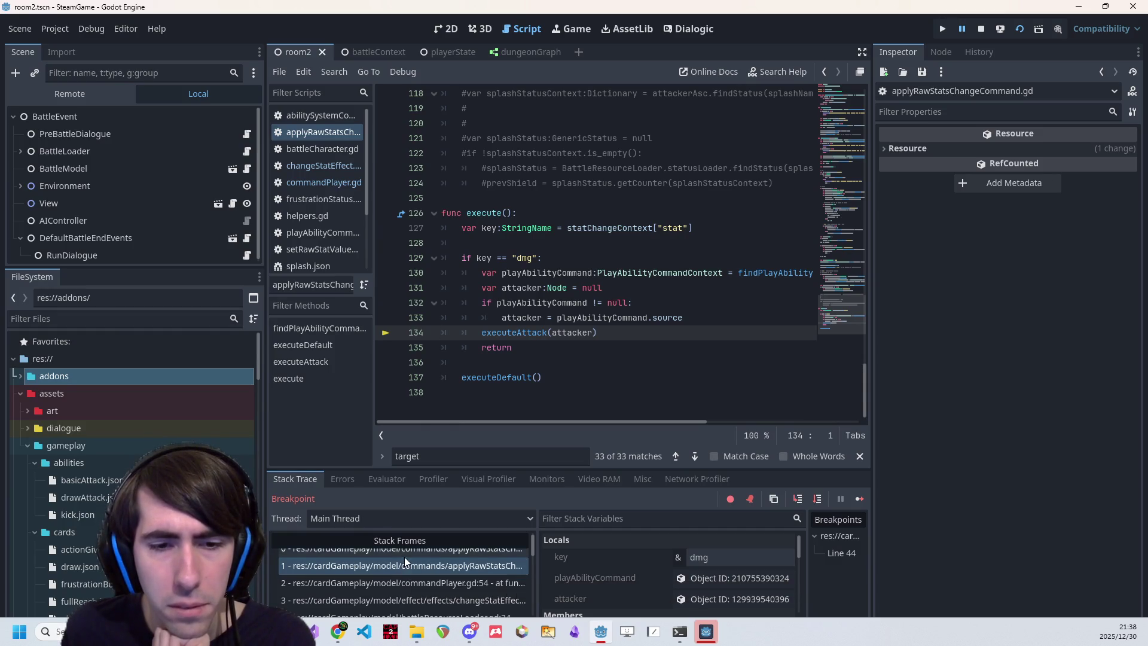
pyautogui.scroll(1, 404, 558)
pyautogui.click(407, 560)
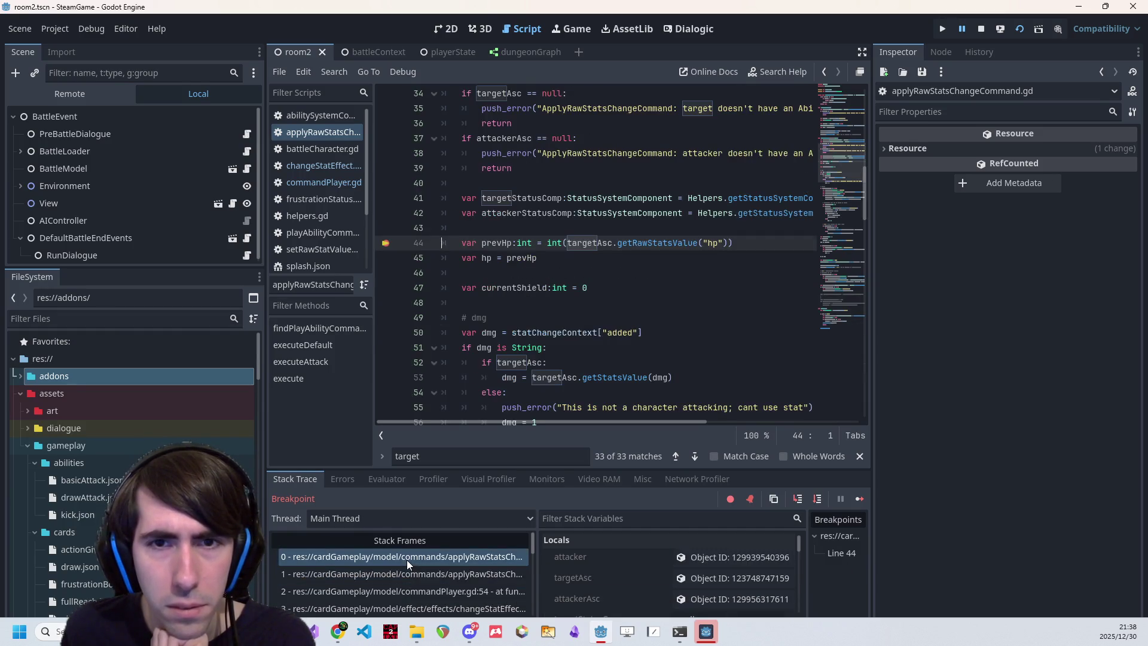
pyautogui.scroll(2, 554, 312)
pyautogui.doubleClick(518, 204)
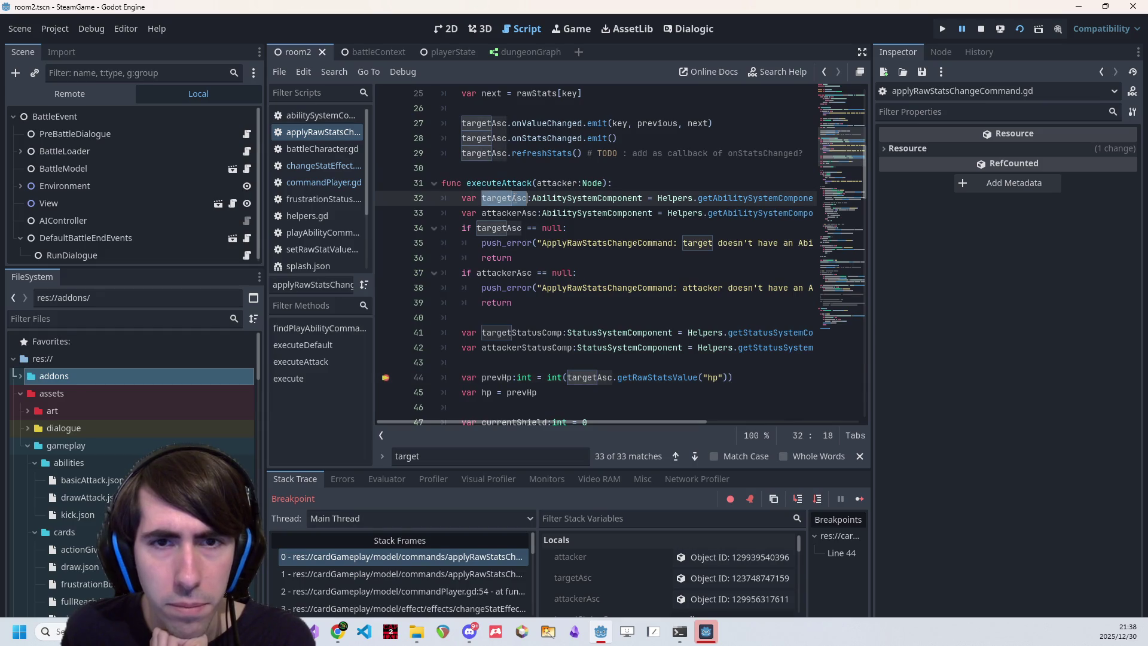
pyautogui.doubleClick(510, 219)
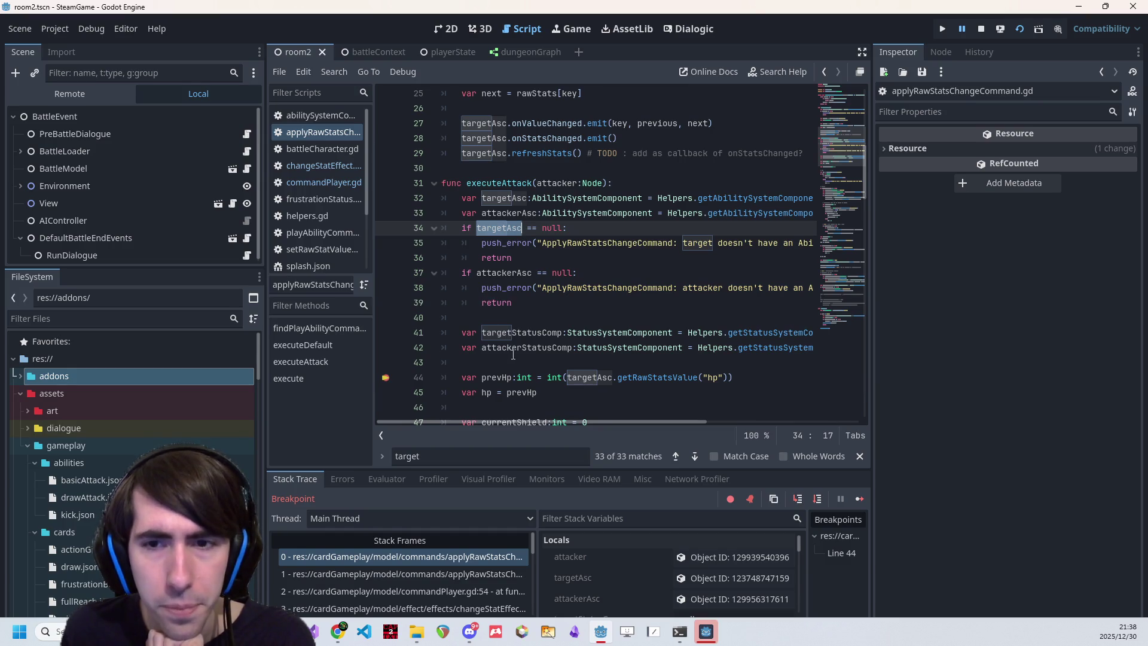
pyautogui.moveTo(550, 422)
pyautogui.mouseDown()
pyautogui.moveTo(637, 423)
pyautogui.moveTo(551, 422)
pyautogui.mouseUp()
pyautogui.doubleClick(740, 332)
pyautogui.scroll(8, 554, 356)
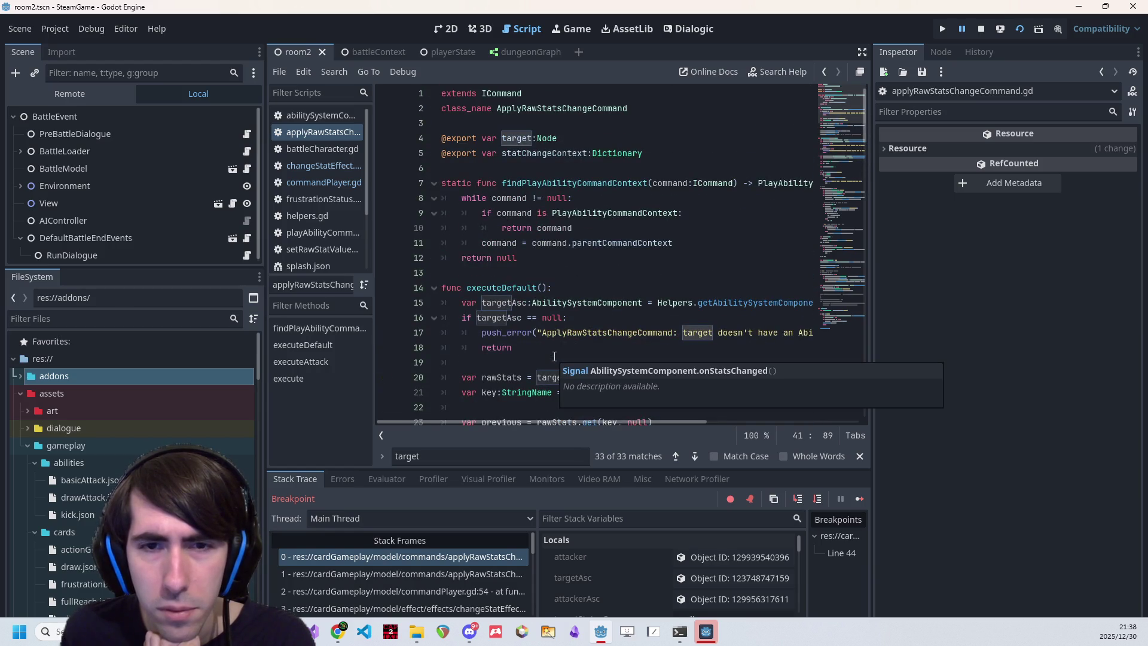
pyautogui.scroll(-15, 554, 356)
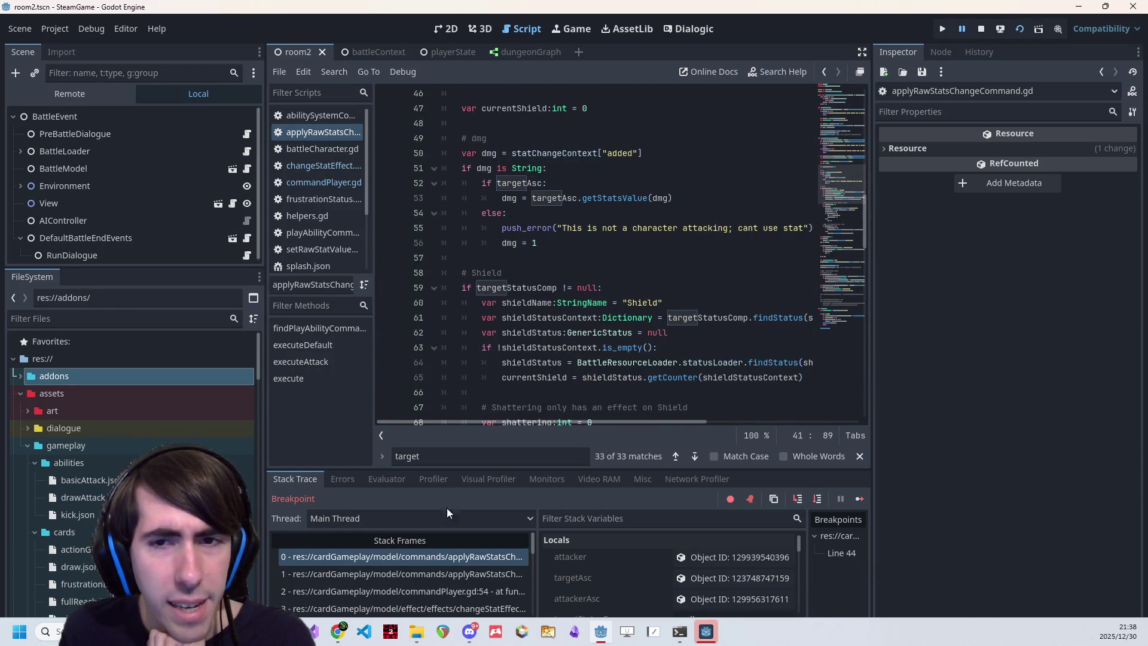
# Inspect target in the changeStatEffect frame and follow getModel to its definition in helpers.gd
pyautogui.click(395, 573)
pyautogui.click(407, 588)
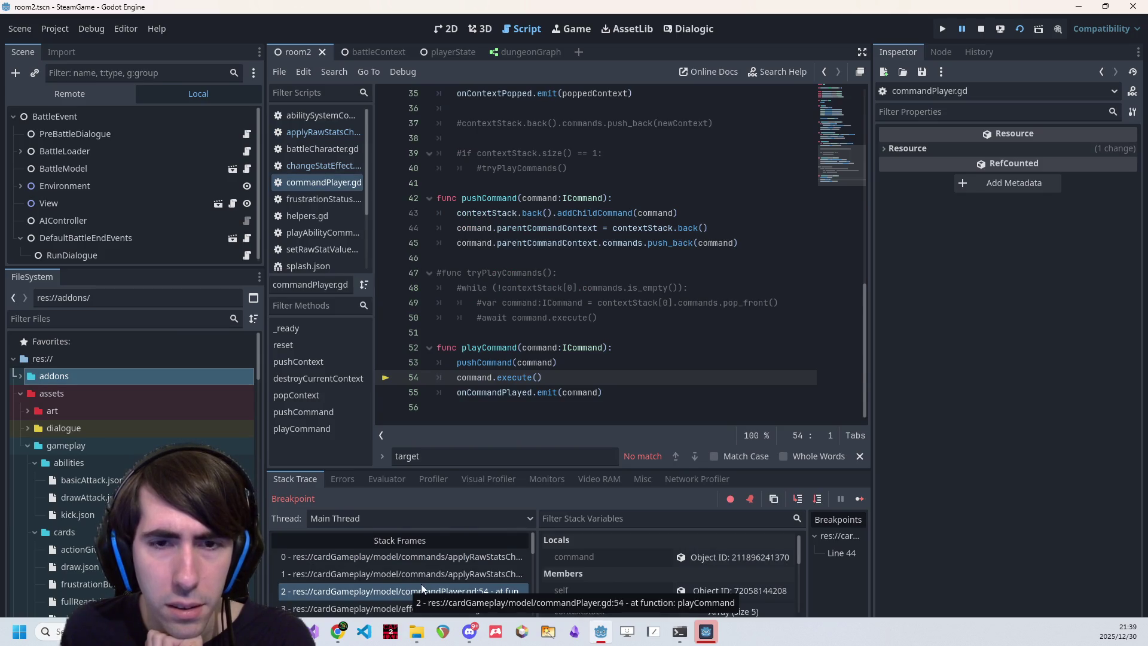
pyautogui.click(395, 606)
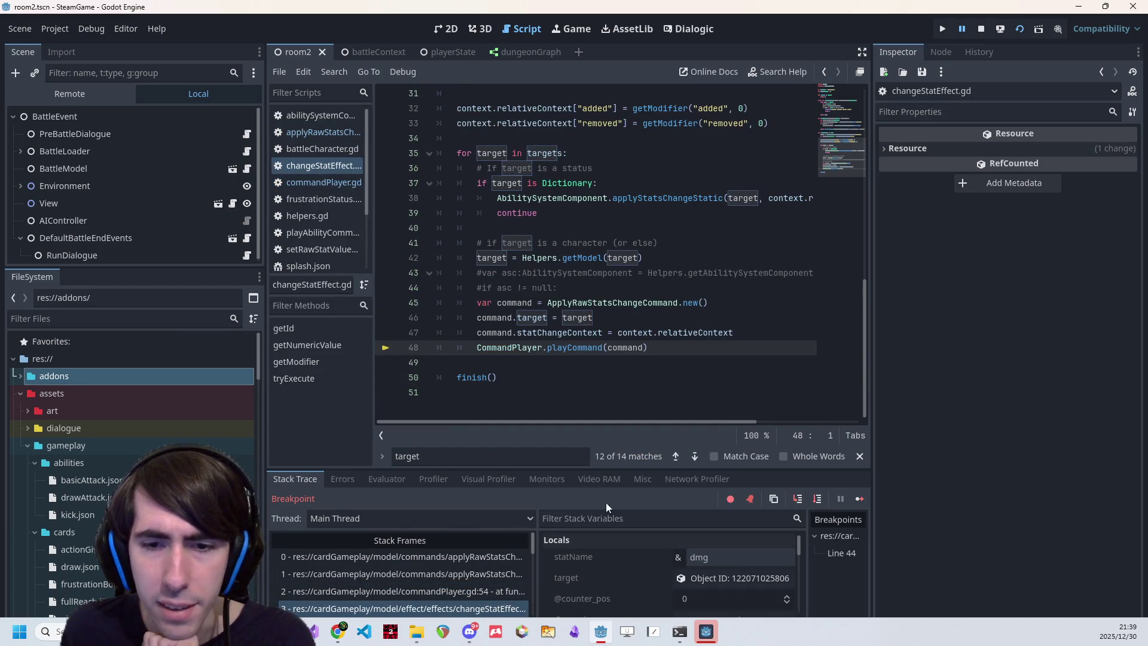
pyautogui.click(466, 591)
pyautogui.click(435, 575)
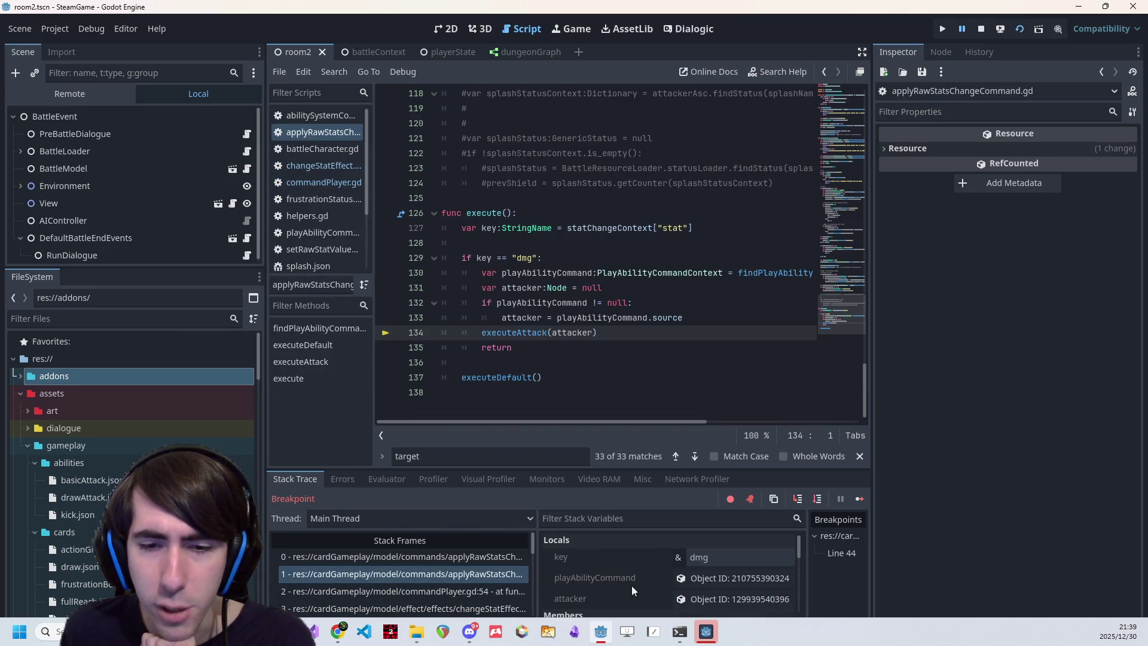
pyautogui.click(473, 608)
pyautogui.click(680, 577)
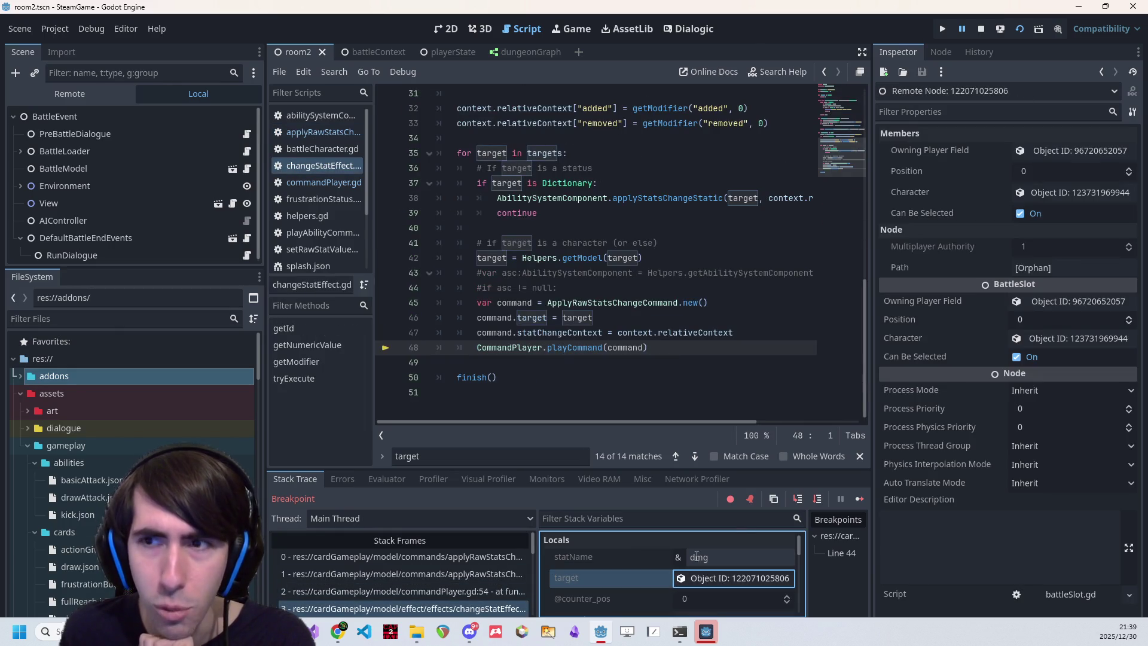
pyautogui.doubleClick(487, 257)
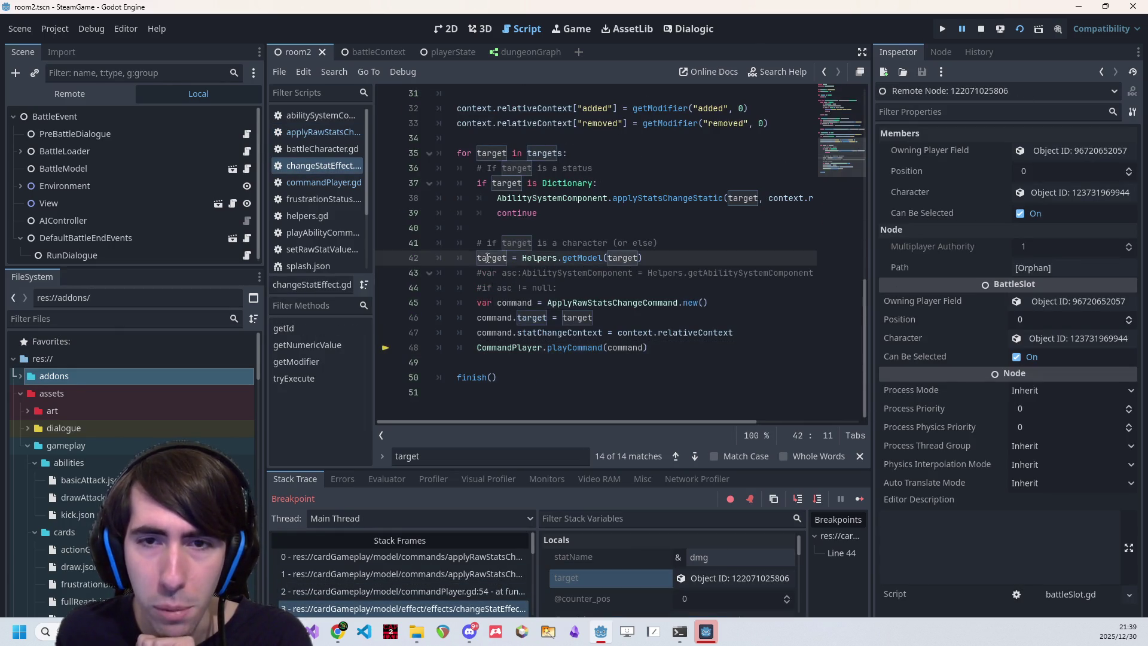
pyautogui.click(591, 257)
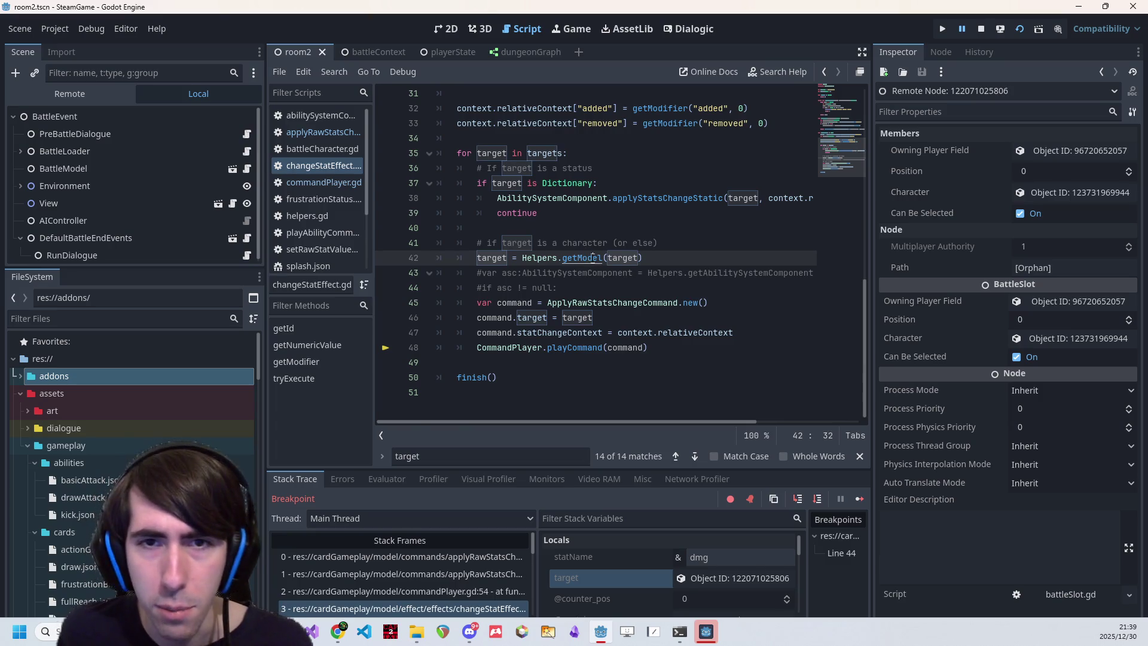
pyautogui.keyDown('ctrl'); pyautogui.click(593, 258); pyautogui.keyUp('ctrl')
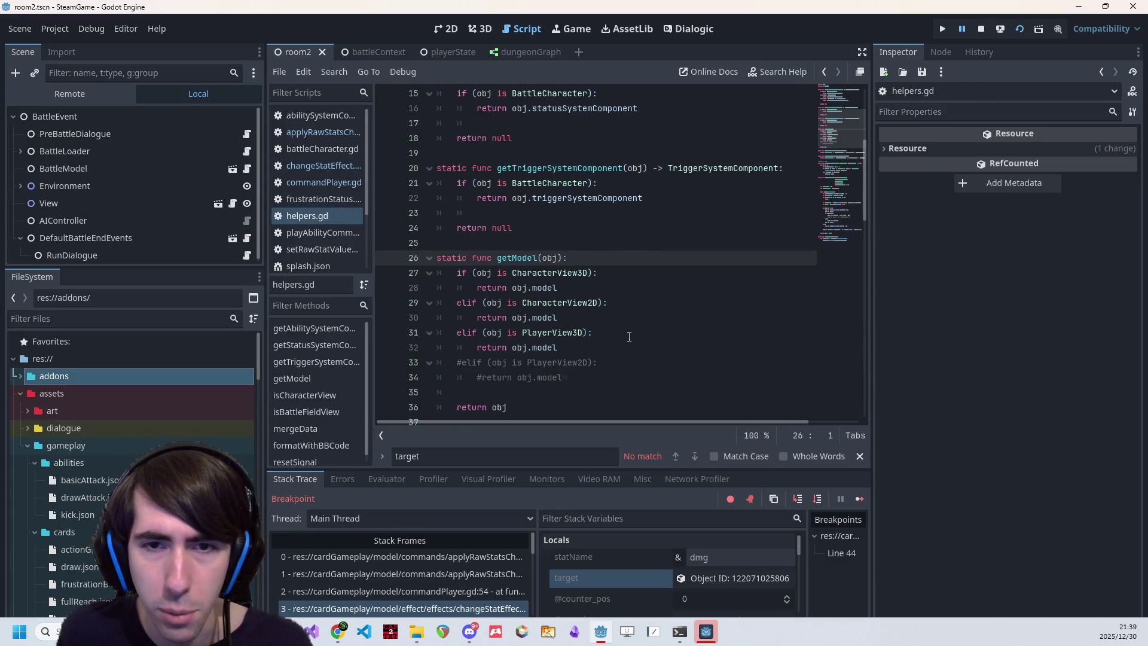
# Check the model definition in characterView3D.gd and return to getModel in helpers.gd
pyautogui.moveTo(627, 333); pyautogui.dragTo(388, 289)
pyautogui.click(543, 289)
pyautogui.keyDown('ctrl'); pyautogui.click(543, 290); pyautogui.keyUp('ctrl')
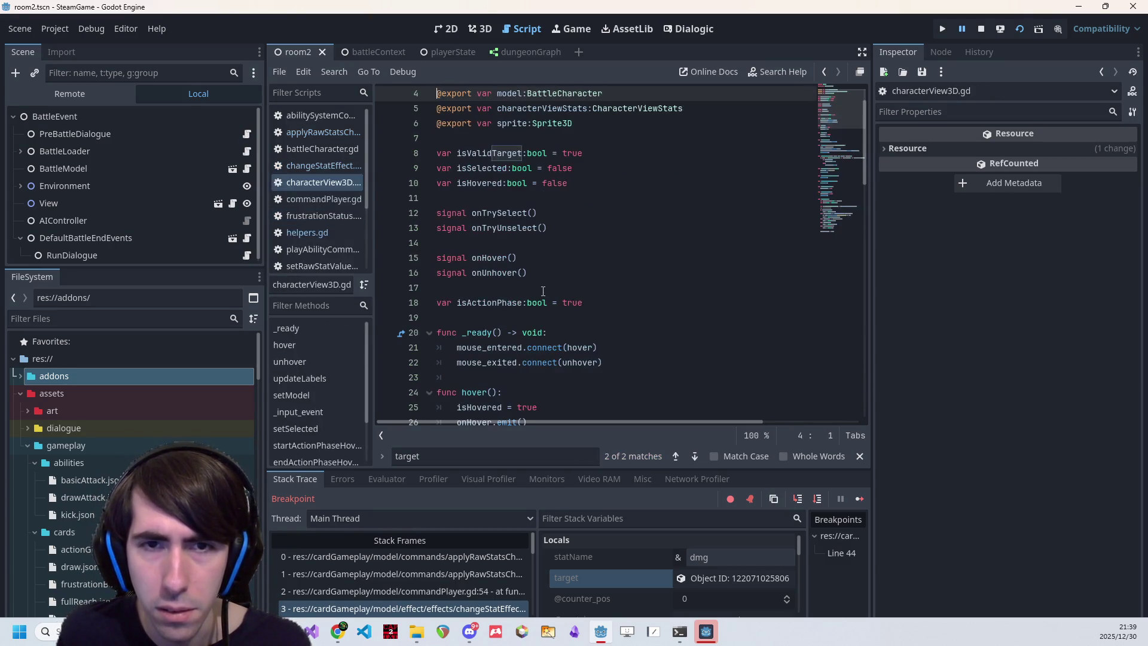
pyautogui.scroll(1, 543, 291)
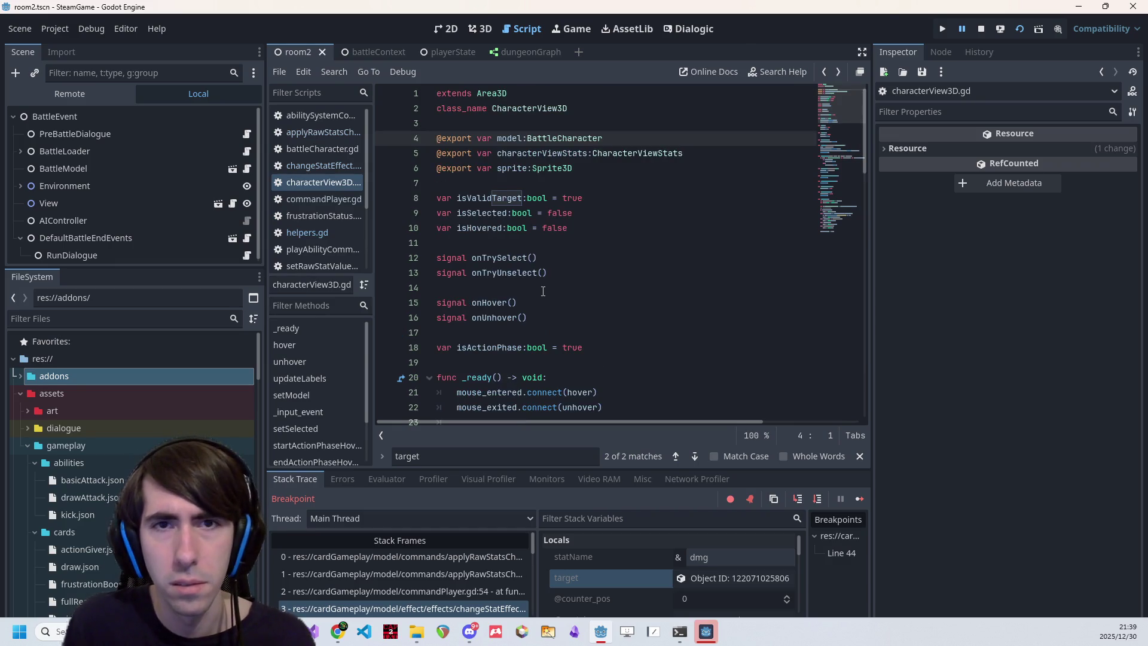
pyautogui.hotkey('alt', 'Left')
# Check the CharacterView2D script, then return to target on line 42 of changeStatEffect.gd
pyautogui.keyDown('ctrl'); pyautogui.click(557, 304); pyautogui.keyUp('ctrl')
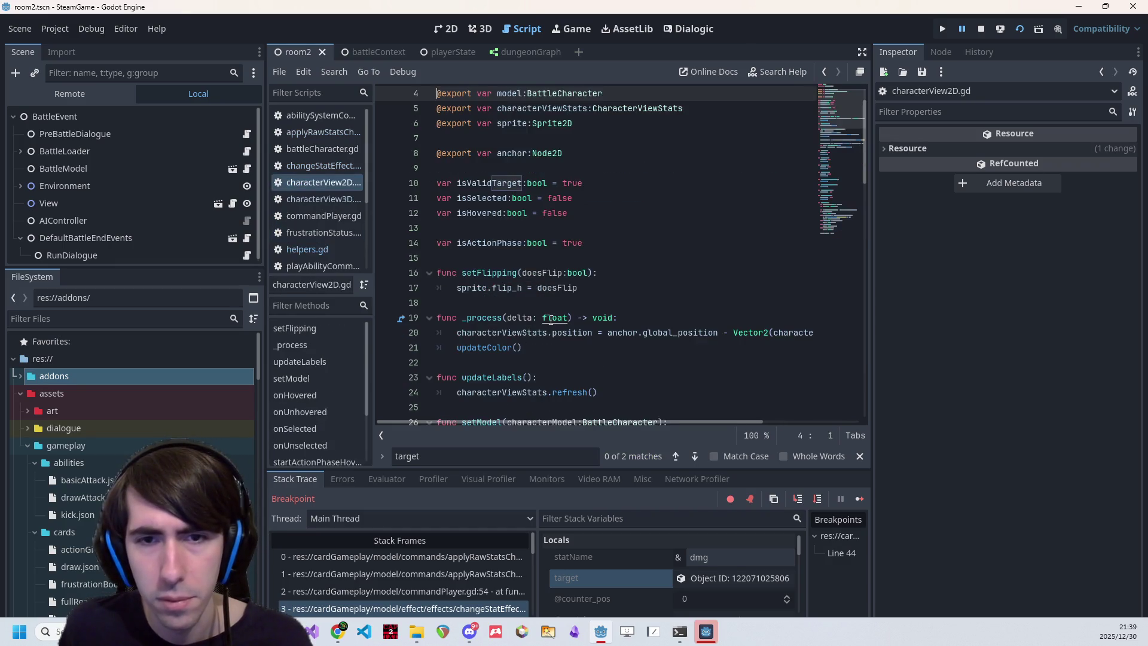
pyautogui.hotkey('alt', 'Left')
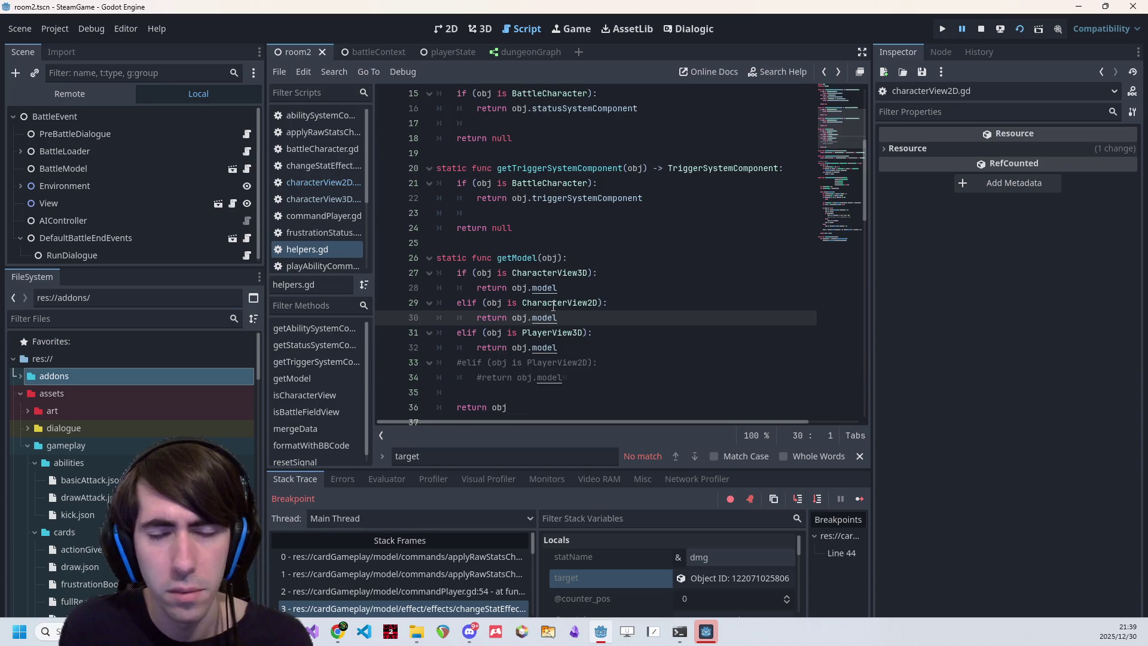
pyautogui.hotkey('alt', 'Left')
pyautogui.hotkey('alt', 'Left')
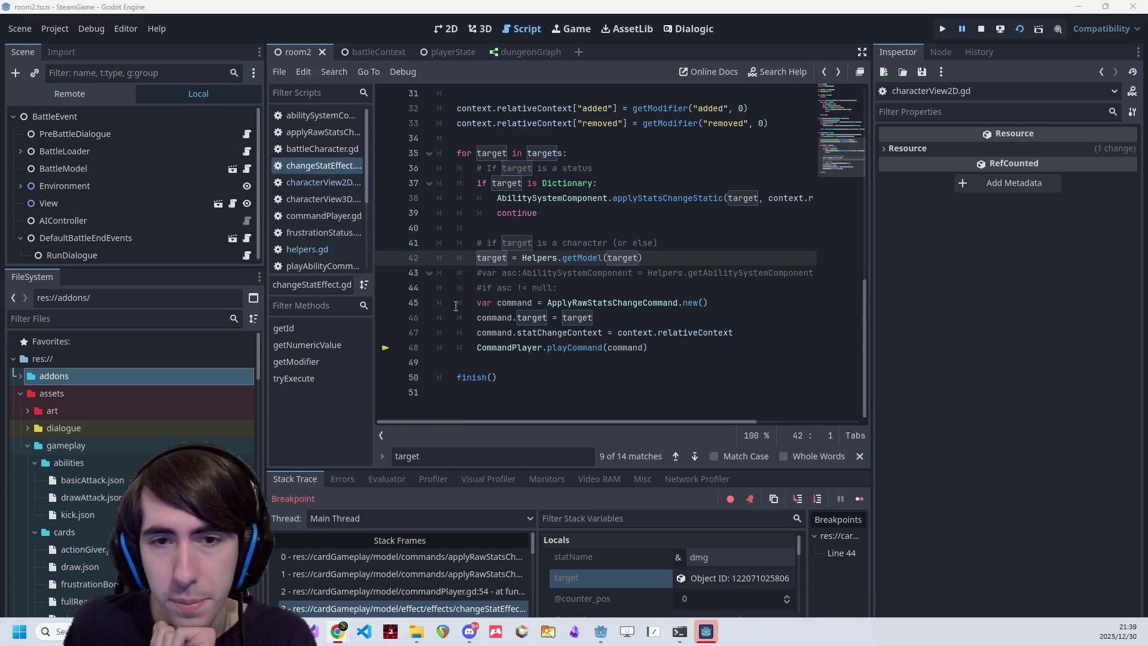
pyautogui.doubleClick(485, 264)
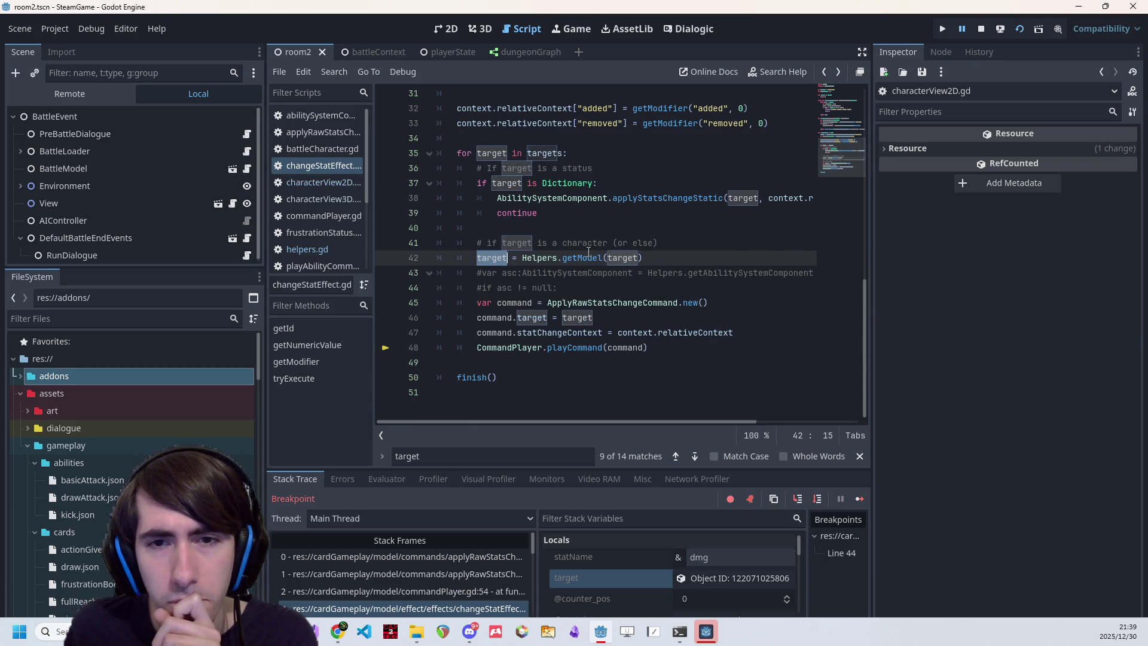
# Add a breakpoint on line 42, relaunch the game, and place the party after the dialogue
pyautogui.click(385, 258)
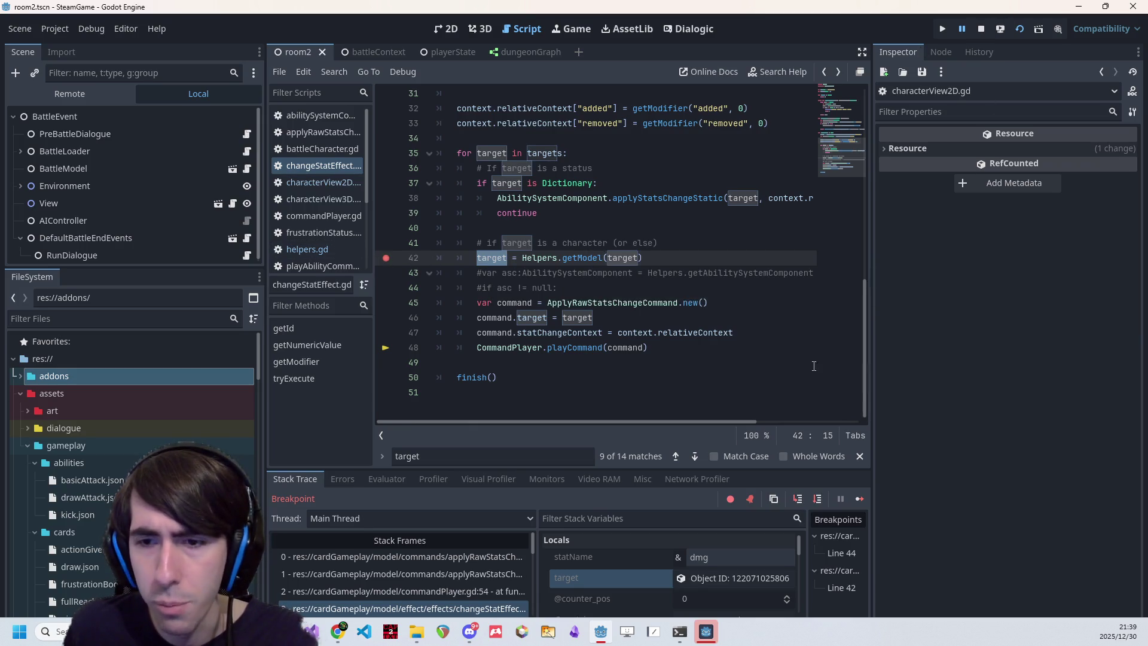
pyautogui.press('F12')
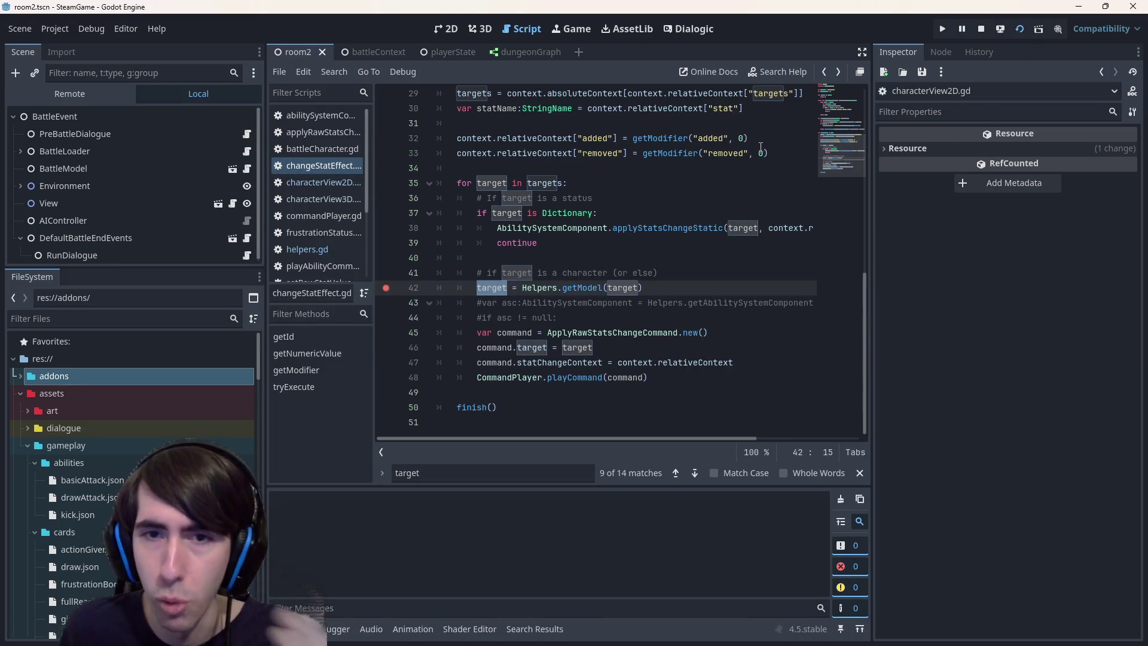
pyautogui.press('F5')
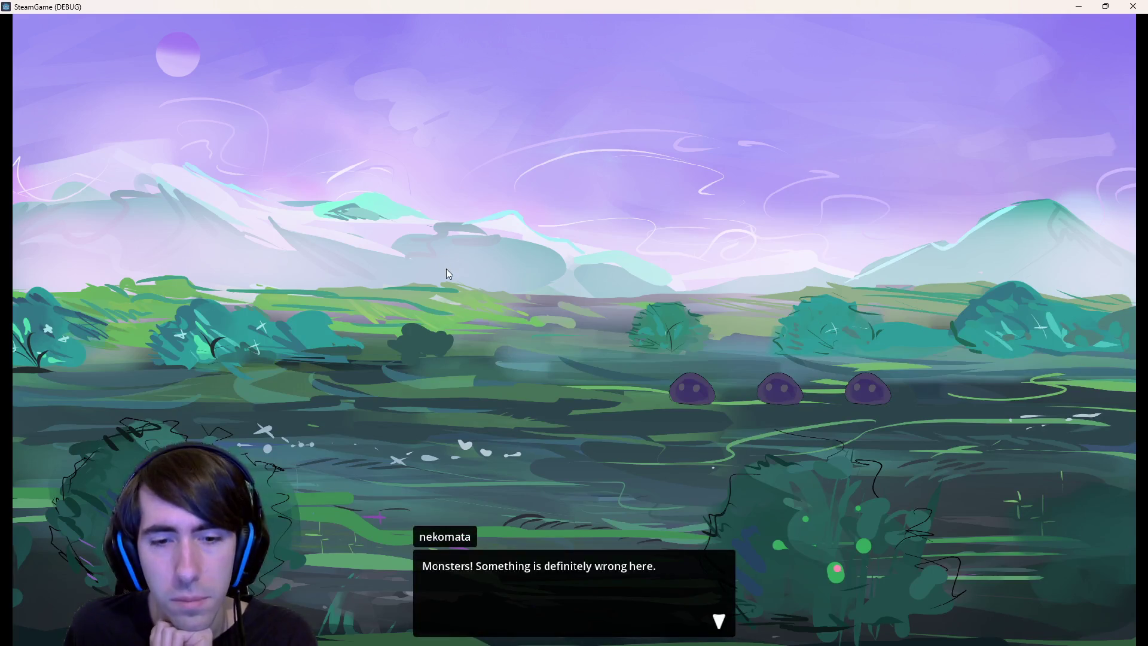
pyautogui.click(446, 268)
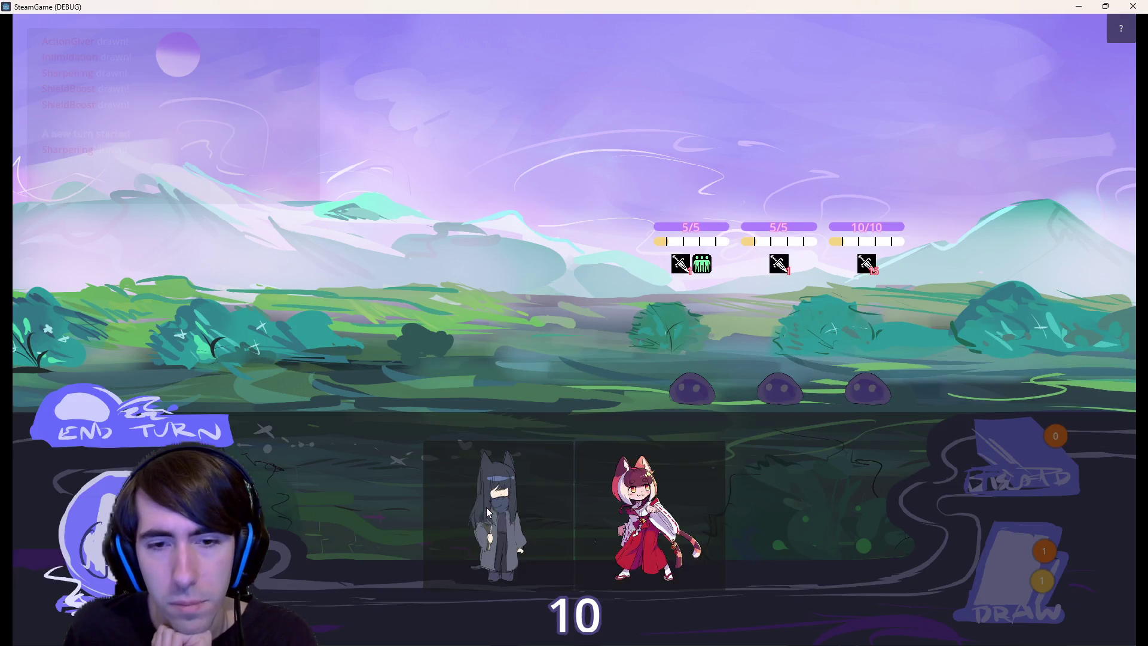
pyautogui.moveTo(486, 507); pyautogui.dragTo(465, 350)
pyautogui.moveTo(510, 467)
pyautogui.mouseDown()
pyautogui.moveTo(421, 377)
pyautogui.moveTo(325, 385)
pyautogui.mouseUp()
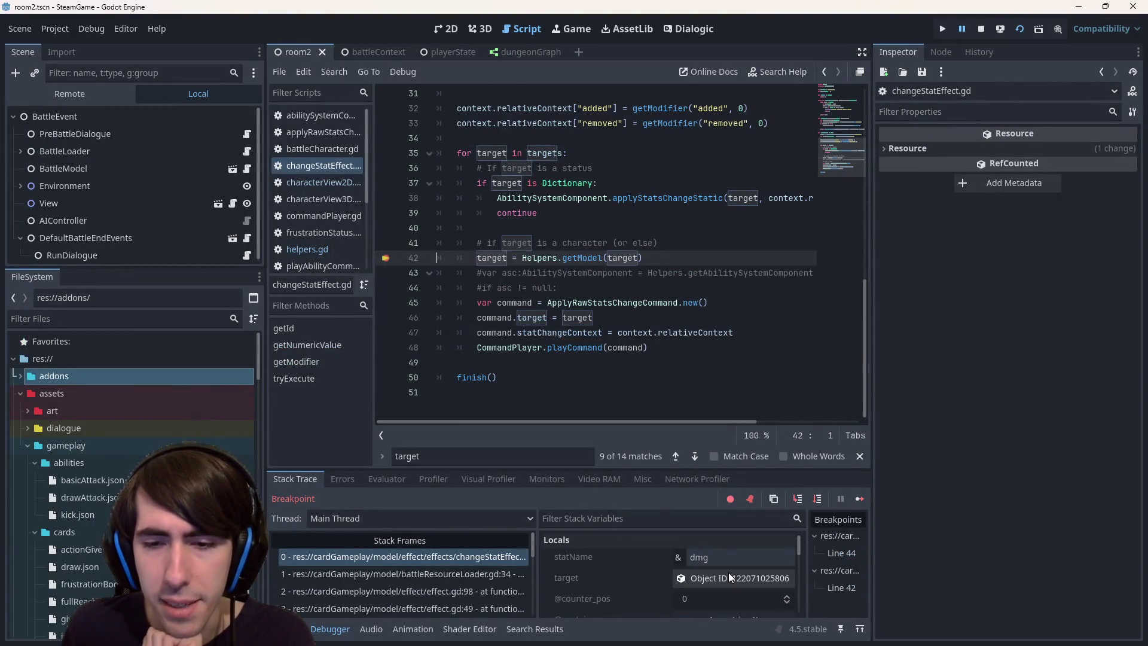
# Step into getModel and over its CharacterView2D and PlayerView3D checks, reading obj's value
pyautogui.click(728, 578)
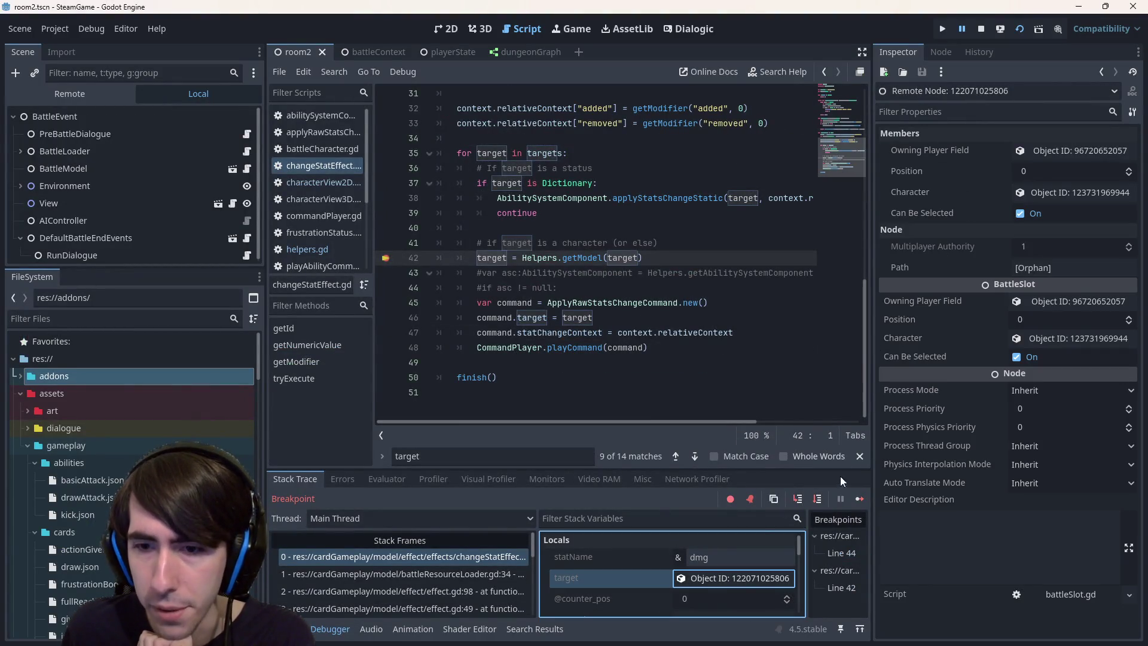
pyautogui.click(800, 500)
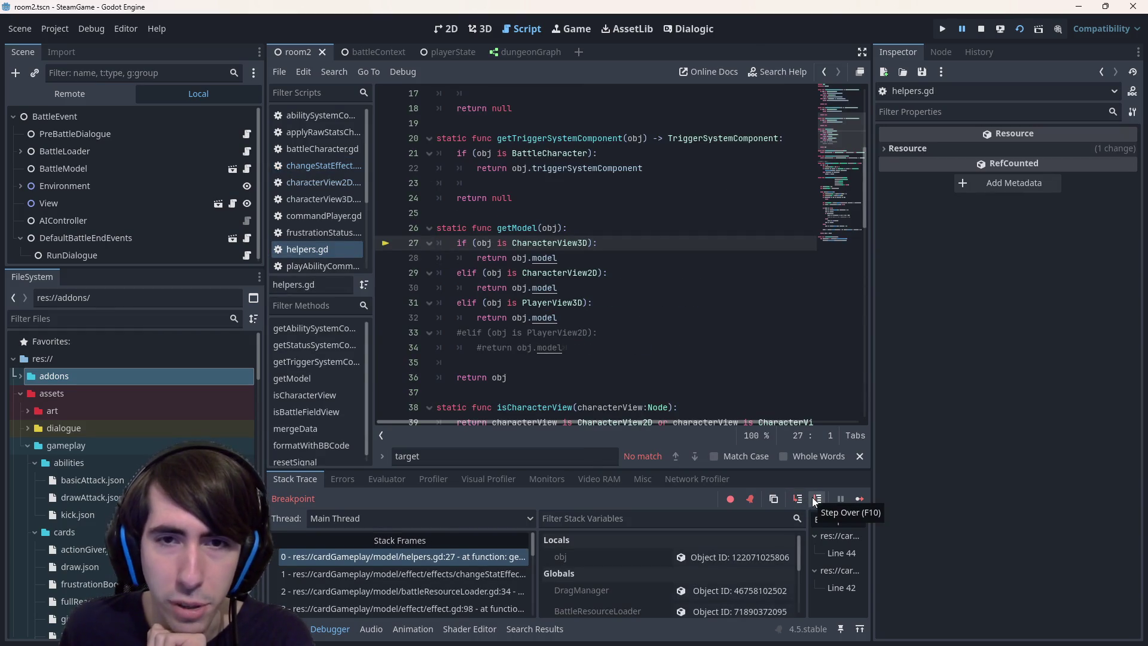
pyautogui.click(816, 499)
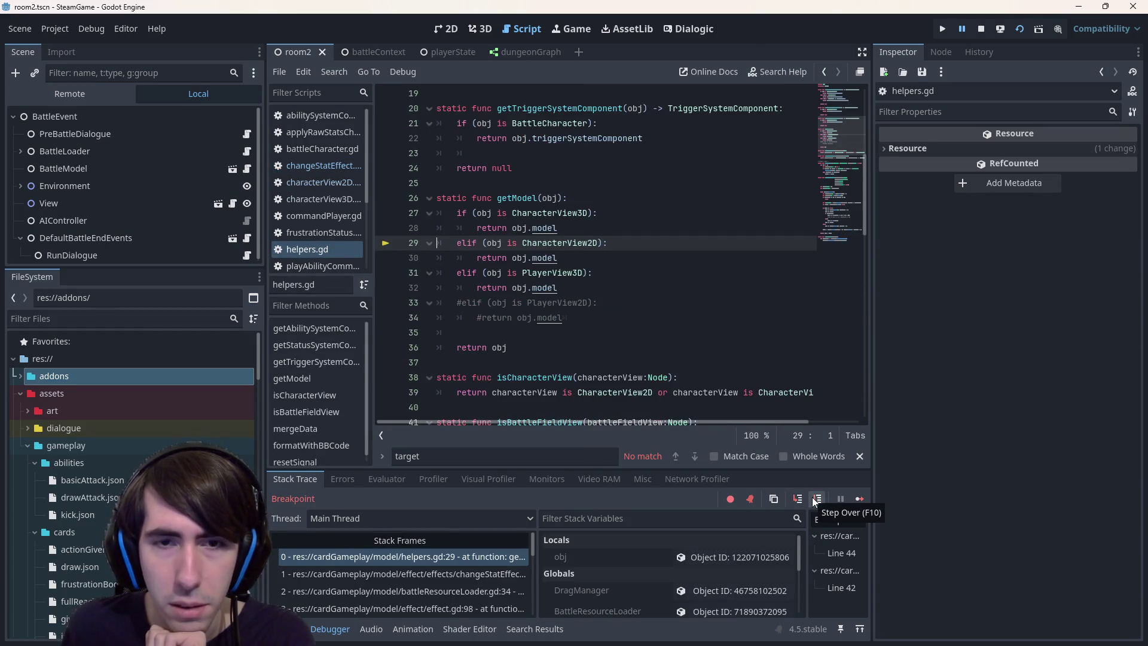
pyautogui.click(816, 499)
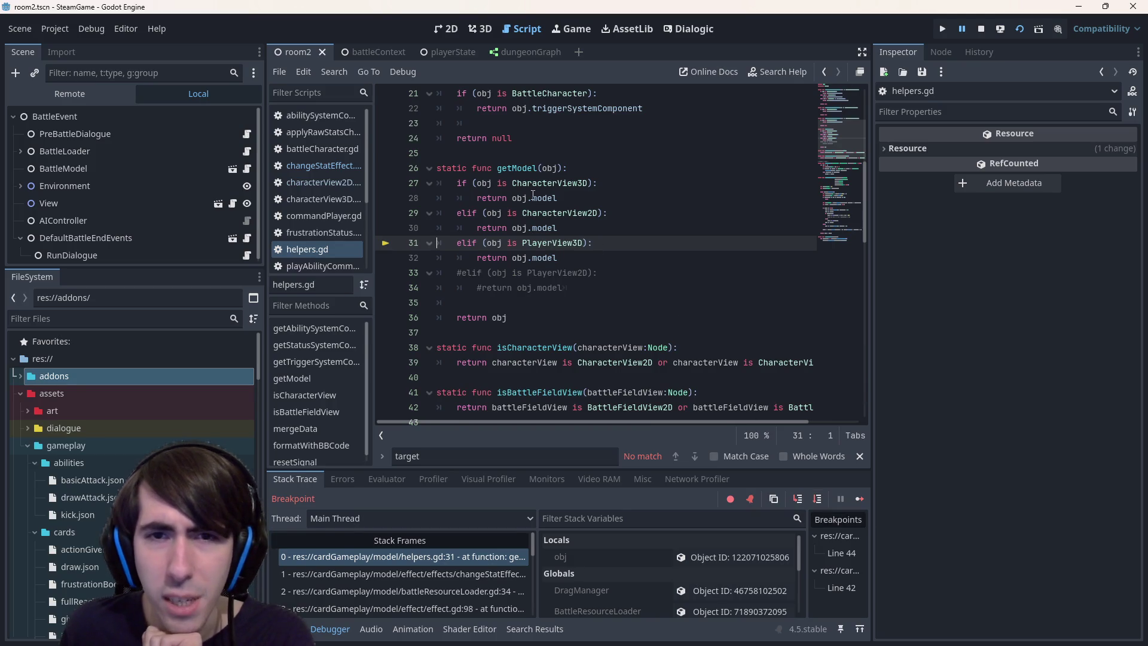
pyautogui.moveTo(556, 168)
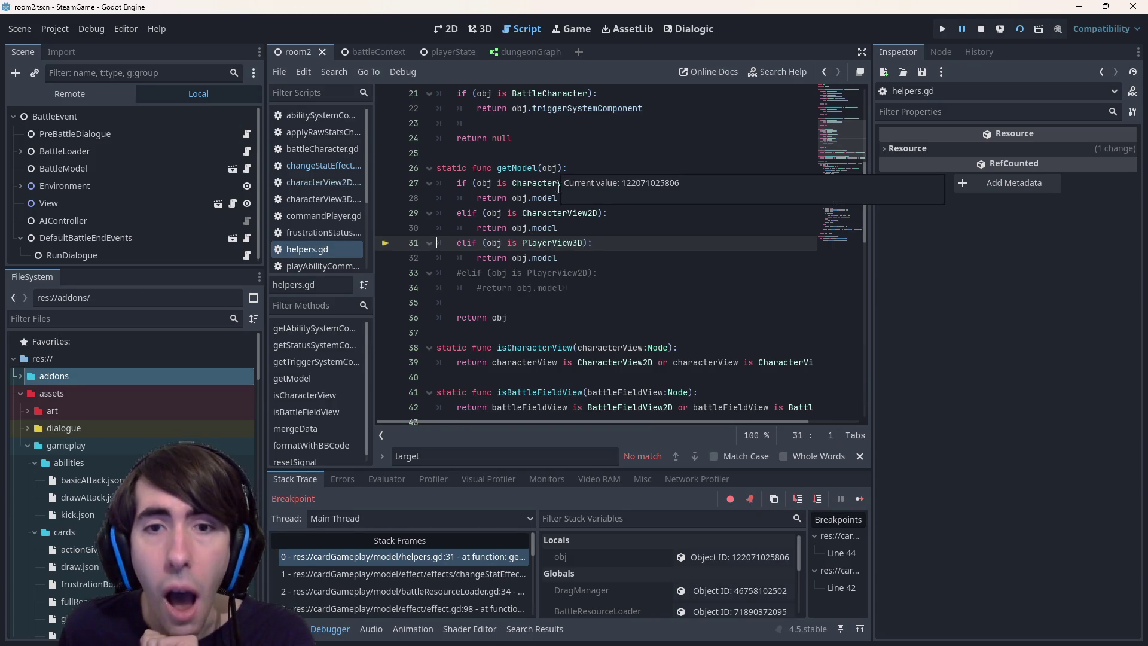
pyautogui.scroll(-1, 653, 578)
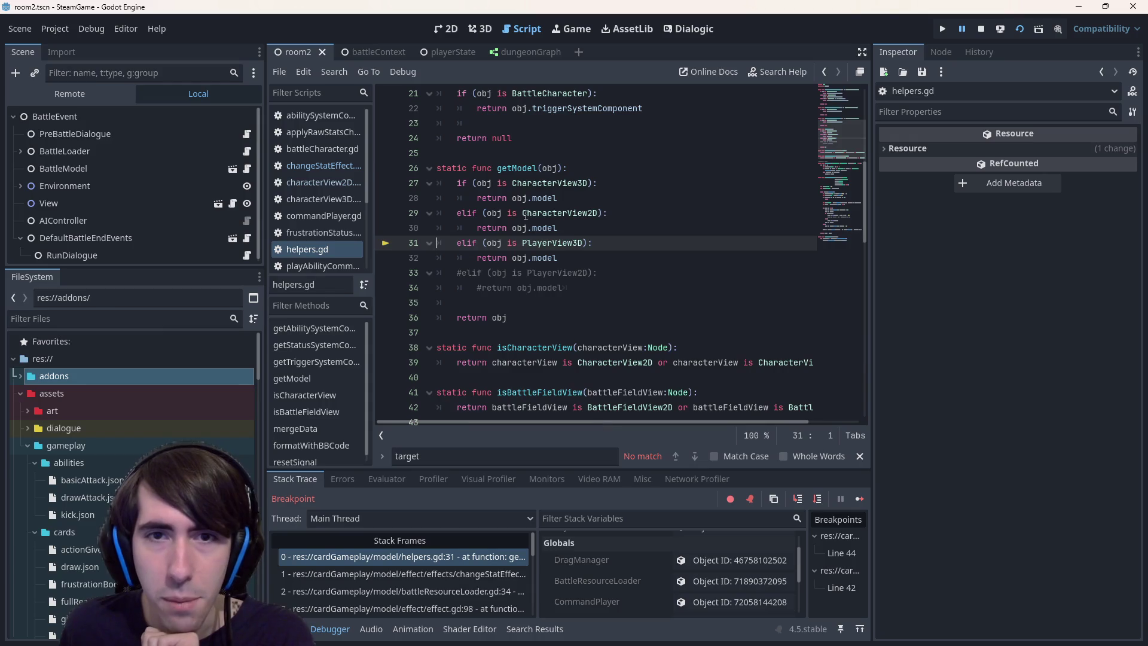
pyautogui.moveTo(484, 185)
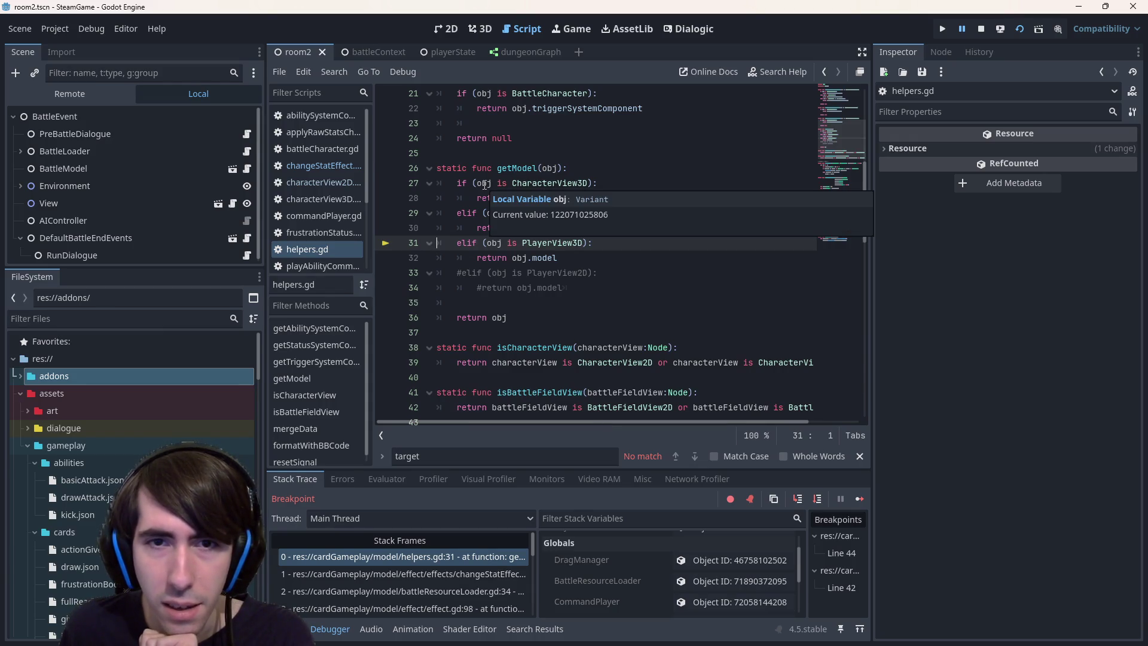
pyautogui.click(562, 156)
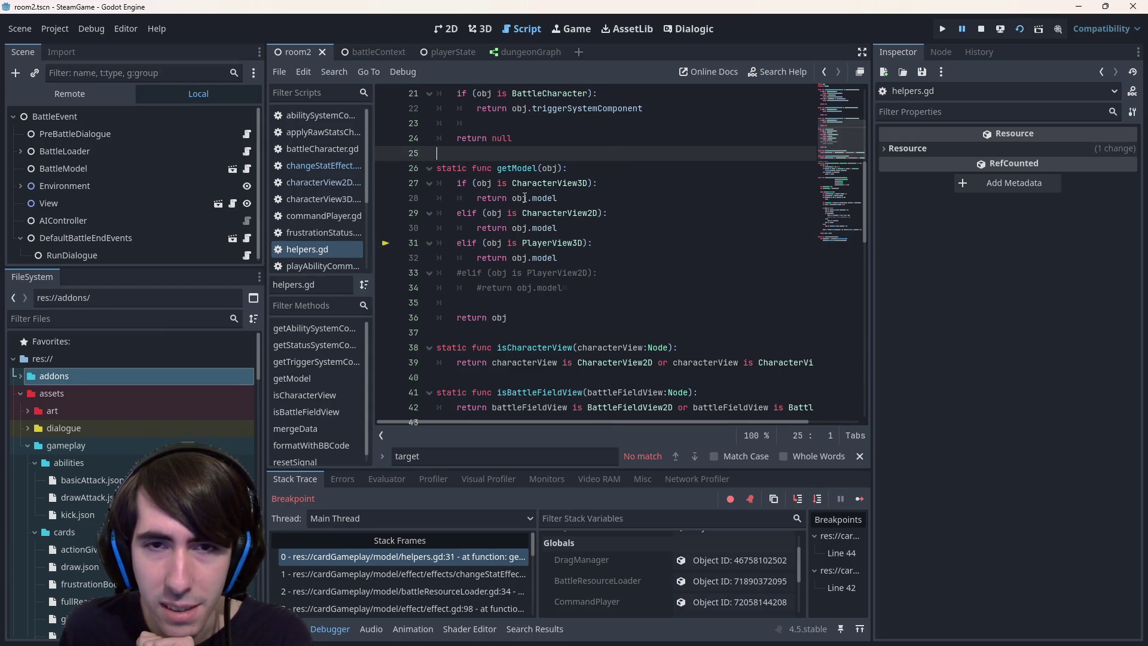
pyautogui.moveTo(524, 198)
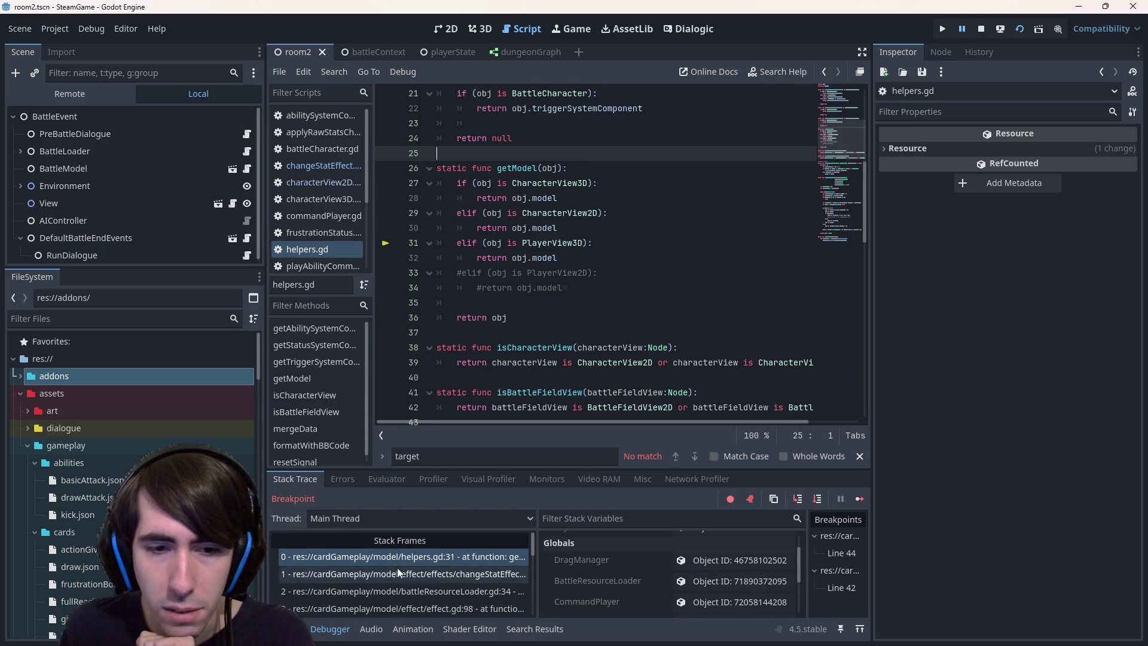
# Return to the changeStatEffect frame and inspect target, revealing it is a BattleSlot node
pyautogui.click(415, 574)
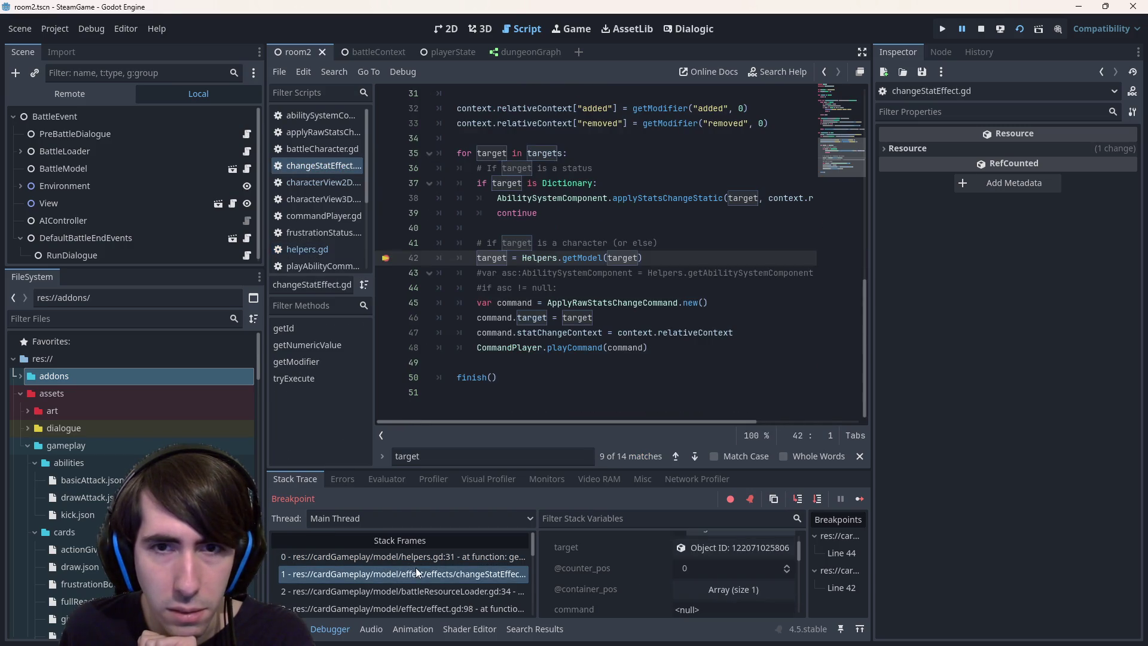
pyautogui.doubleClick(619, 258)
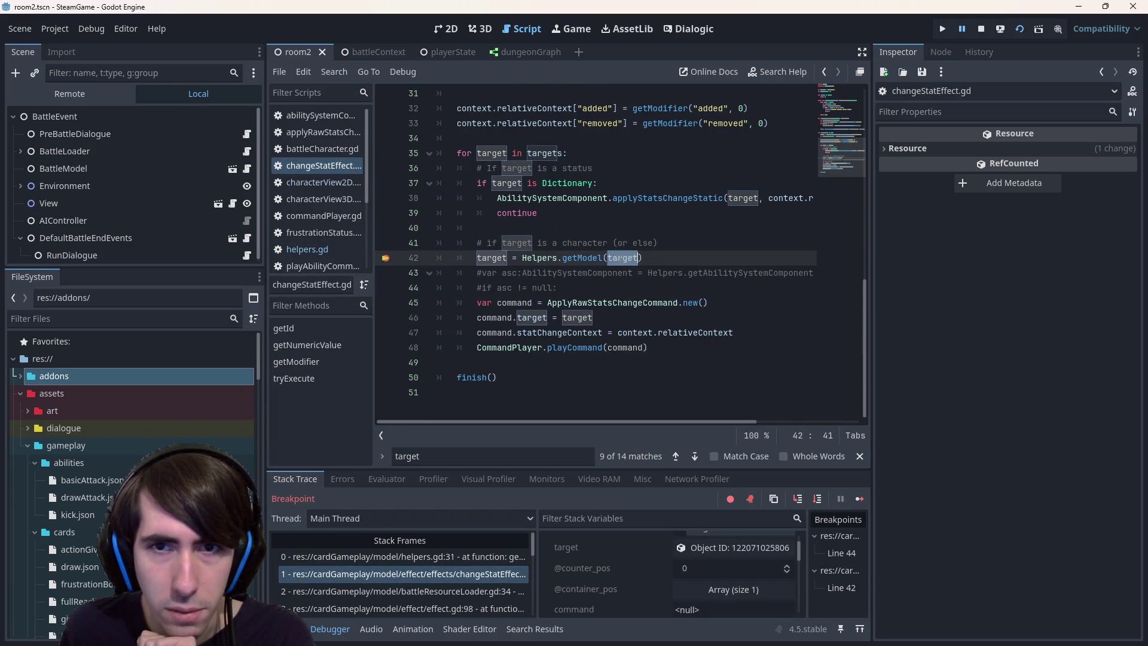
pyautogui.scroll(2, 620, 259)
pyautogui.scroll(-2, 620, 259)
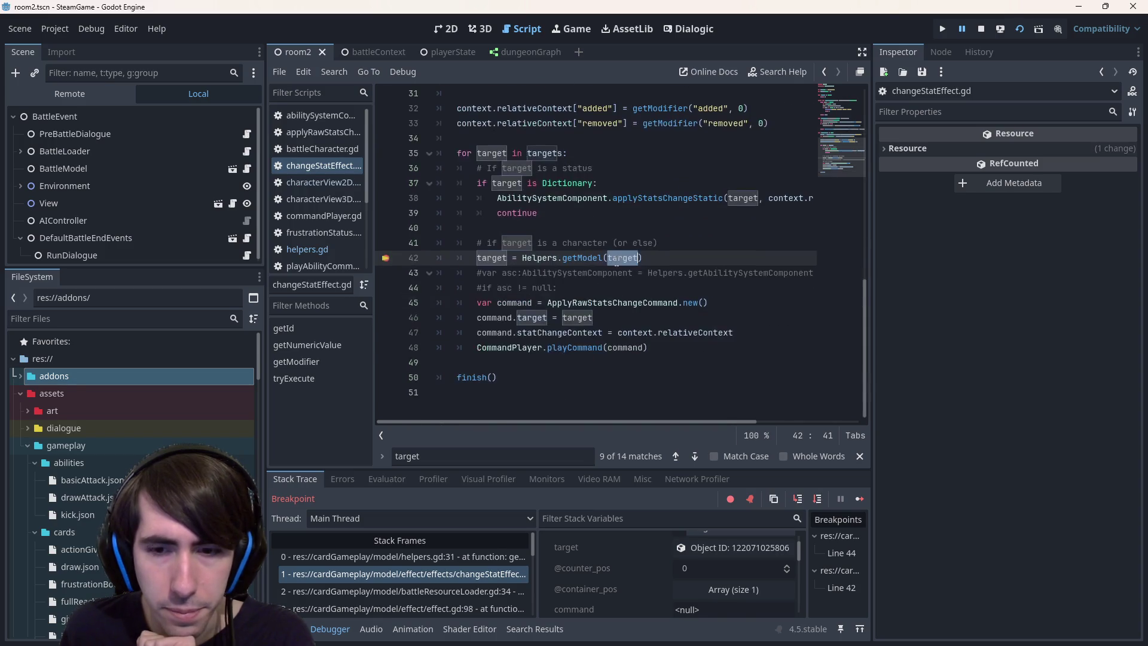
pyautogui.scroll(1, 691, 586)
pyautogui.click(690, 579)
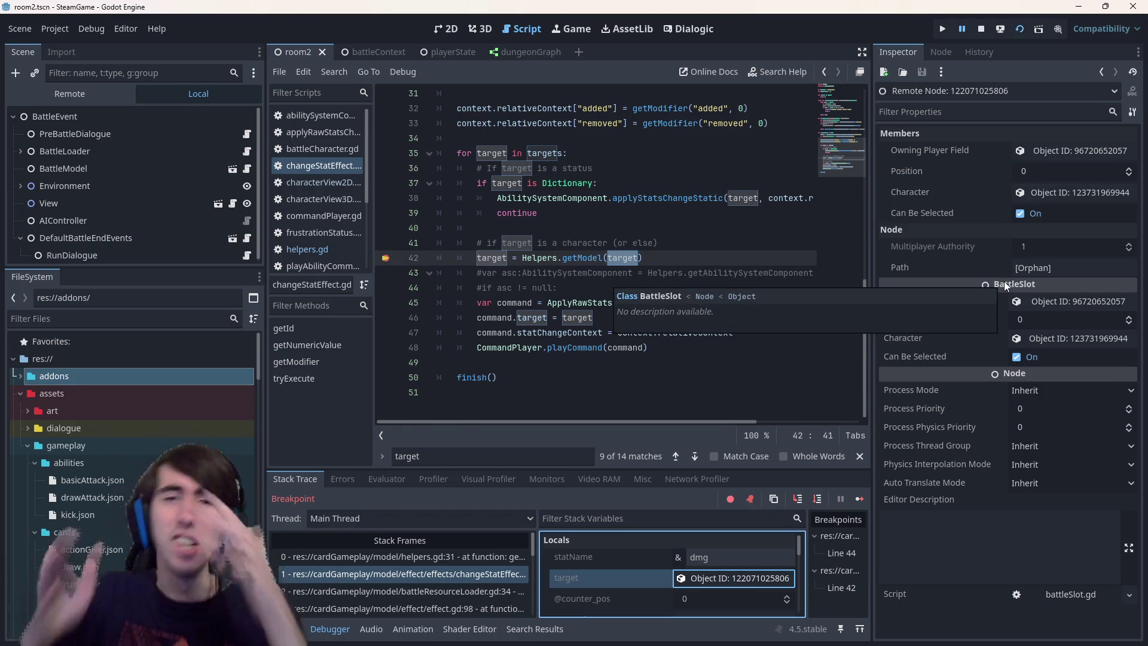
# Resume to line 44, remove its breakpoint, and continue until the hasStatusComponent error at line 93
pyautogui.press('F12')
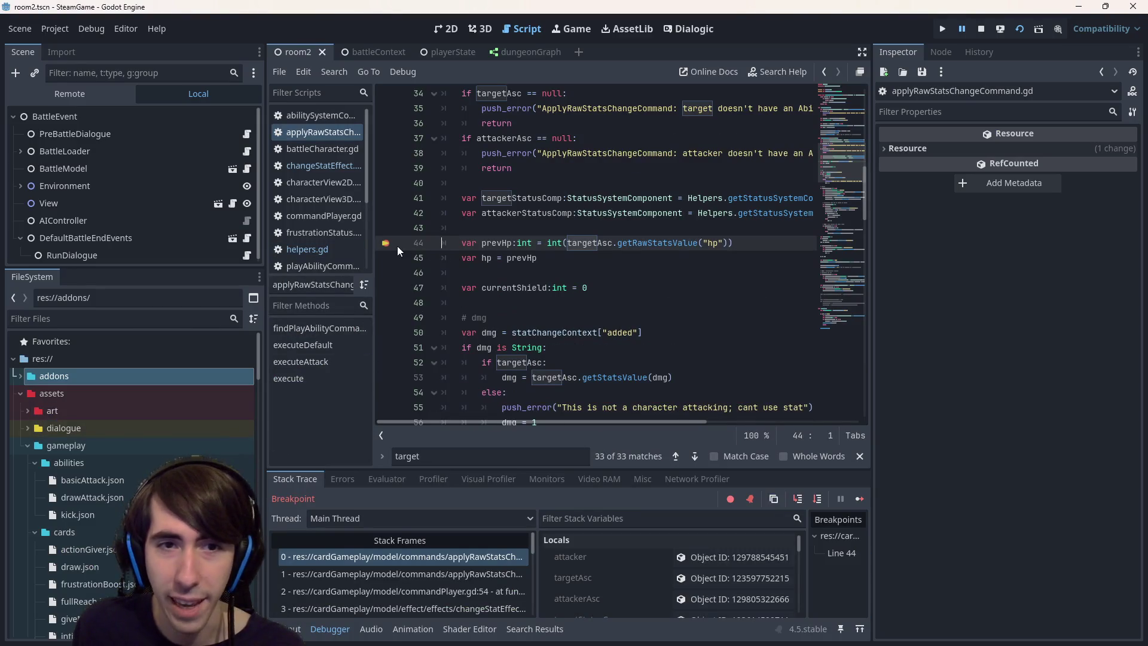
pyautogui.click(387, 243)
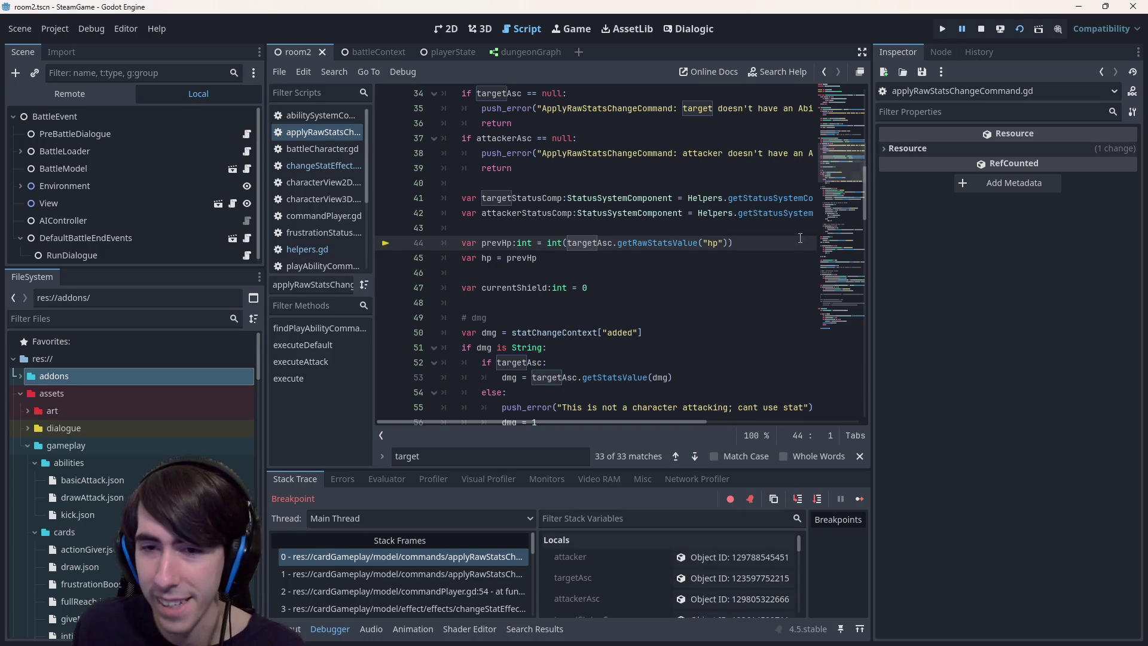
pyautogui.click(865, 503)
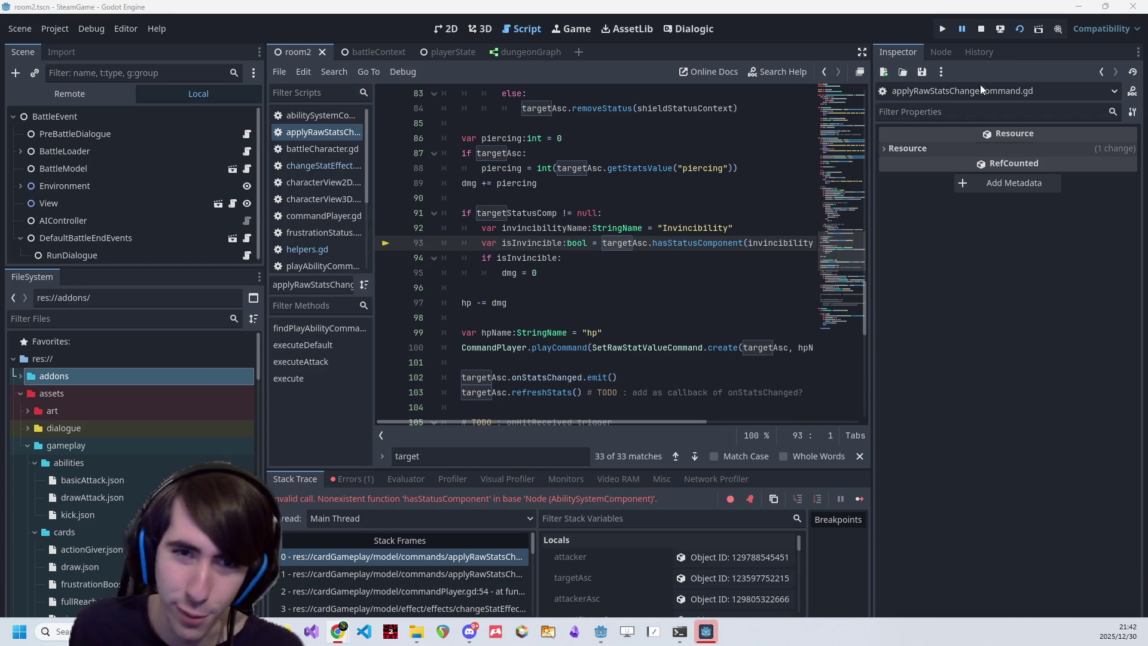
# Read the missing hasStatusComponent function name in the error and locate targetAsc on line 93
pyautogui.click(751, 226)
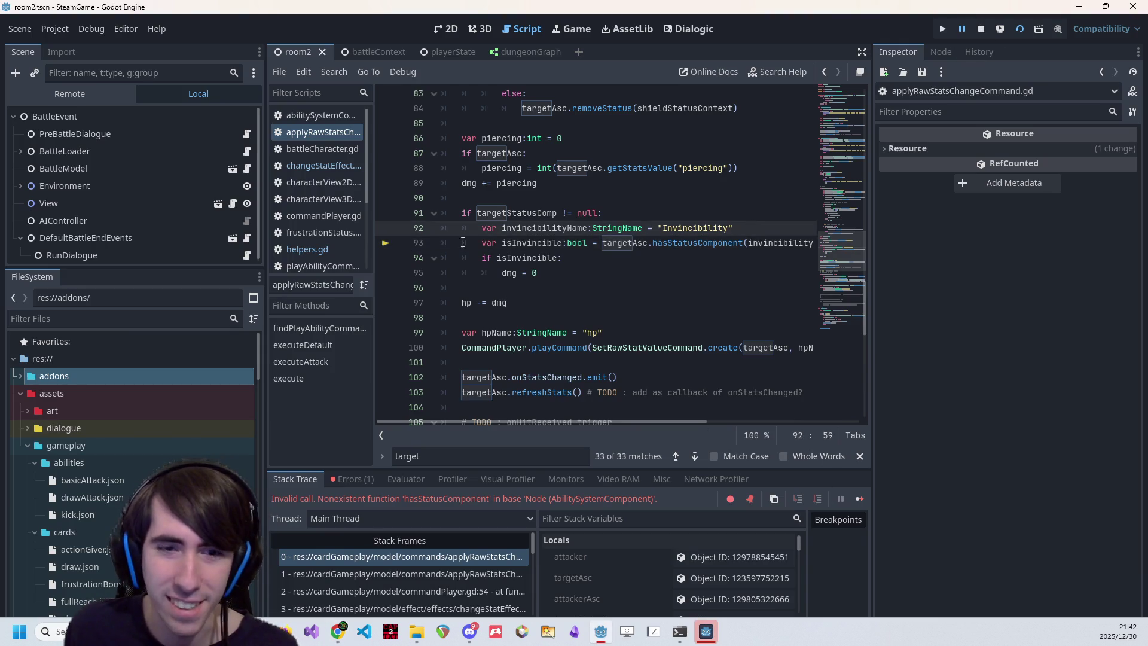
pyautogui.doubleClick(471, 497)
pyautogui.scroll(2, 669, 312)
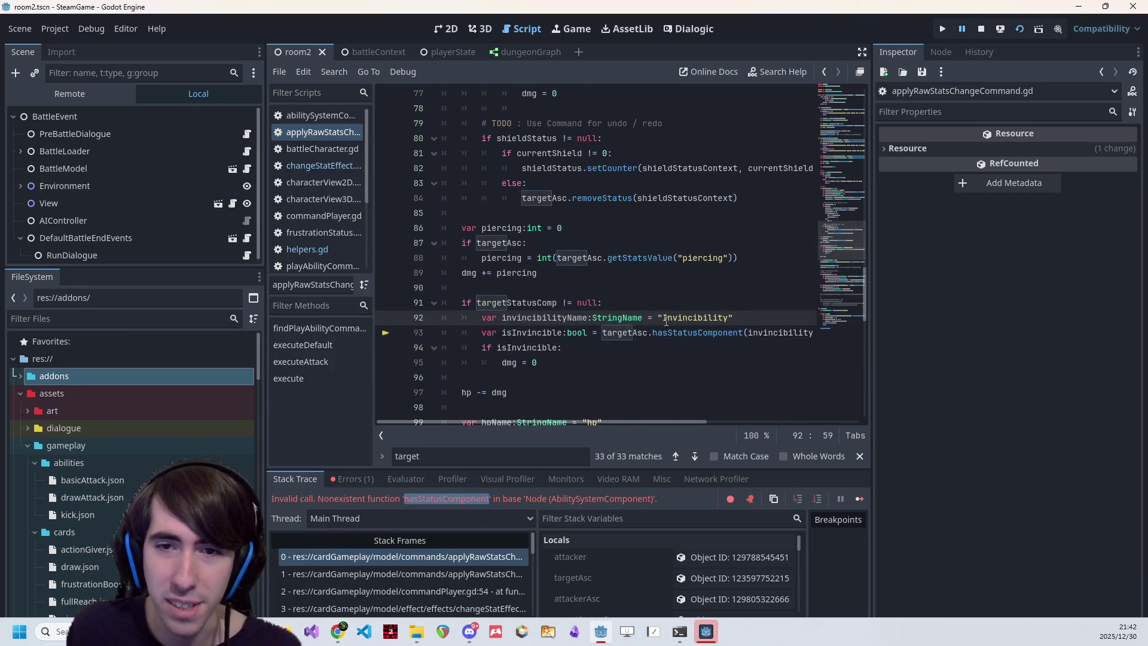
pyautogui.doubleClick(638, 332)
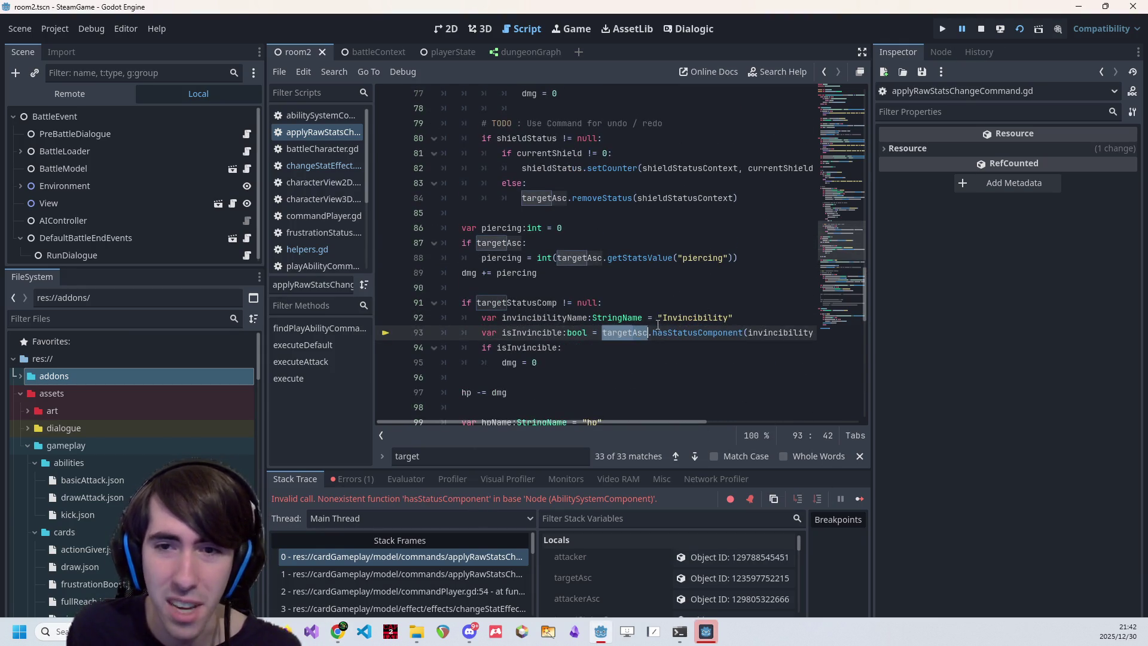
# Replace targetAsc on line 93 with targetStatusComp copied from line 91, then stop debugging
pyautogui.click(505, 302)
pyautogui.doubleClick(519, 304)
pyautogui.hotkey('ctrl', 'c')
pyautogui.click(636, 333)
pyautogui.hotkey('ctrl', 'v')
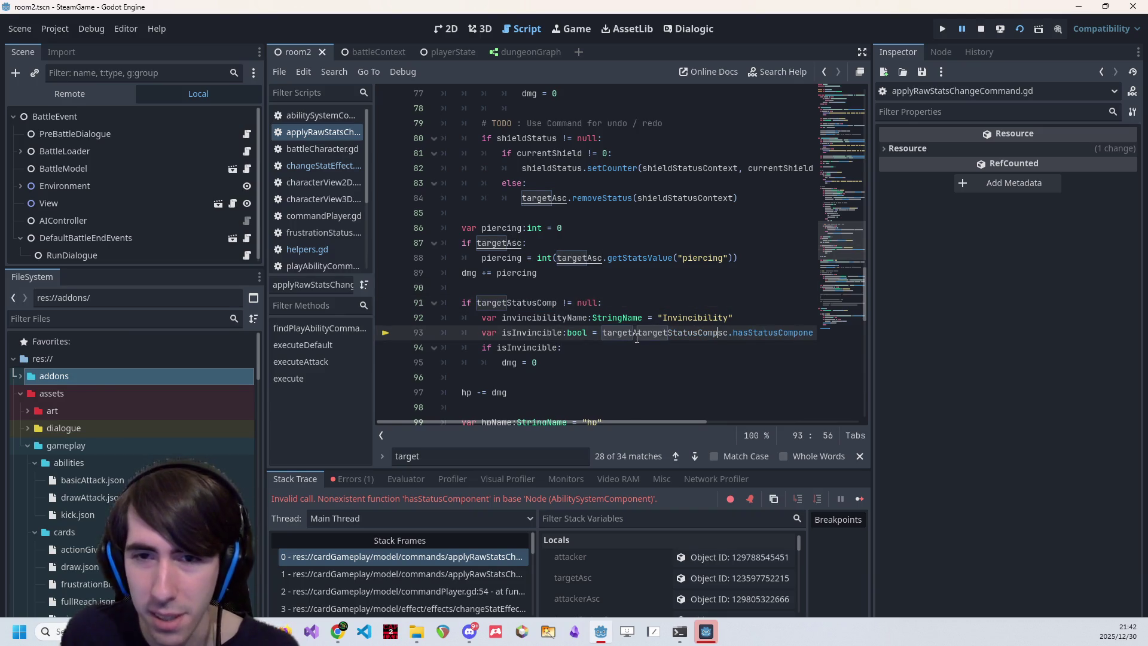
pyautogui.doubleClick(632, 333)
pyautogui.hotkey('ctrl', 'v')
pyautogui.press('Down')
pyautogui.scroll(-4, 785, 181)
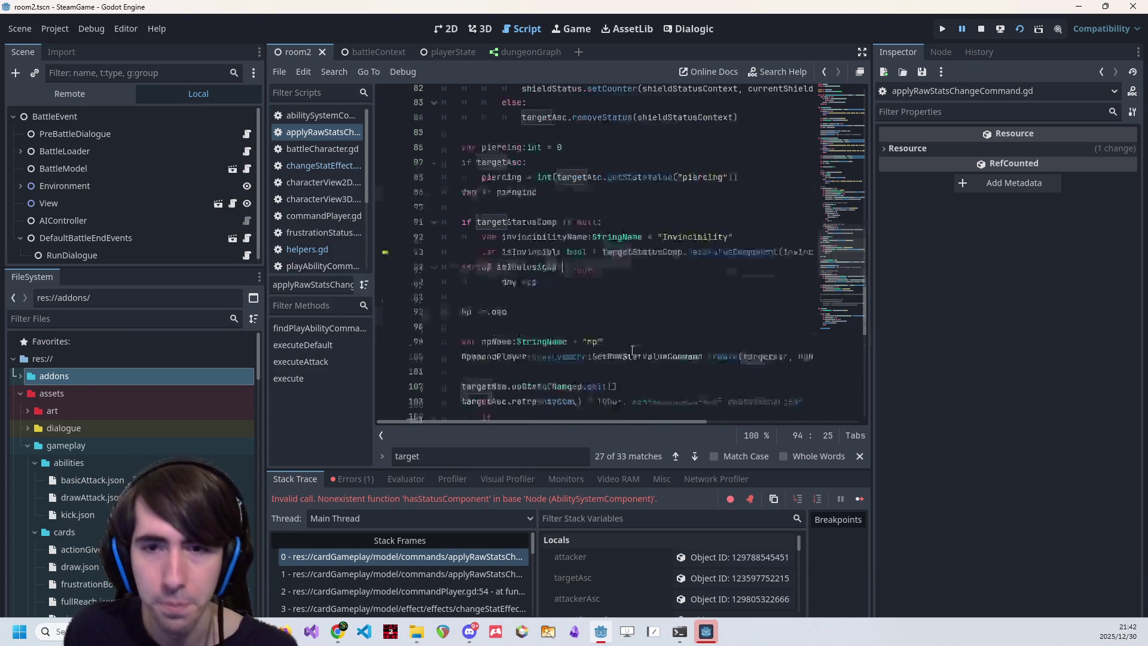
pyautogui.click(984, 36)
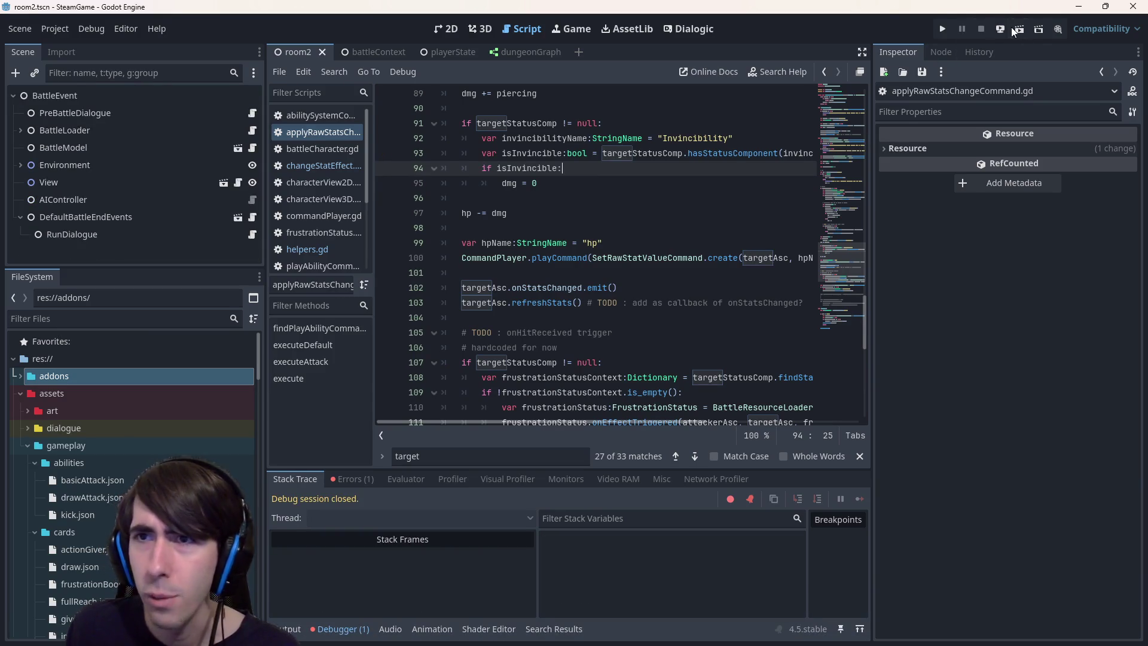
# Rerun the battle scene, place both characters, and play Shield Boost on the dark-haired ally
pyautogui.click(1011, 28)
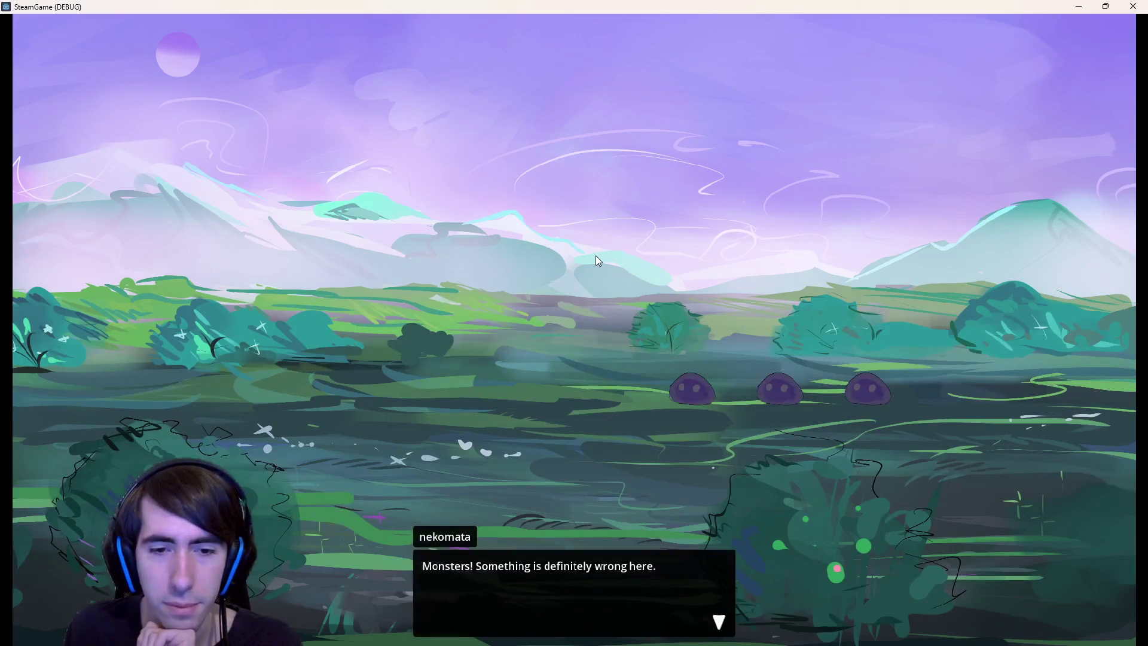
pyautogui.click(596, 256)
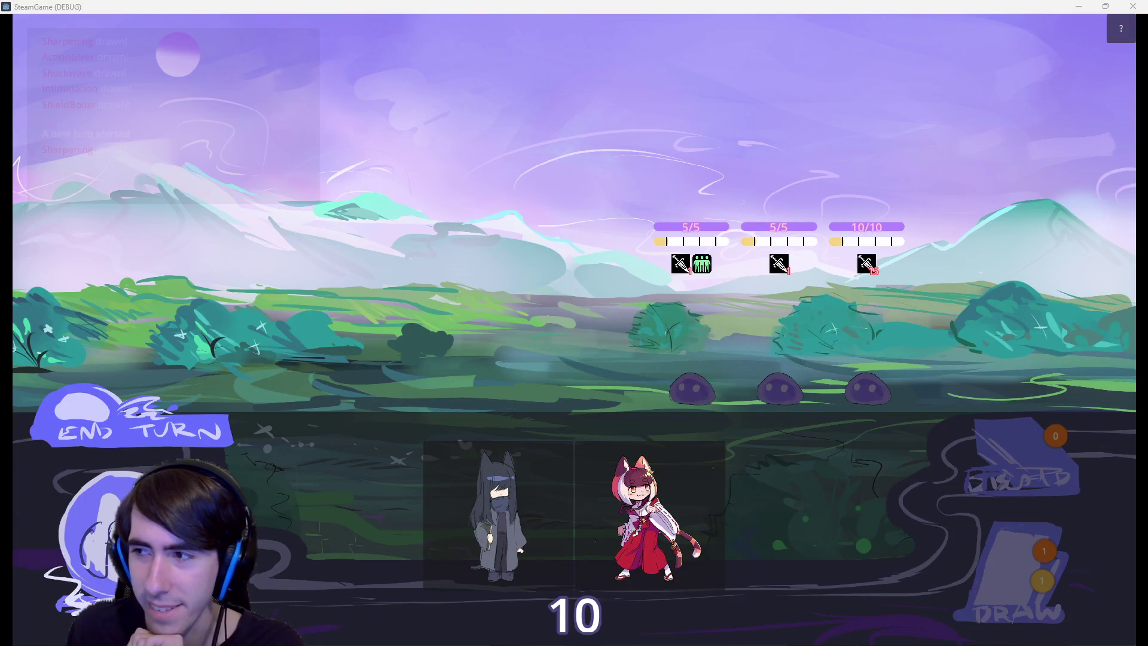
pyautogui.moveTo(498, 514)
pyautogui.mouseDown()
pyautogui.moveTo(417, 310)
pyautogui.moveTo(458, 347)
pyautogui.mouseUp()
pyautogui.moveTo(648, 514); pyautogui.dragTo(393, 383)
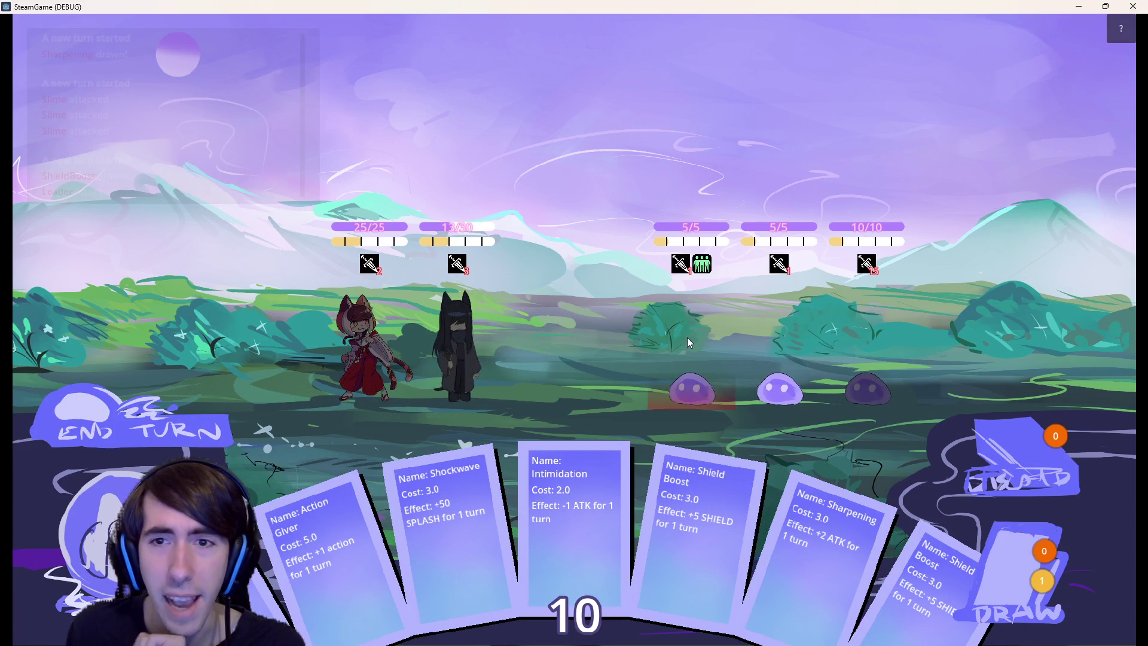
pyautogui.moveTo(704, 273)
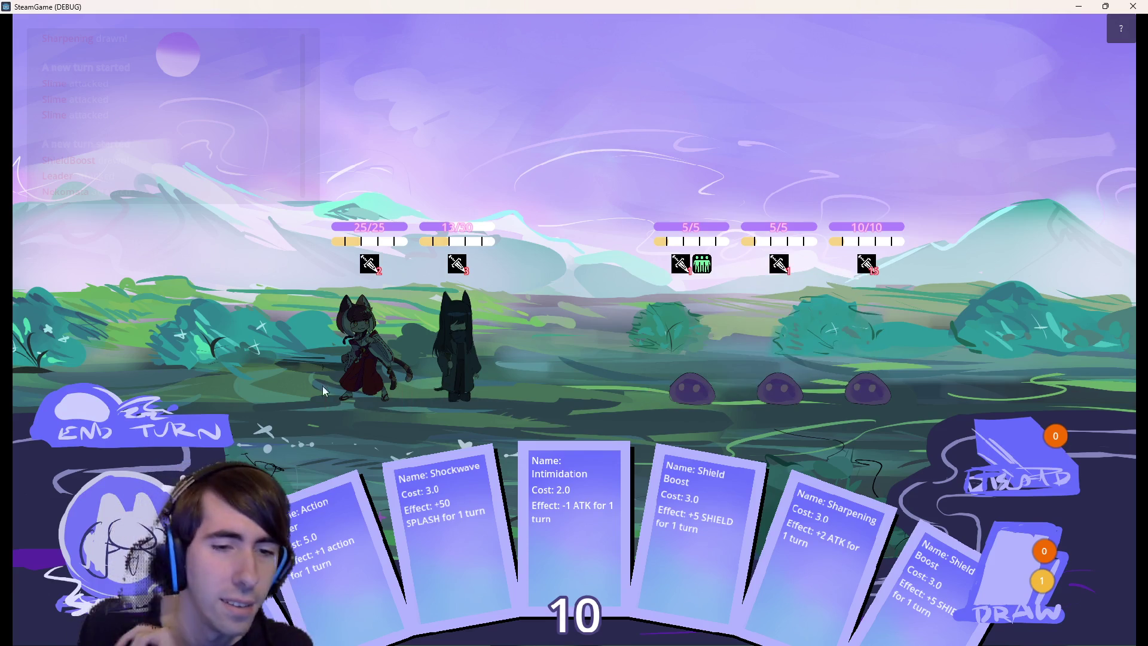
pyautogui.moveTo(699, 526)
pyautogui.mouseDown()
pyautogui.moveTo(444, 386)
pyautogui.moveTo(464, 373)
pyautogui.mouseUp()
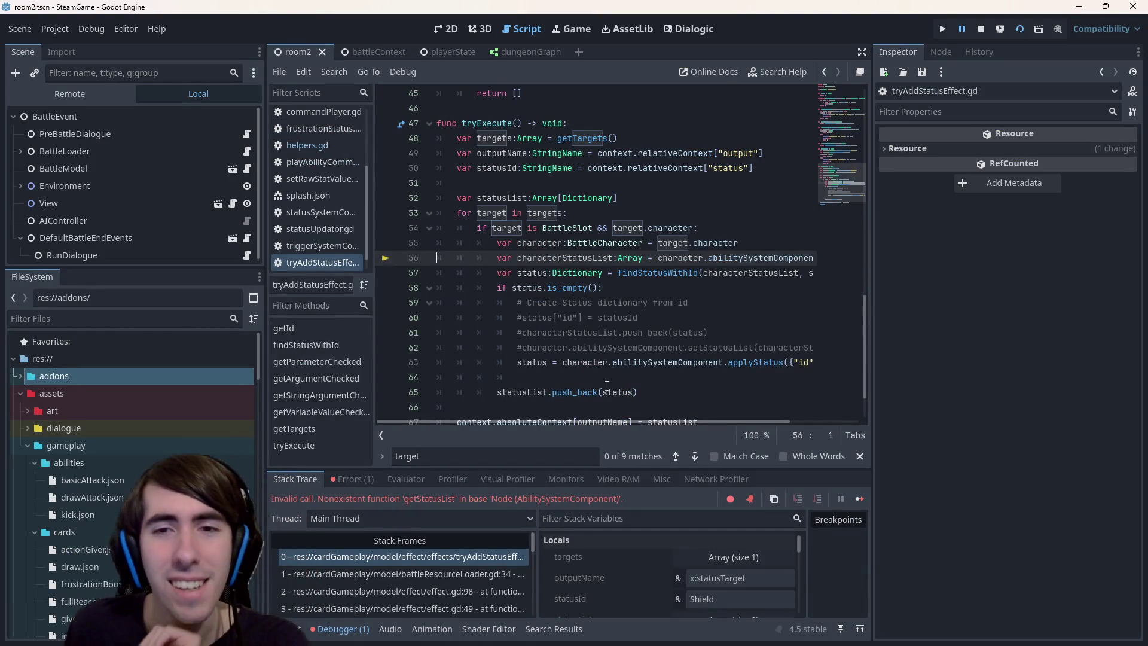
# Replace abilitySystemComponent with statusSystemComponent in tryAddStatusEffect.gd and save
pyautogui.moveTo(629, 424)
pyautogui.mouseDown()
pyautogui.moveTo(710, 401)
pyautogui.moveTo(565, 354)
pyautogui.mouseUp()
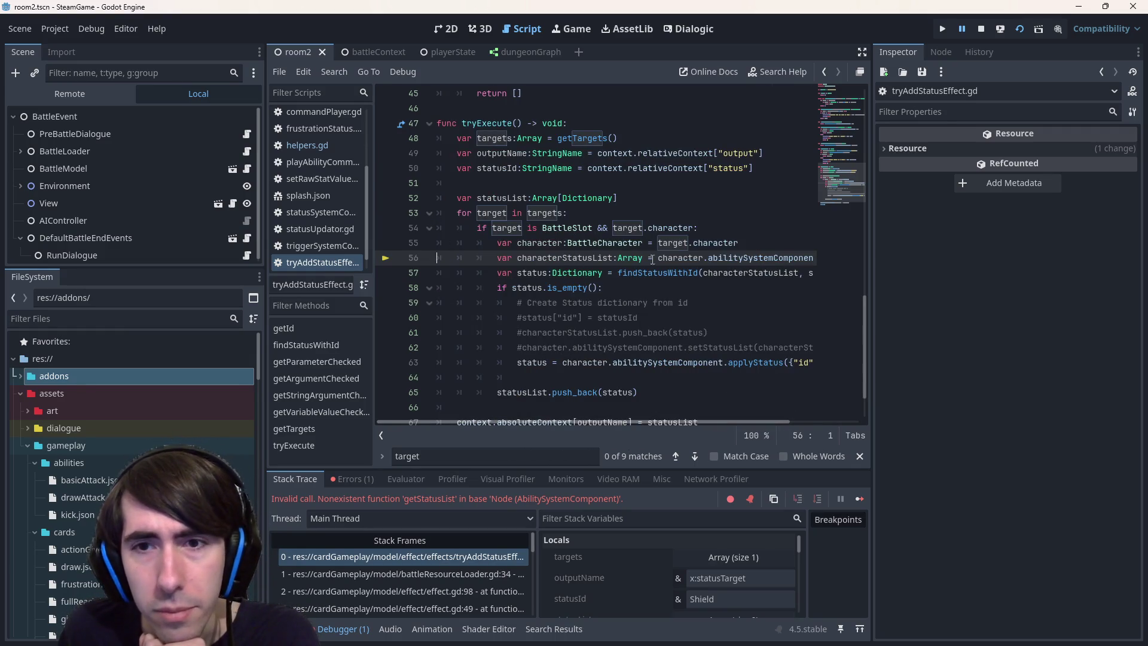
pyautogui.doubleClick(740, 258)
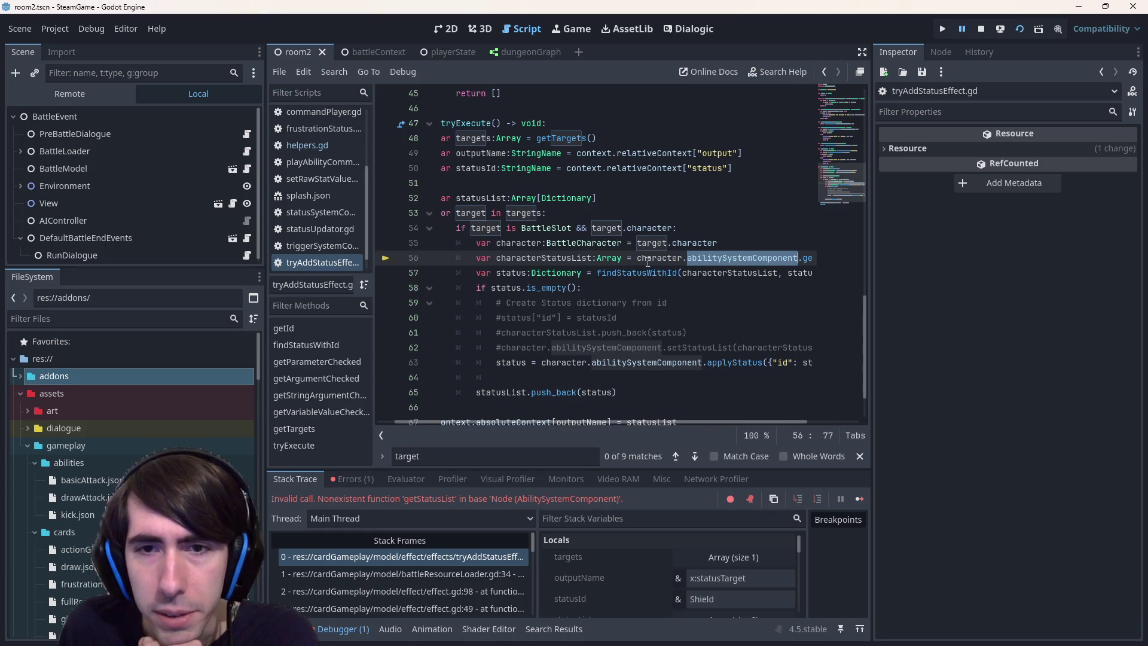
pyautogui.moveTo(665, 421); pyautogui.dragTo(747, 416)
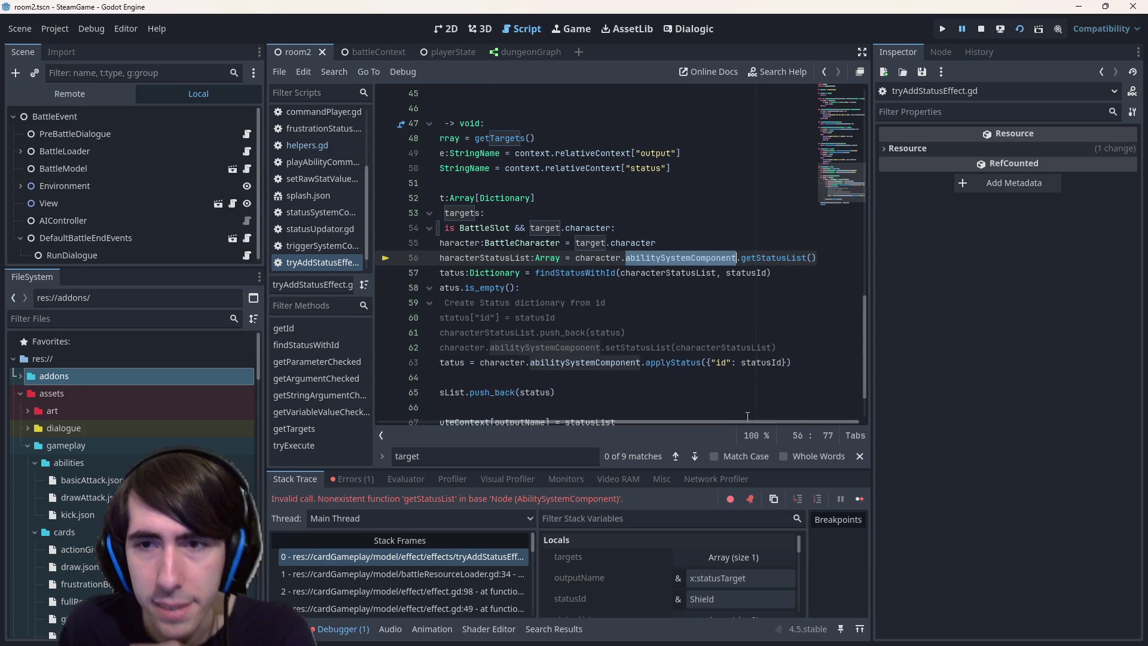
pyautogui.write('statusSystemComponent')
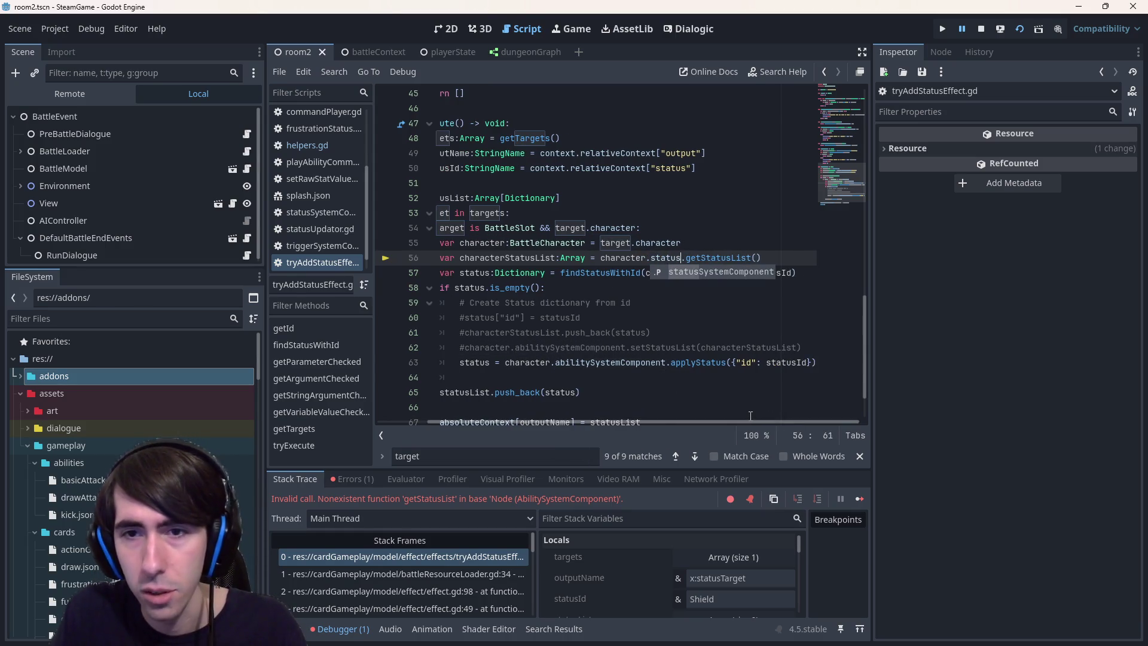
pyautogui.hotkey('ctrl', 's')
# Verify the statusSystemComponent definition in statusSystemComponent.gd, return, and stop the debug session
pyautogui.doubleClick(697, 257)
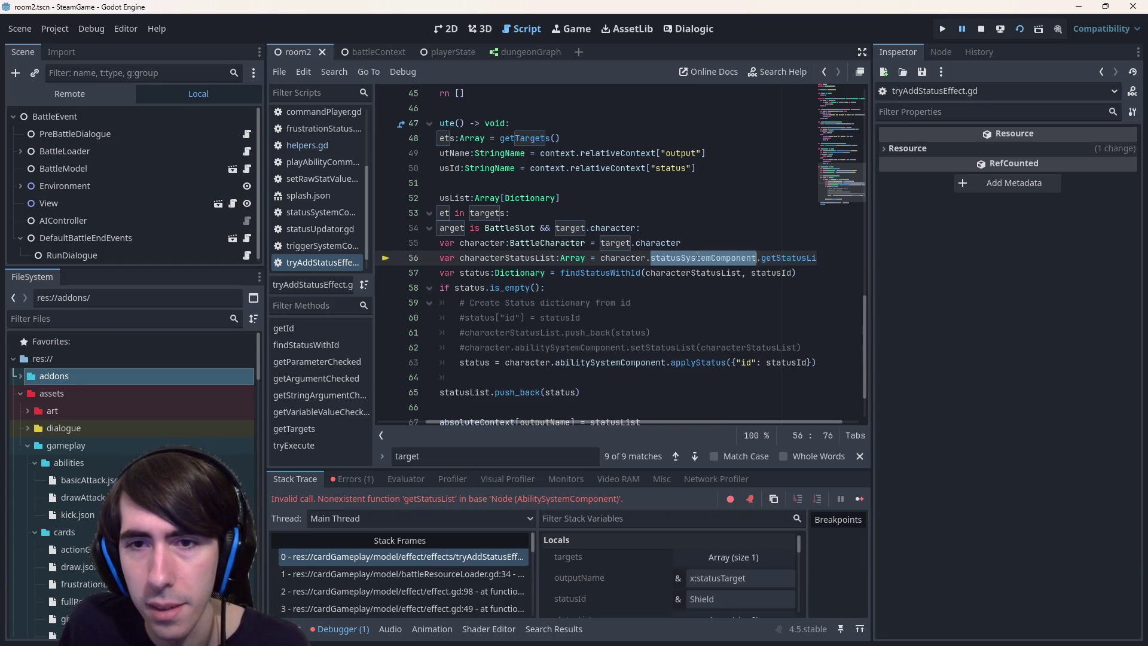
pyautogui.keyDown('ctrl'); pyautogui.click(699, 362); pyautogui.keyUp('ctrl')
pyautogui.scroll(10, 646, 321)
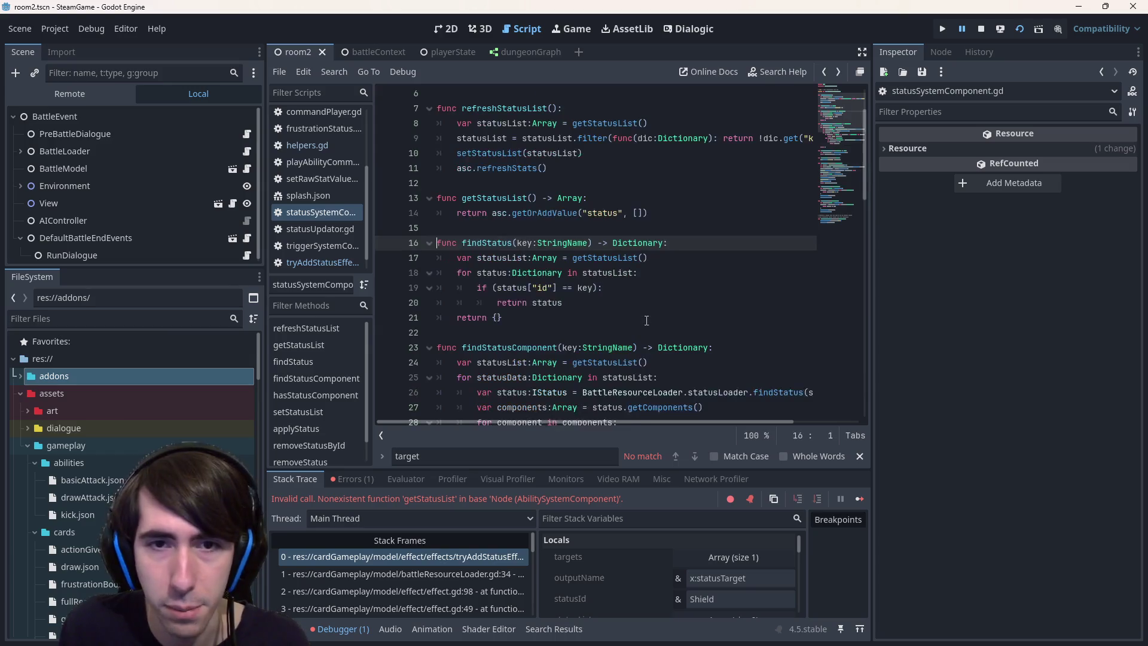
pyautogui.hotkey('alt', 'Left')
pyautogui.scroll(-3, 646, 321)
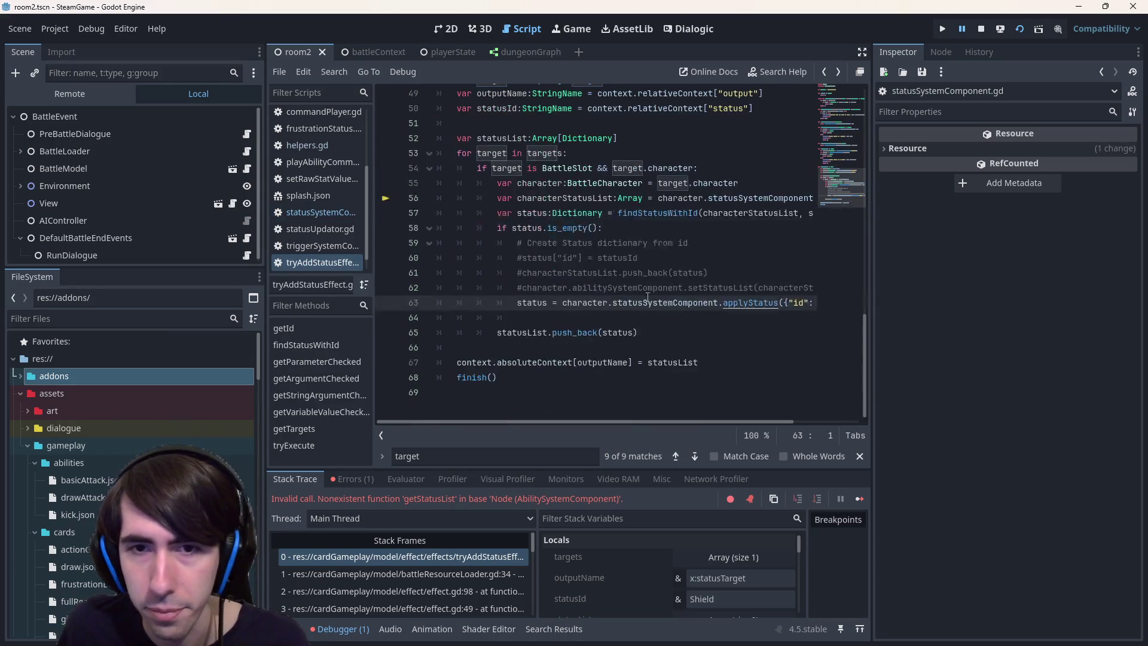
pyautogui.click(981, 30)
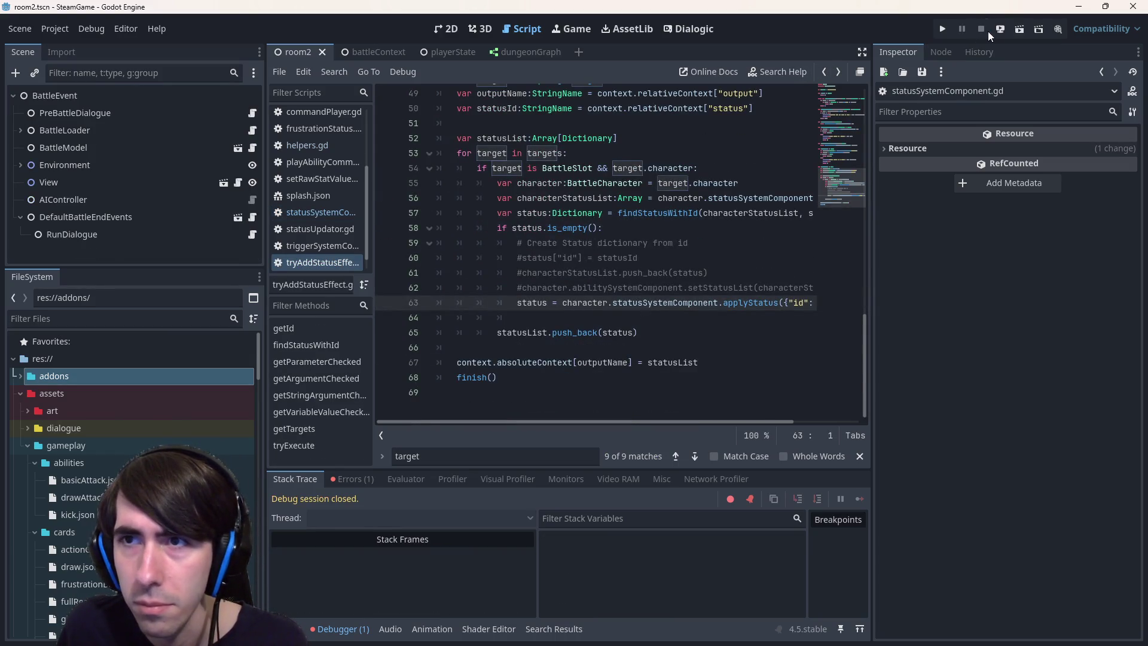
# Rerun the battle scene and skip through the opening dialogue
pyautogui.click(1015, 29)
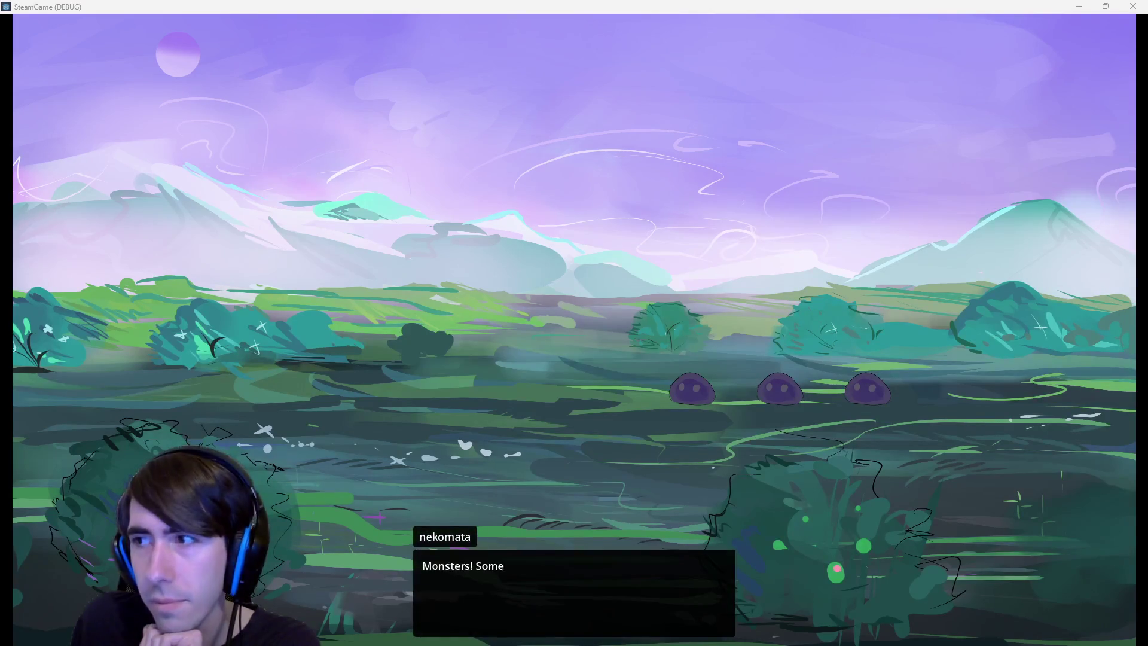
pyautogui.click(707, 266)
pyautogui.click(647, 288)
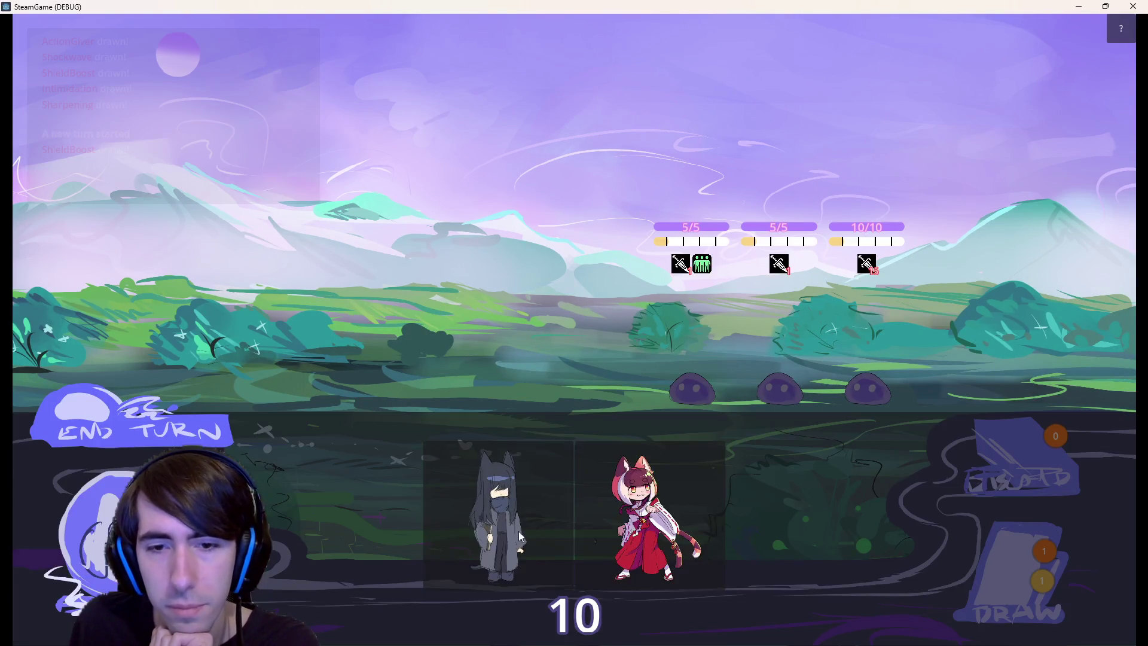
# Deploy both characters, play Shield Boost on the dark-haired character, and end the turn
pyautogui.moveTo(521, 536); pyautogui.dragTo(472, 359)
pyautogui.moveTo(575, 517); pyautogui.dragTo(359, 382)
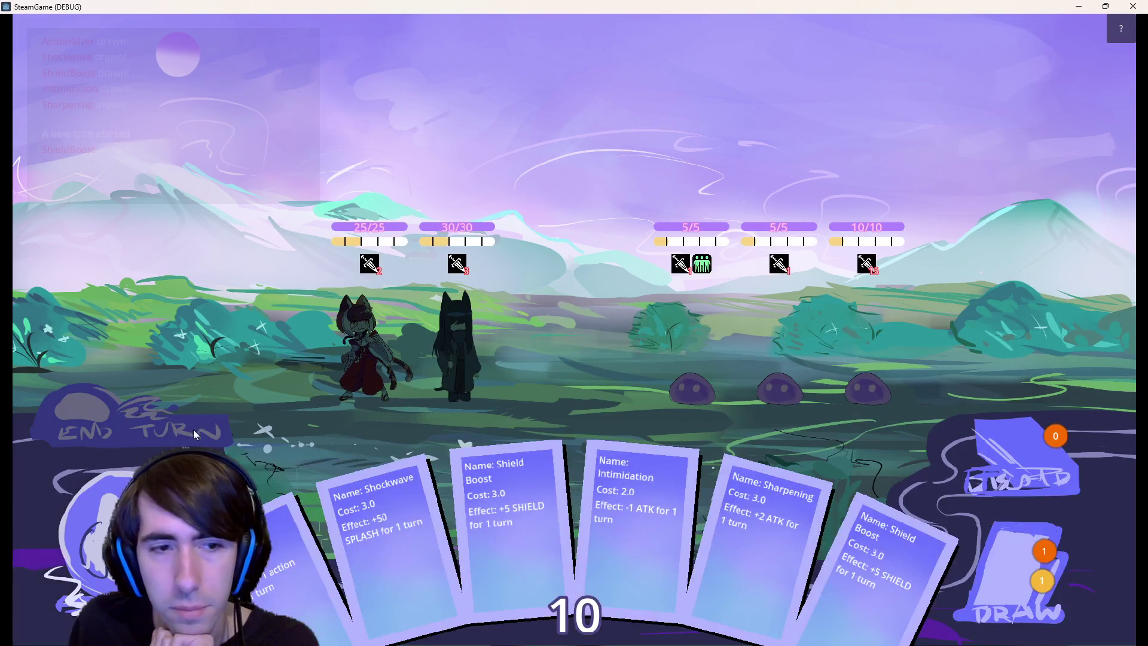
pyautogui.moveTo(515, 521); pyautogui.dragTo(473, 350)
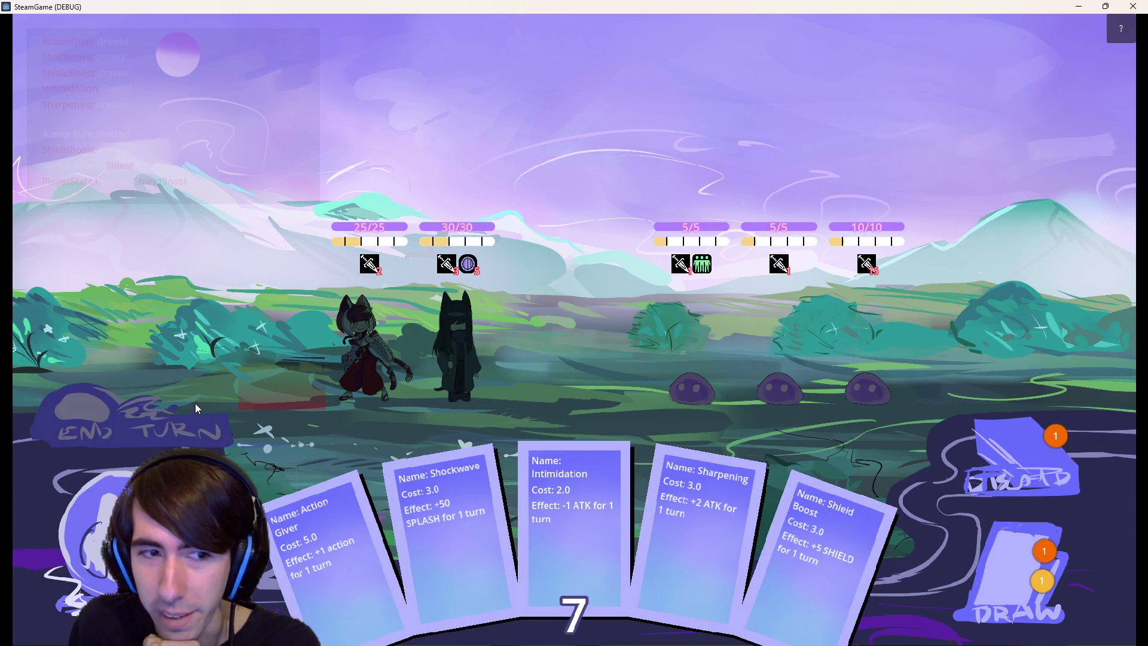
pyautogui.click(196, 401)
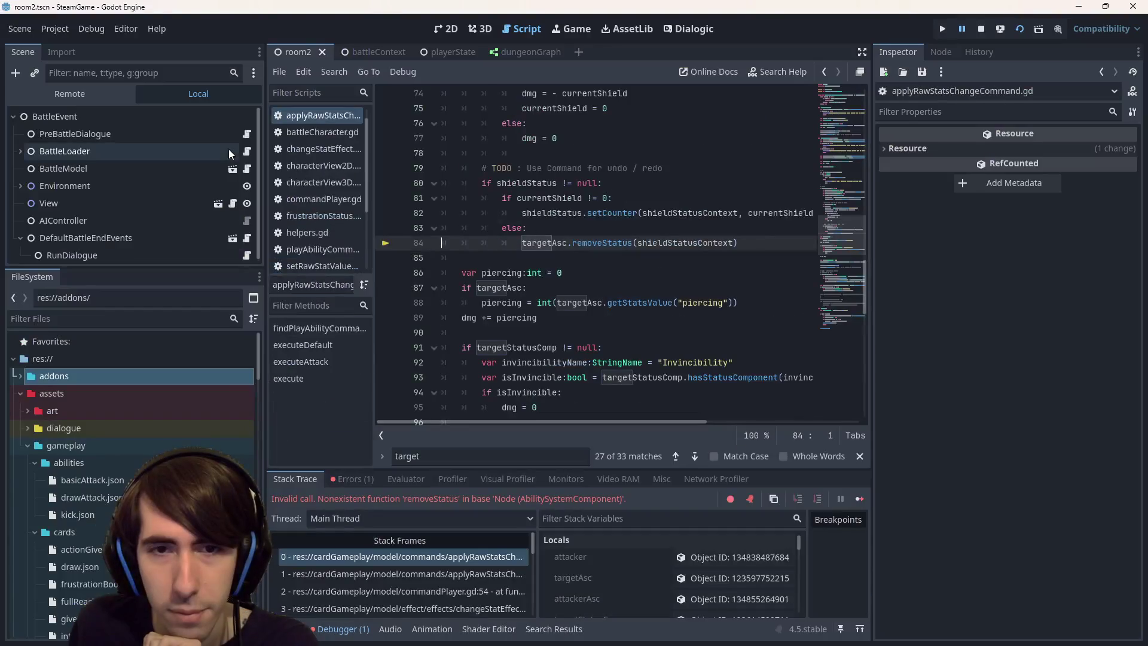
# Inspect targetAsc, shieldStatus and targetStatusComp in applyRawStatsChangeCommand.gd during the paused debug run
pyautogui.doubleClick(544, 243)
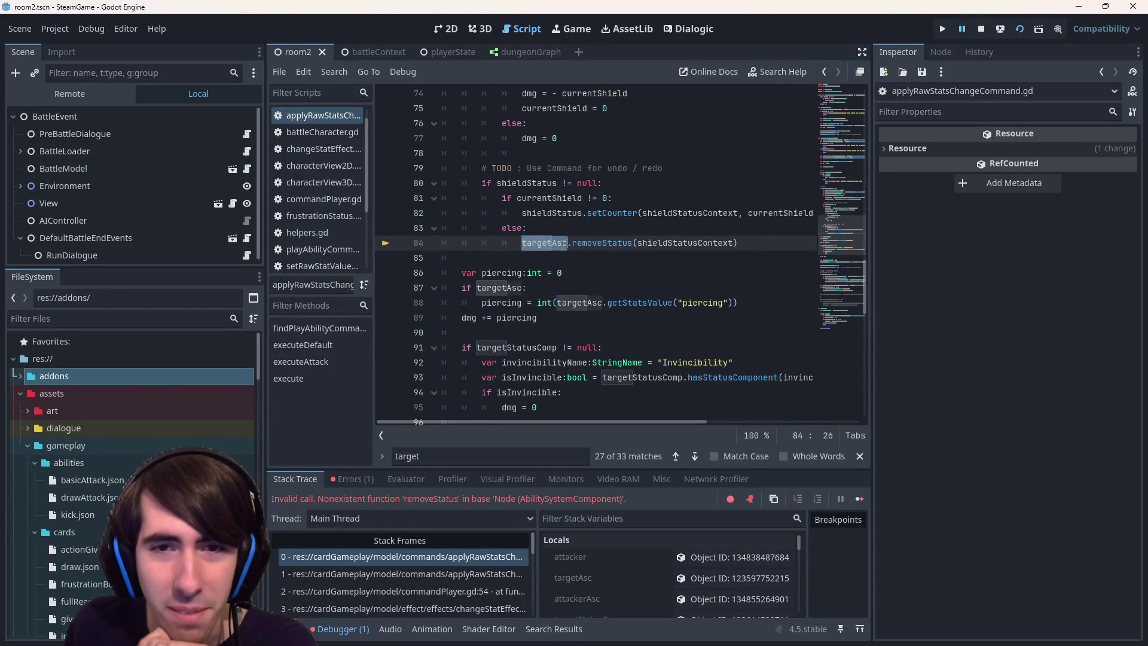
pyautogui.scroll(2, 570, 287)
pyautogui.scroll(2, 588, 351)
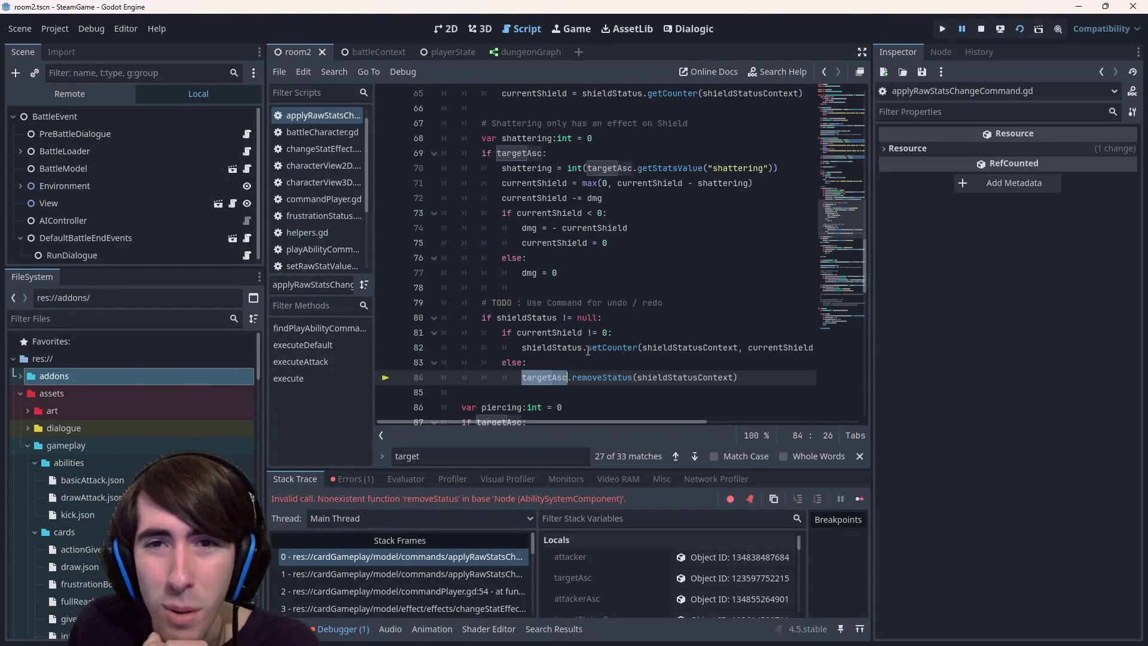
pyautogui.scroll(-2, 588, 351)
pyautogui.doubleClick(529, 273)
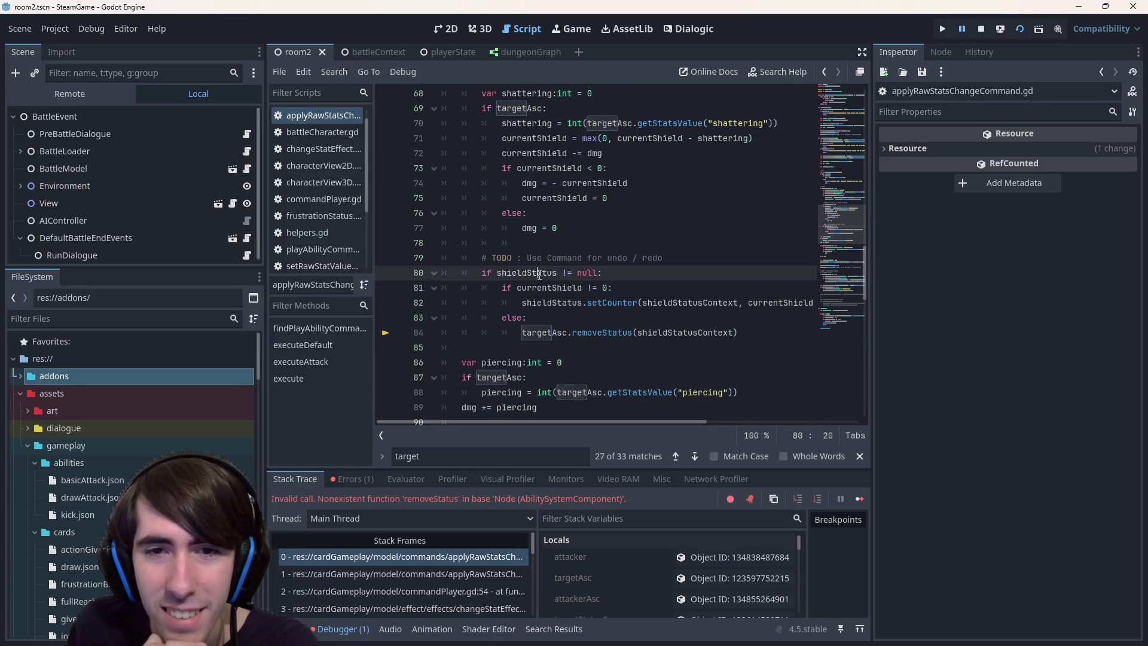
pyautogui.scroll(5, 630, 390)
pyautogui.doubleClick(525, 183)
pyautogui.scroll(-2, 531, 162)
pyautogui.scroll(1, 532, 157)
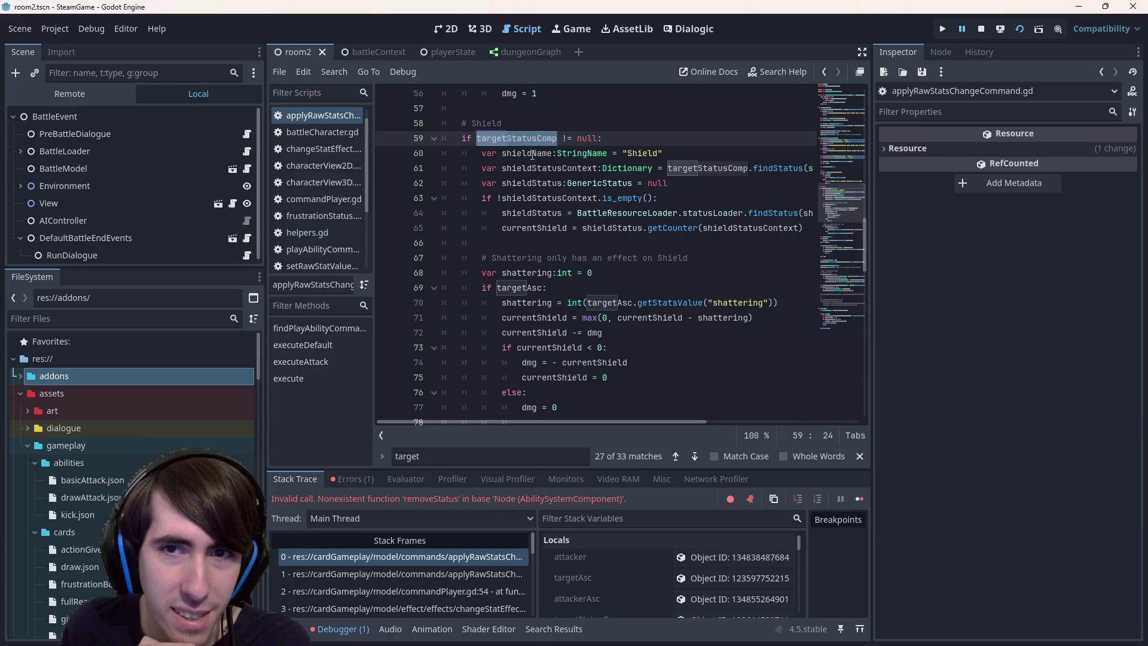
pyautogui.doubleClick(690, 171)
pyautogui.scroll(-2, 687, 187)
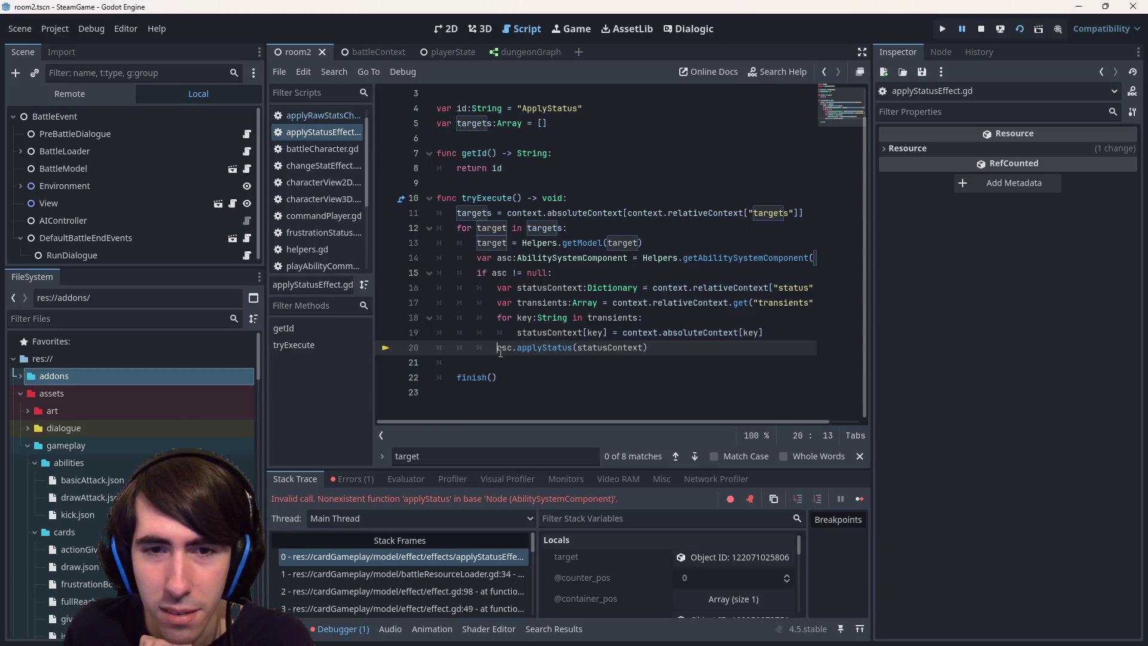
# Replace getAbilitySystemComponent with getStatusSystemComponent on line 14 and save the script
pyautogui.doubleClick(739, 257)
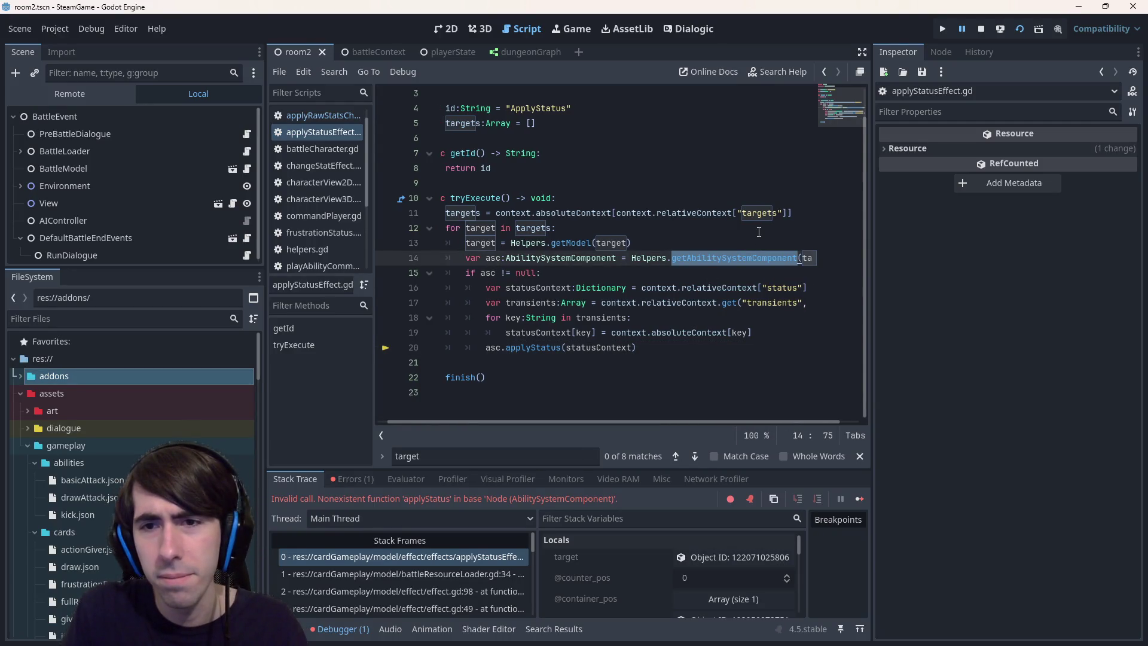
pyautogui.click(492, 273)
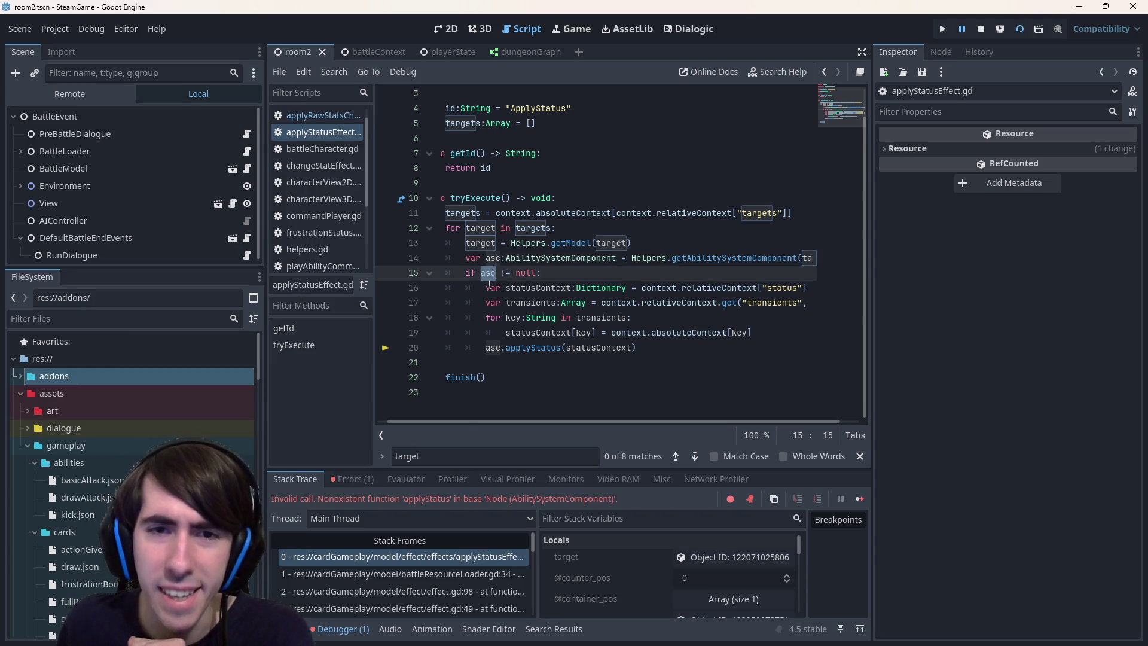
pyautogui.doubleClick(694, 256)
pyautogui.write('getstatu')
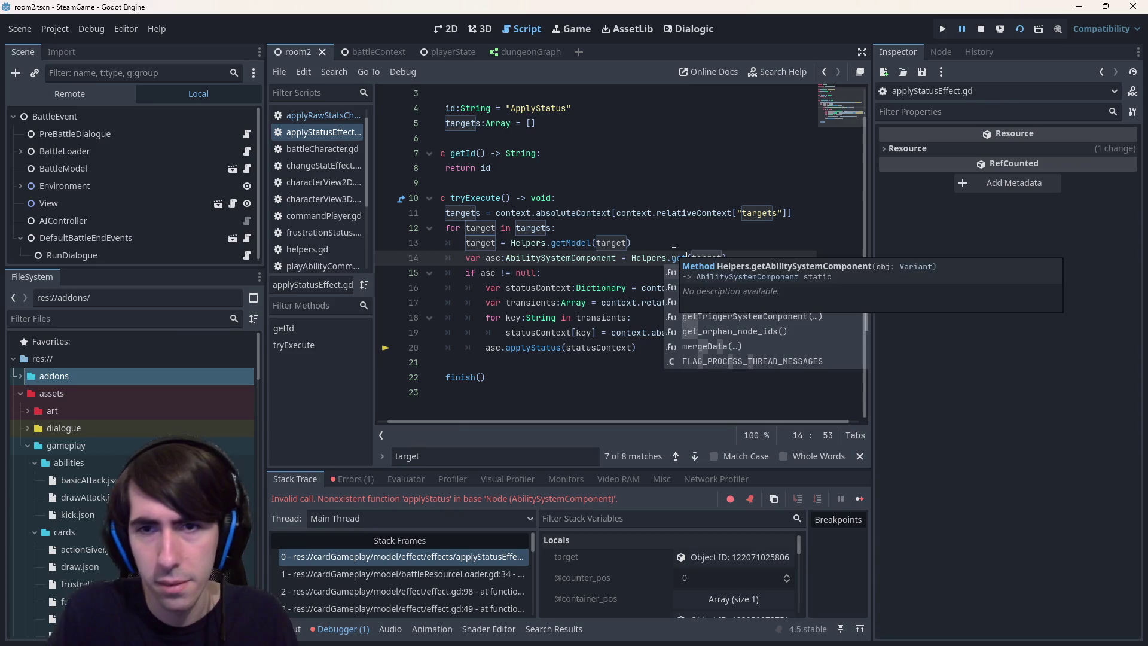
pyautogui.press('Return')
pyautogui.hotkey('ctrl', 's')
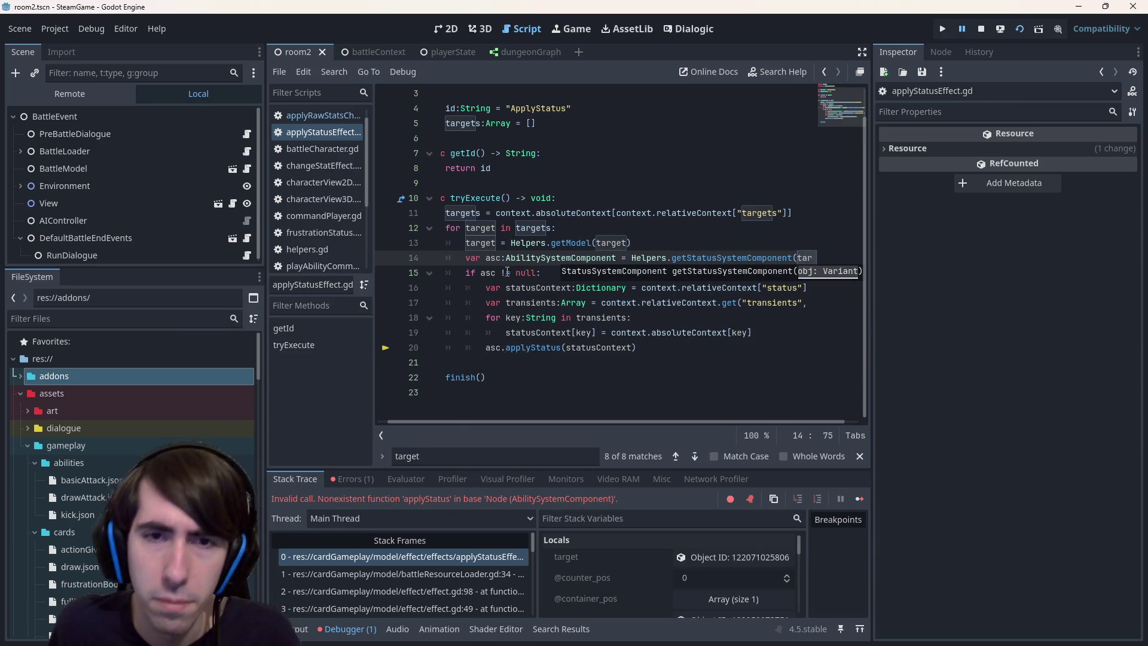
# Declare line 14's variable as statusComp of type StatusSystemComponent
pyautogui.doubleClick(519, 259)
pyautogui.write('Status')
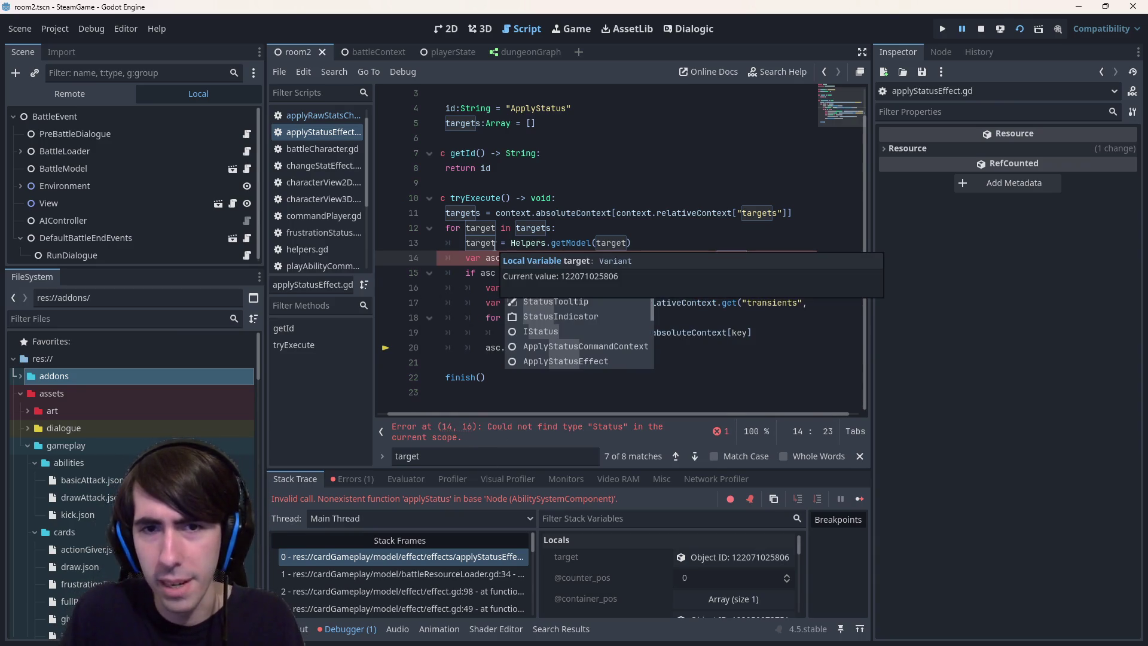
pyautogui.press('Down')
pyautogui.press('Down')
pyautogui.press('Down')
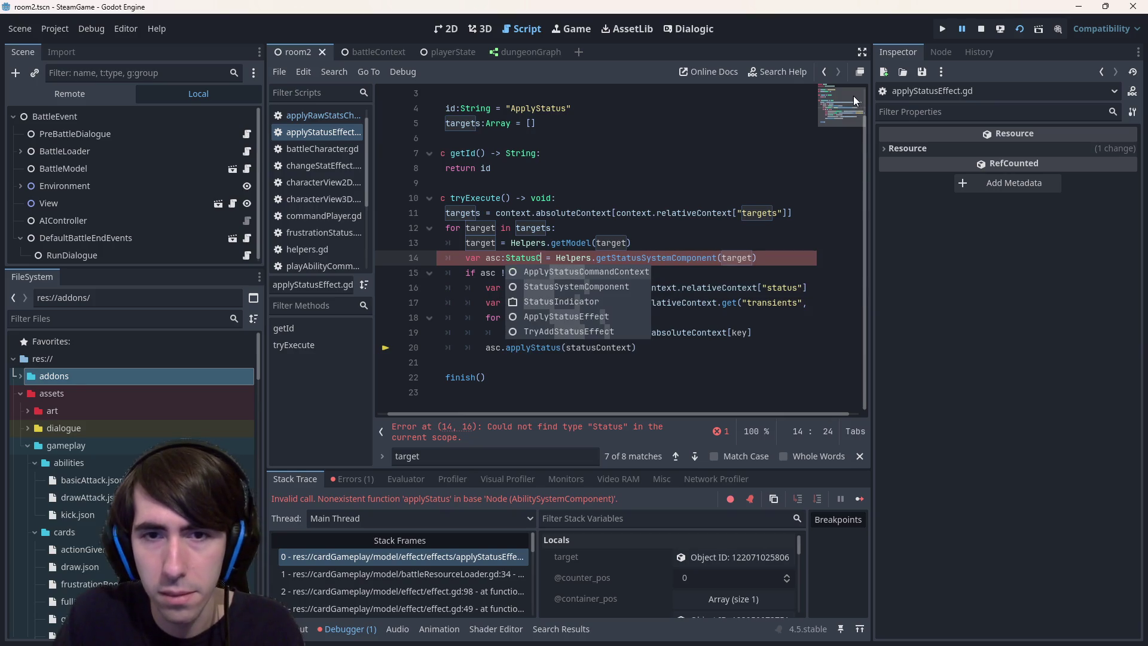
pyautogui.press('Return')
pyautogui.hotkey('ctrl', 'BackSpace')
pyautogui.write('StatusC')
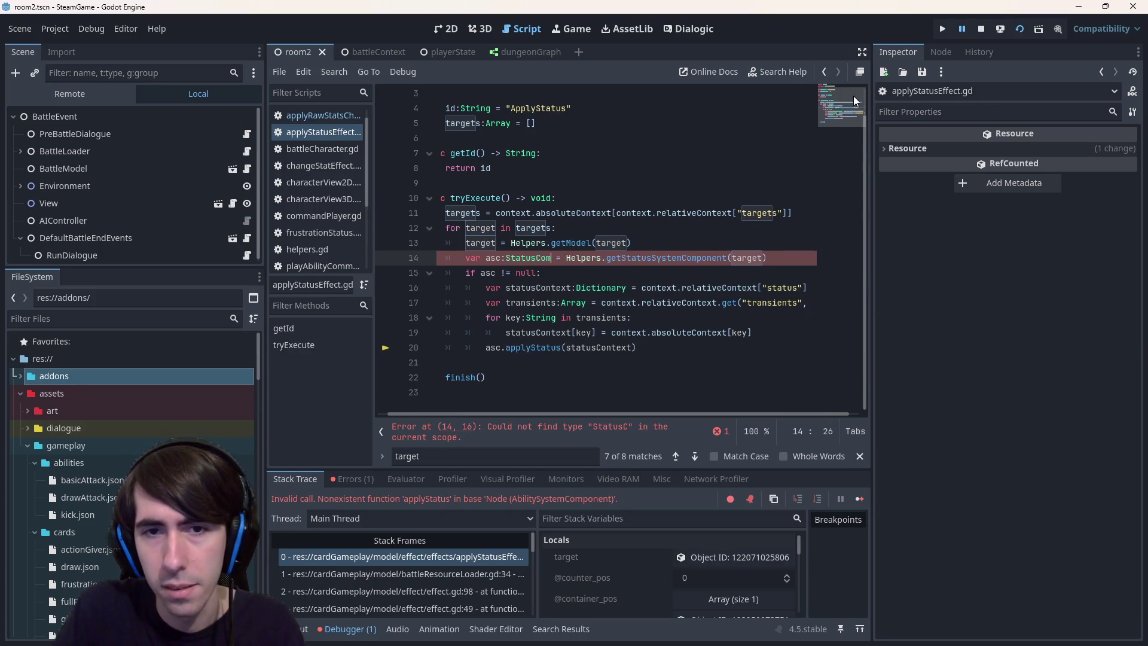
pyautogui.press('Return')
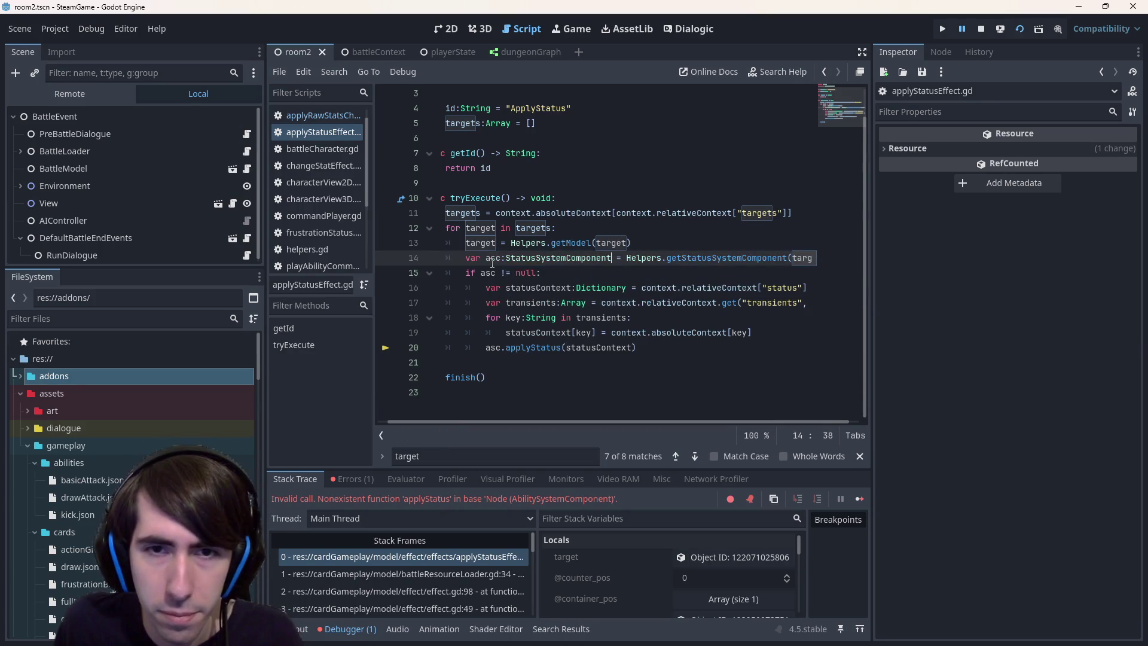
pyautogui.write('statusComp')
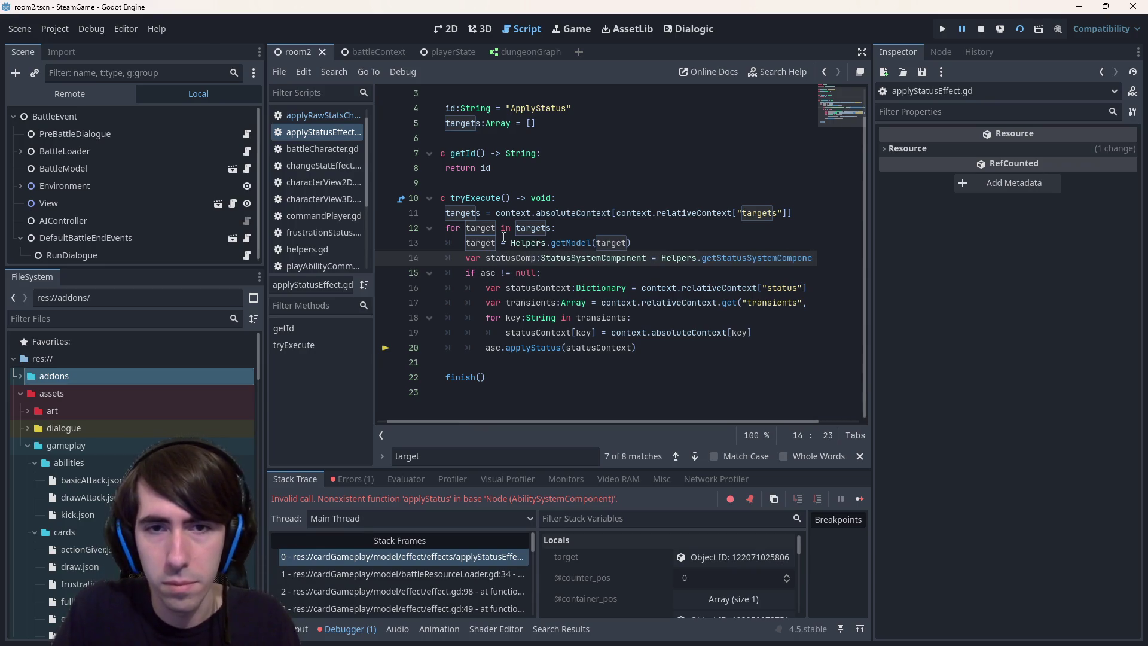
pyautogui.hotkey('ctrl', 'Left')
# Rename the asc uses on lines 15 and 20 to statusComp, then stop debugging
pyautogui.doubleClick(488, 273)
pyautogui.hotkey('ctrl', 'd')
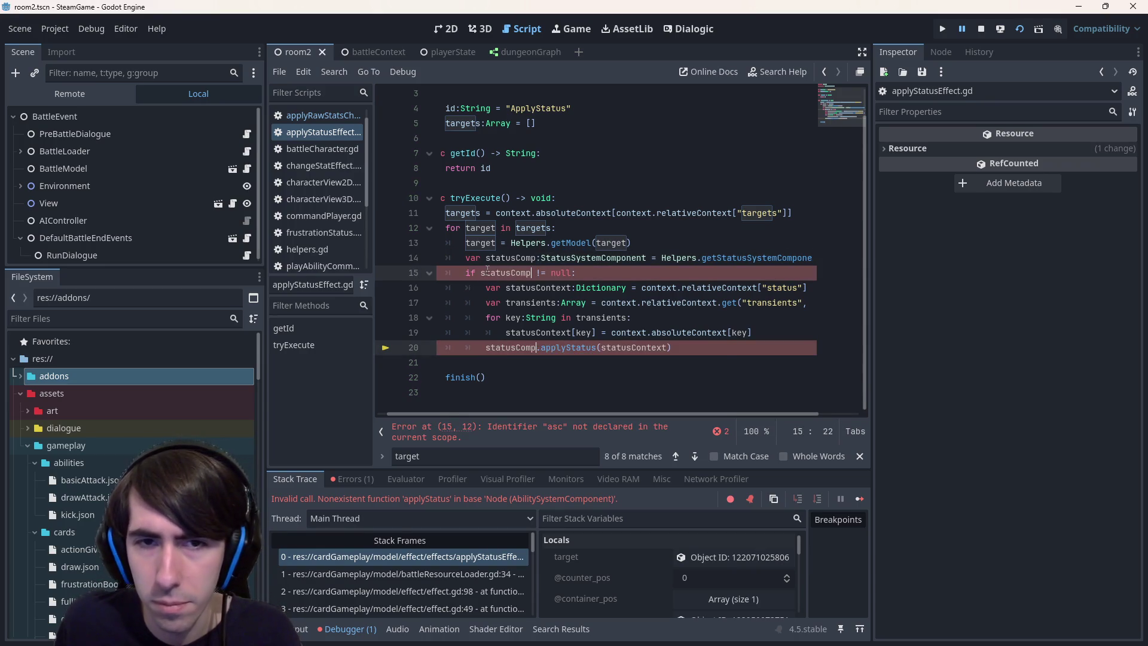
pyautogui.write('statusComp')
pyautogui.click(1020, 34)
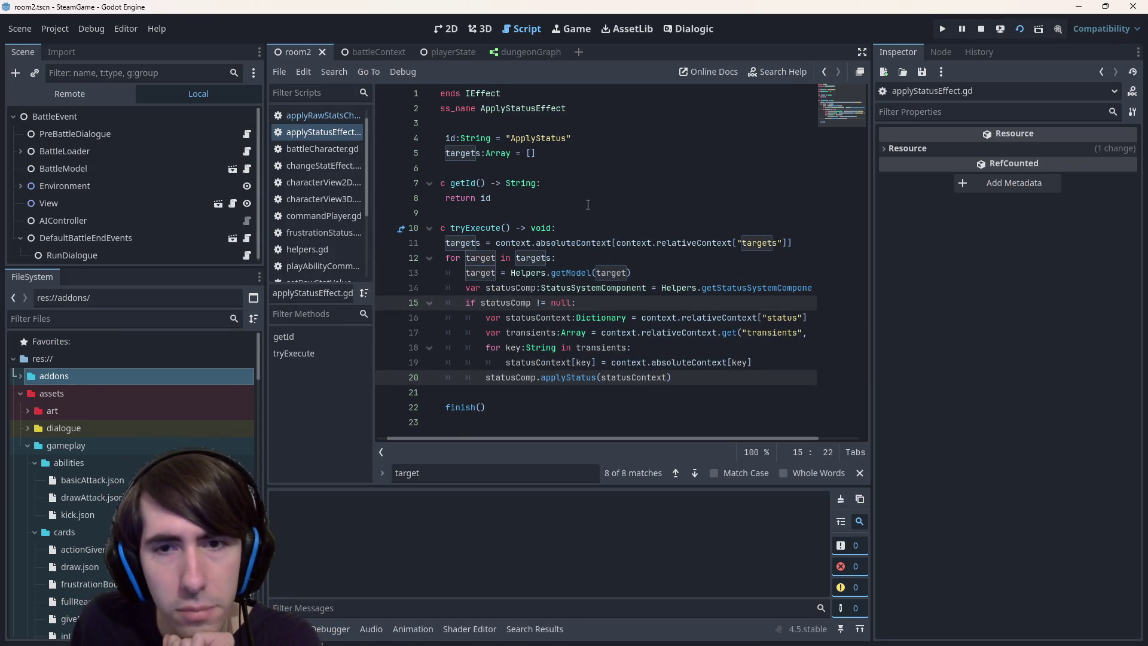
# Run the game with F5, finish the opening dialogue, and end the first turn
pyautogui.press('F5')
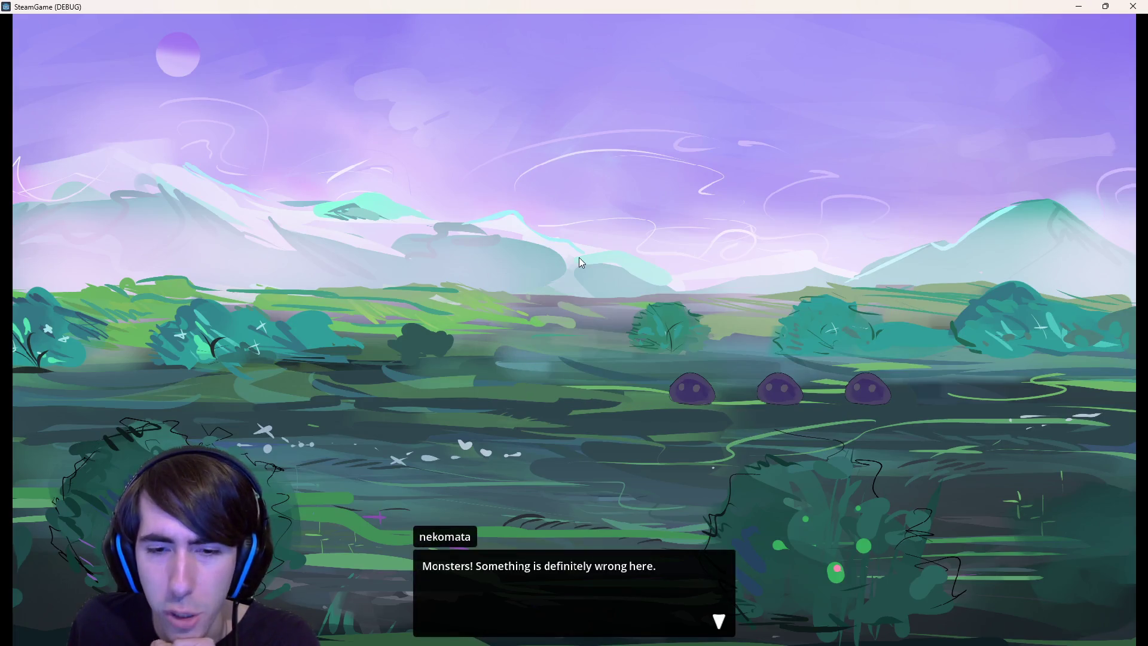
pyautogui.click(579, 257)
pyautogui.click(558, 538)
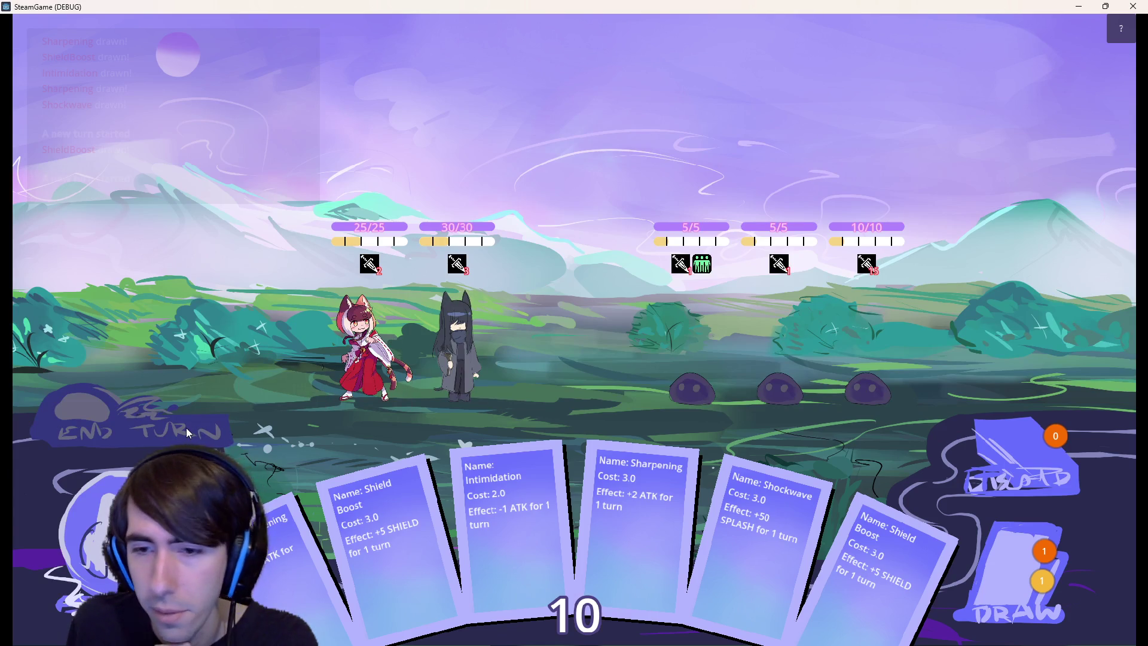
pyautogui.click(186, 432)
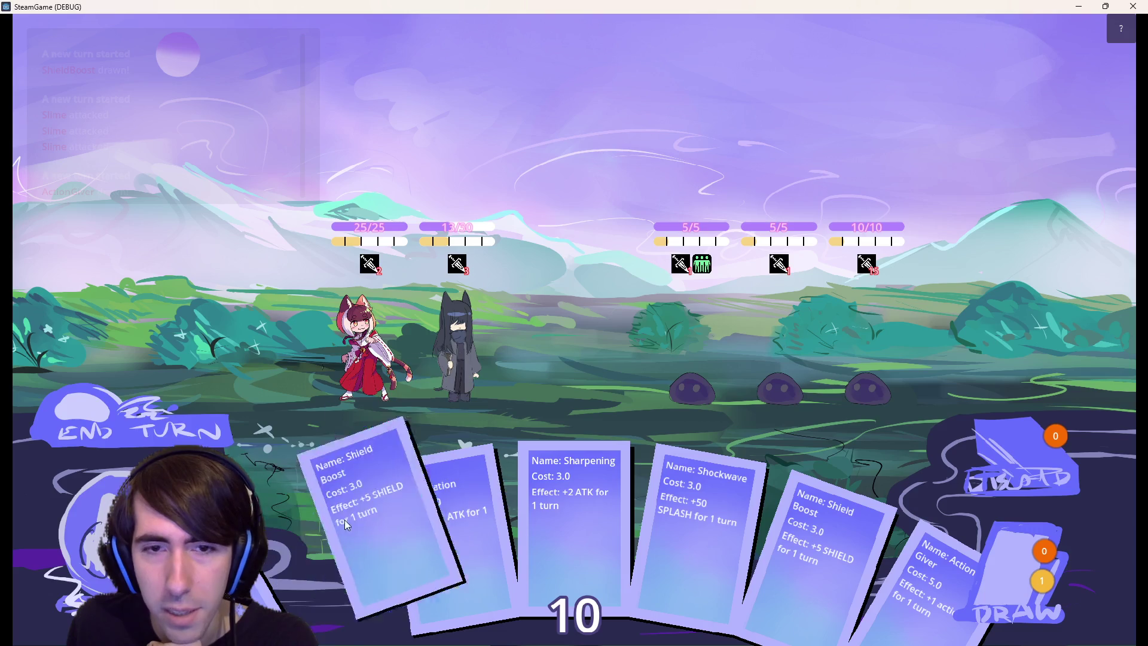
# Play Shield Boost on the second hero and Intimidation on the first slime, then defeat the middle slime
pyautogui.moveTo(382, 443); pyautogui.dragTo(468, 366)
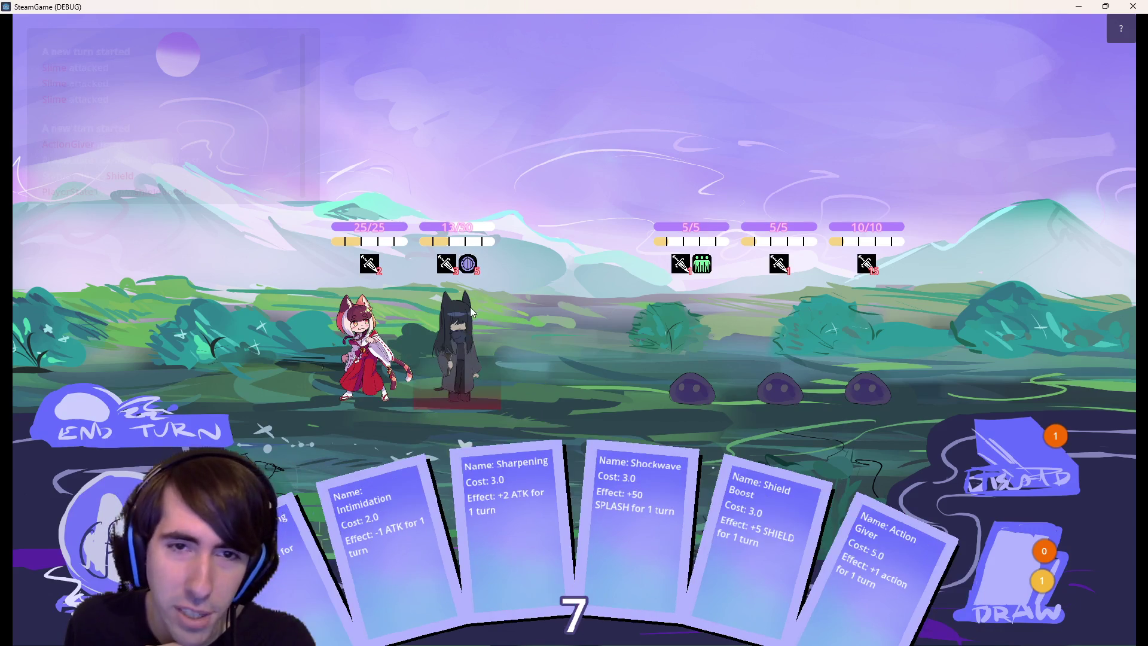
pyautogui.moveTo(496, 457); pyautogui.dragTo(481, 350)
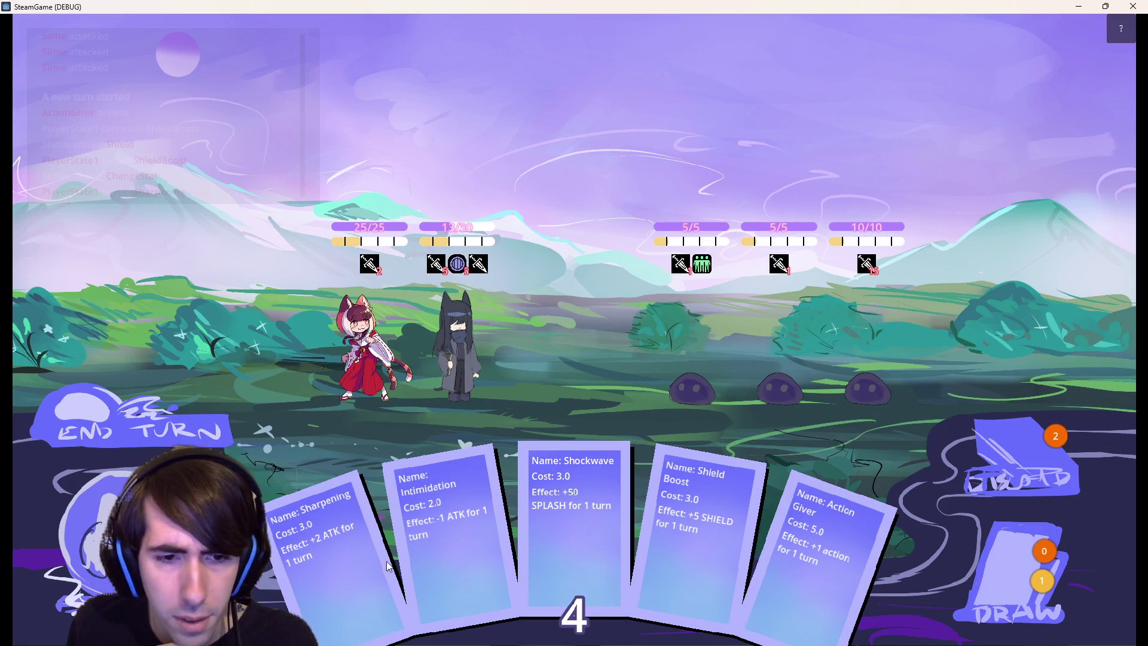
pyautogui.moveTo(441, 541)
pyautogui.mouseDown()
pyautogui.moveTo(732, 297)
pyautogui.moveTo(712, 349)
pyautogui.mouseUp()
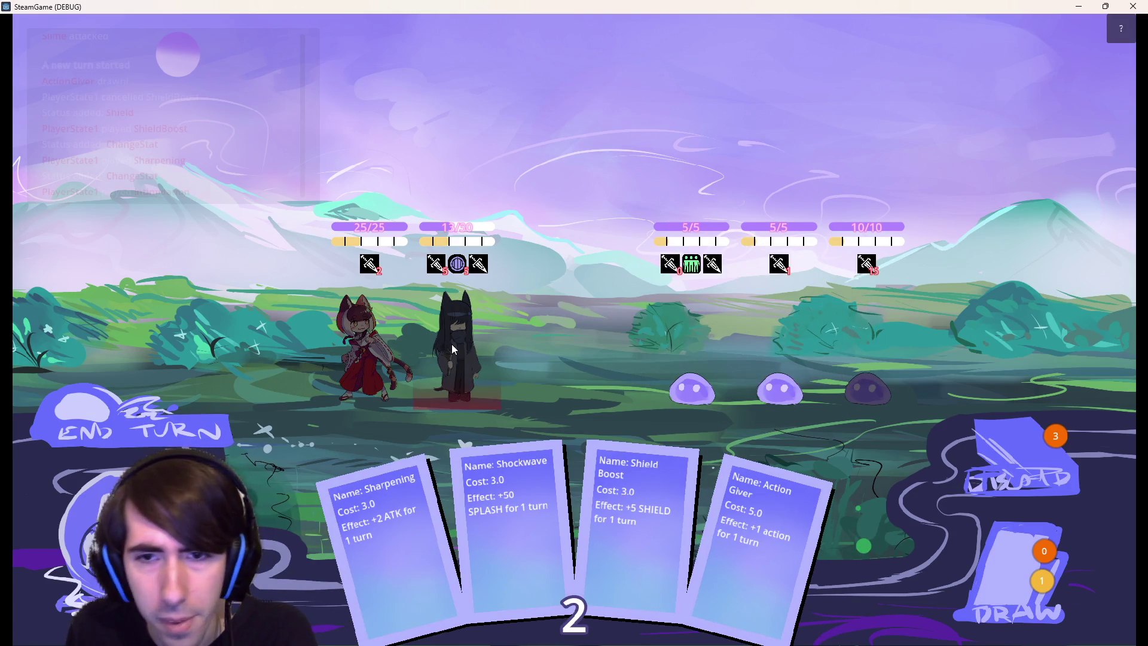
pyautogui.click(777, 350)
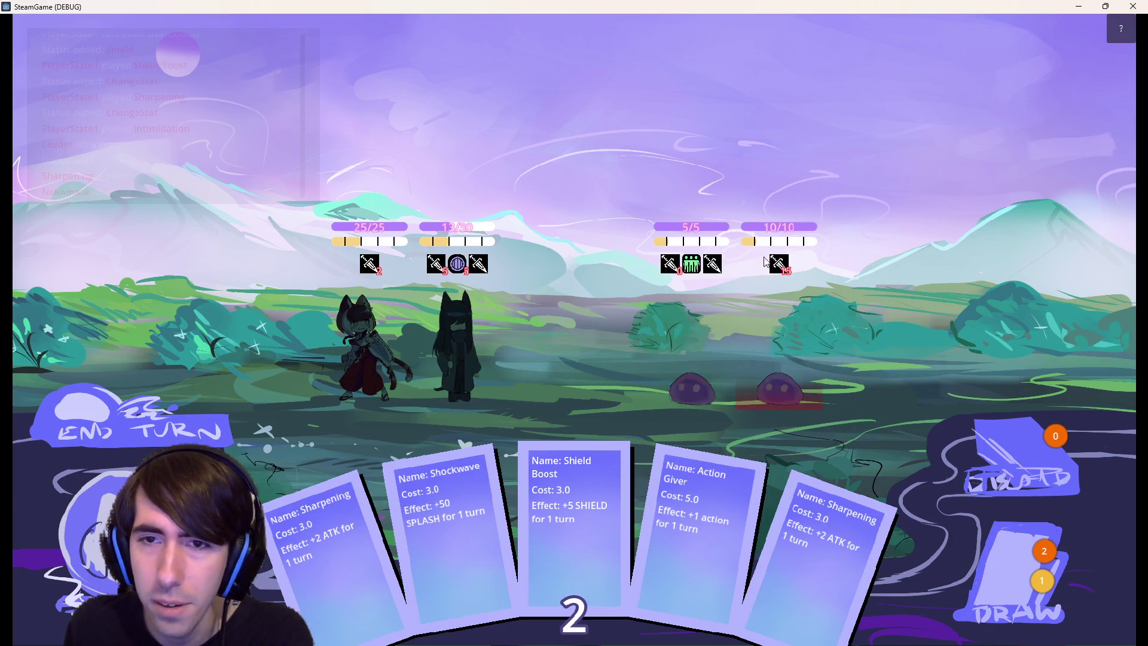
# Draw a card, play Sharpening and Action Giver on the second hero, and kill the right slime
pyautogui.moveTo(378, 273)
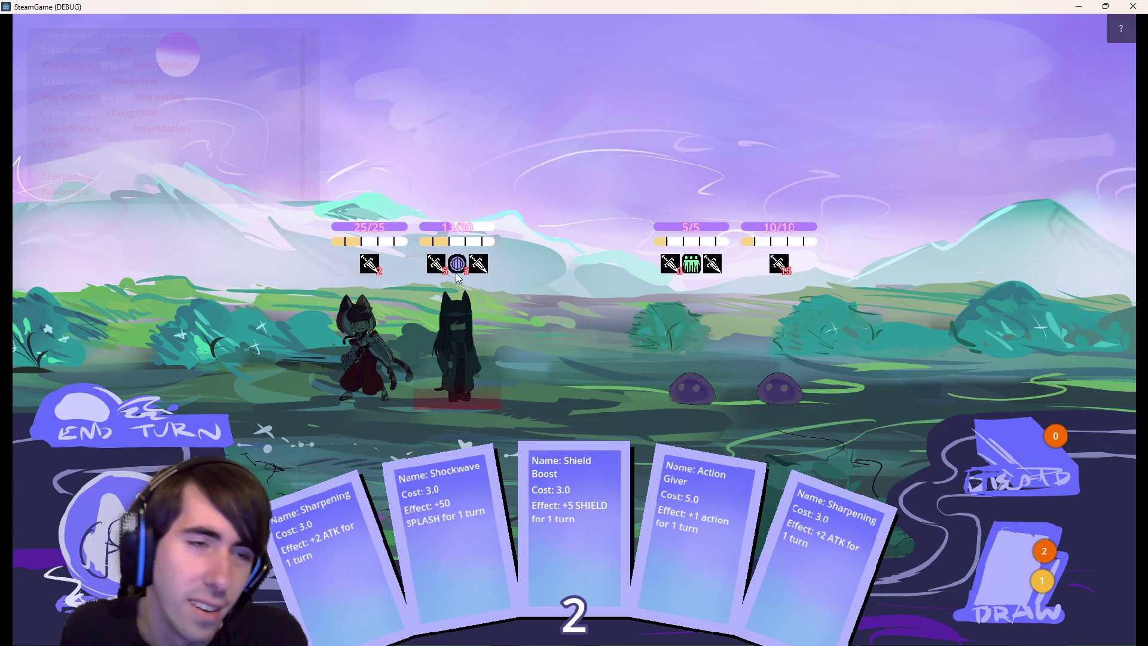
pyautogui.click(954, 540)
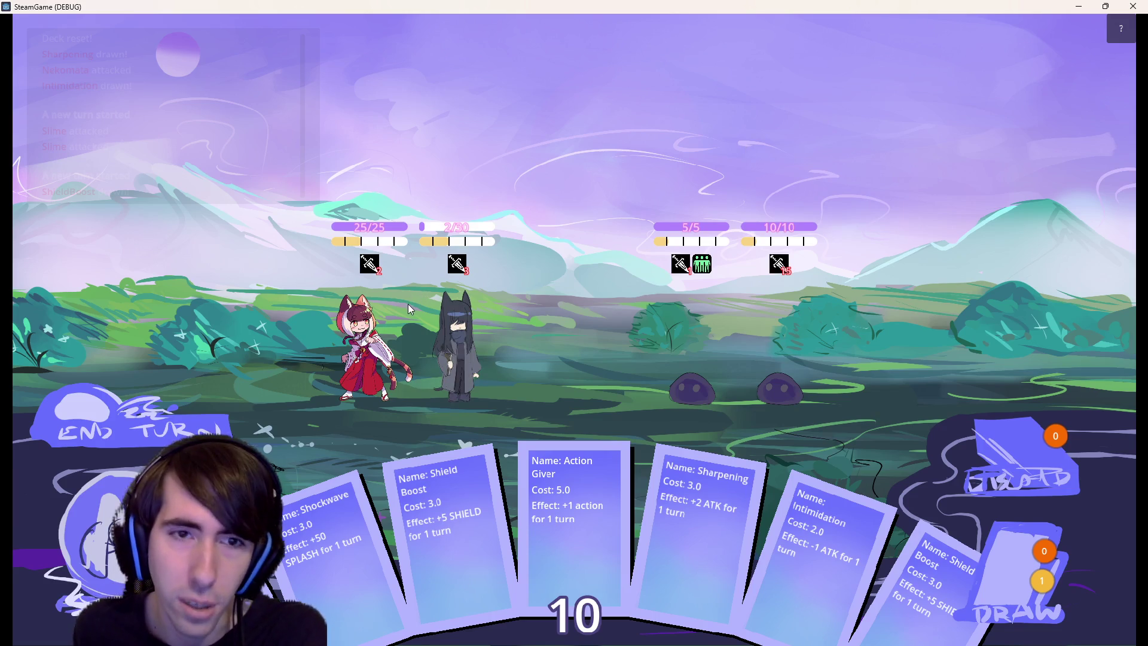
pyautogui.moveTo(714, 510)
pyautogui.mouseDown()
pyautogui.moveTo(484, 326)
pyautogui.moveTo(464, 358)
pyautogui.mouseUp()
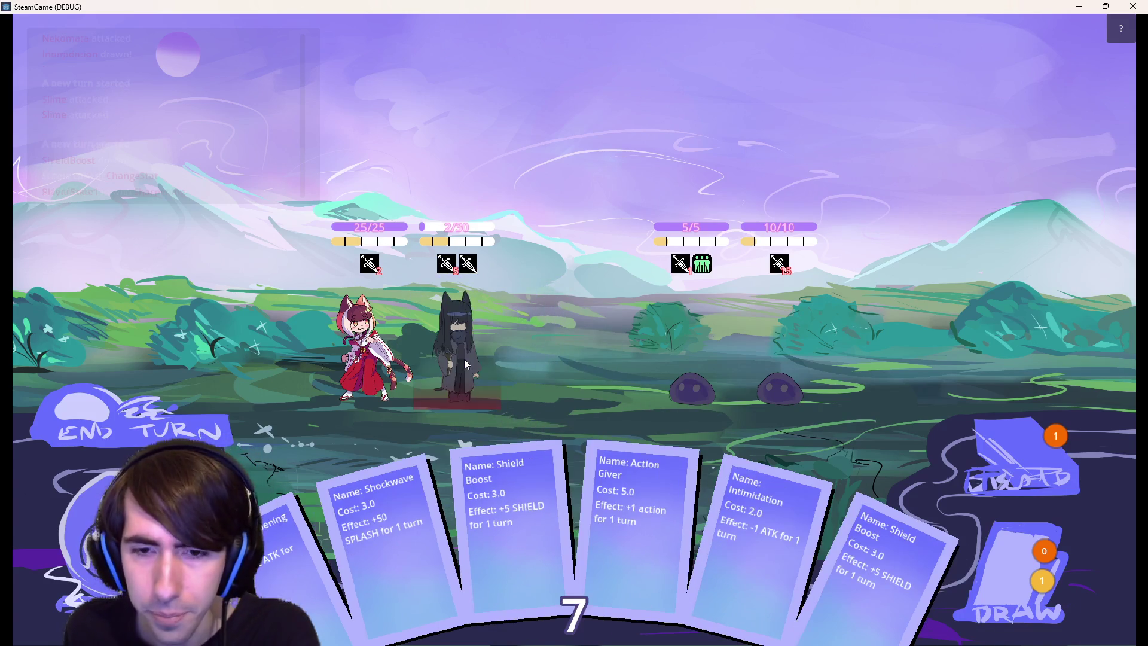
pyautogui.moveTo(662, 547)
pyautogui.mouseDown()
pyautogui.moveTo(484, 357)
pyautogui.moveTo(470, 361)
pyautogui.mouseUp()
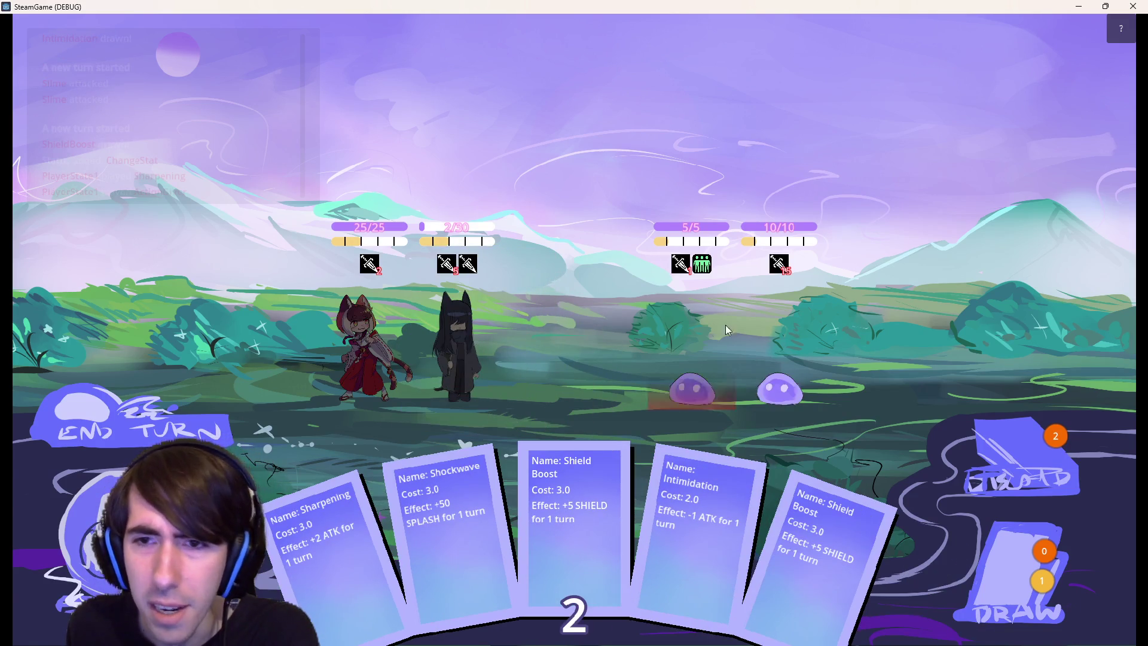
pyautogui.click(791, 358)
pyautogui.click(795, 354)
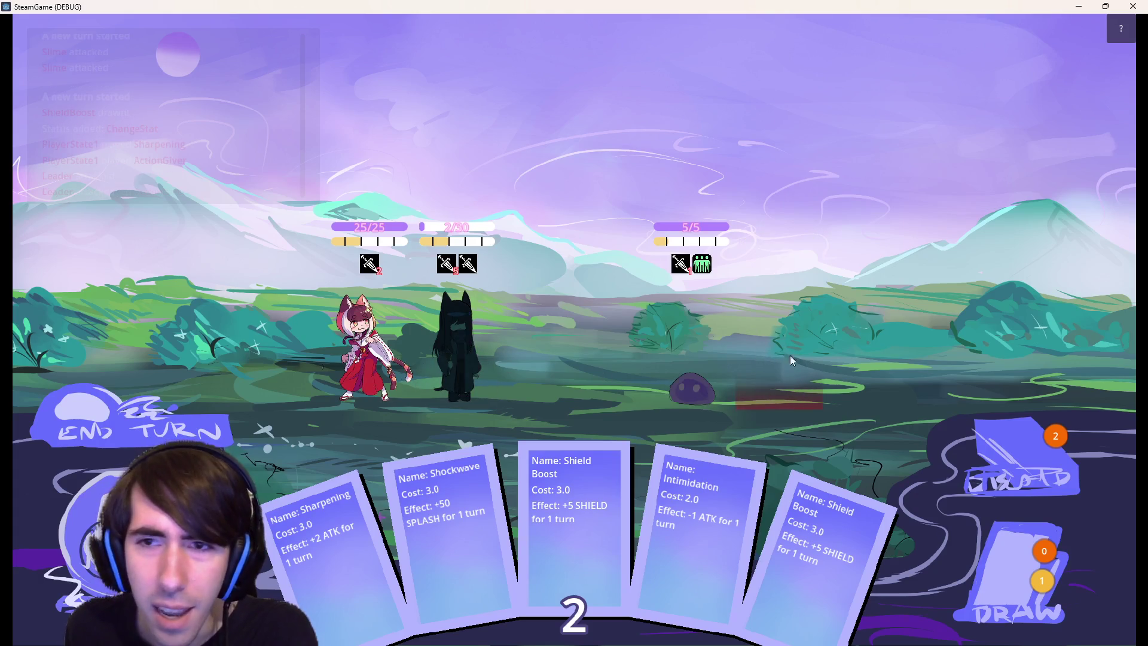
# End the turn and close the game window to return to the editor
pyautogui.click(673, 335)
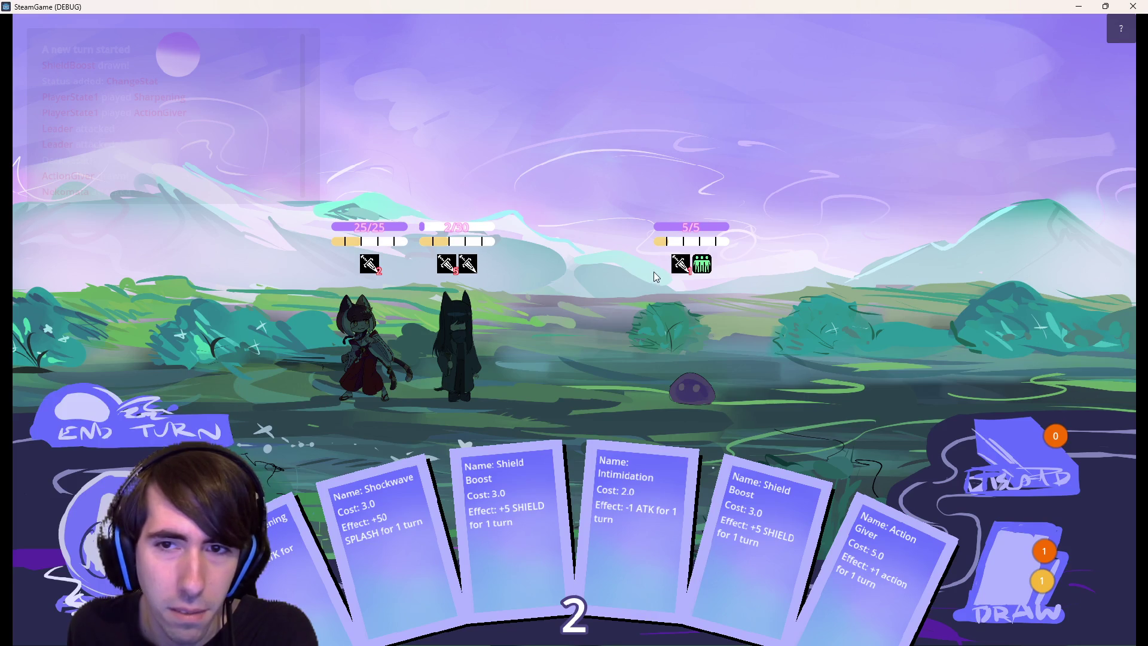
pyautogui.moveTo(703, 269)
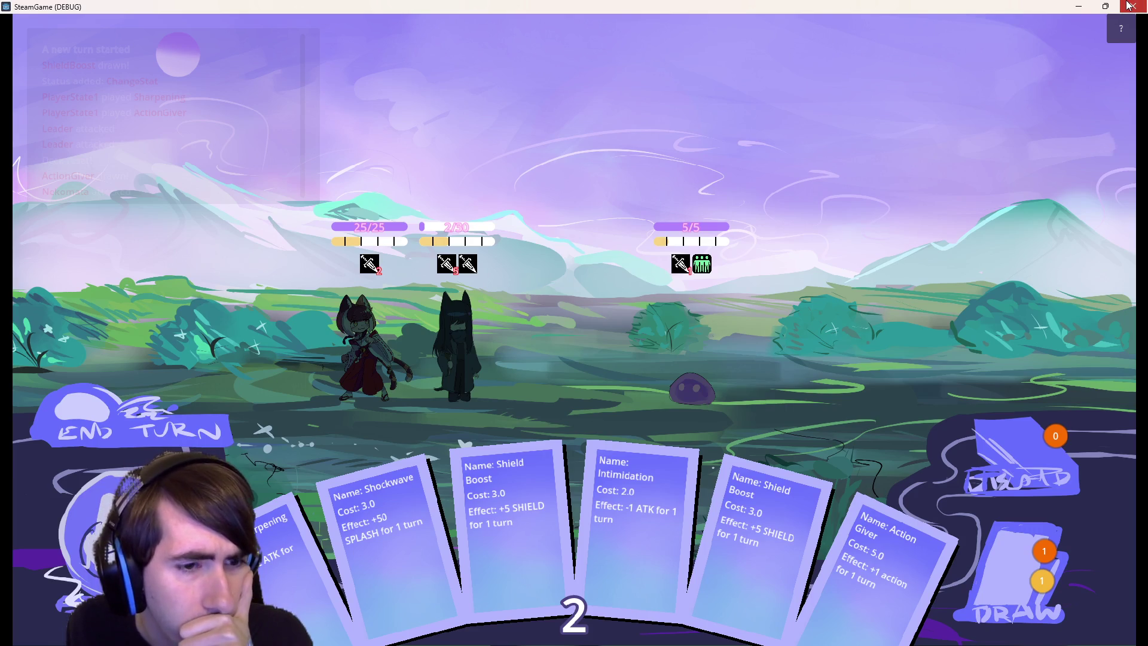
pyautogui.click(1127, 5)
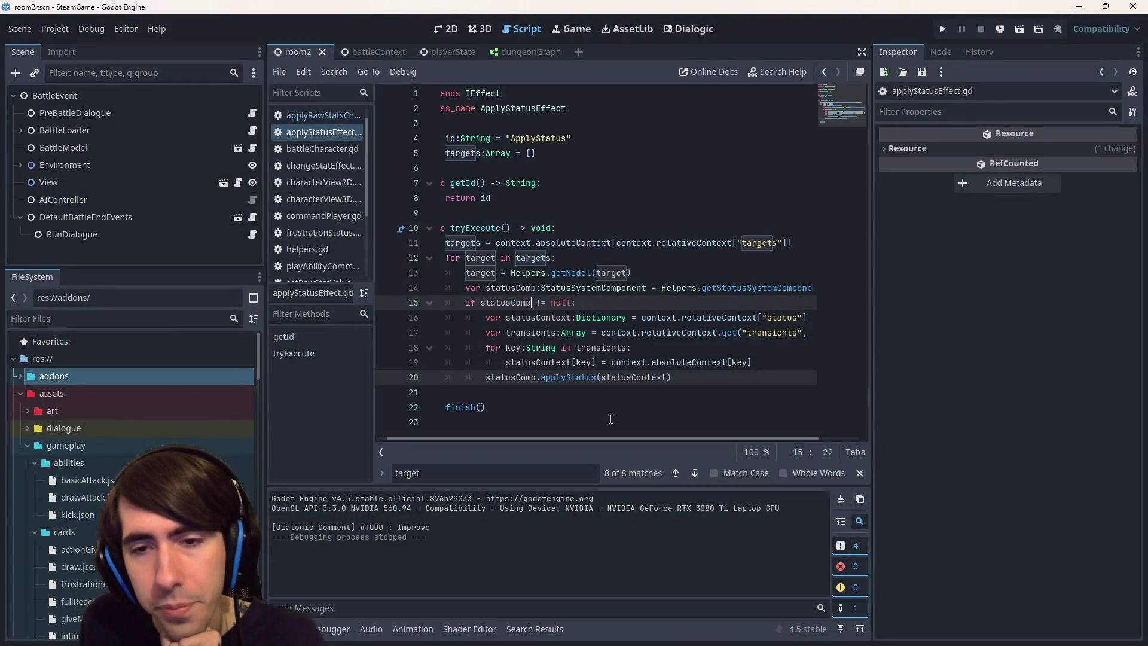
# Review lines 17 to 21 of applyStatusEffect.gd
pyautogui.click(681, 397)
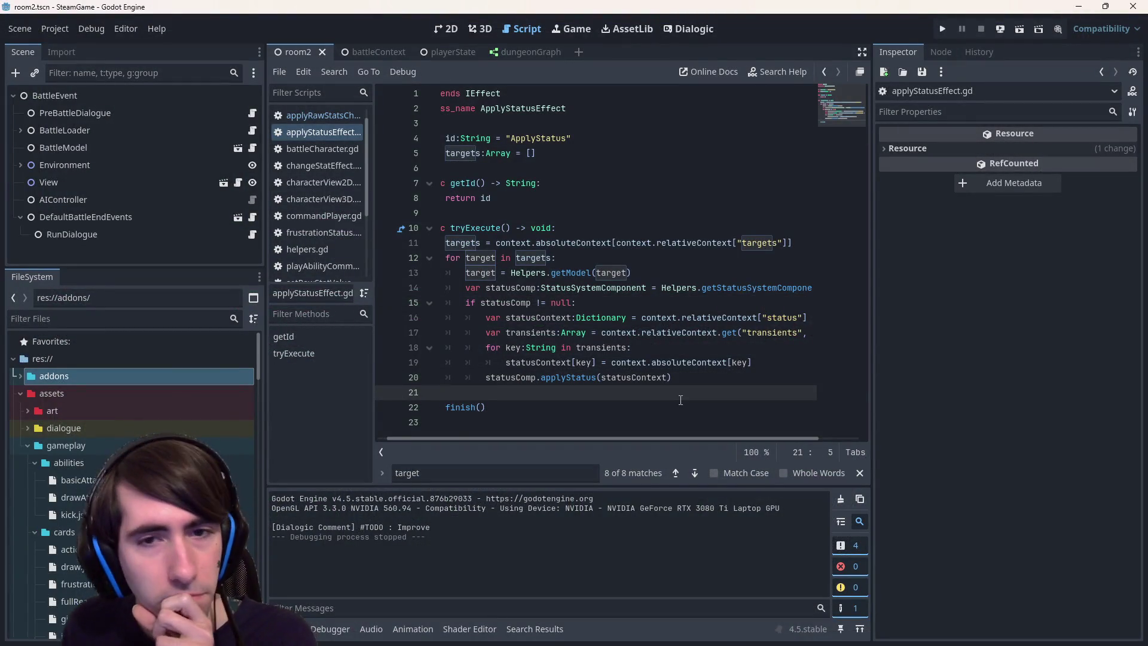
pyautogui.moveTo(693, 397); pyautogui.dragTo(372, 333)
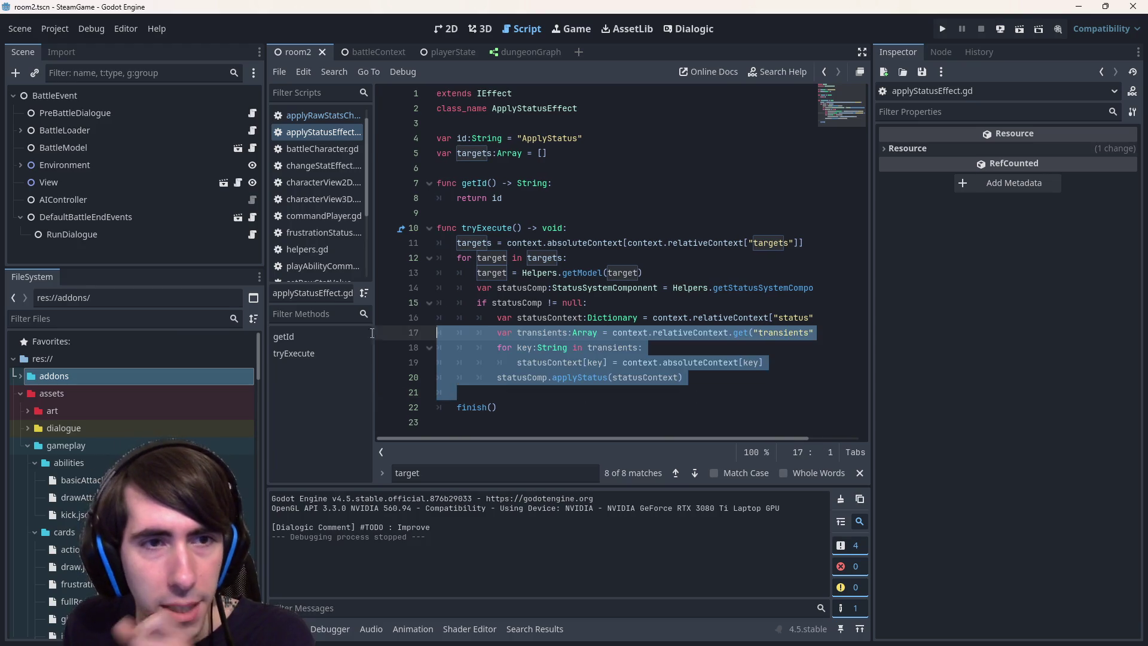
pyautogui.click(615, 382)
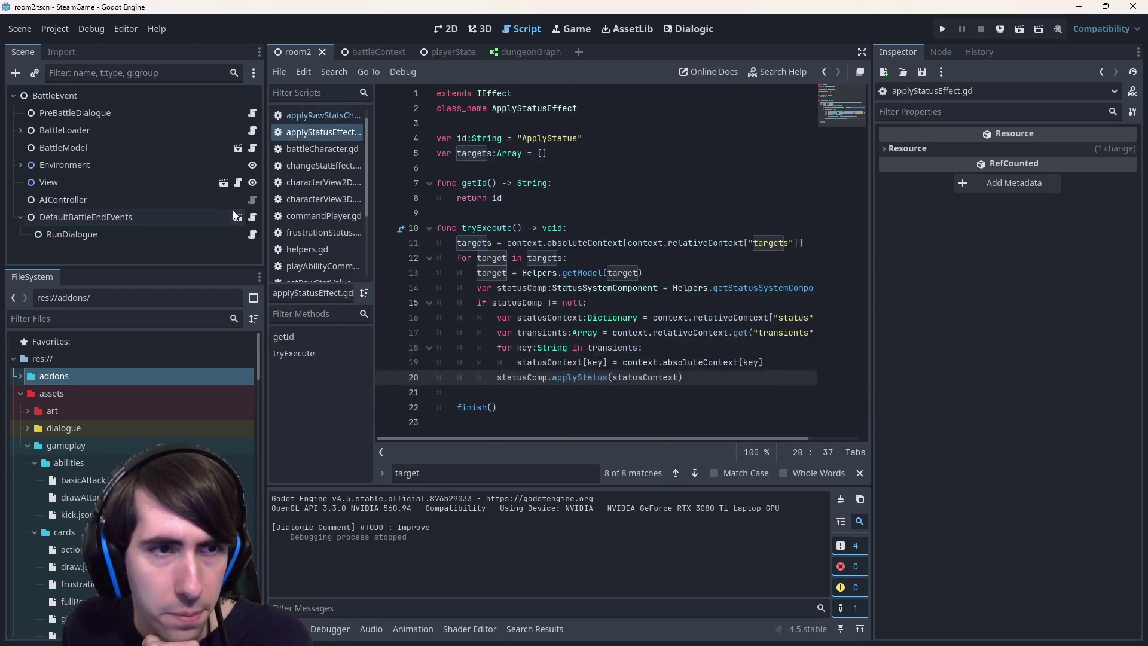
pyautogui.scroll(-3, 341, 253)
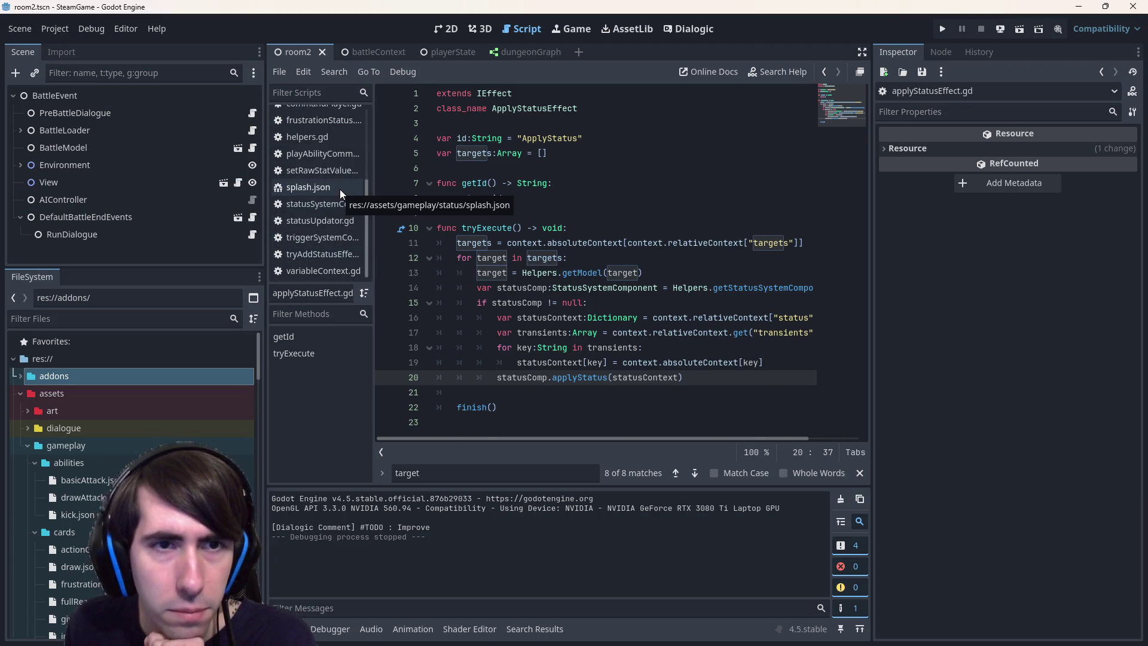
# Browse the open command, status, trigger and effect scripts in the script list
pyautogui.click(322, 155)
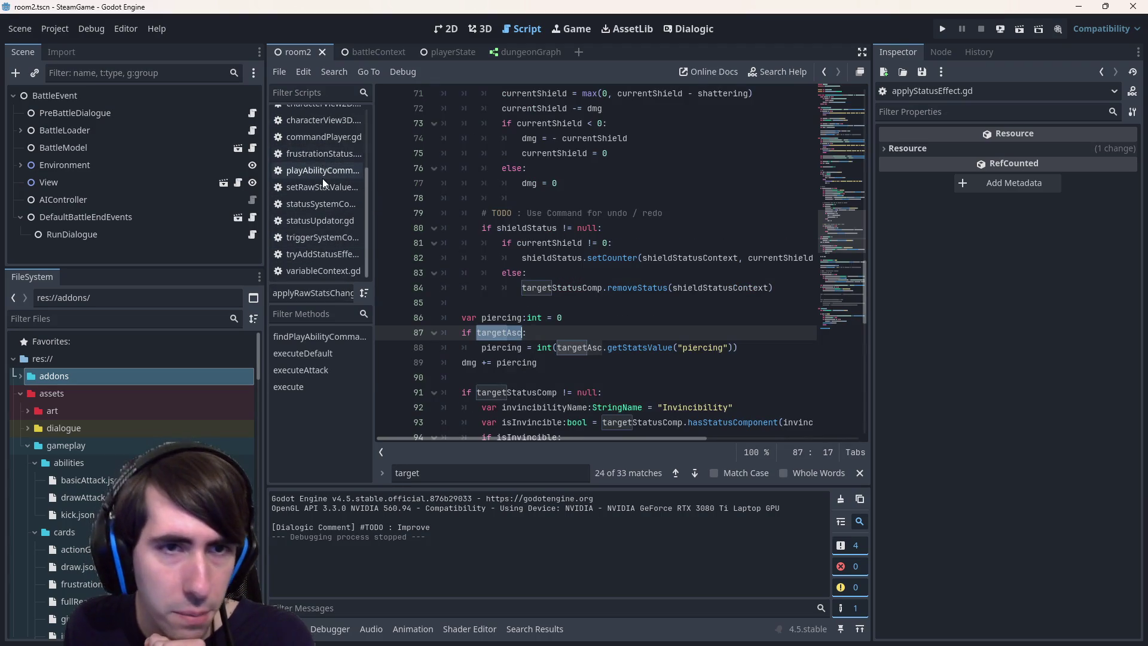
pyautogui.click(323, 186)
pyautogui.click(323, 203)
pyautogui.click(322, 220)
pyautogui.click(322, 237)
pyautogui.click(324, 263)
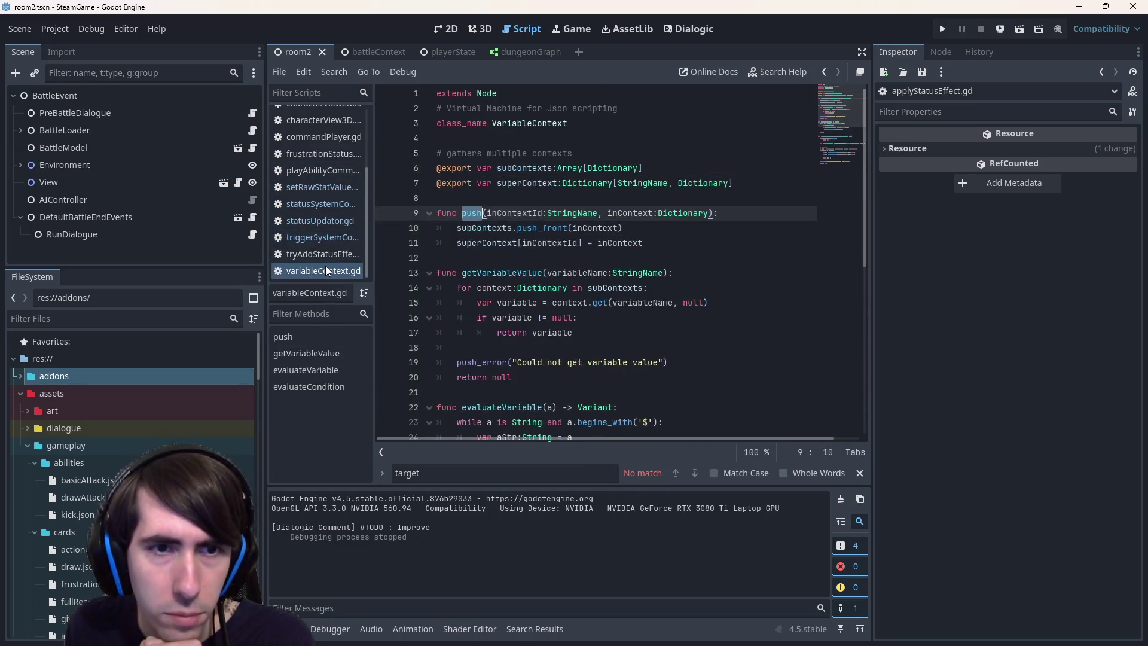
pyautogui.click(323, 256)
pyautogui.scroll(2, 333, 255)
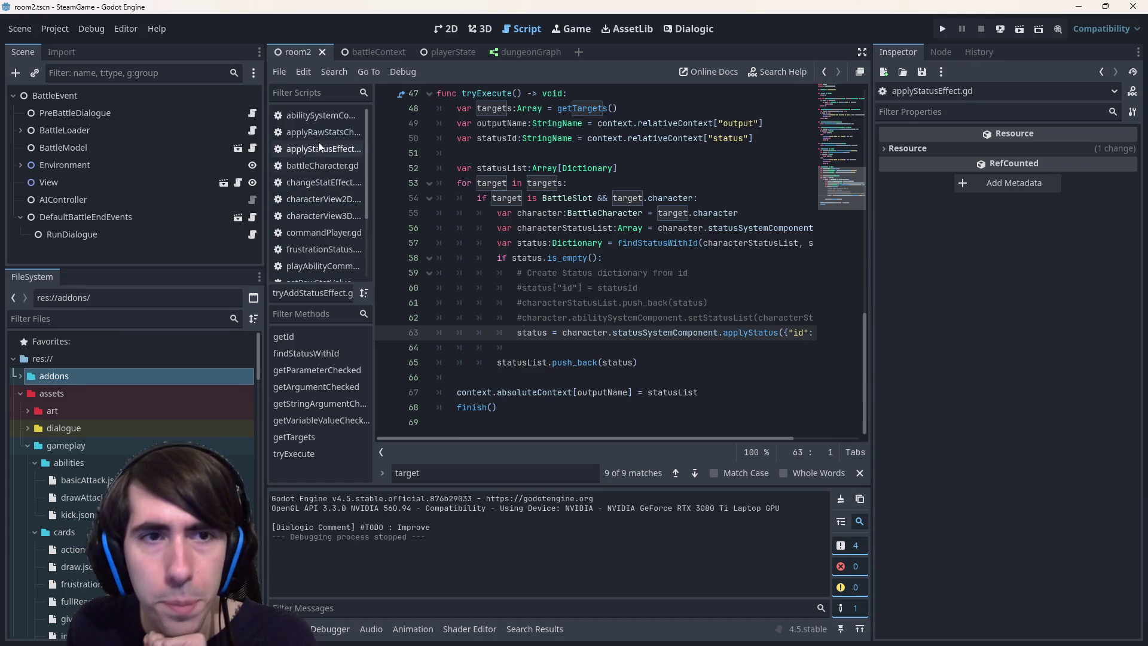
pyautogui.click(310, 114)
pyautogui.click(308, 185)
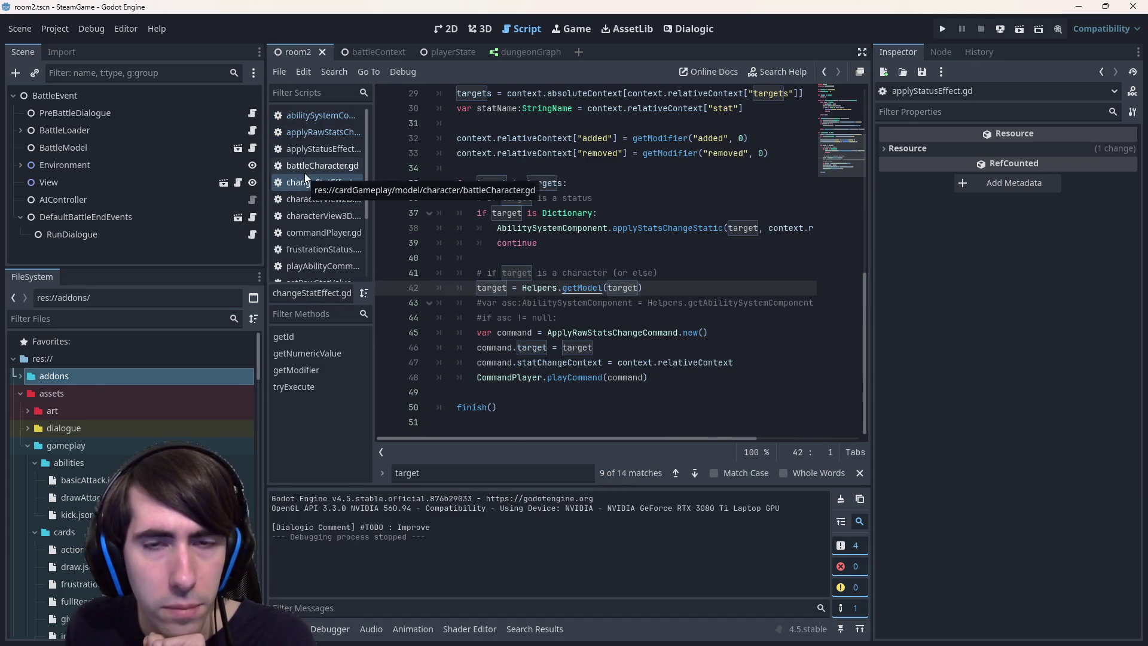
pyautogui.click(303, 171)
pyautogui.click(323, 216)
# Close characterView3D, commandPlayer, frustrationStatus and playAbilityCommandContext, then view StatusSystemComponent
pyautogui.middleClick(332, 214)
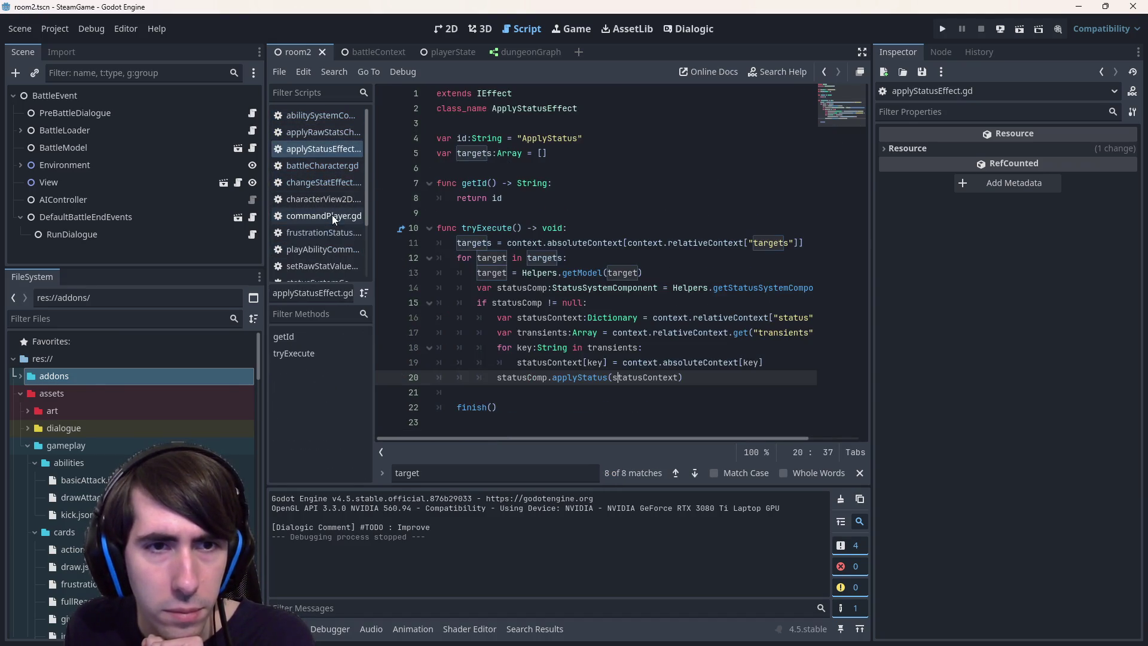
pyautogui.middleClick(327, 223)
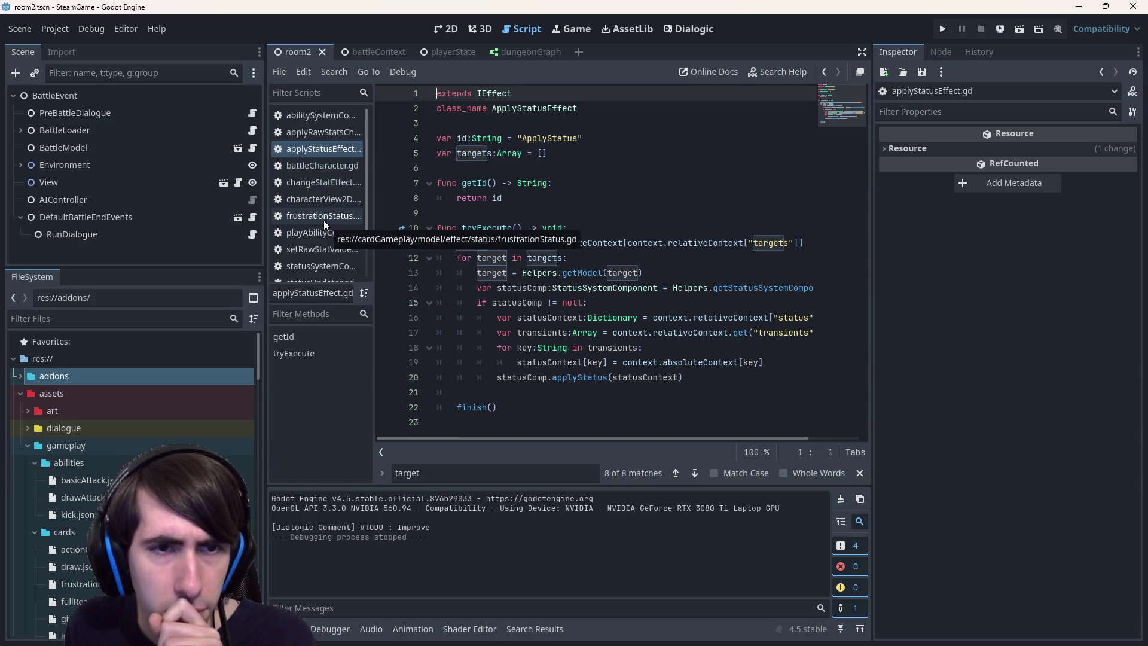
pyautogui.middleClick(324, 220)
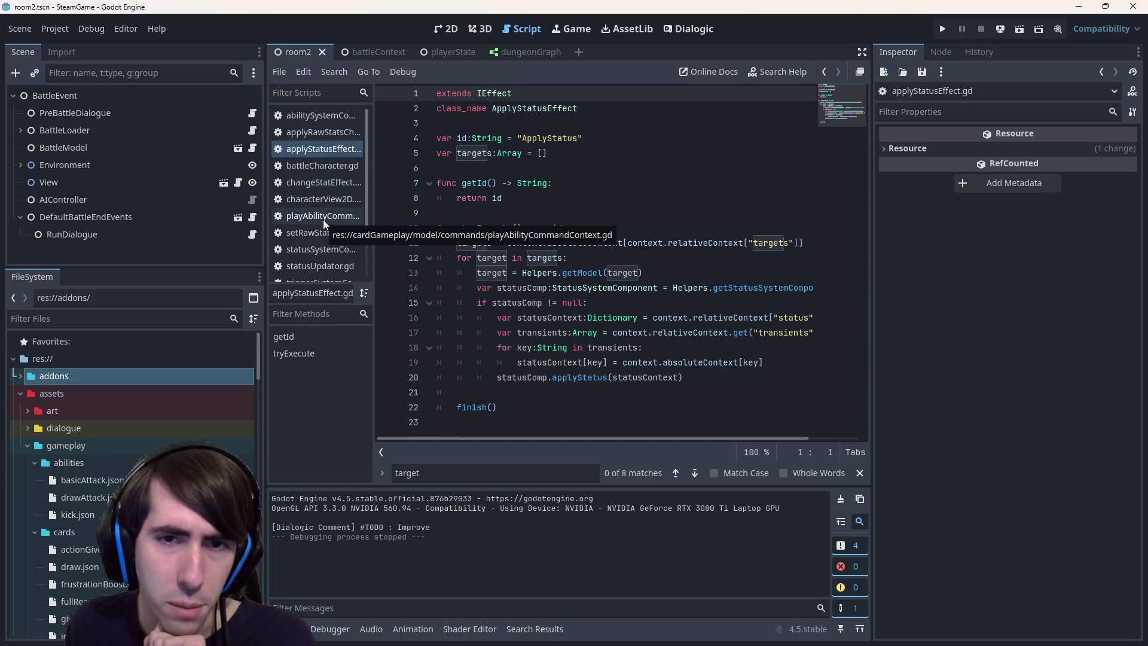
pyautogui.middleClick(323, 220)
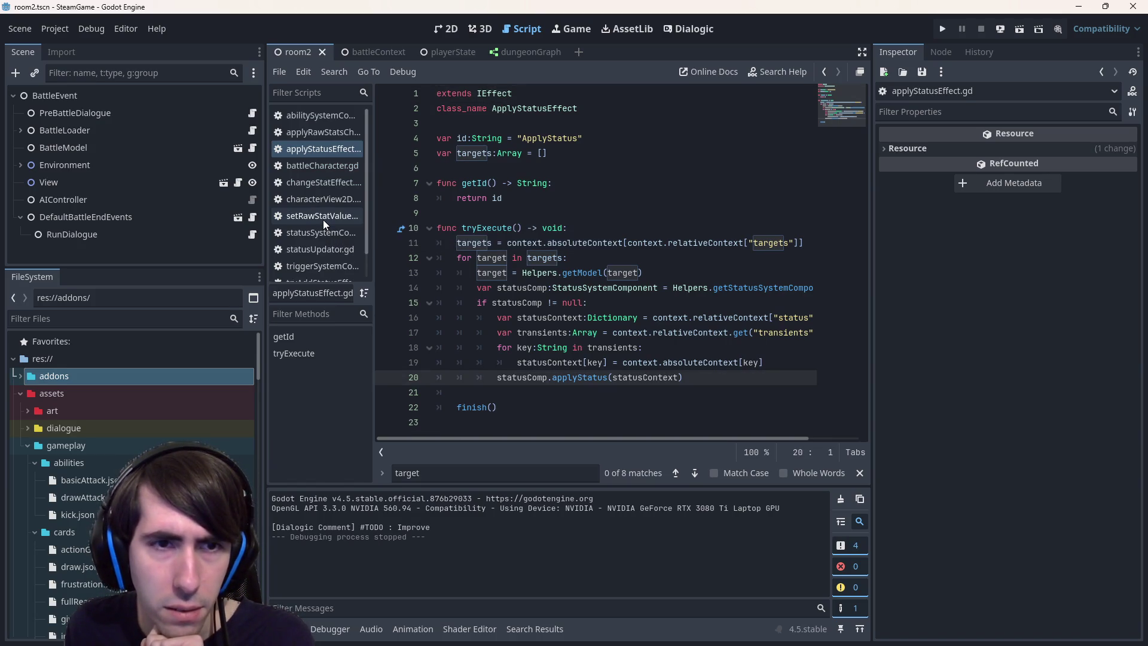
pyautogui.click(329, 238)
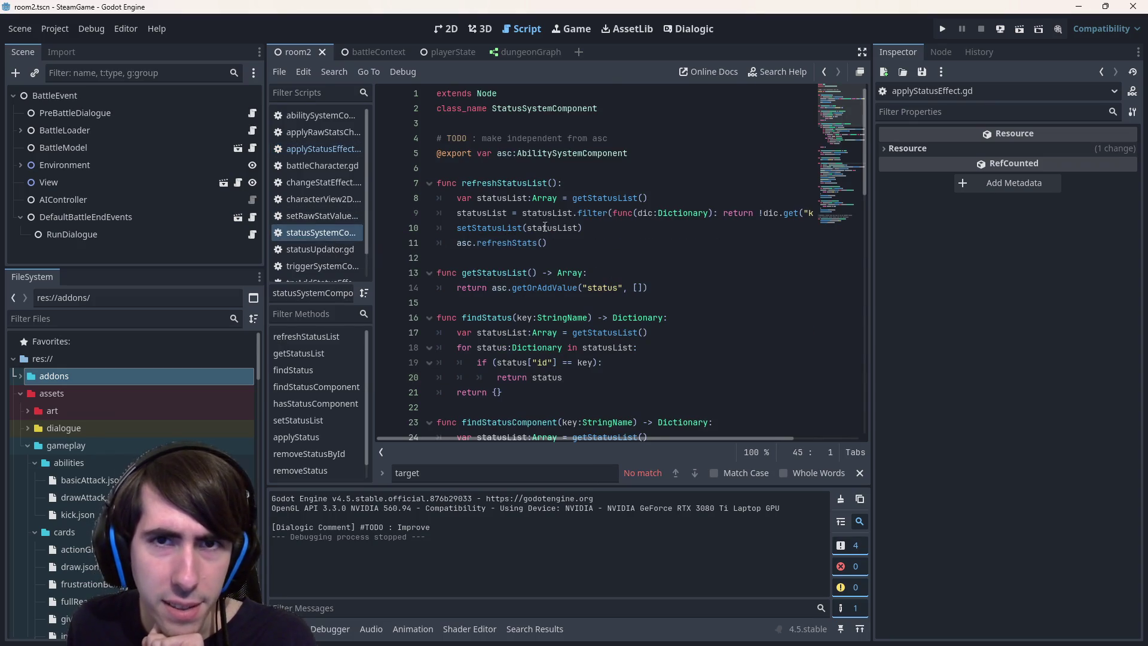
pyautogui.scroll(-5, 542, 228)
pyautogui.scroll(5, 546, 261)
pyautogui.click(546, 261)
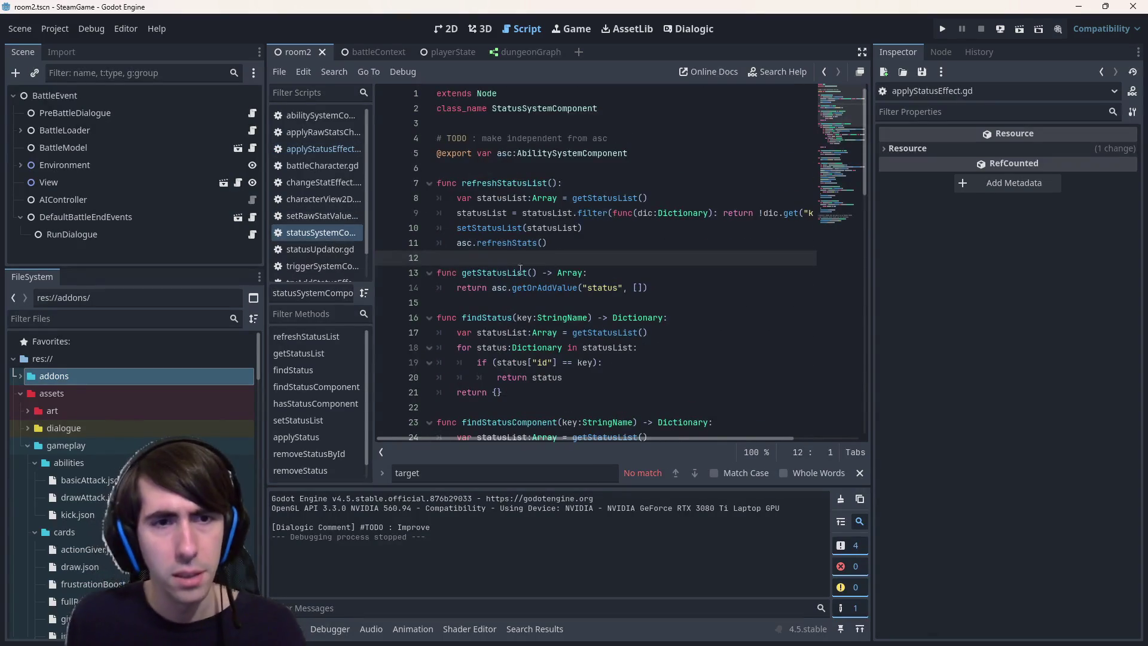
# Quick Open 'status' to open statusUpdator.gd and view its ally trigger functions
pyautogui.hotkey('shift', 'alt', 'o')
pyautogui.write('status')
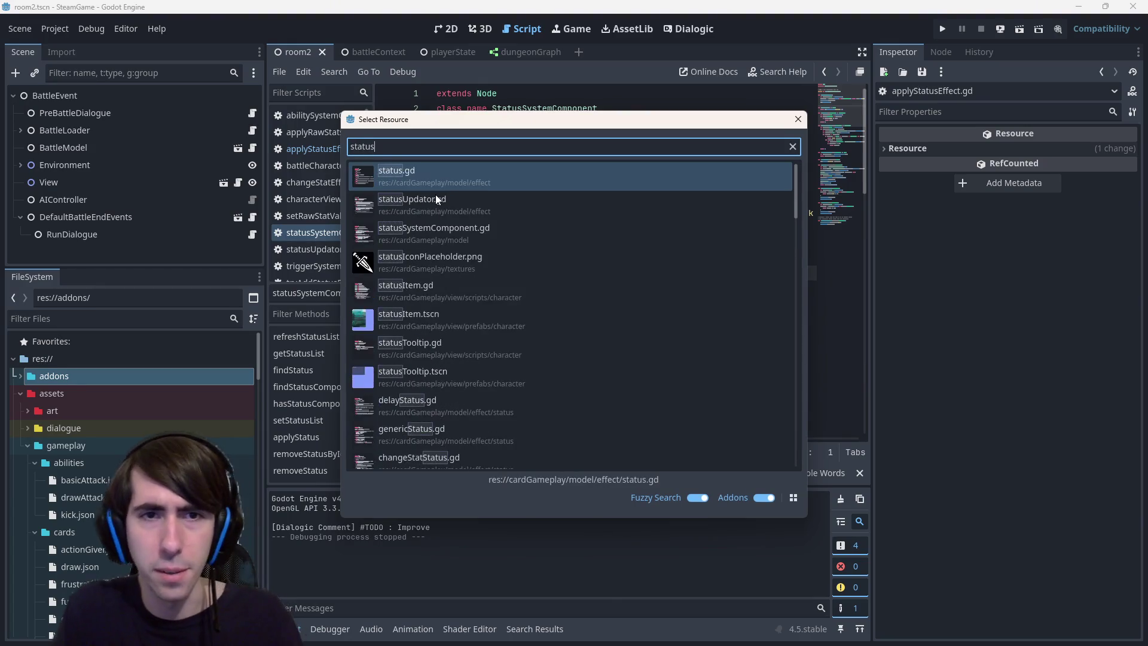
pyautogui.click(435, 199)
pyautogui.scroll(-4, 640, 283)
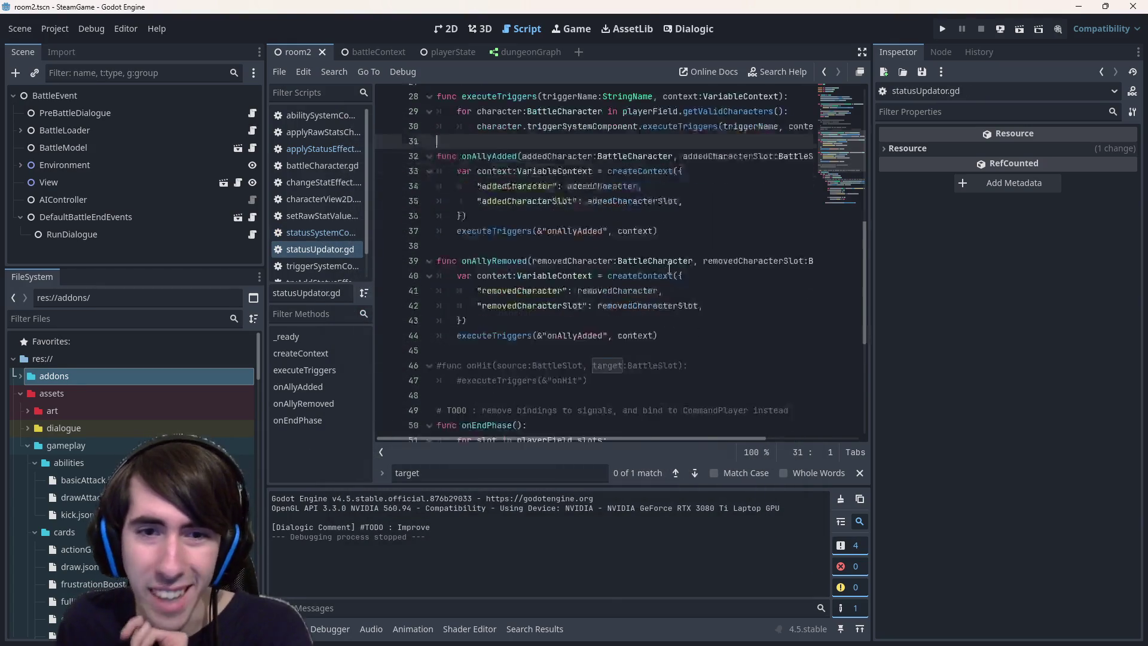
pyautogui.scroll(1, 640, 283)
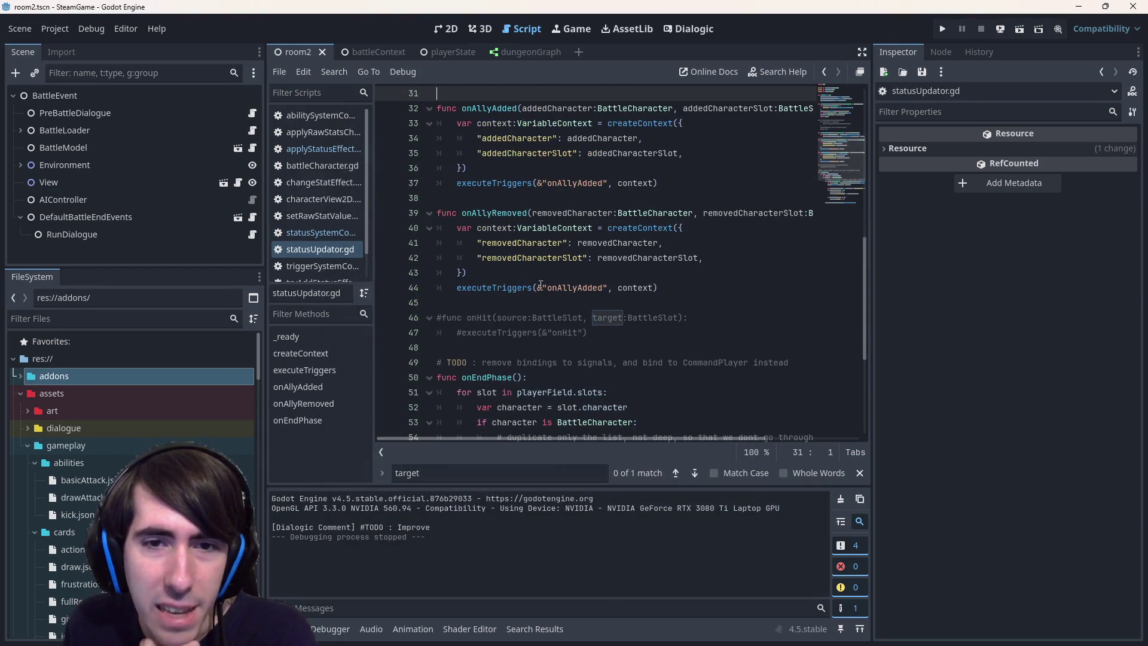
# Change the trigger on line 44 from &"onAllyAdded" to &"onAllyRemoved" and run the game
pyautogui.click(522, 288)
pyautogui.moveTo(522, 281)
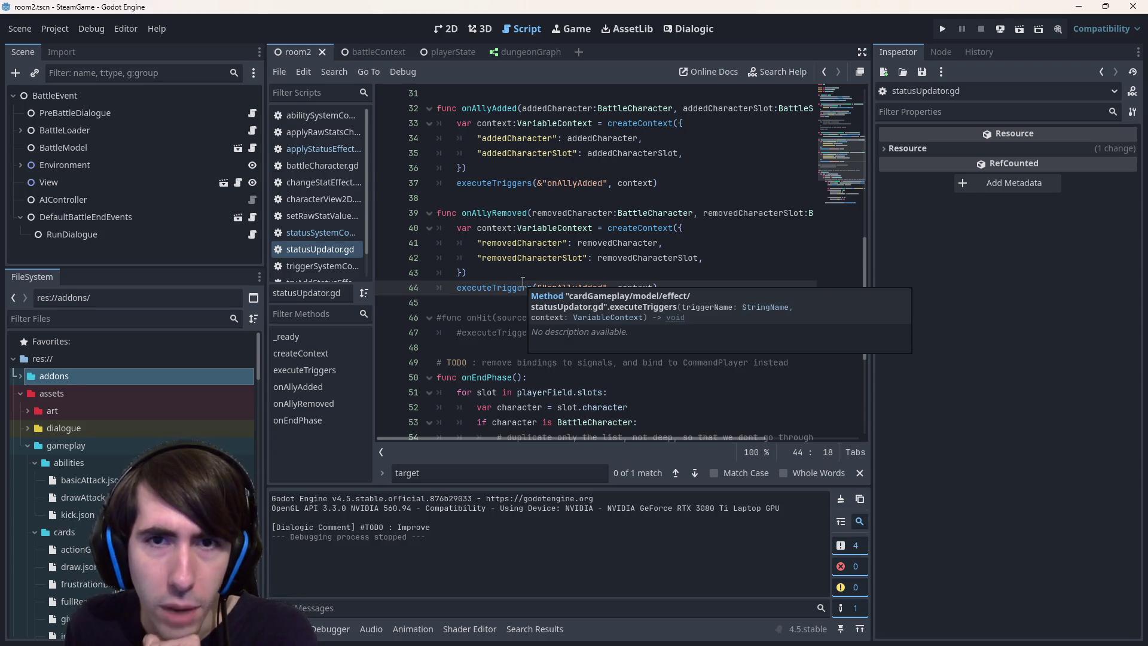
pyautogui.doubleClick(589, 184)
pyautogui.scroll(1, 612, 341)
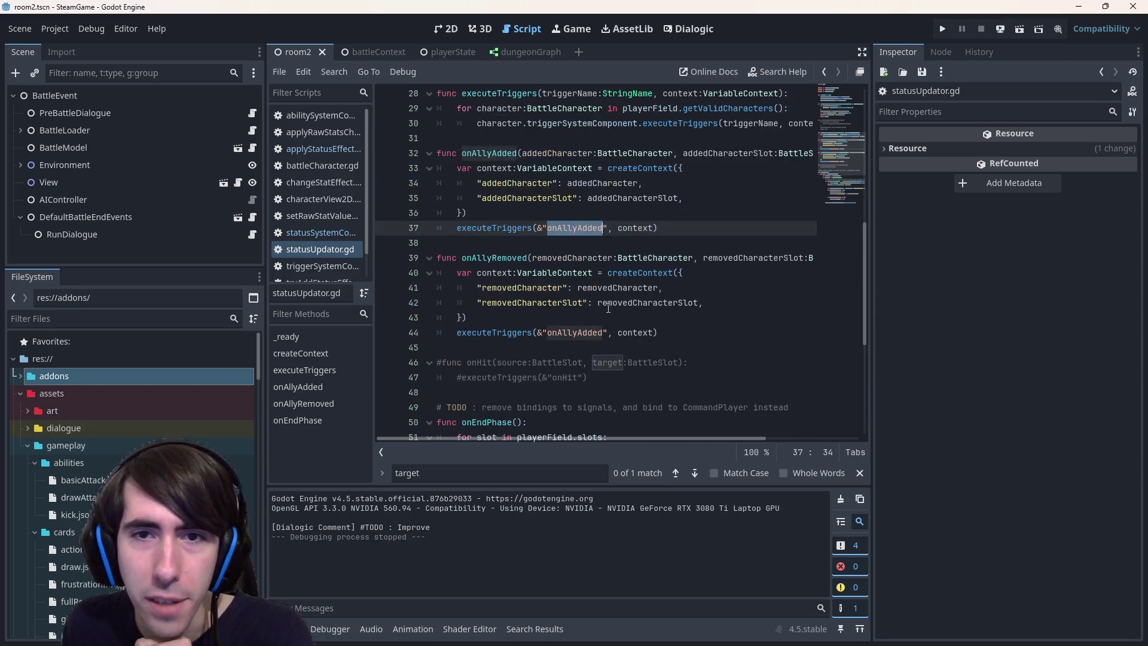
pyautogui.click(579, 334)
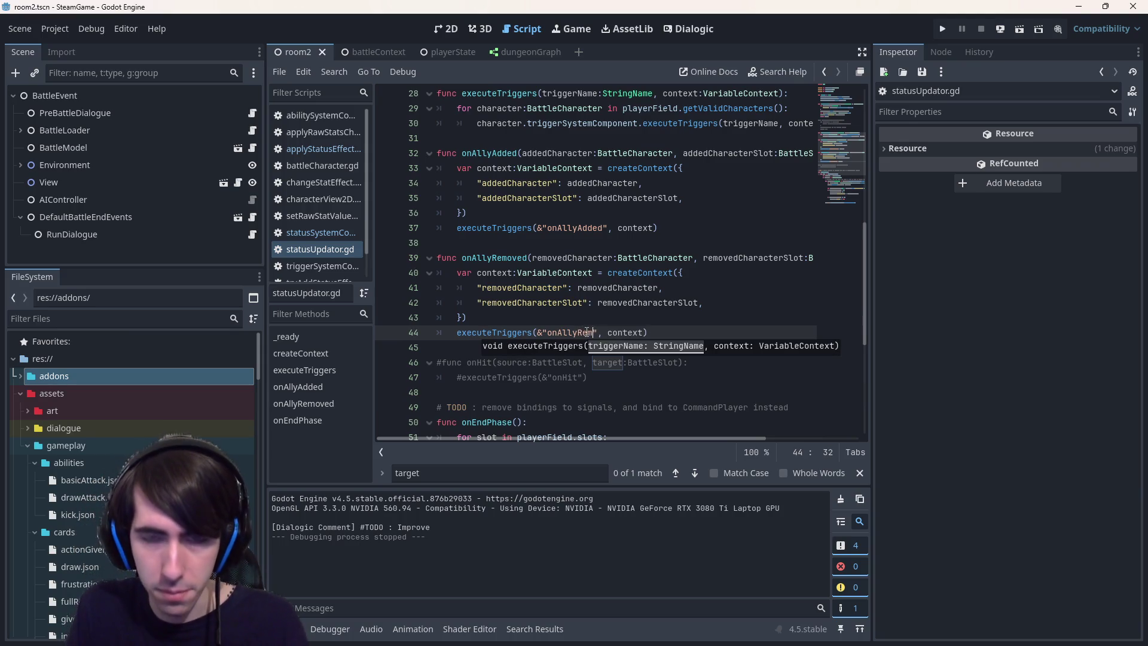
pyautogui.click(653, 257)
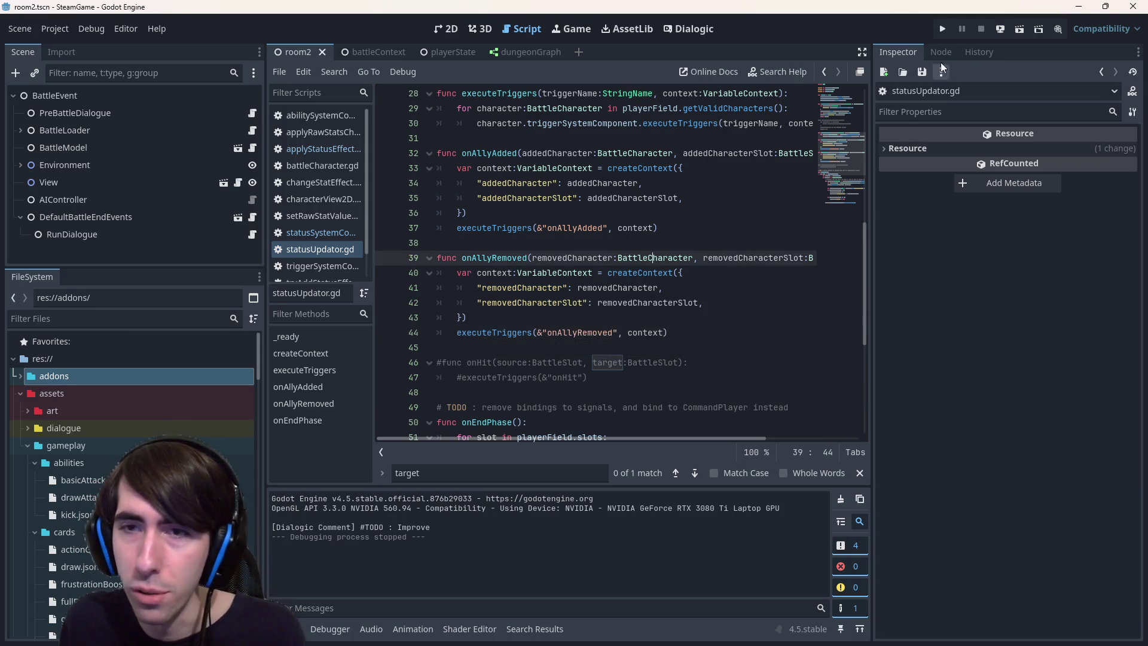
pyautogui.click(1020, 30)
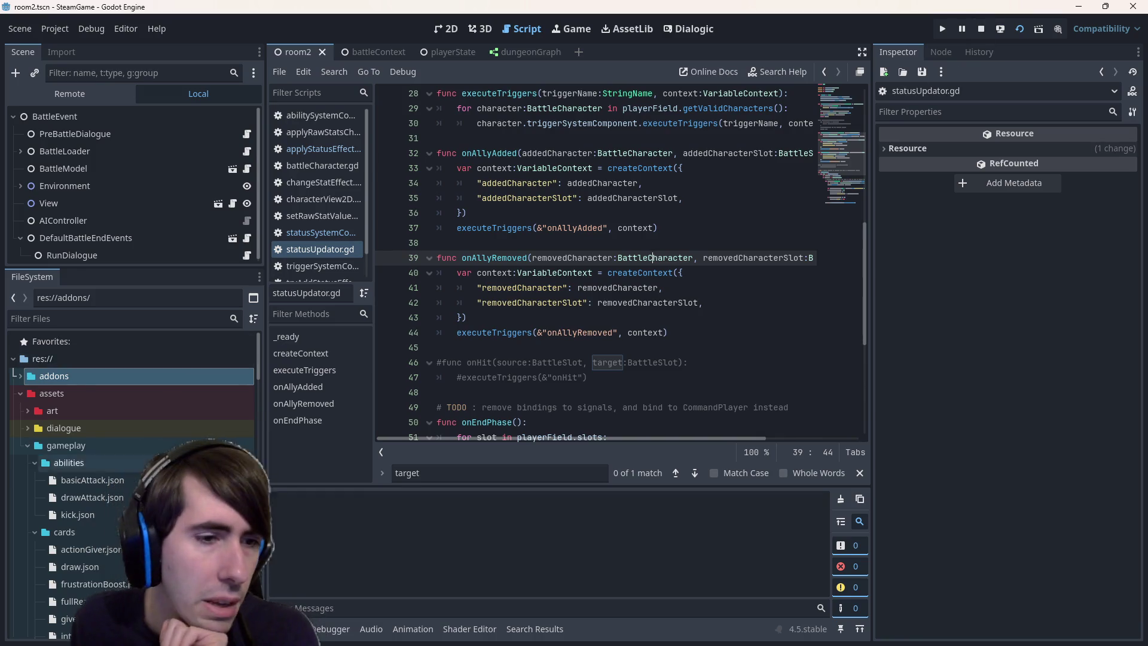
# Review the onAllyRemoved trigger in friendshipPower.json, then bring the running game forward past its dialogue
pyautogui.scroll(-5, 98, 405)
pyautogui.doubleClick(64, 381)
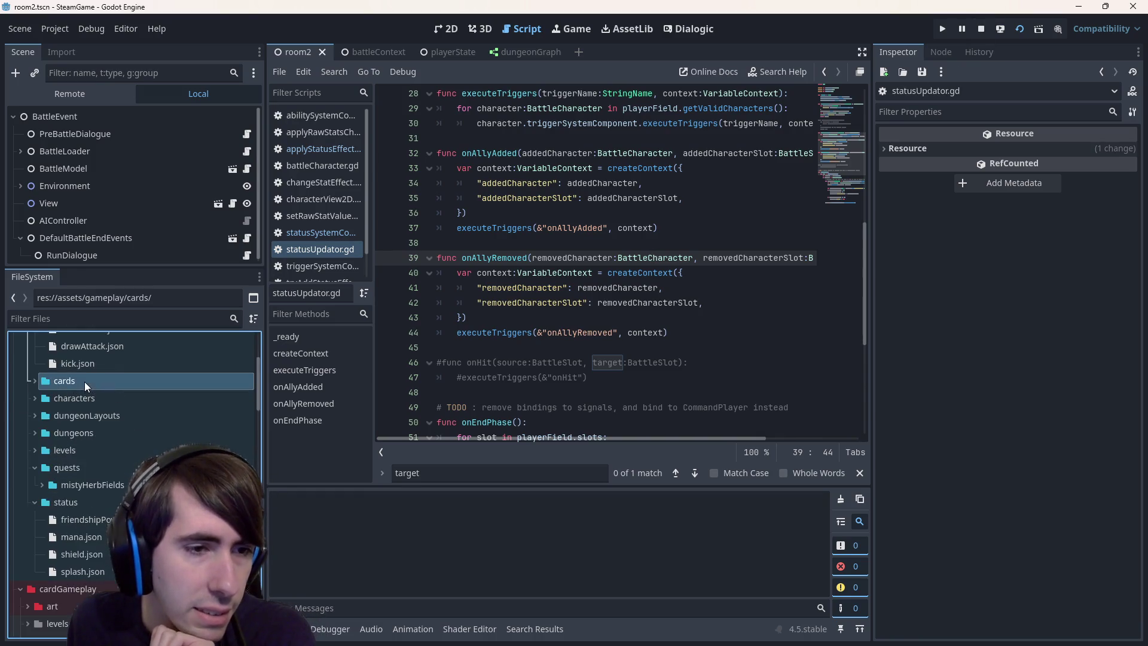
pyautogui.scroll(2, 97, 419)
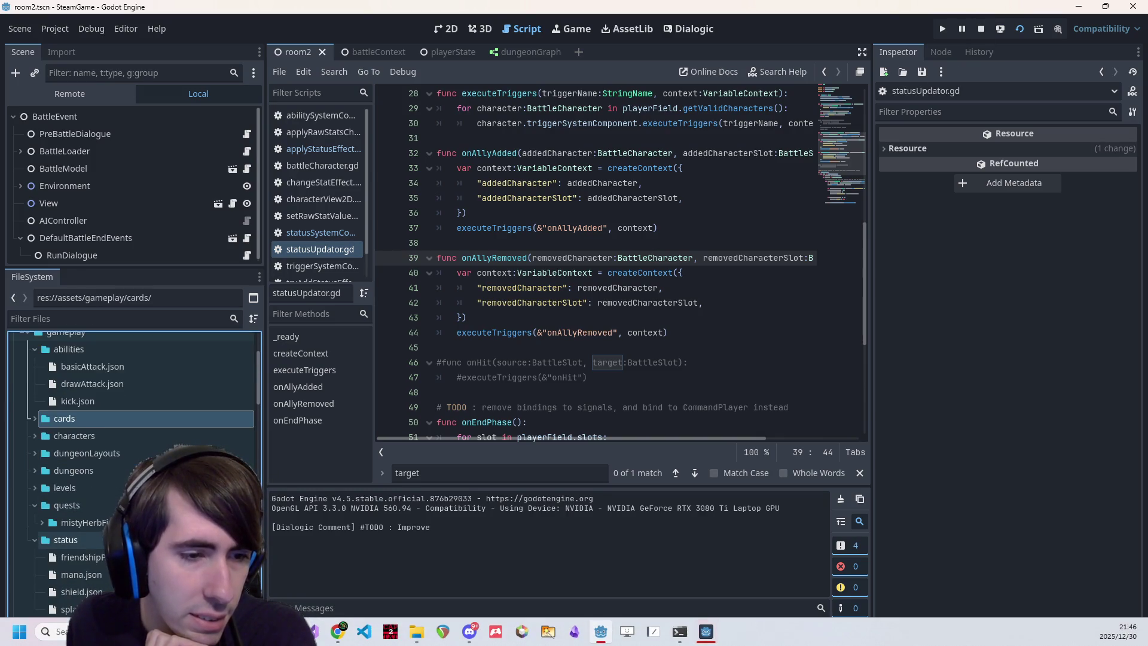
pyautogui.scroll(-2, 132, 473)
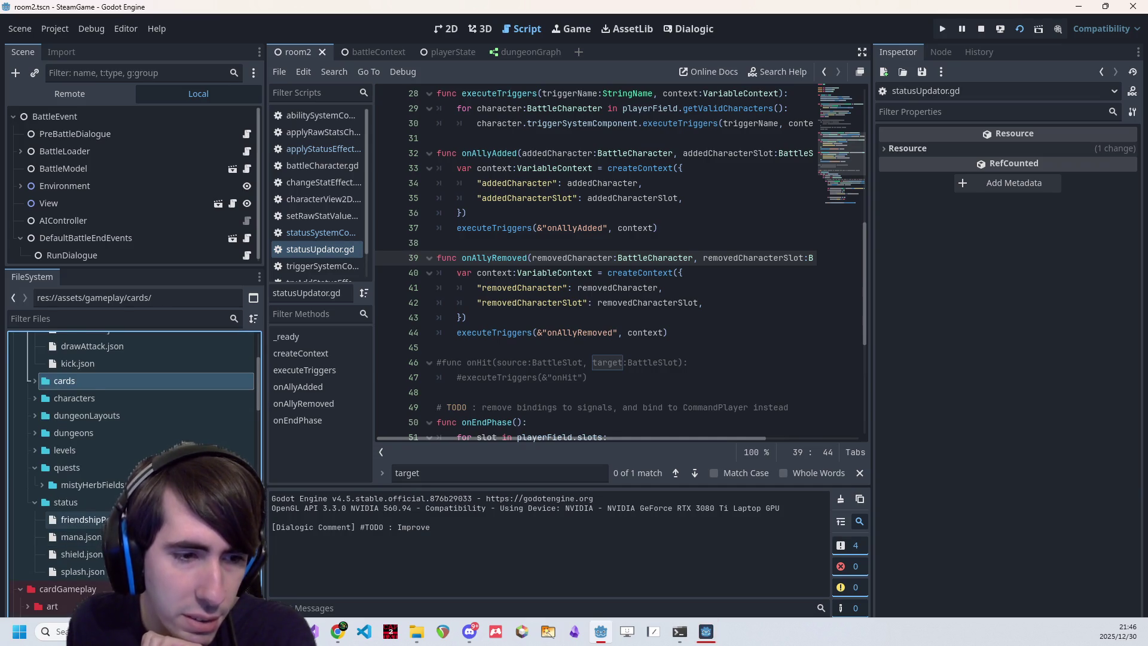
pyautogui.doubleClick(78, 520)
pyautogui.moveTo(430, 377); pyautogui.dragTo(423, 183)
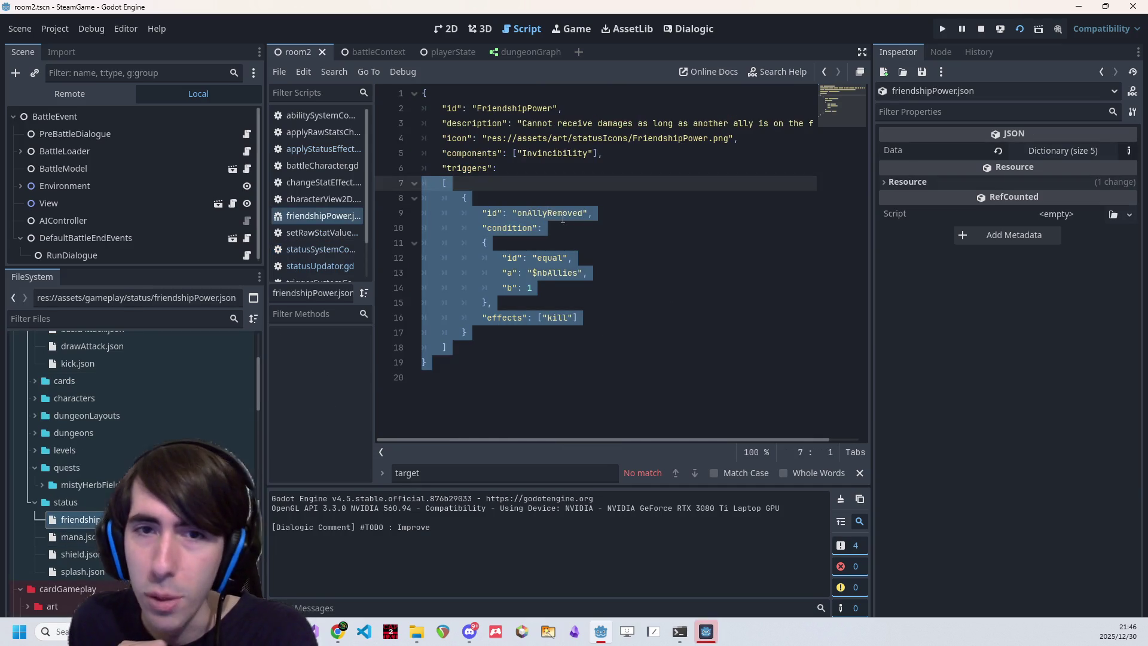
pyautogui.doubleClick(544, 214)
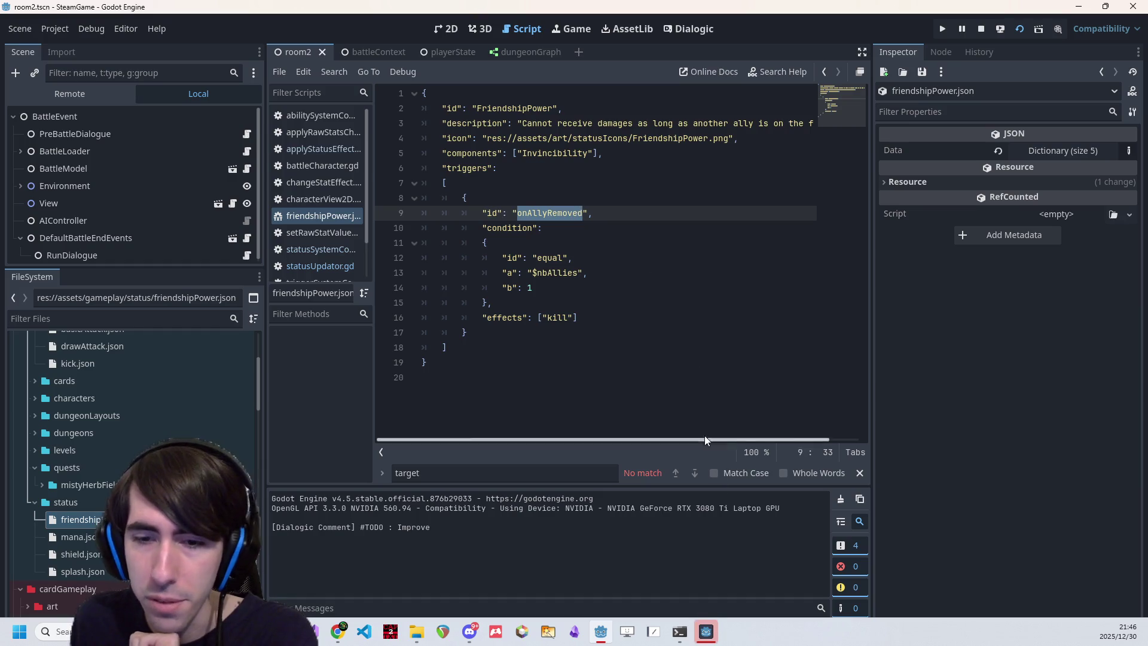
pyautogui.click(708, 633)
pyautogui.click(556, 329)
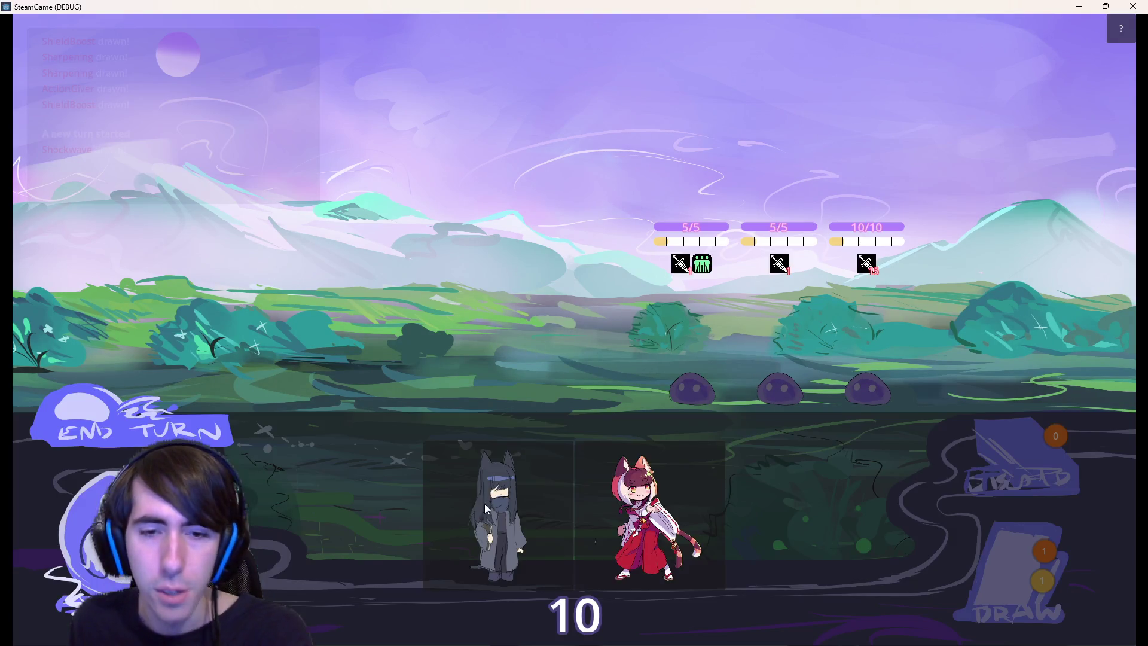
# Deploy the dark and red characters, play Shield Boost on the dark one, and end the turn
pyautogui.moveTo(486, 508); pyautogui.dragTo(458, 364)
pyautogui.moveTo(643, 520); pyautogui.dragTo(368, 362)
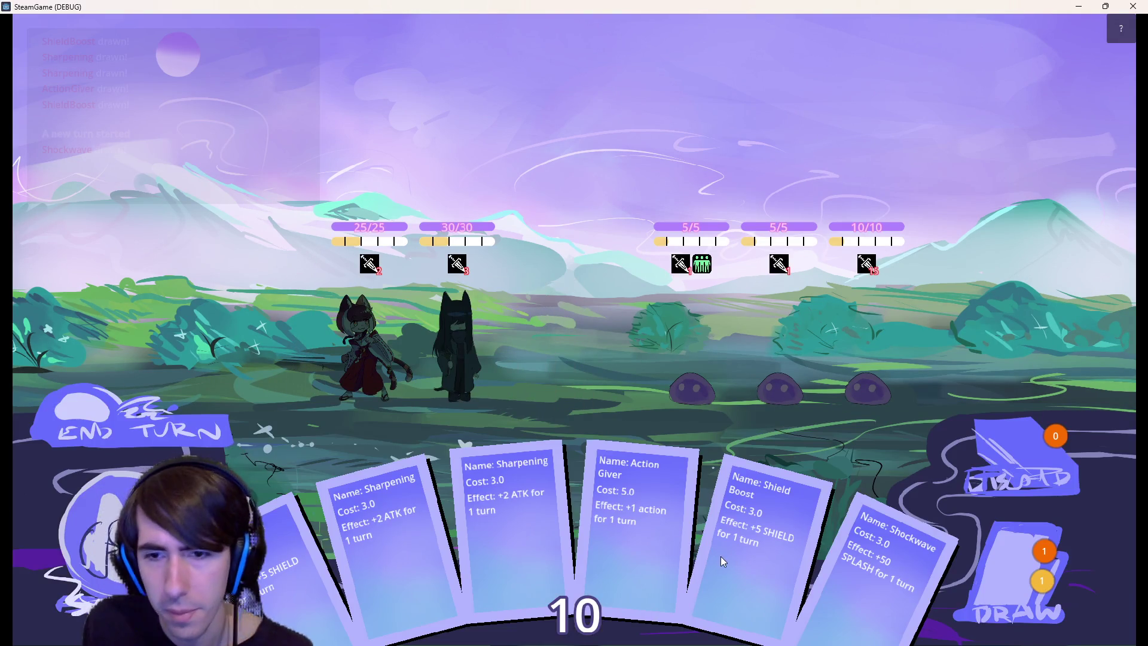
pyautogui.moveTo(751, 526); pyautogui.dragTo(464, 334)
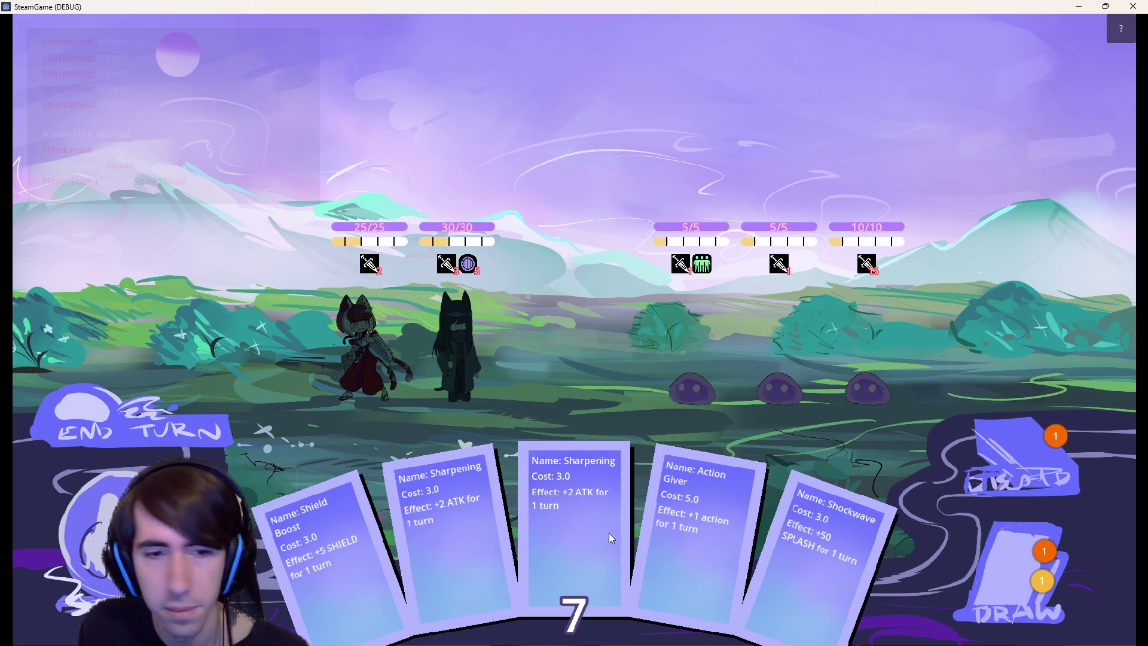
pyautogui.moveTo(359, 526); pyautogui.dragTo(463, 395)
pyautogui.click(192, 425)
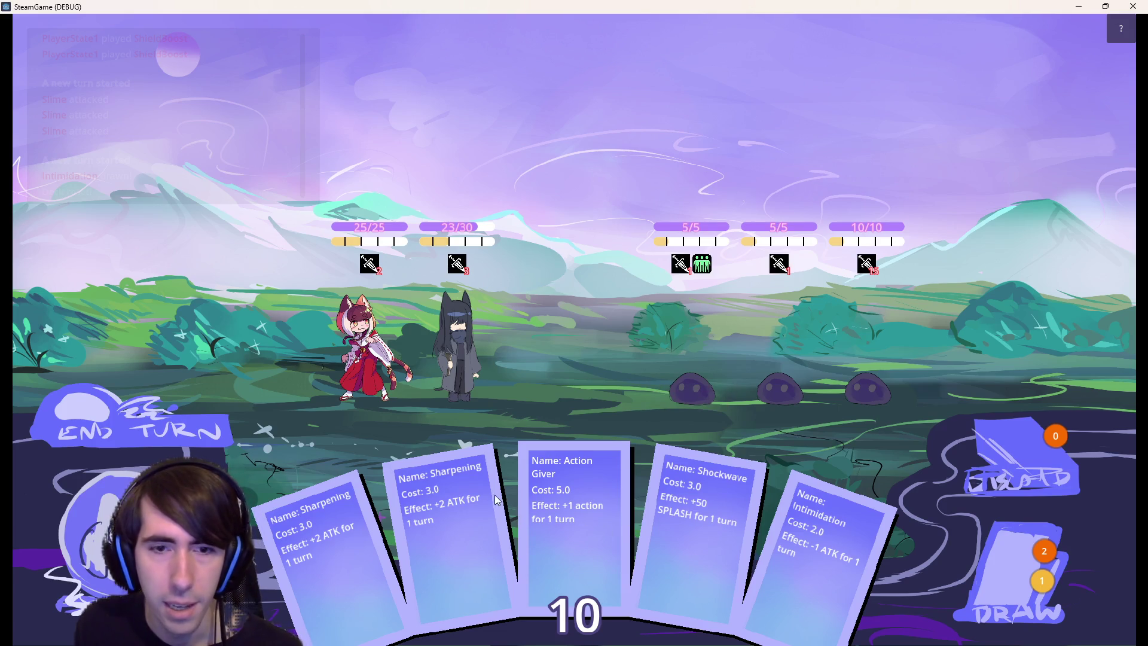
# Play Sharpening on the dark character, defeat the middle slime, then draw and play Shield Boost
pyautogui.moveTo(449, 516); pyautogui.dragTo(471, 342)
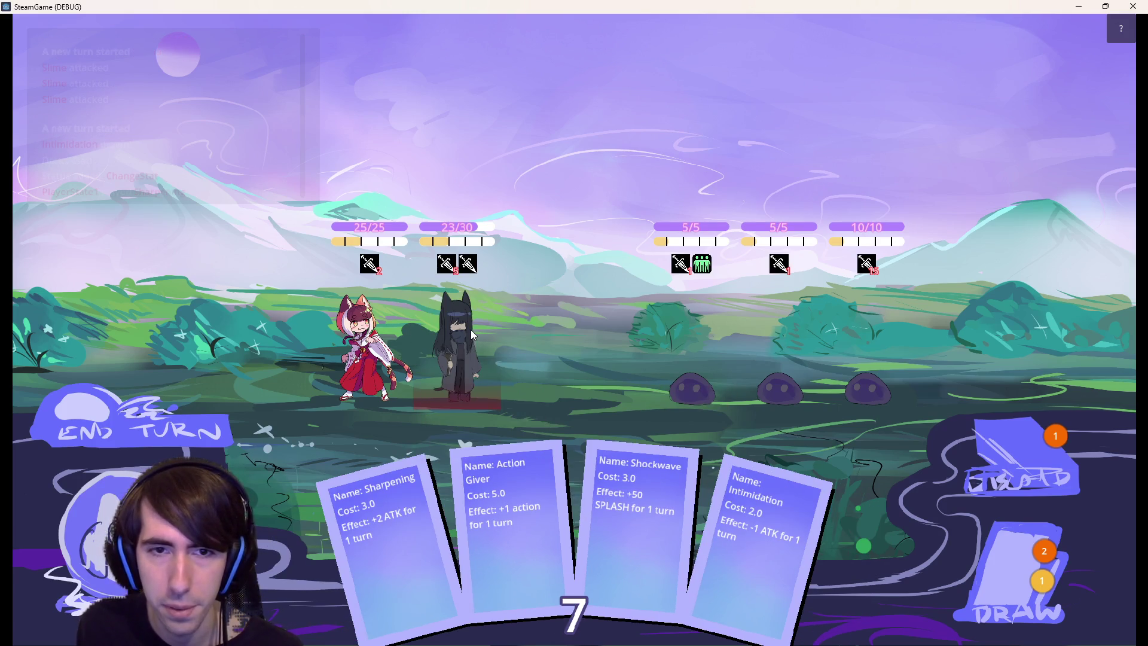
pyautogui.click(783, 359)
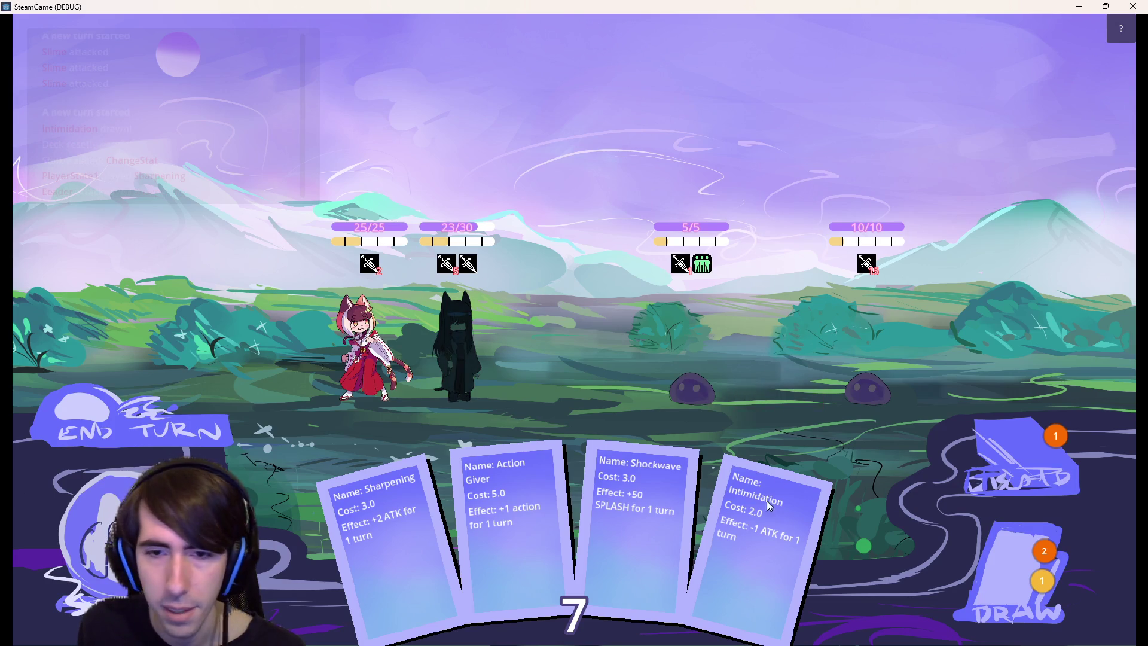
pyautogui.click(1013, 540)
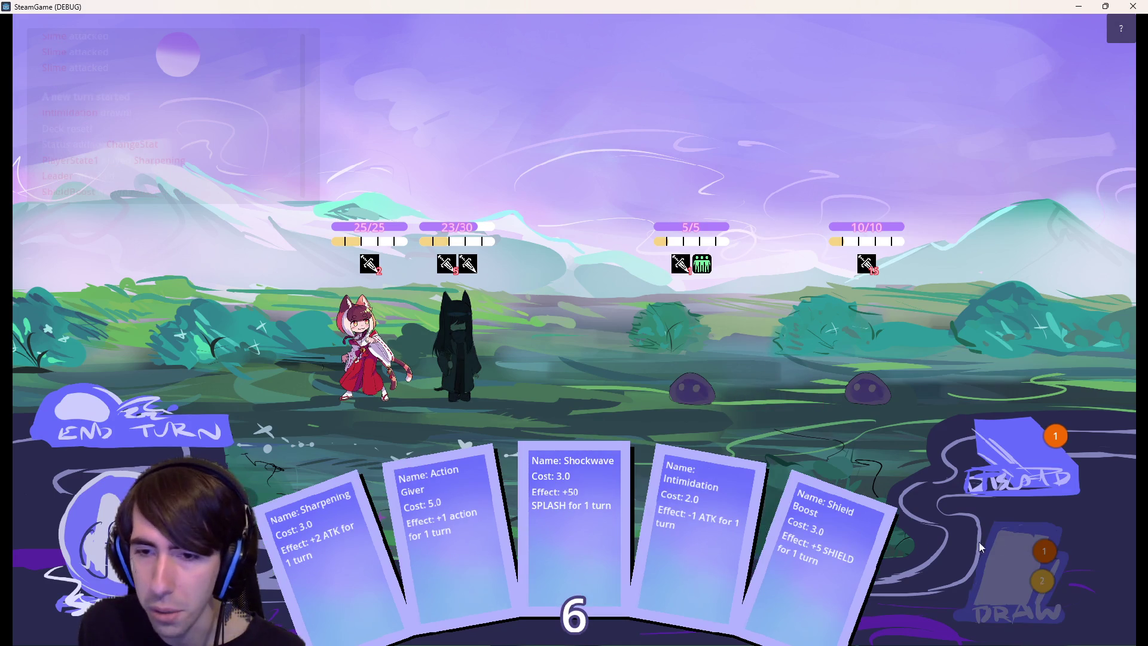
pyautogui.moveTo(831, 568); pyautogui.dragTo(478, 344)
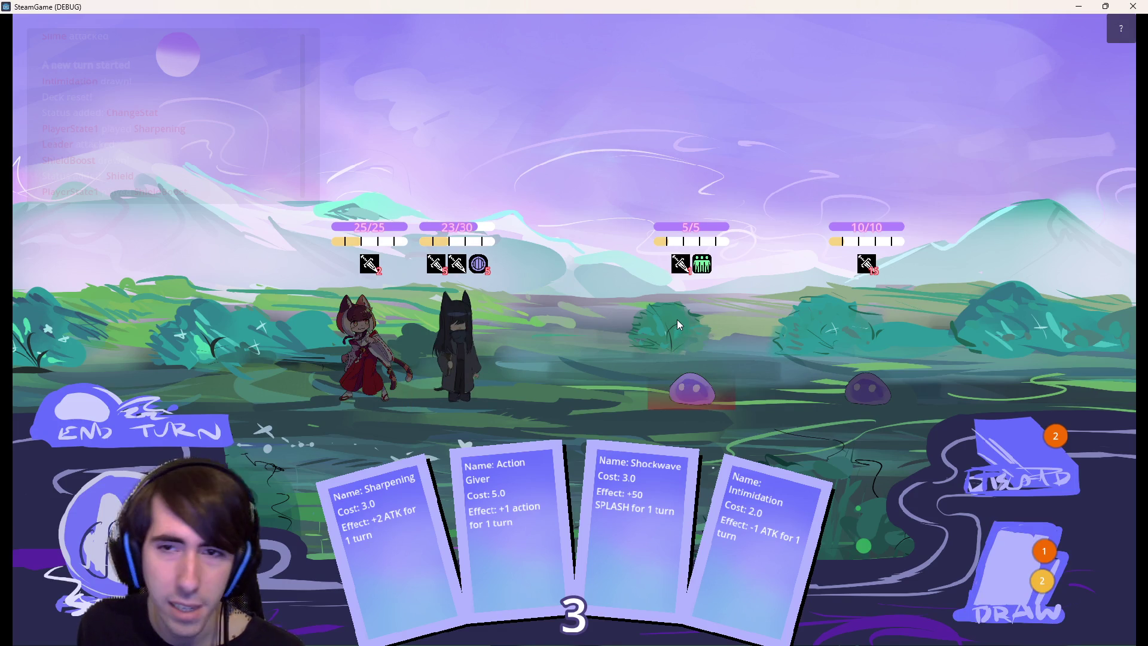
# Play Sharpening on the second character, use Action Giver to kill the right slime, and stop the game
pyautogui.moveTo(831, 527)
pyautogui.mouseDown()
pyautogui.moveTo(465, 324)
pyautogui.moveTo(458, 332)
pyautogui.mouseUp()
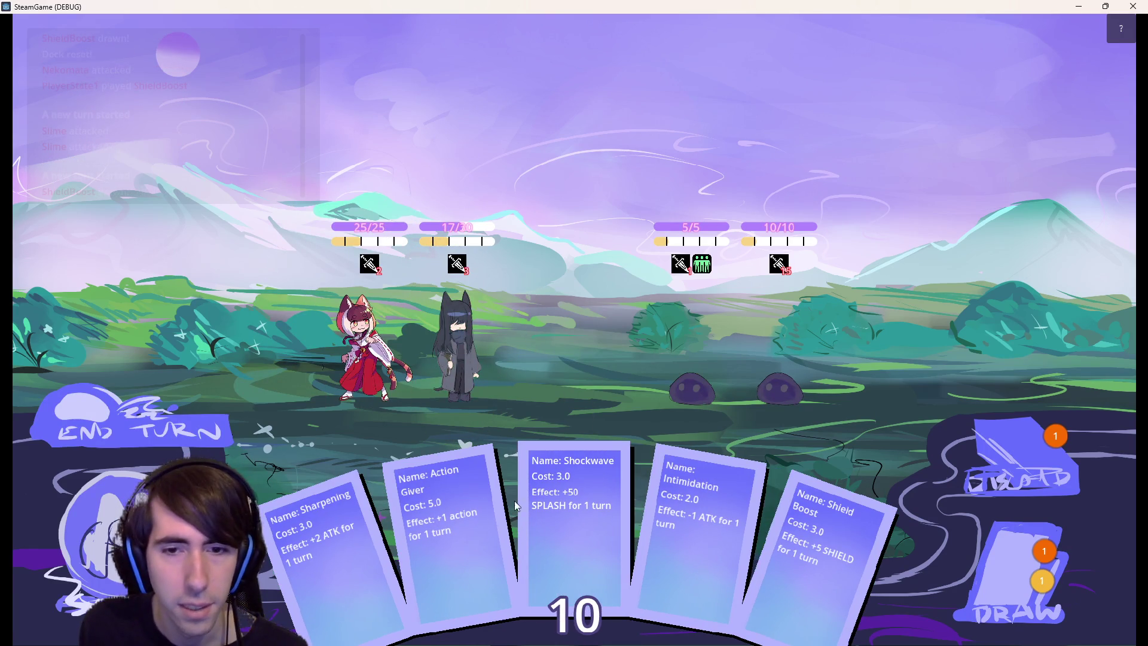
pyautogui.moveTo(327, 562); pyautogui.dragTo(458, 364)
pyautogui.moveTo(357, 552)
pyautogui.mouseDown()
pyautogui.moveTo(465, 343)
pyautogui.moveTo(763, 318)
pyautogui.mouseUp()
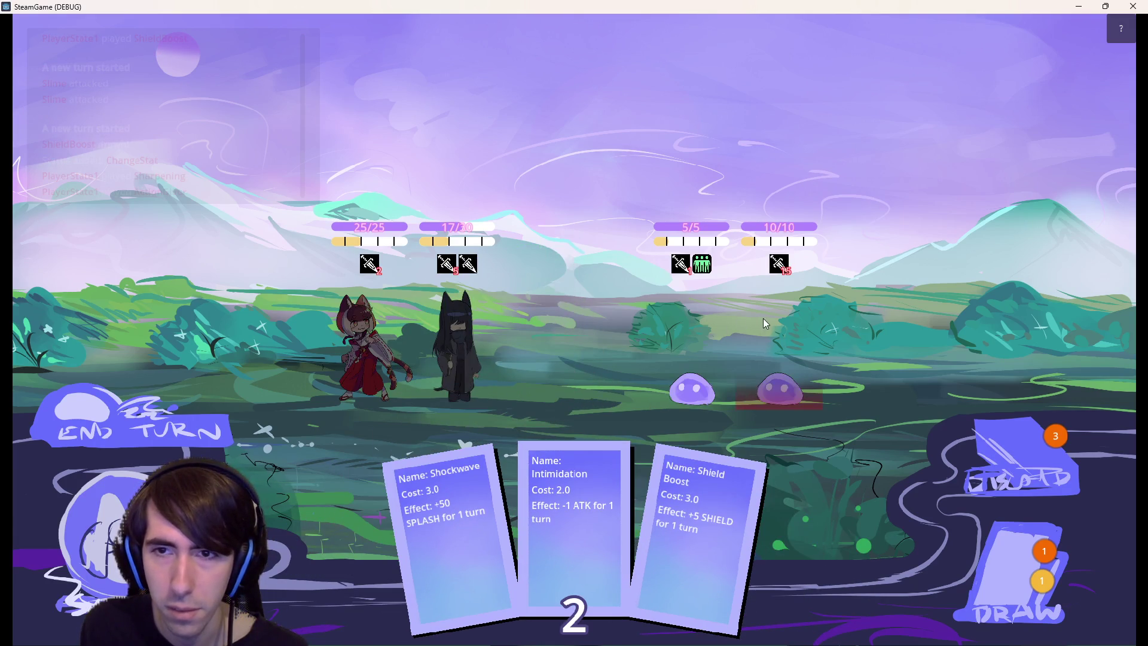
pyautogui.moveTo(465, 357)
pyautogui.mouseDown()
pyautogui.moveTo(757, 336)
pyautogui.moveTo(691, 333)
pyautogui.mouseUp()
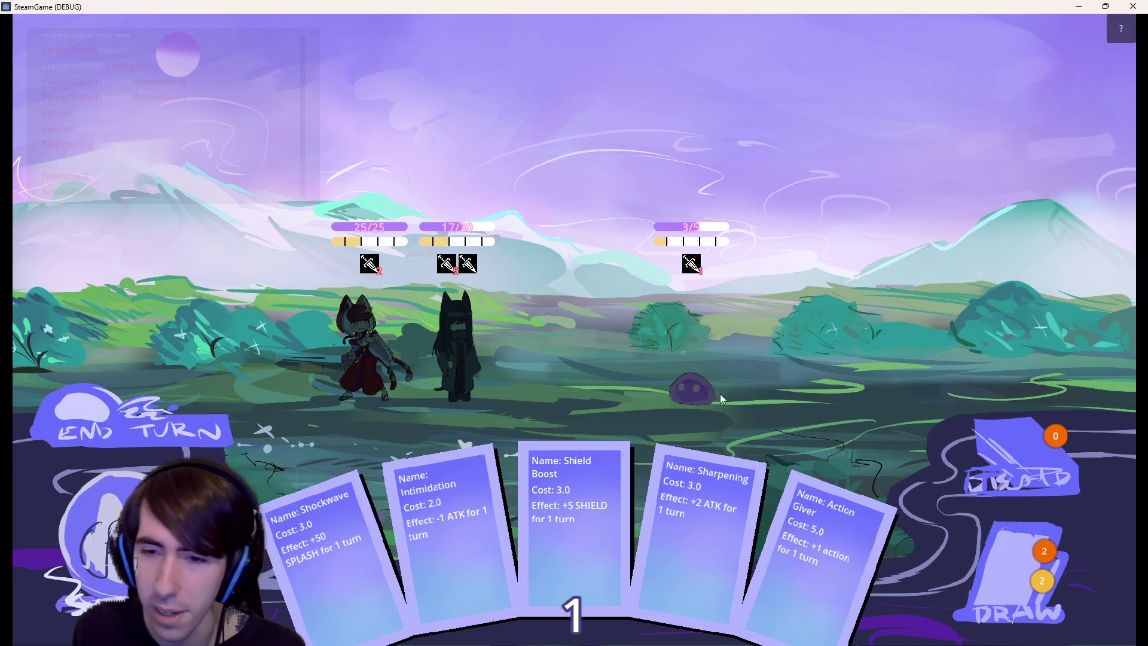
pyautogui.click(1132, 6)
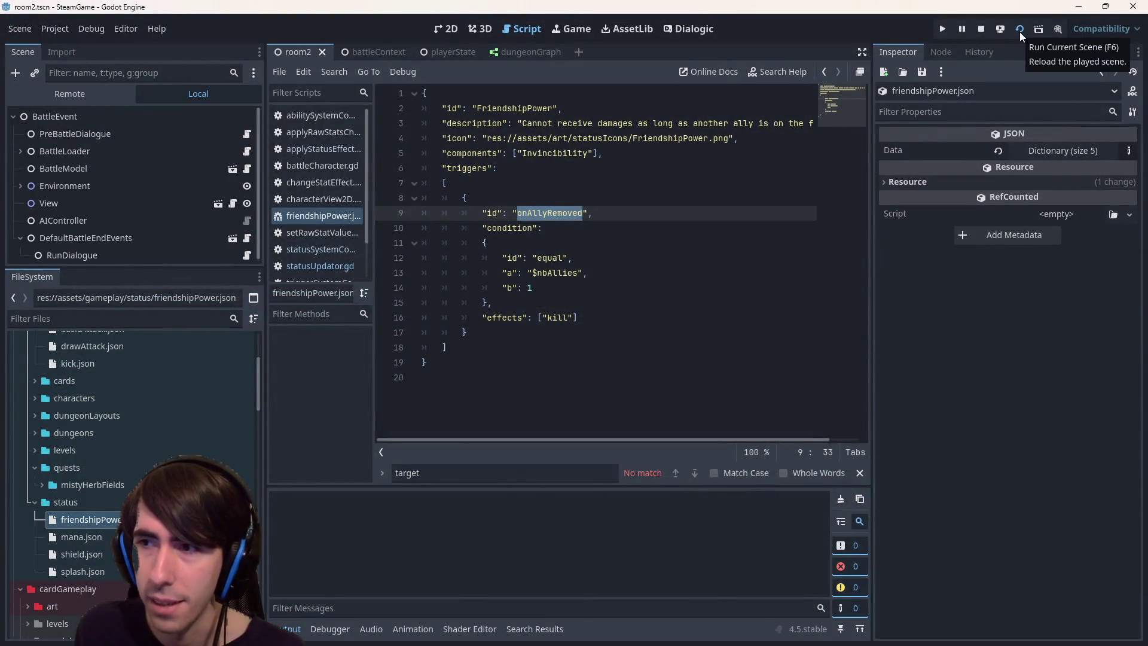
# Rerun the current scene, skip the dialogue, and place the dark character and cat girl on the field
pyautogui.click(981, 27)
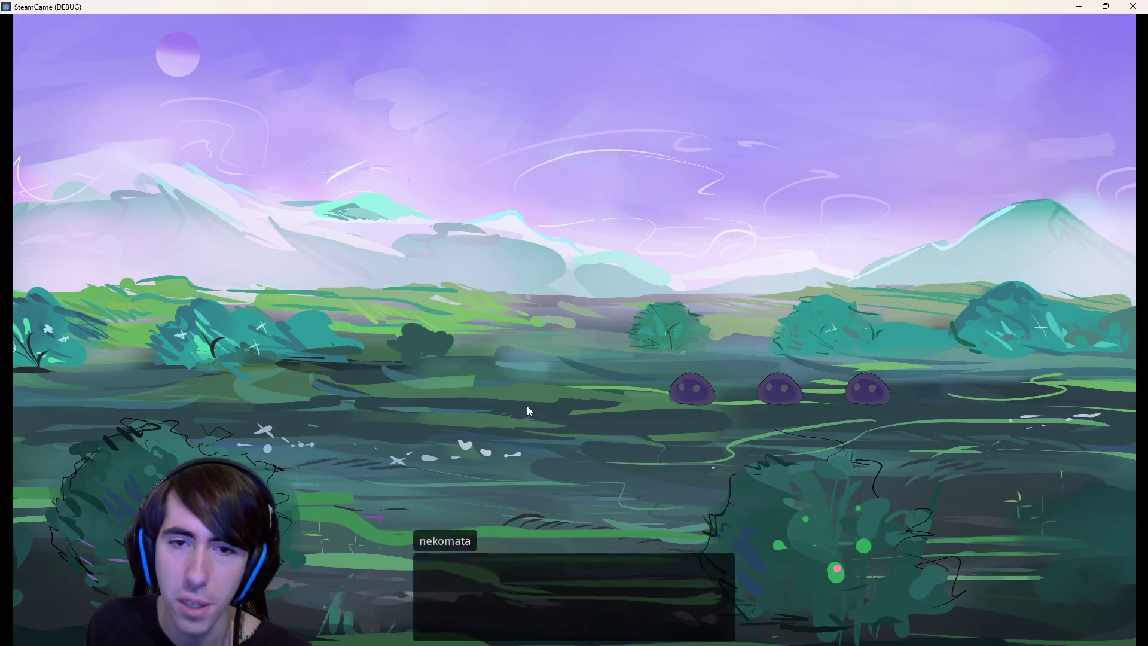
pyautogui.click(520, 417)
pyautogui.click(518, 417)
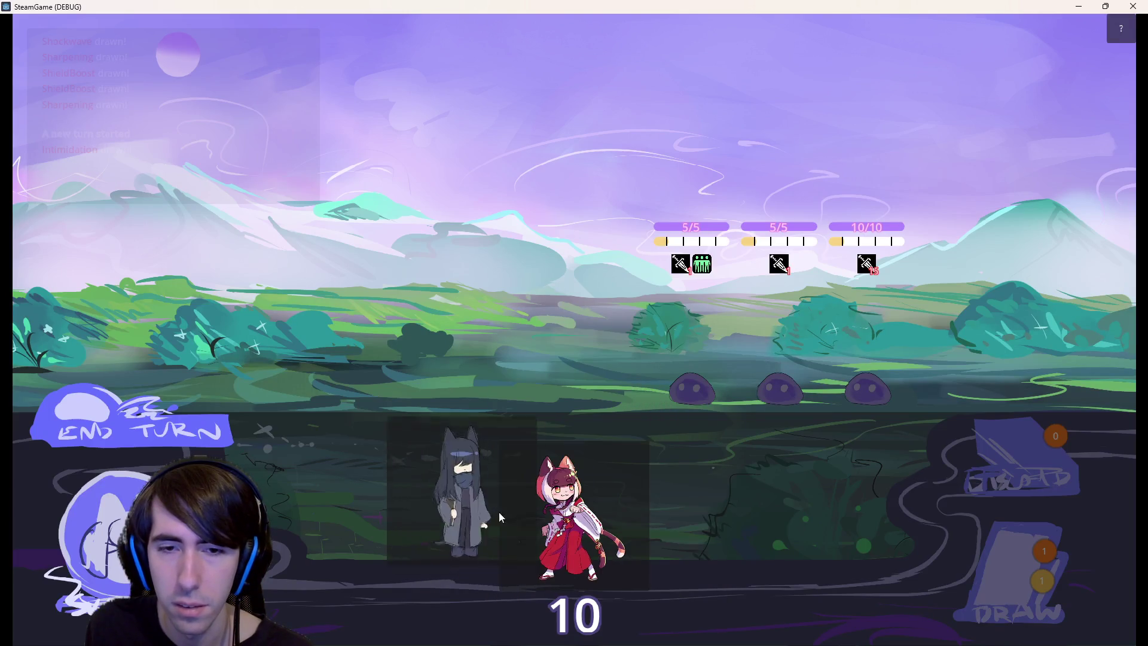
pyautogui.moveTo(502, 518)
pyautogui.mouseDown()
pyautogui.moveTo(487, 478)
pyautogui.moveTo(500, 449)
pyautogui.moveTo(641, 479)
pyautogui.moveTo(616, 508)
pyautogui.moveTo(458, 350)
pyautogui.mouseUp()
pyautogui.moveTo(568, 519); pyautogui.dragTo(373, 357)
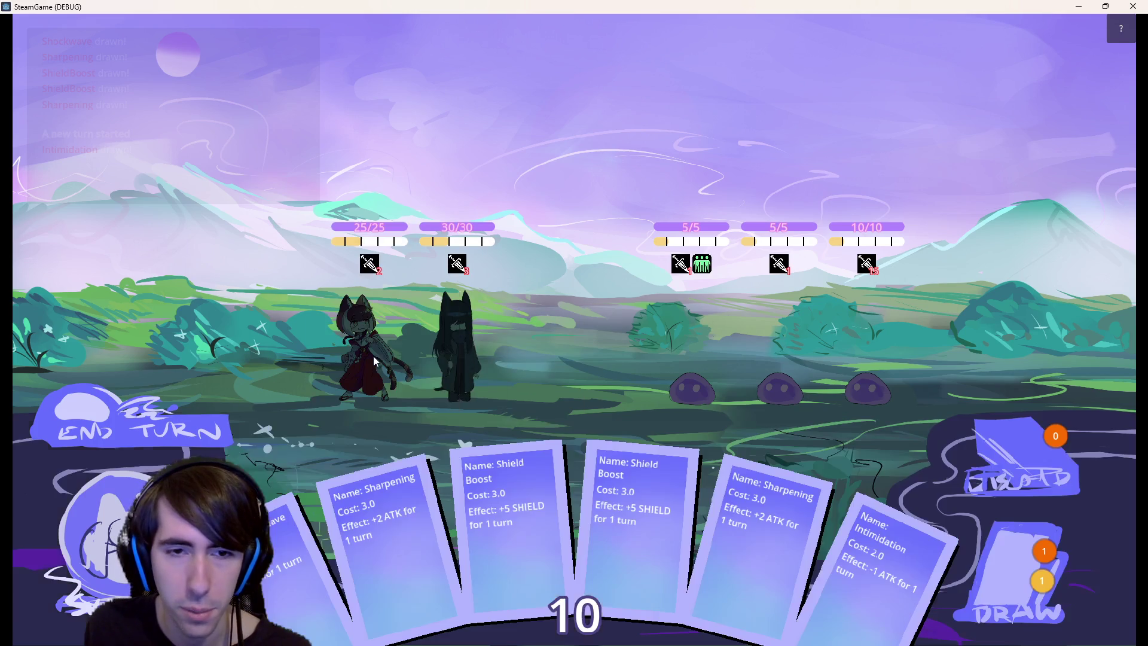
# Play Shield Boost twice, Sharpening and another Shield Boost on the dark character, then end the turn
pyautogui.moveTo(610, 530)
pyautogui.mouseDown()
pyautogui.moveTo(487, 328)
pyautogui.moveTo(473, 338)
pyautogui.mouseUp()
pyautogui.moveTo(574, 526)
pyautogui.mouseDown()
pyautogui.moveTo(482, 359)
pyautogui.moveTo(461, 347)
pyautogui.mouseUp()
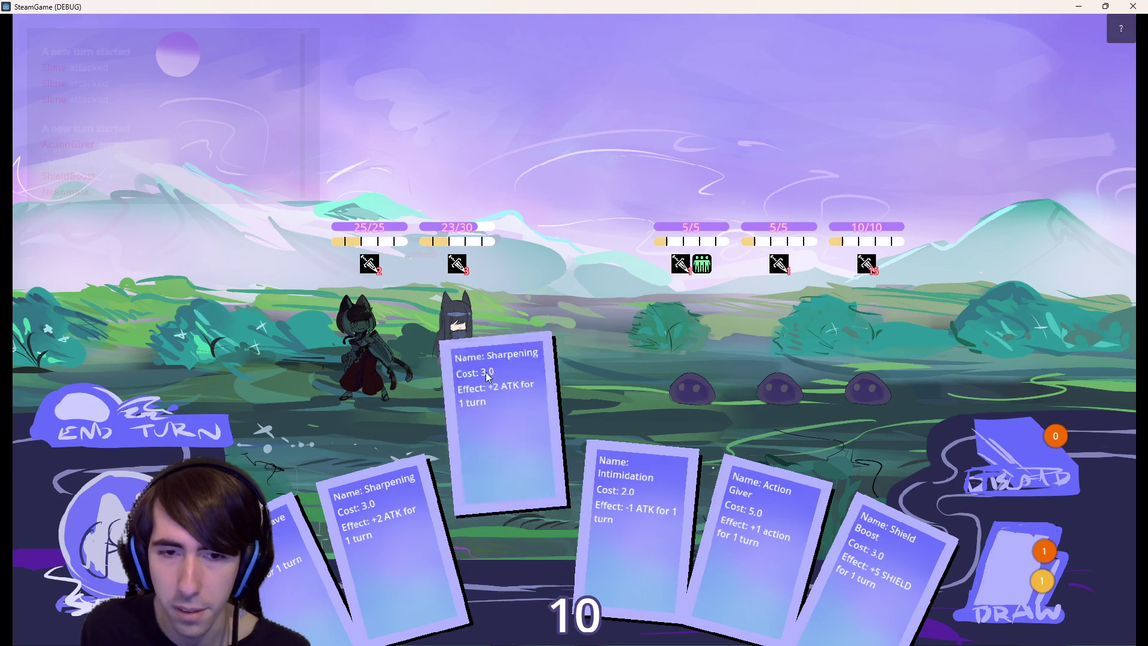
pyautogui.click(514, 437)
pyautogui.click(781, 349)
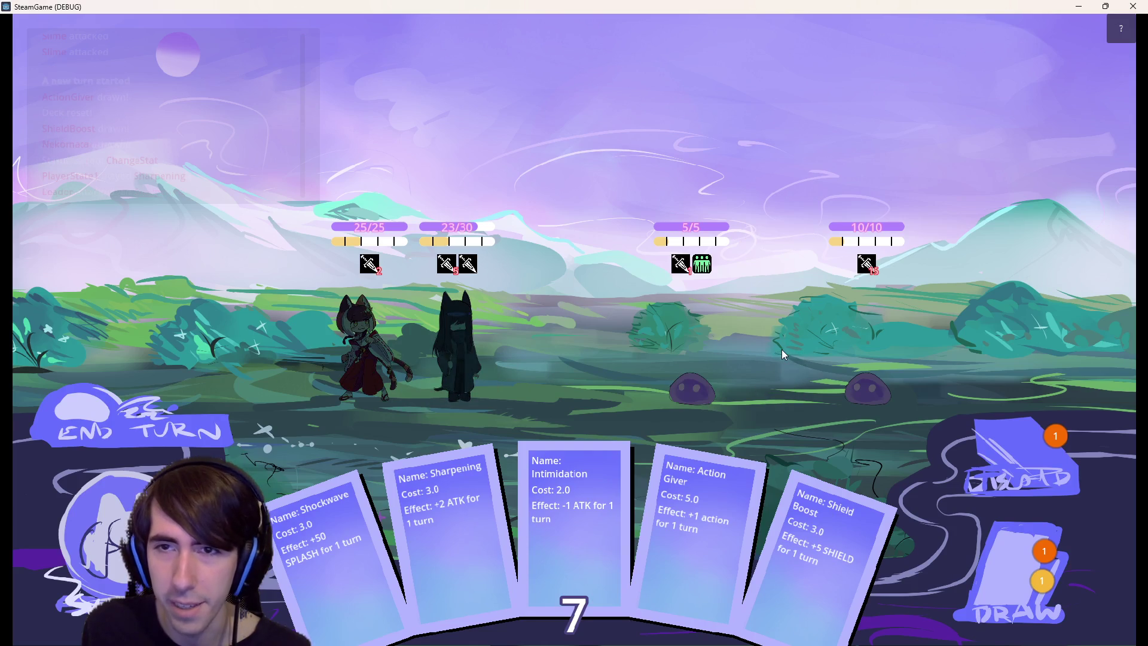
pyautogui.click(830, 534)
pyautogui.click(475, 335)
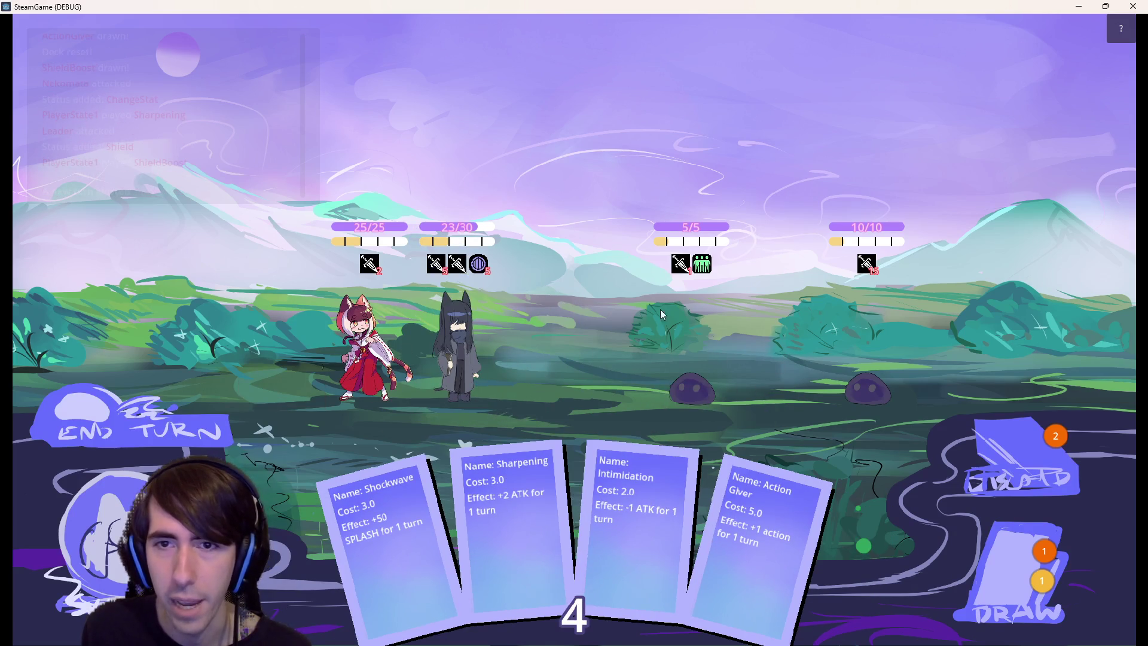
pyautogui.press('space')
# Attack slimes with the cat girl and dark character, then stop the game
pyautogui.click(417, 328)
pyautogui.click(676, 337)
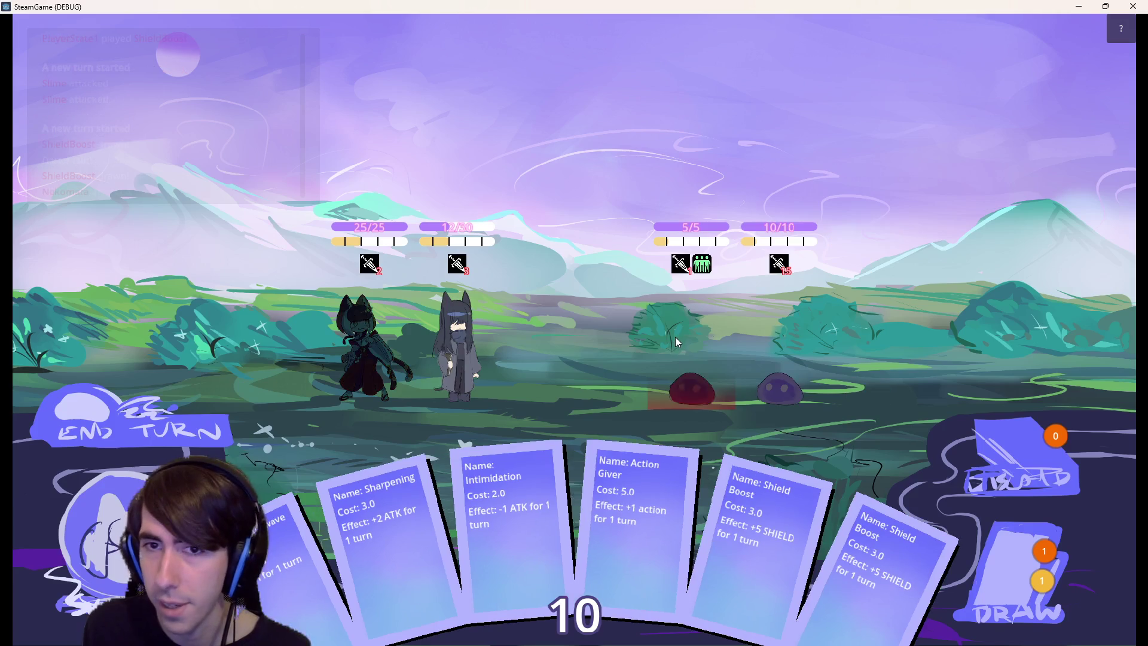
pyautogui.click(426, 327)
pyautogui.click(692, 388)
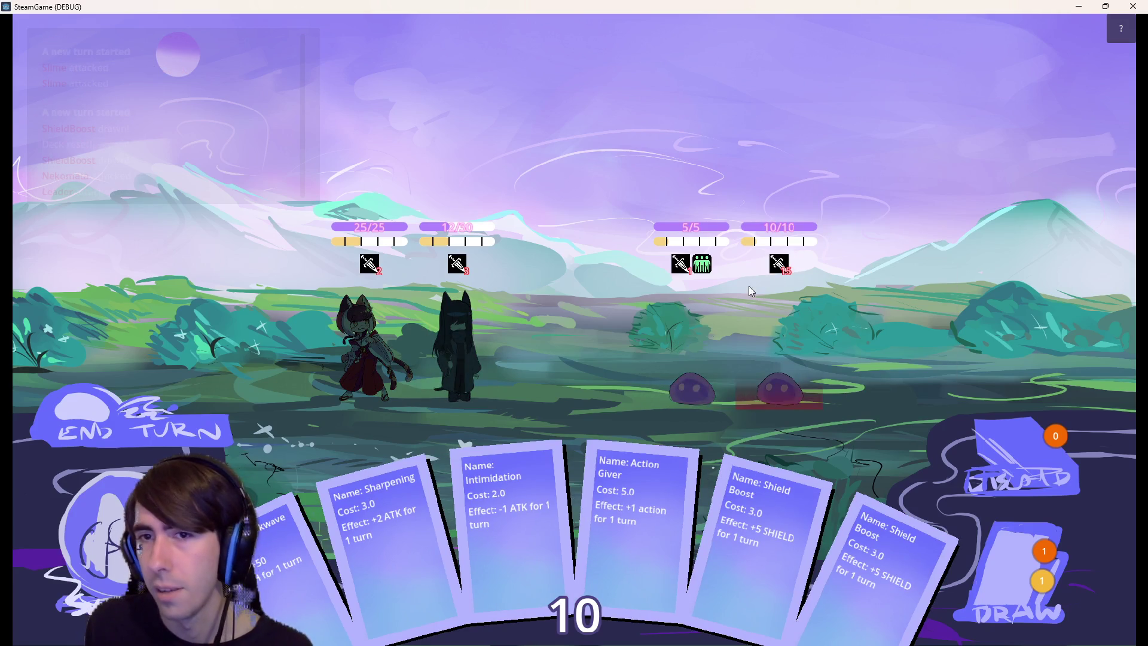
pyautogui.click(1133, 6)
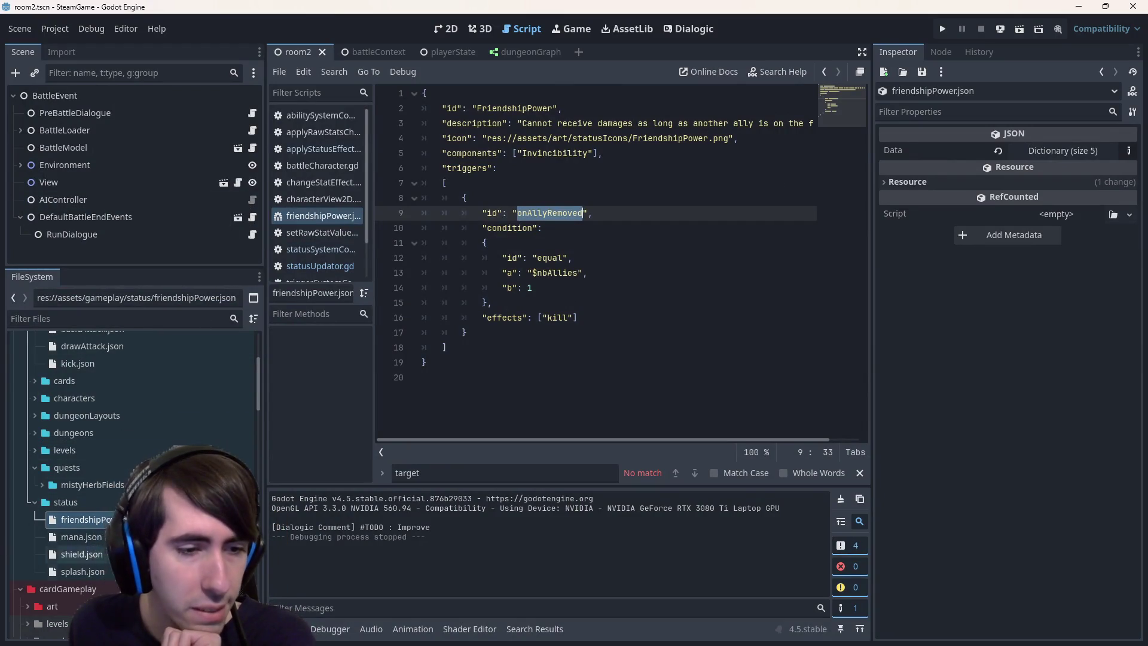
# Open splash.json in the script editor and look over its contents
pyautogui.doubleClick(82, 571)
pyautogui.keyDown('shift'); pyautogui.click(377, 99); pyautogui.keyUp('shift')
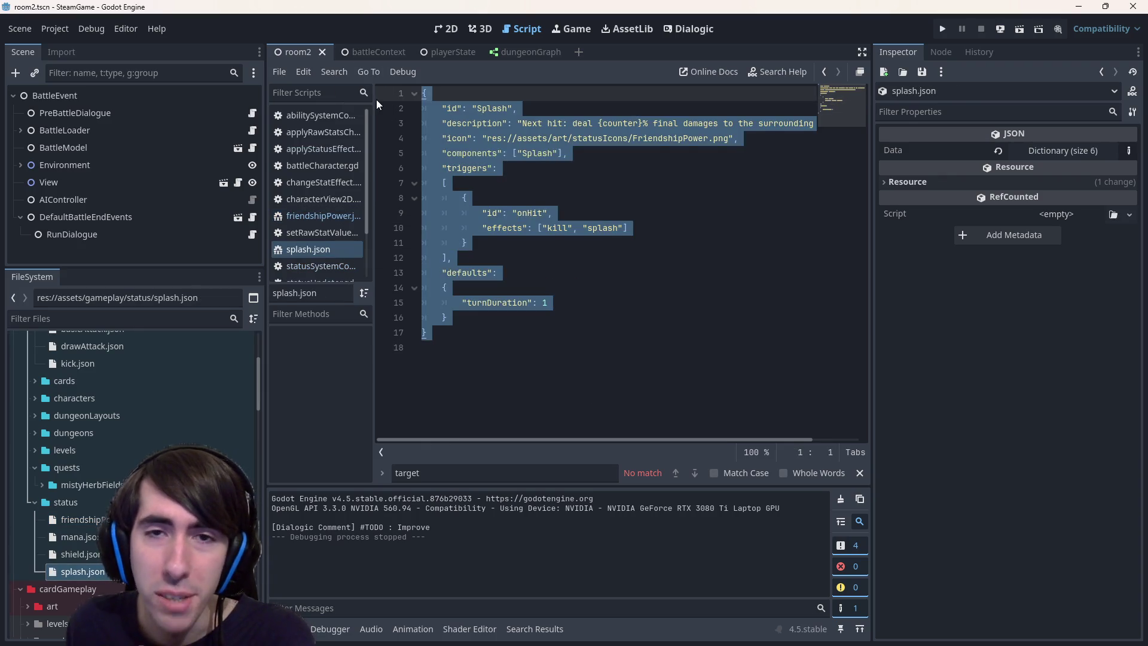
pyautogui.click(483, 353)
pyautogui.scroll(3, 98, 515)
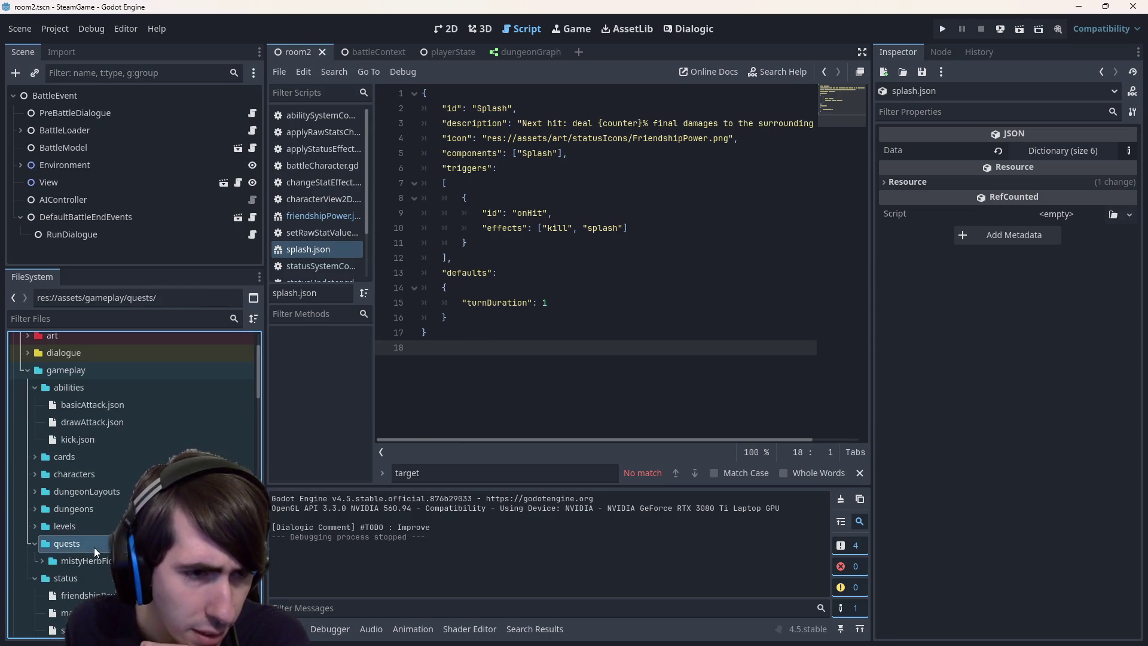
# Expand the cards folder and collapse the abilities folder to list the card JSON files
pyautogui.doubleClick(89, 452)
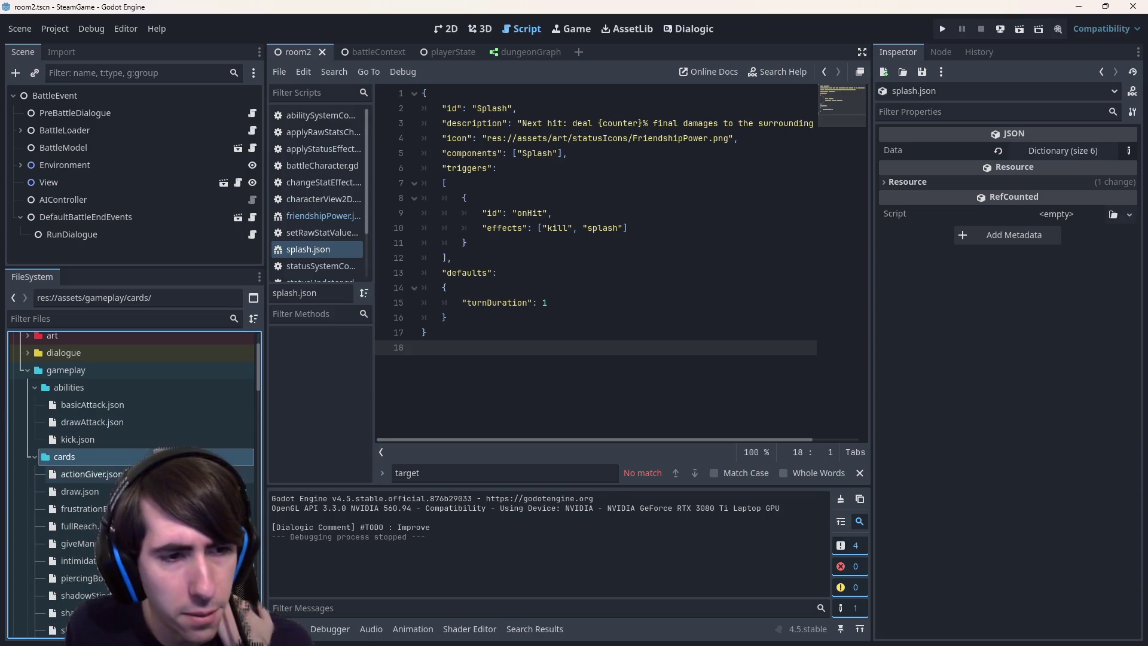
pyautogui.doubleClick(109, 389)
pyautogui.scroll(-3, 109, 393)
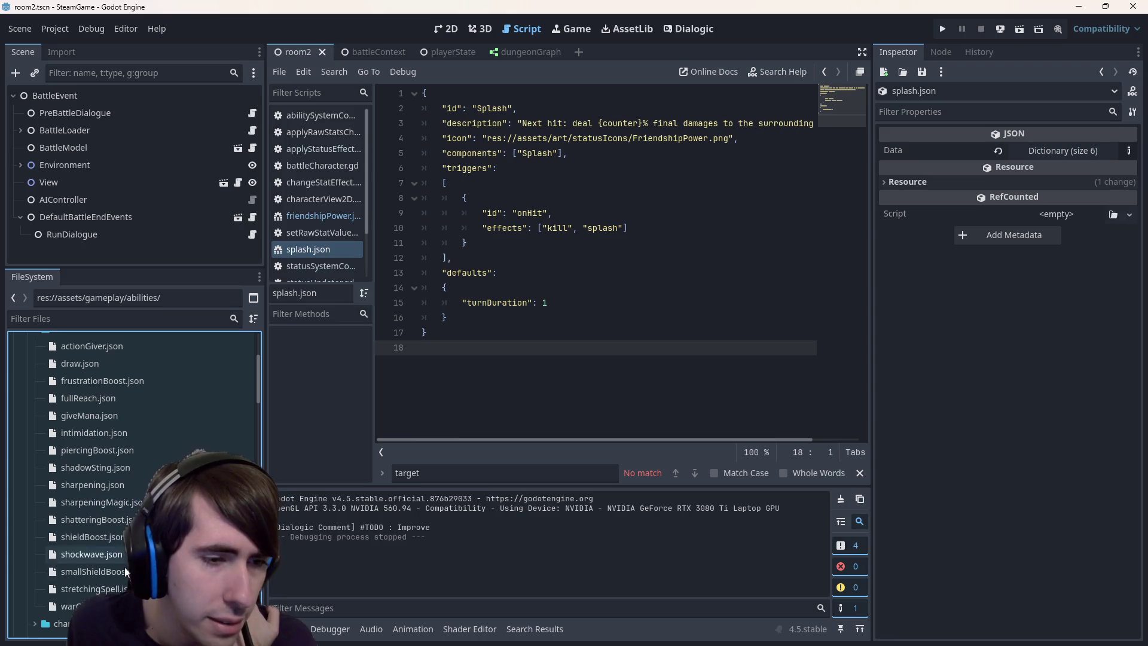
pyautogui.scroll(1, 108, 556)
pyautogui.scroll(-1, 108, 556)
# Open the shockwave.json card file and look over its effect block
pyautogui.doubleClick(109, 554)
pyautogui.scroll(-2, 598, 299)
pyautogui.click(635, 386)
pyautogui.scroll(2, 634, 387)
pyautogui.moveTo(640, 168); pyautogui.dragTo(641, 317)
pyautogui.click(641, 317)
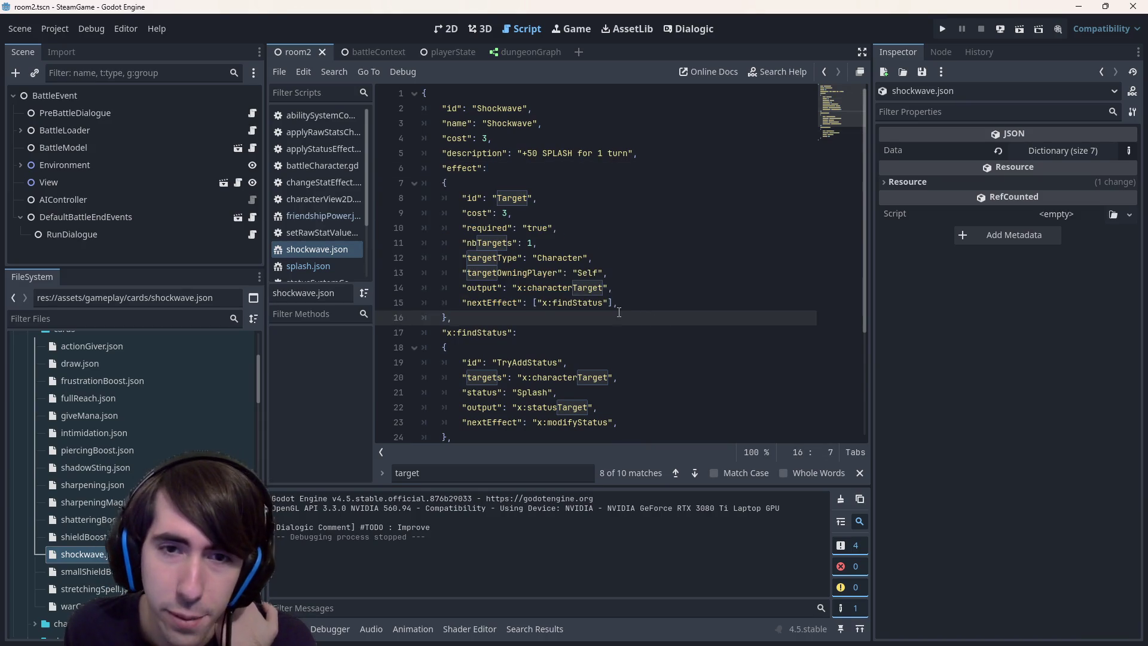
pyautogui.scroll(-2, 622, 314)
pyautogui.scroll(-1, 619, 312)
# Inspect shockwave.json's ChangeStat entry: statusTarget, the Splash status, the added 50 and counter stat lines
pyautogui.moveTo(524, 392)
pyautogui.mouseDown()
pyautogui.moveTo(539, 365)
pyautogui.moveTo(462, 349)
pyautogui.mouseUp()
pyautogui.click(523, 392)
pyautogui.doubleClick(558, 364)
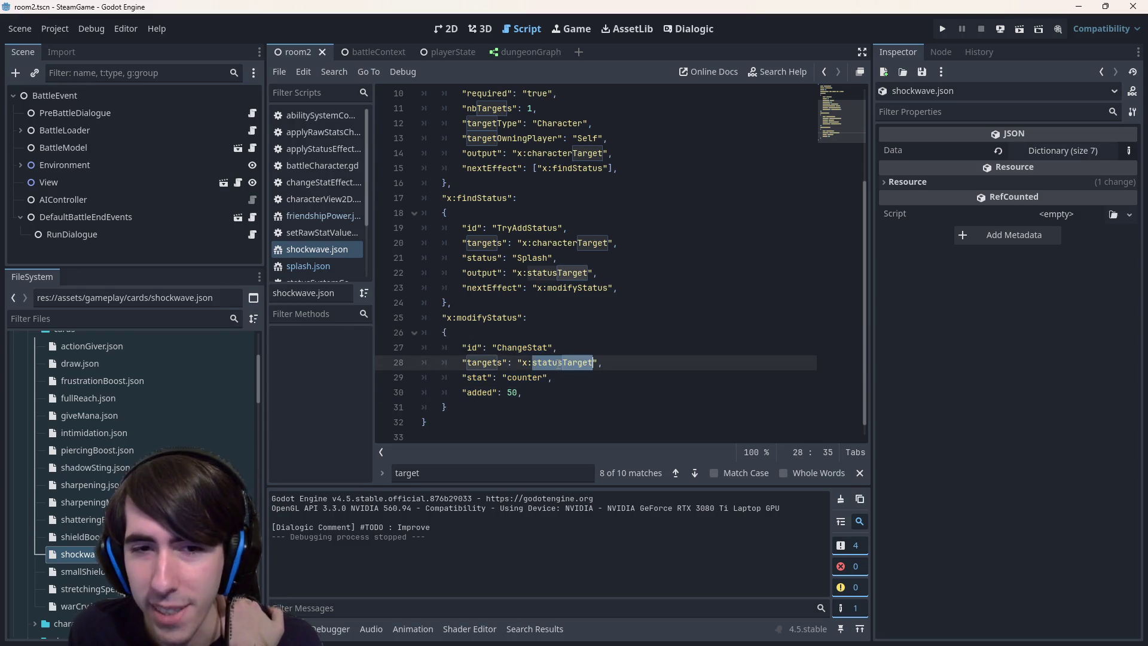
pyautogui.doubleClick(534, 257)
pyautogui.click(534, 390)
pyautogui.moveTo(534, 389); pyautogui.dragTo(357, 394)
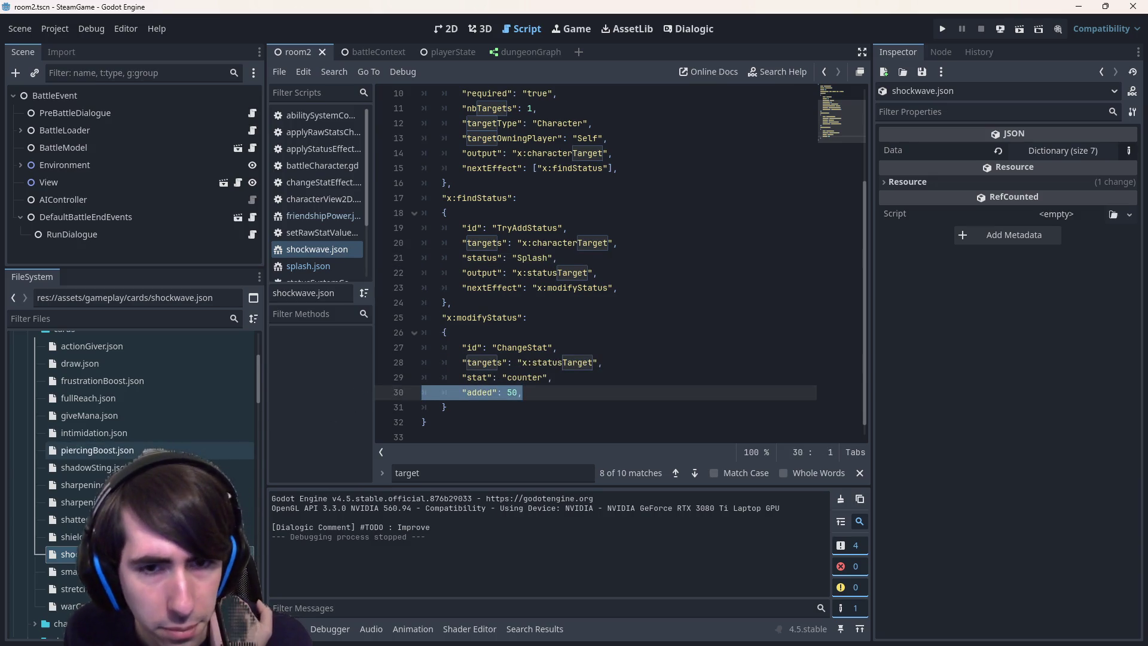
pyautogui.moveTo(553, 377)
pyautogui.mouseDown()
pyautogui.moveTo(289, 383)
pyautogui.moveTo(317, 370)
pyautogui.mouseUp()
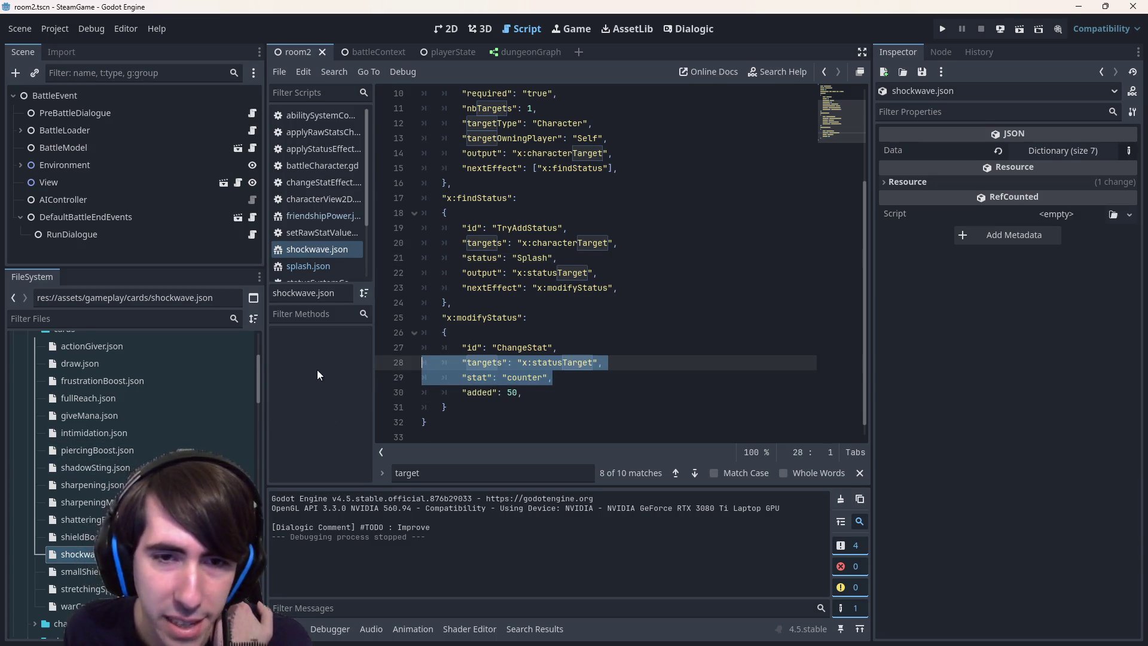
pyautogui.click(446, 407)
pyautogui.scroll(3, 234, 443)
pyautogui.scroll(-2, 141, 447)
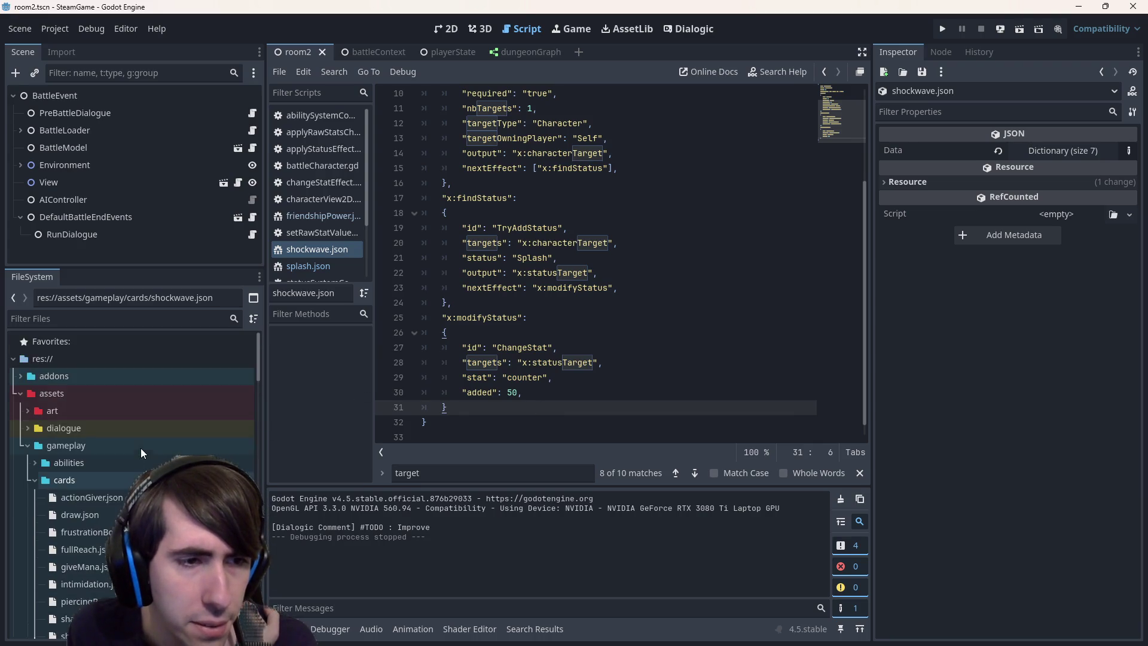
# Collapse the cards folder and bring splash.json from the status folder back into the editor
pyautogui.doubleClick(92, 443)
pyautogui.scroll(-3, 112, 512)
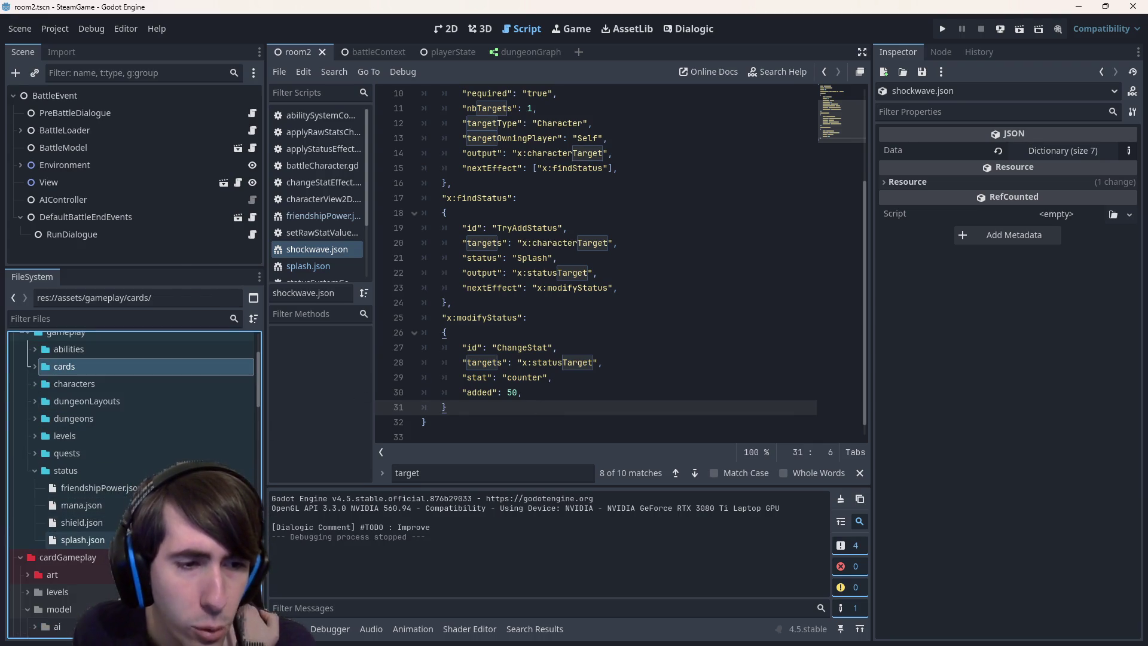
pyautogui.doubleClick(83, 540)
pyautogui.hotkey('ctrl', 'a')
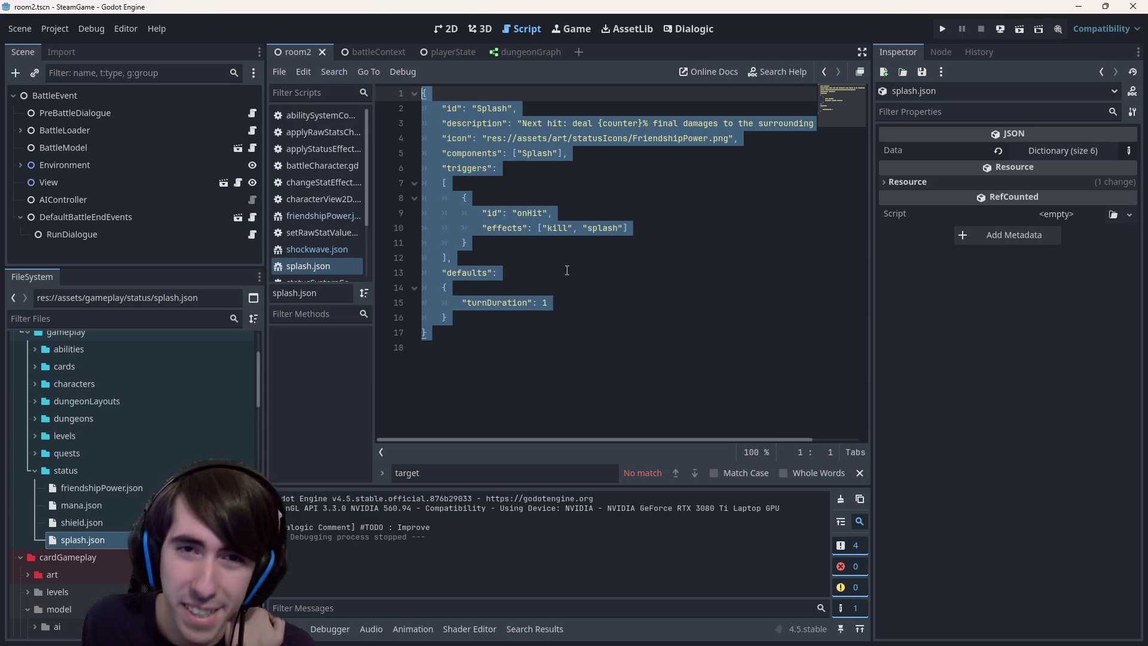
pyautogui.click(514, 272)
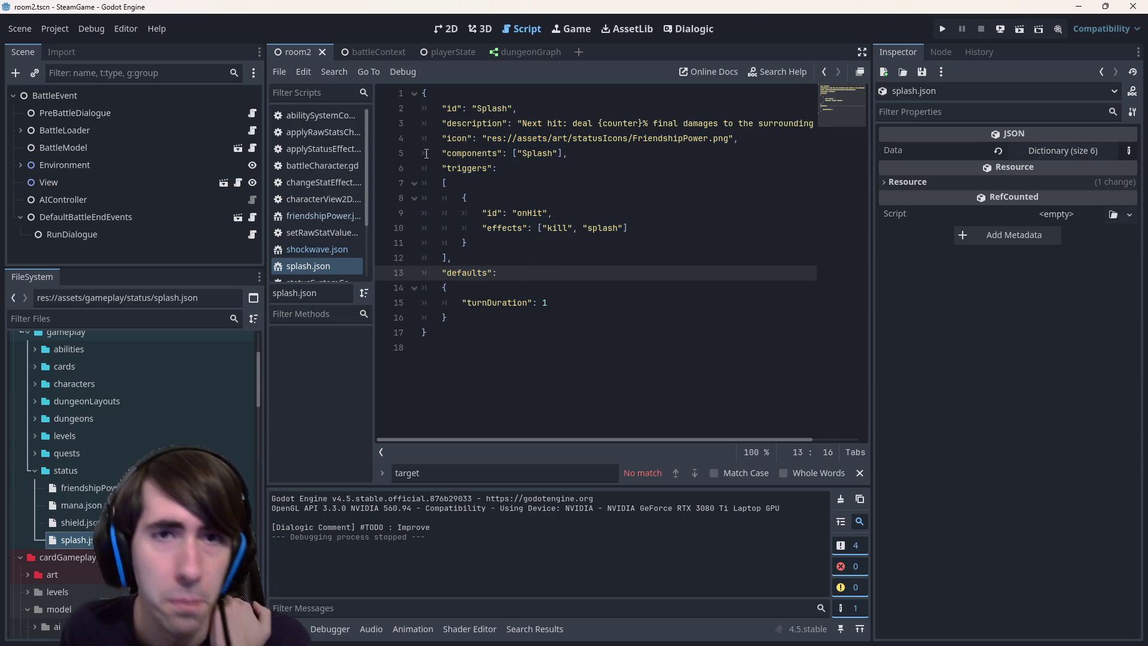
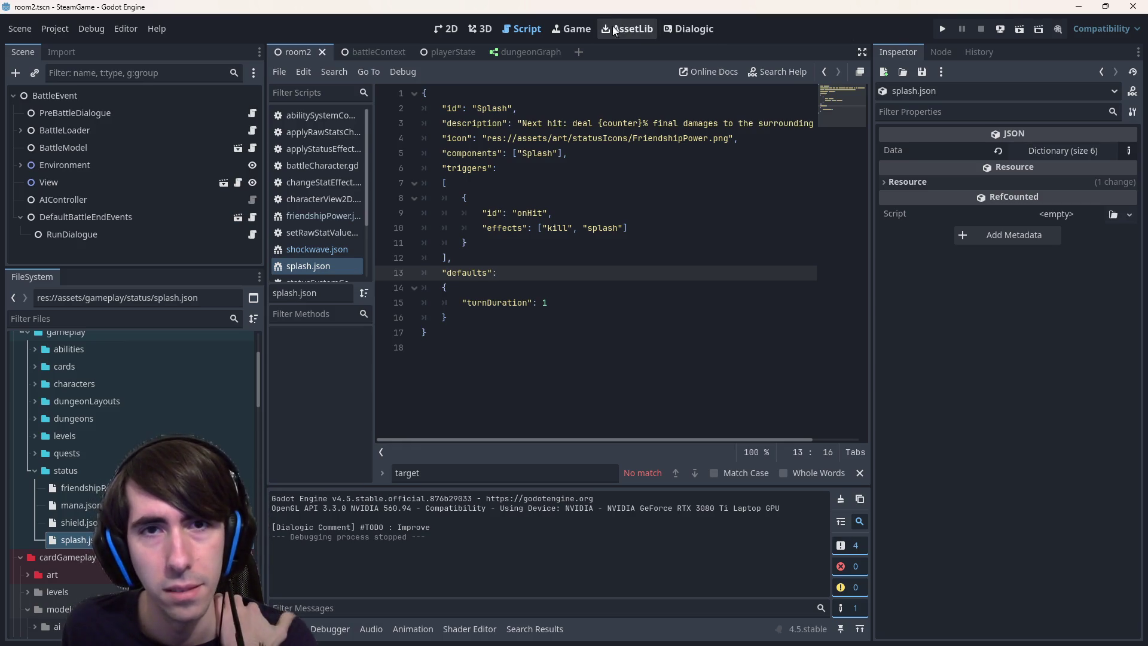
# Switch between the open scene tabs to playerState and show splash.json in the Script workspace
pyautogui.click(450, 31)
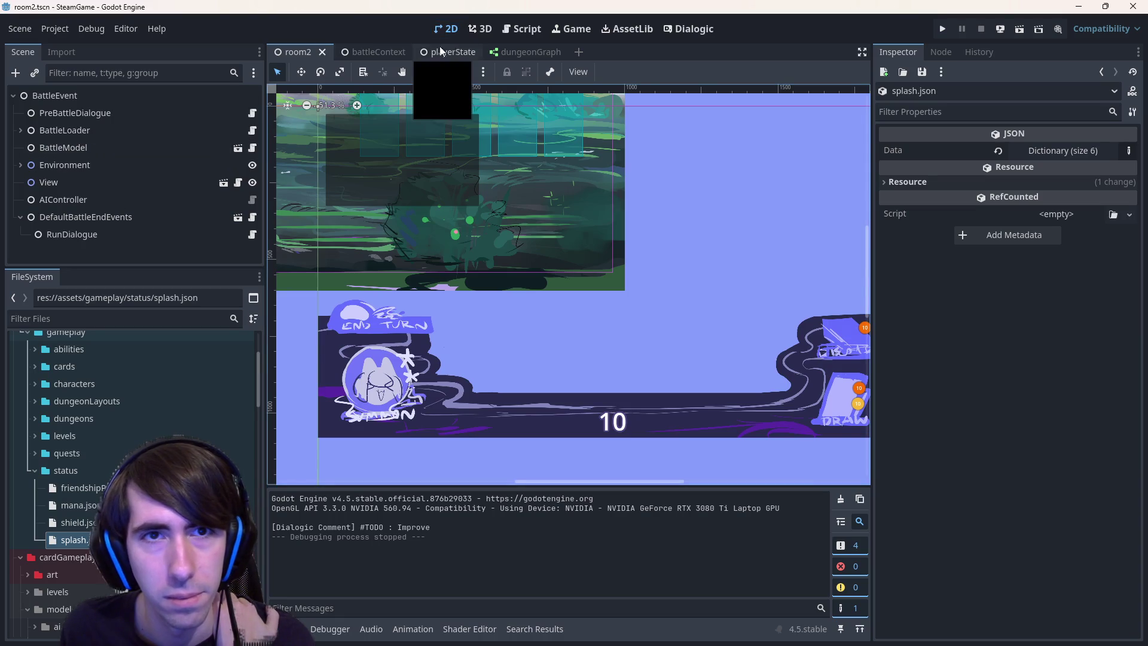
pyautogui.click(383, 52)
pyautogui.click(426, 53)
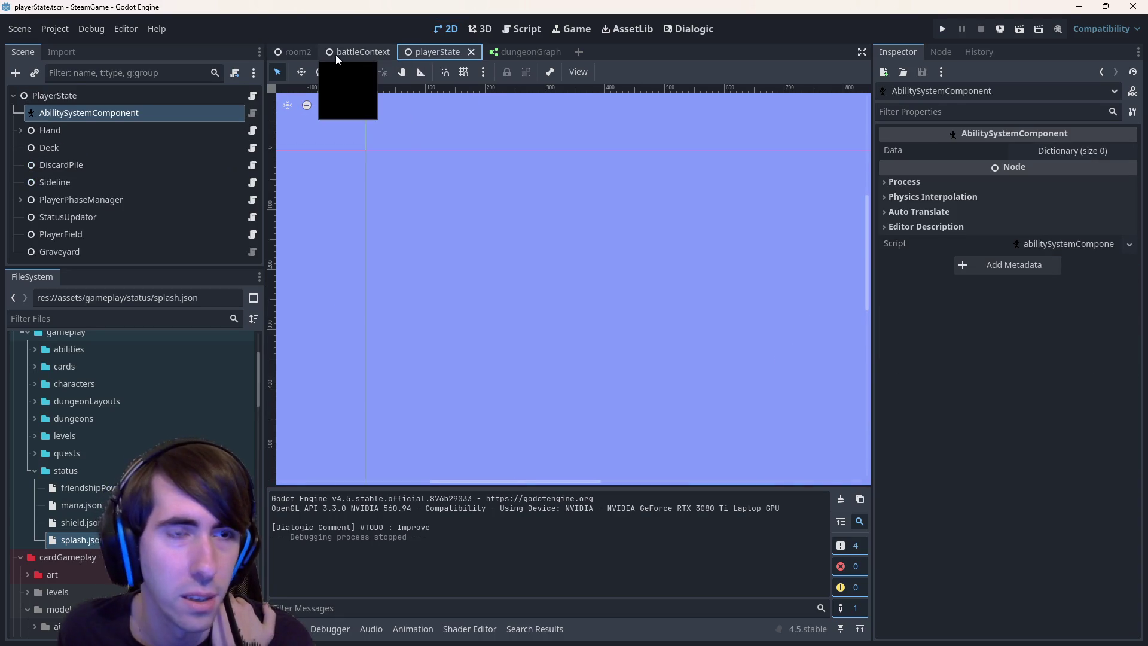
pyautogui.click(304, 52)
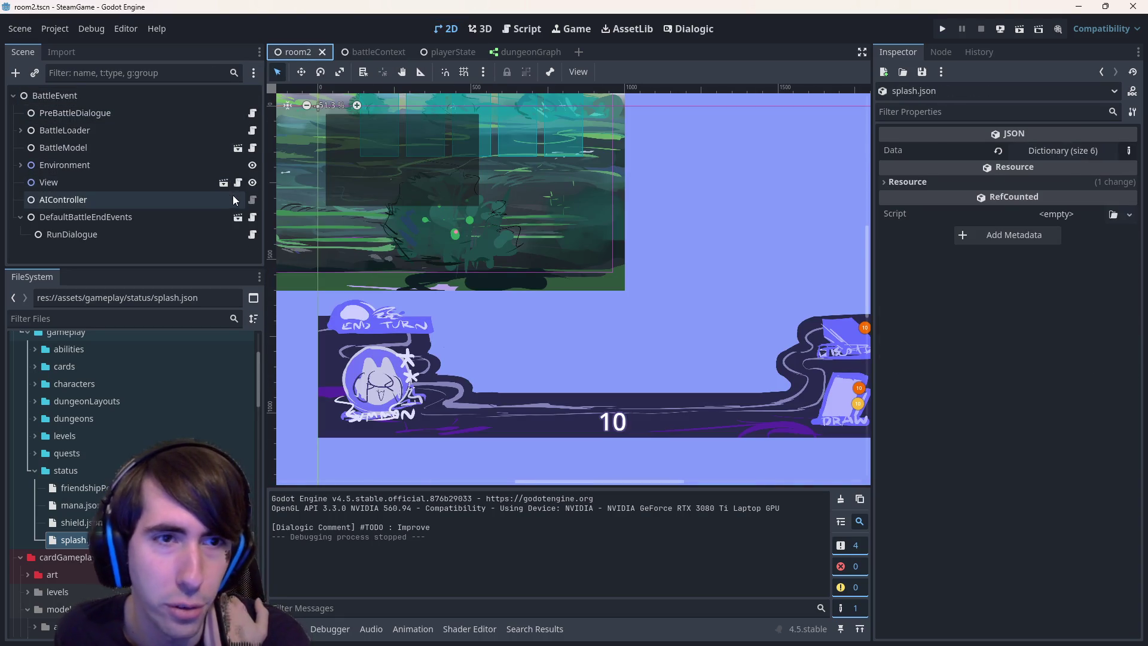
pyautogui.click(460, 51)
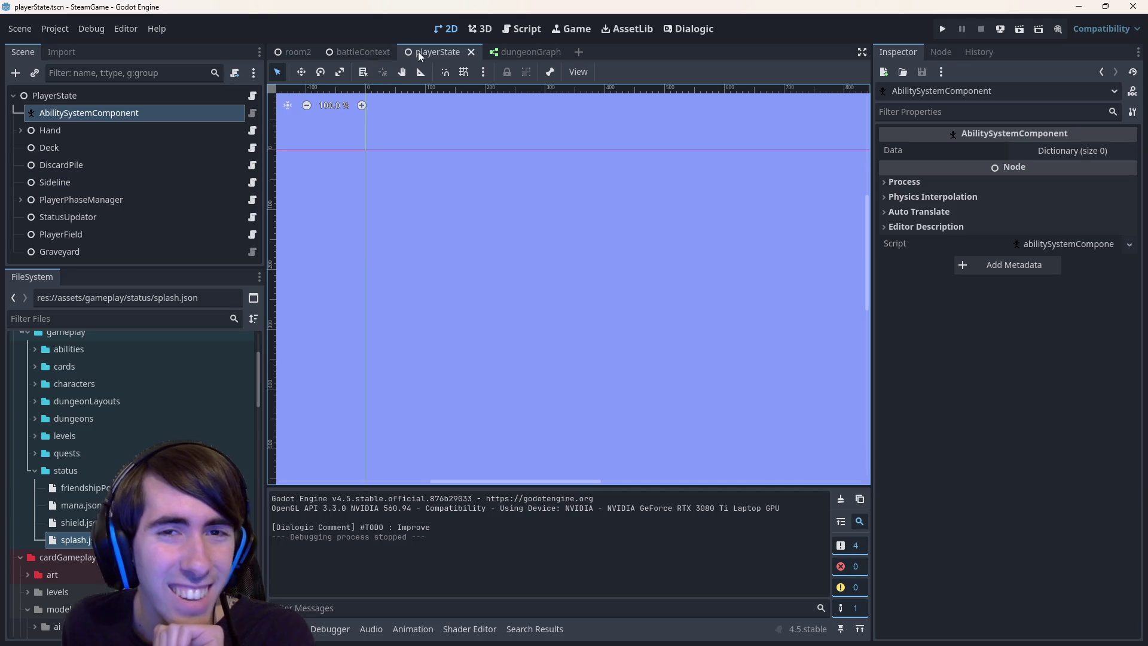
pyautogui.click(526, 33)
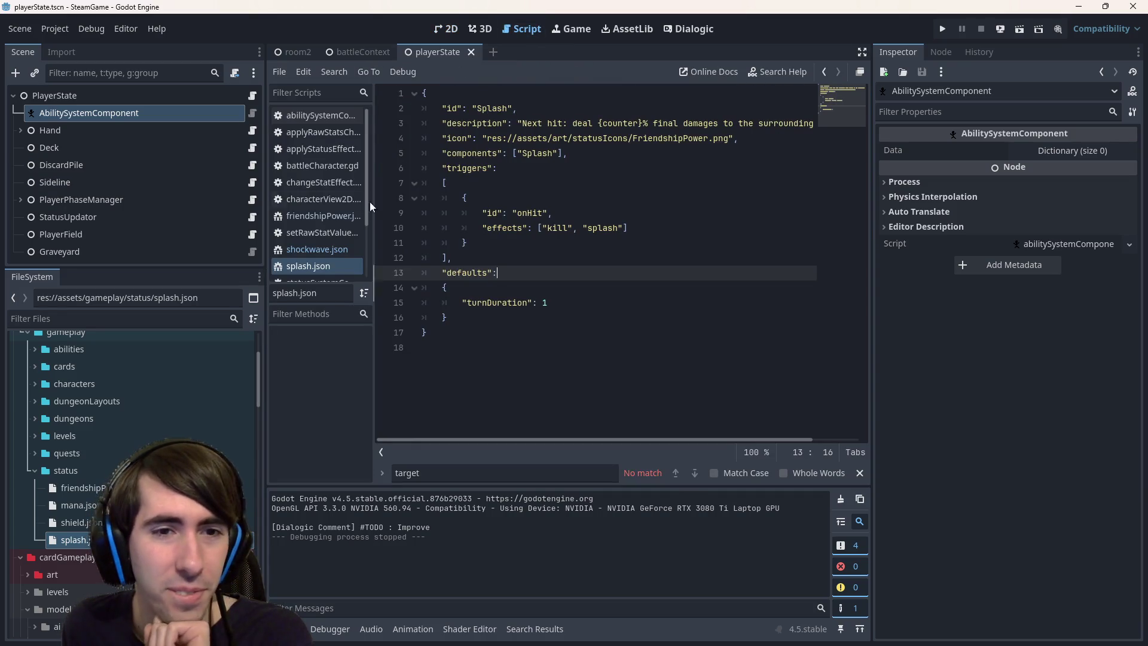
# Open statusUpdator.gd and review its onTurnEnd status loop and onEndPhase body
pyautogui.click(340, 222)
pyautogui.scroll(-3, 583, 310)
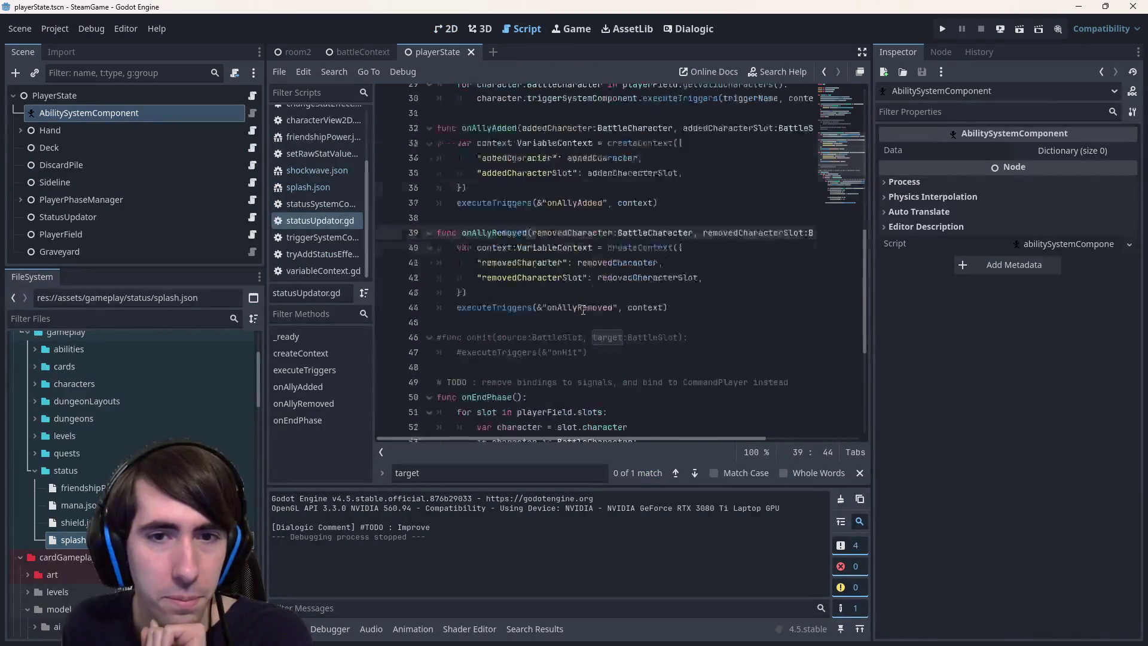
pyautogui.scroll(-3, 583, 309)
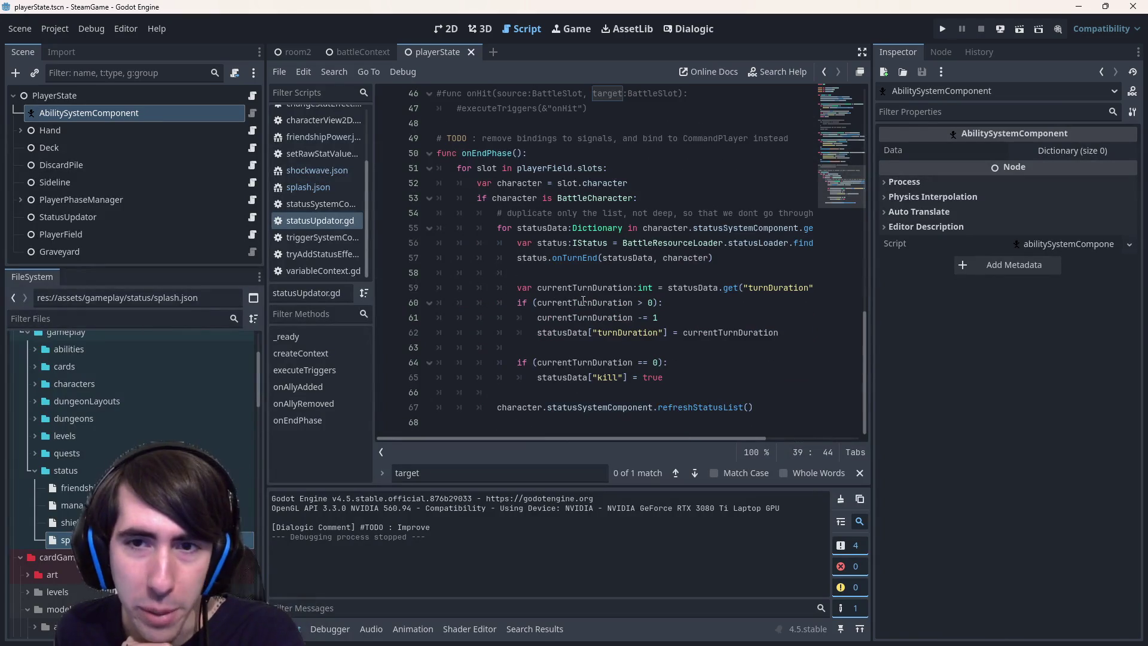
pyautogui.moveTo(714, 257); pyautogui.dragTo(437, 228)
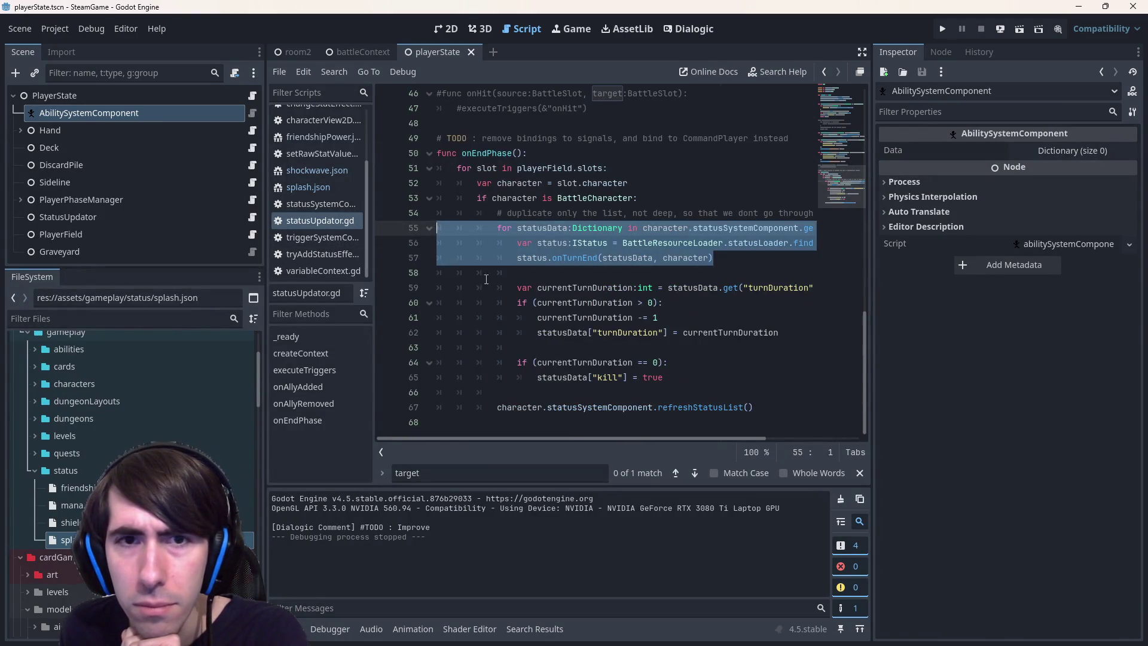
pyautogui.moveTo(760, 422)
pyautogui.mouseDown()
pyautogui.moveTo(437, 281)
pyautogui.moveTo(431, 185)
pyautogui.mouseUp()
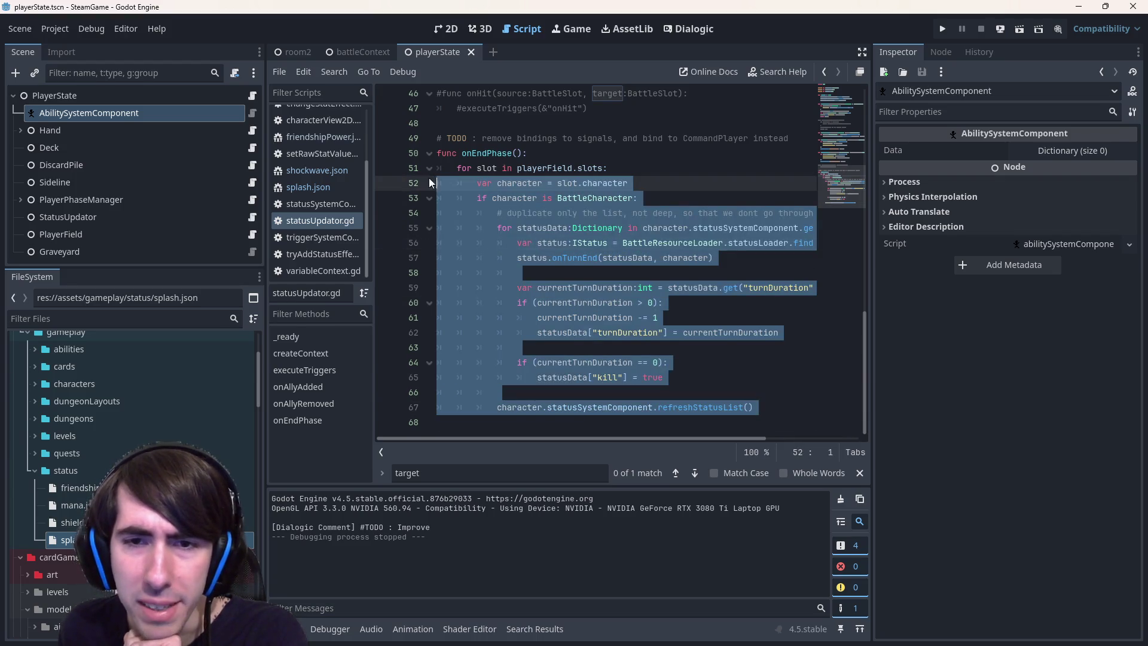
pyautogui.click(499, 154)
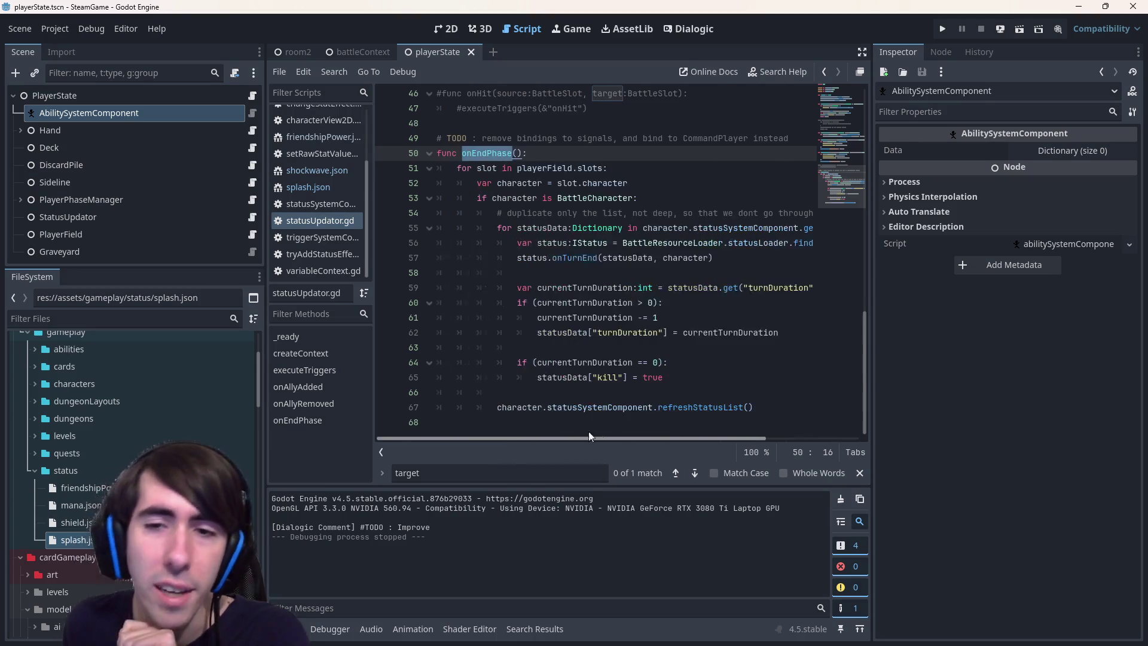
pyautogui.scroll(1, 632, 388)
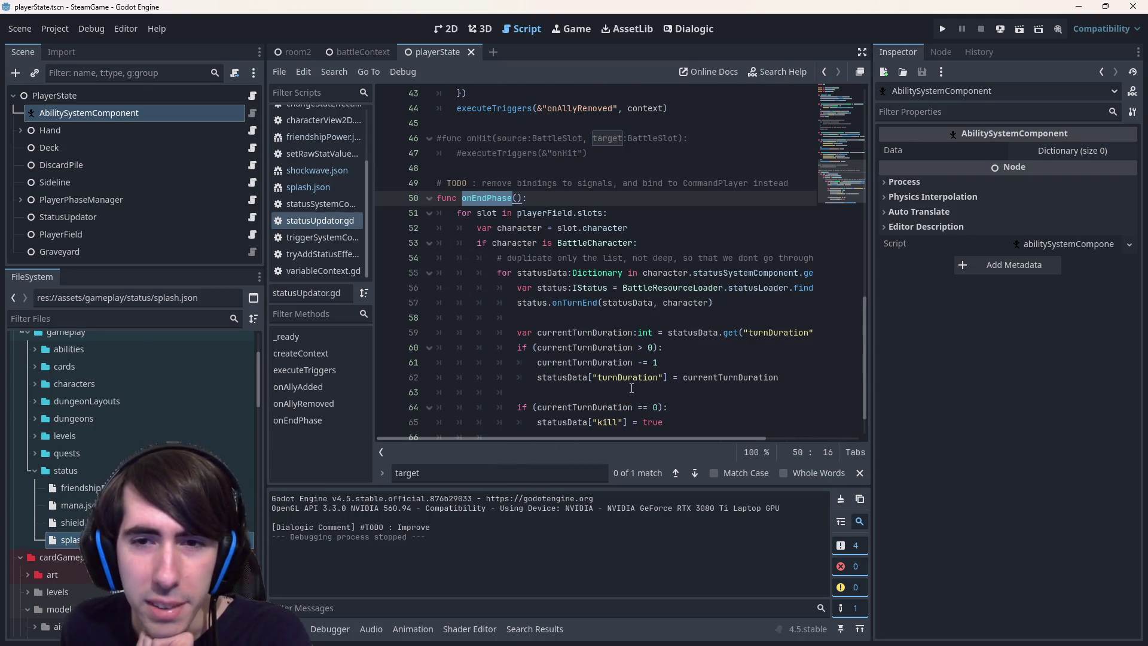
pyautogui.scroll(5, 631, 388)
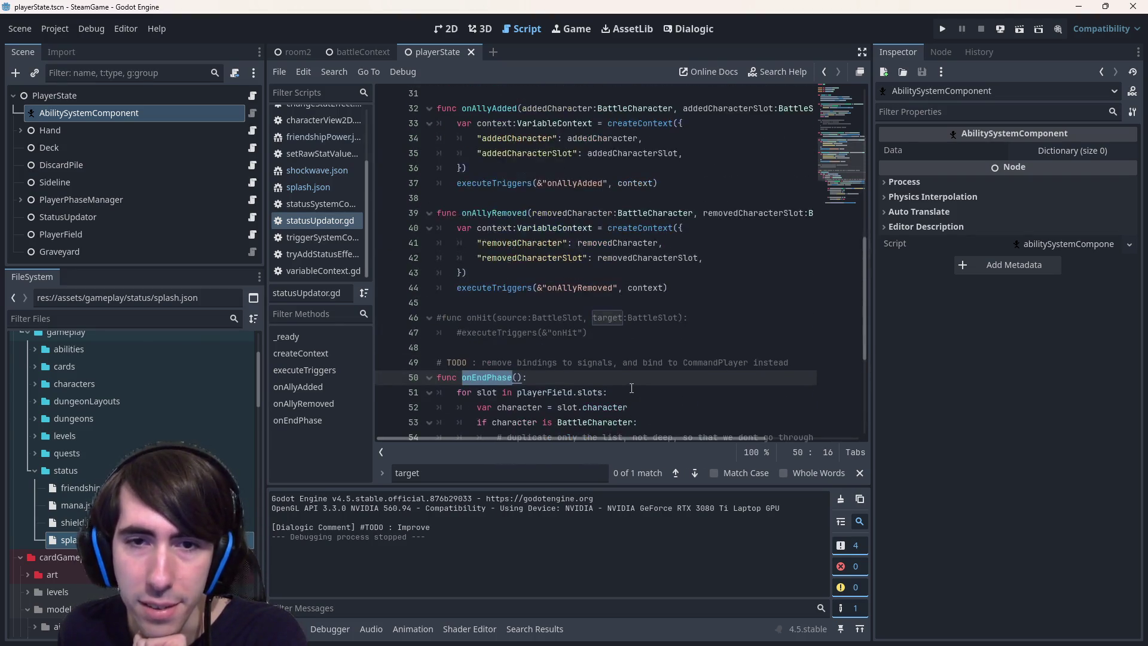
# Delete the commented-out getVariableValue block from statusUpdator.gd and save the file
pyautogui.click(702, 347)
pyautogui.scroll(1, 702, 346)
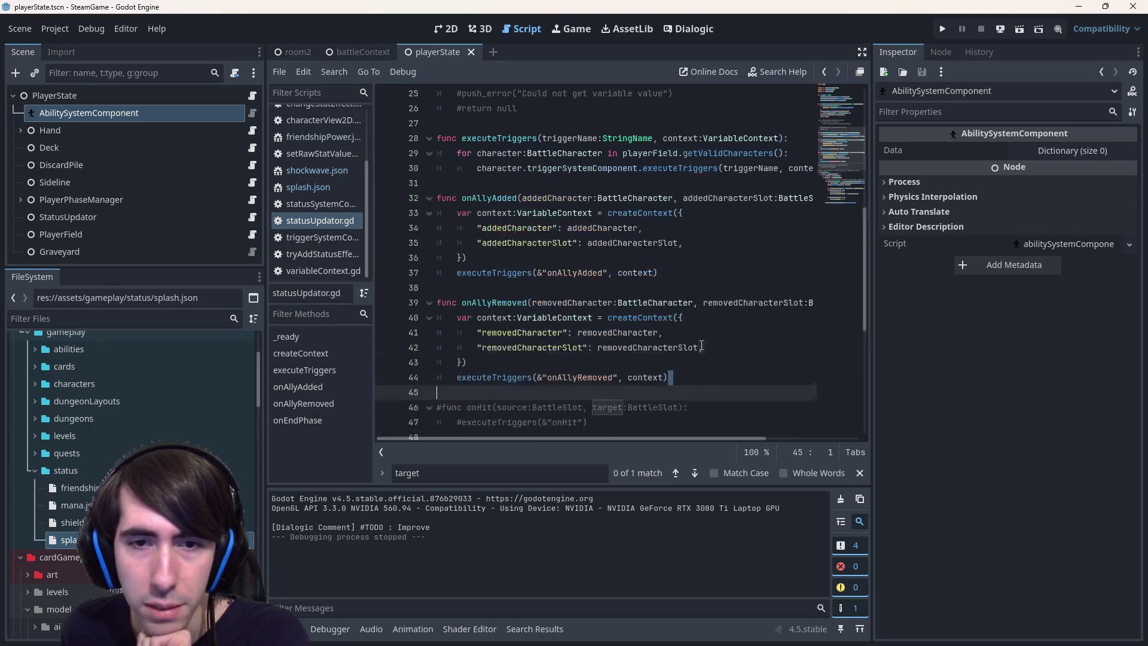
pyautogui.doubleClick(492, 378)
pyautogui.scroll(1, 667, 290)
pyautogui.scroll(2, 667, 289)
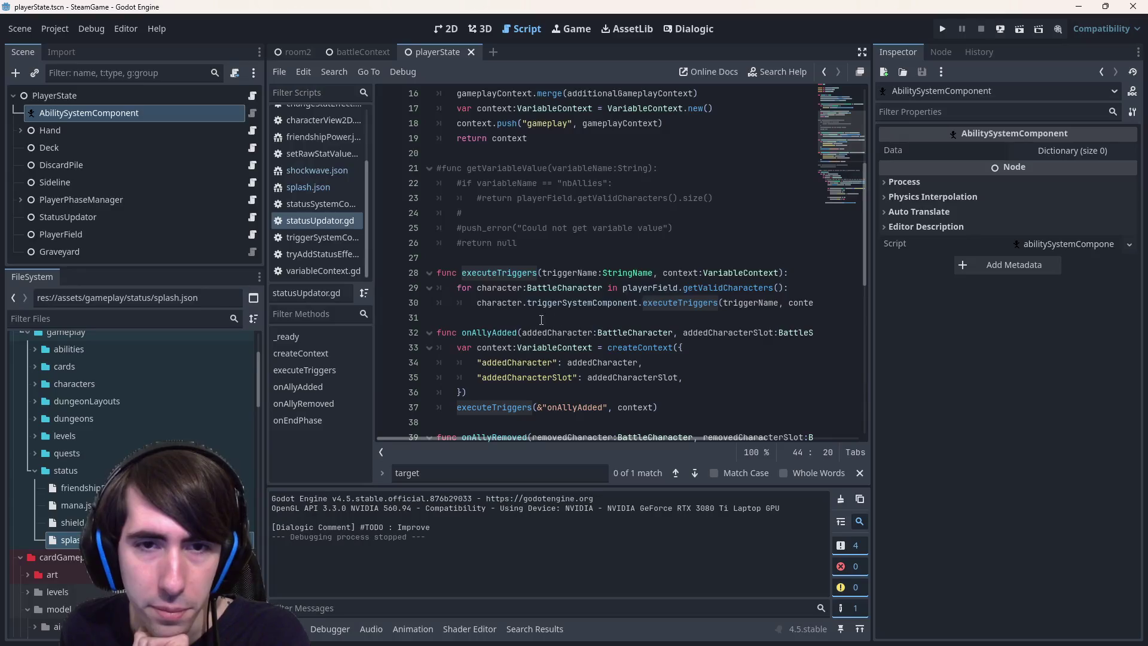
pyautogui.doubleClick(517, 274)
pyautogui.scroll(3, 582, 317)
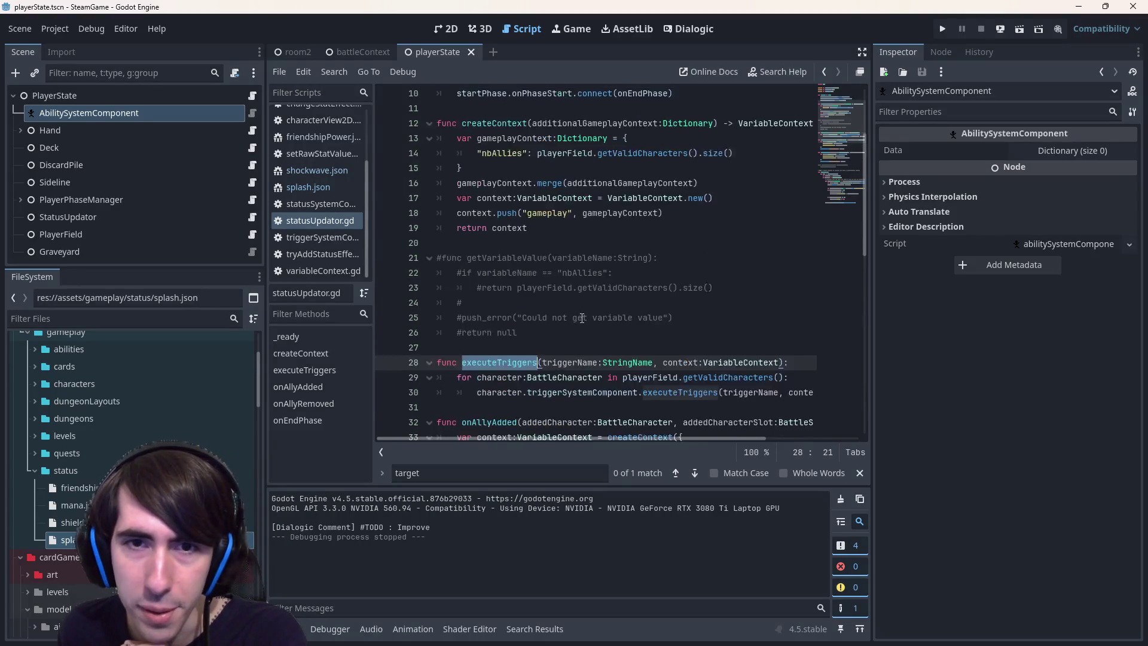
pyautogui.moveTo(573, 387); pyautogui.dragTo(551, 293)
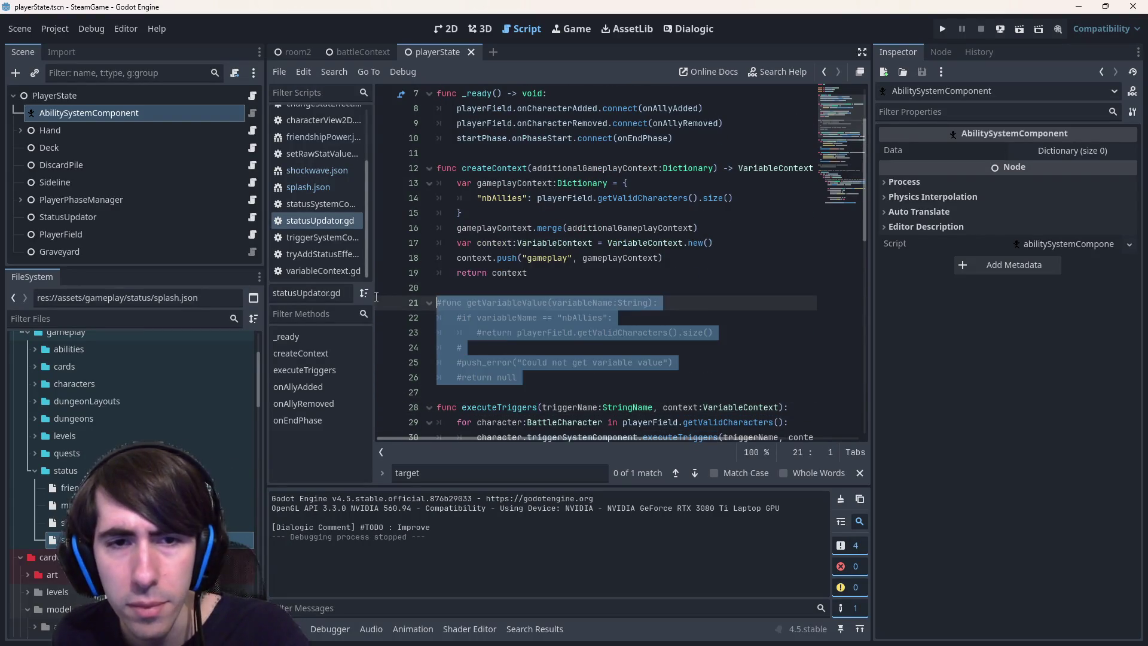
pyautogui.press('BackSpace')
pyautogui.scroll(2, 551, 296)
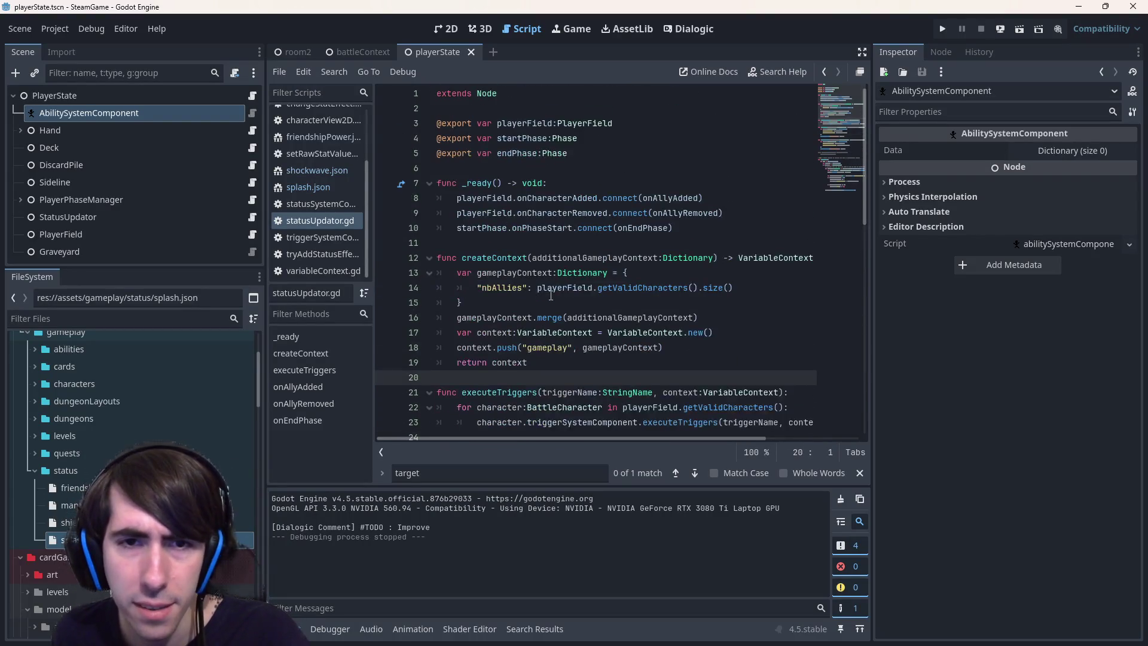
pyautogui.click(579, 241)
pyautogui.hotkey('ctrl', 's')
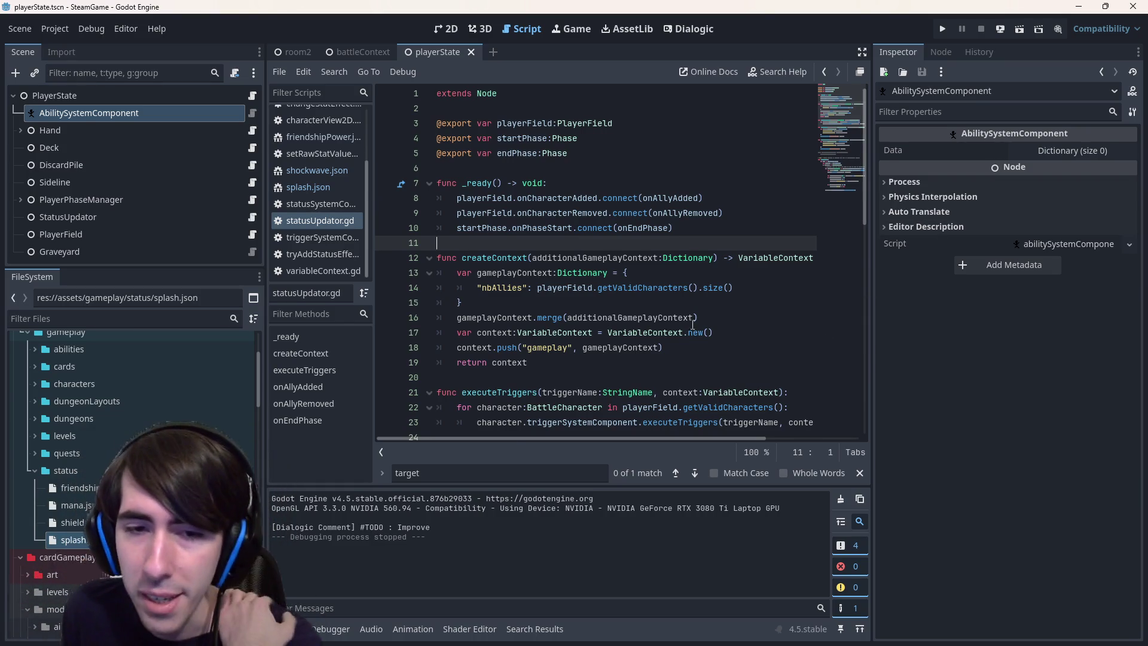
# Review the executeTriggers and onAllyAdded code on lines 20–27, then open characterView2D.gd
pyautogui.scroll(-2, 699, 327)
pyautogui.moveTo(502, 286); pyautogui.dragTo(599, 398)
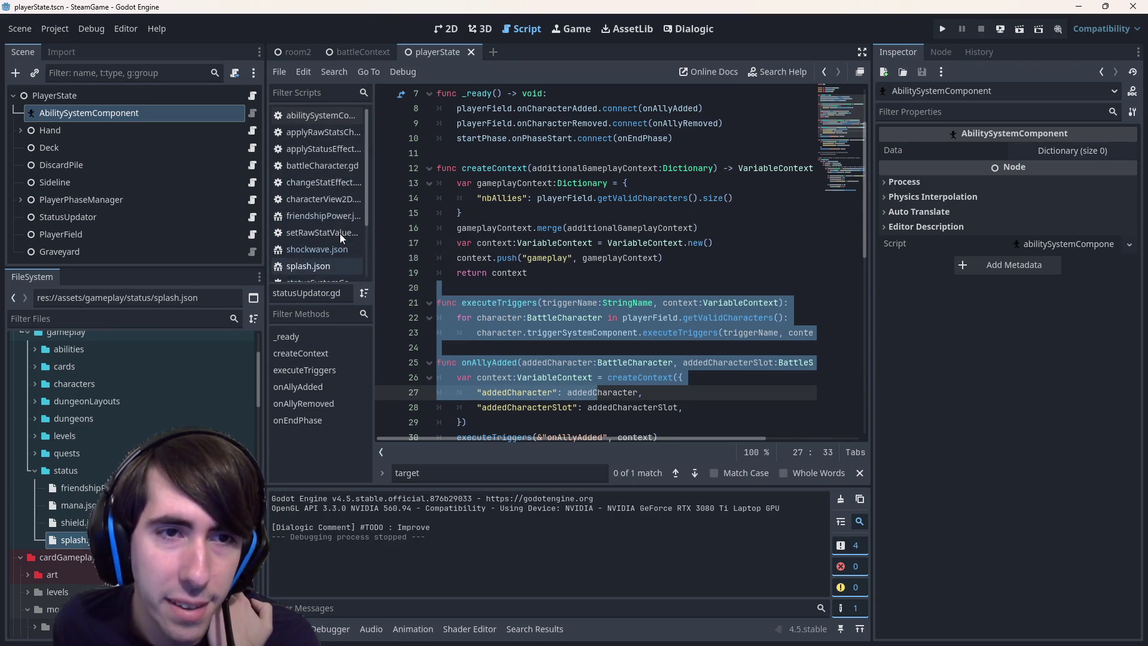
pyautogui.scroll(2, 320, 252)
pyautogui.scroll(-2, 321, 249)
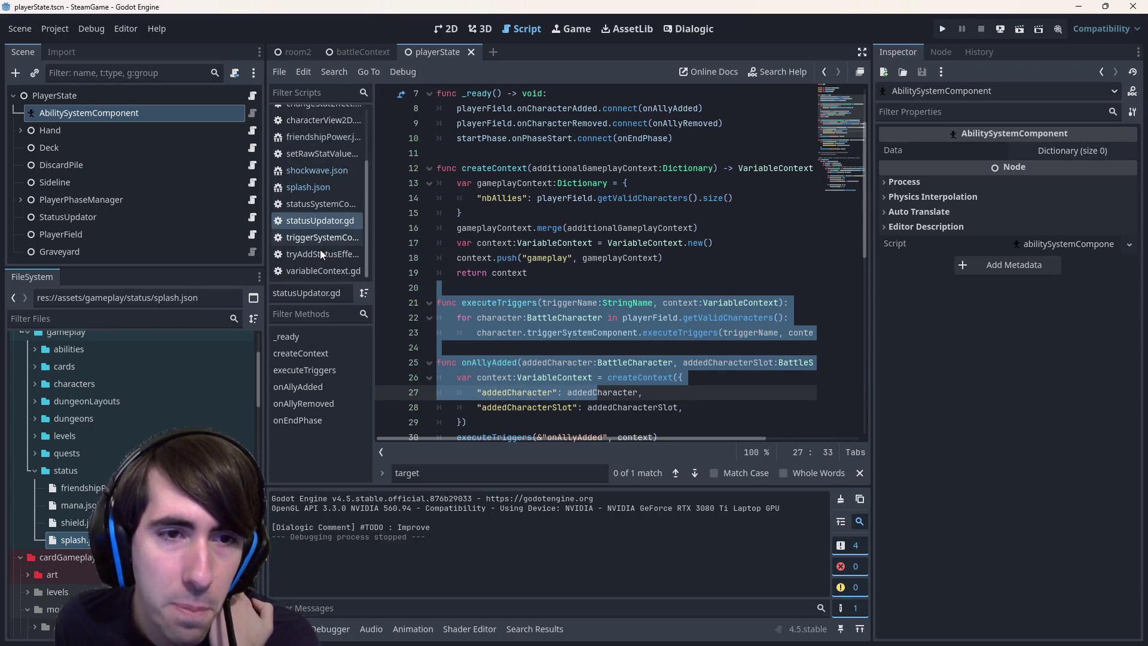
pyautogui.scroll(3, 317, 240)
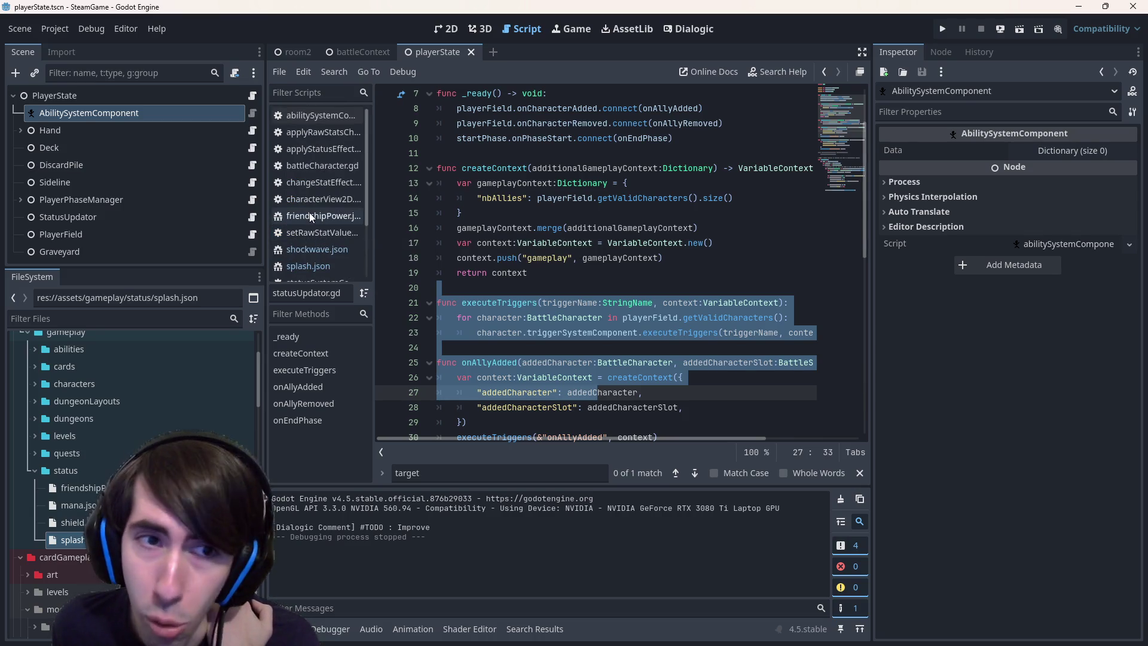
pyautogui.click(329, 204)
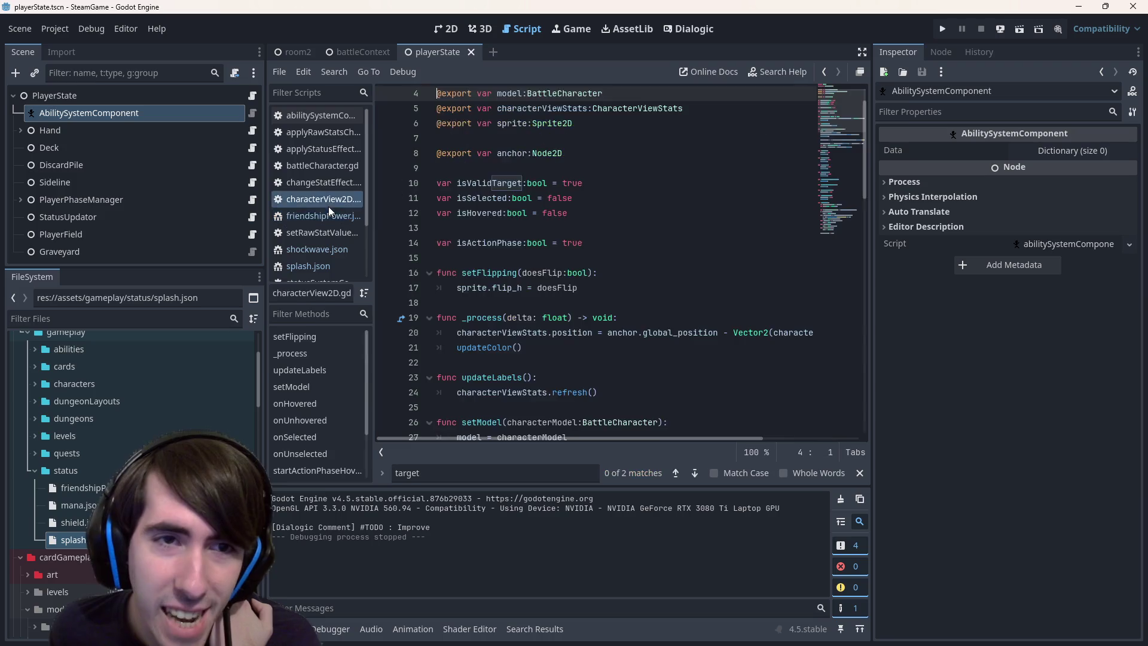
# Open the apply status effect script, then the raw stats change script at executeAttack
pyautogui.click(321, 152)
pyautogui.click(321, 132)
pyautogui.scroll(8, 603, 383)
pyautogui.scroll(10, 603, 383)
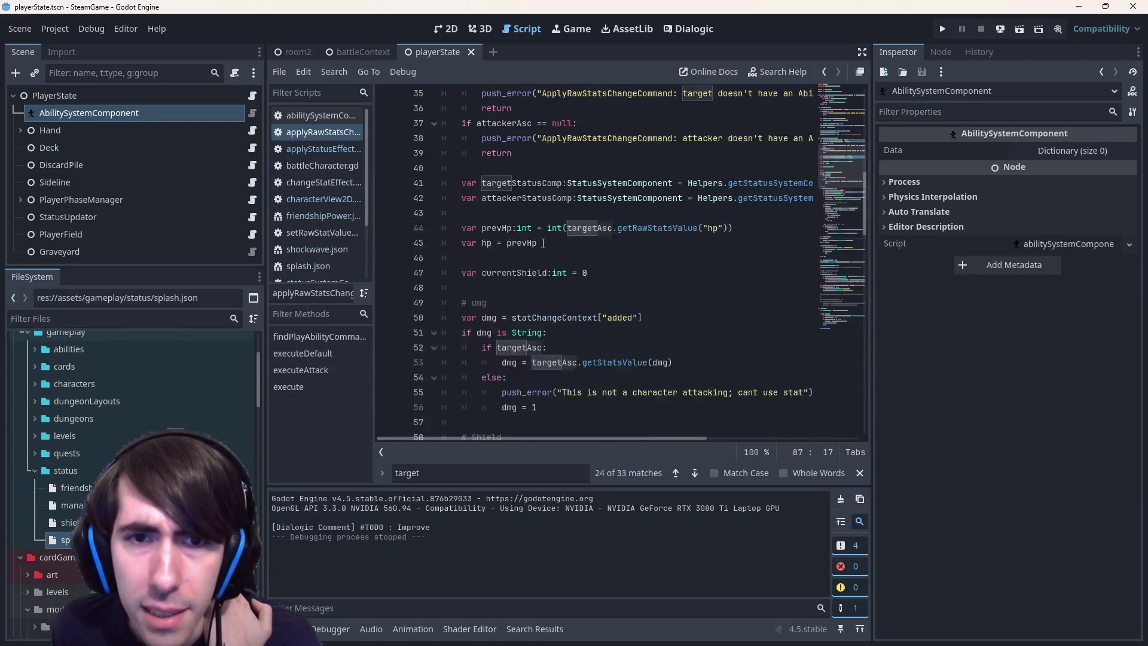
pyautogui.click(522, 254)
pyautogui.scroll(-20, 520, 256)
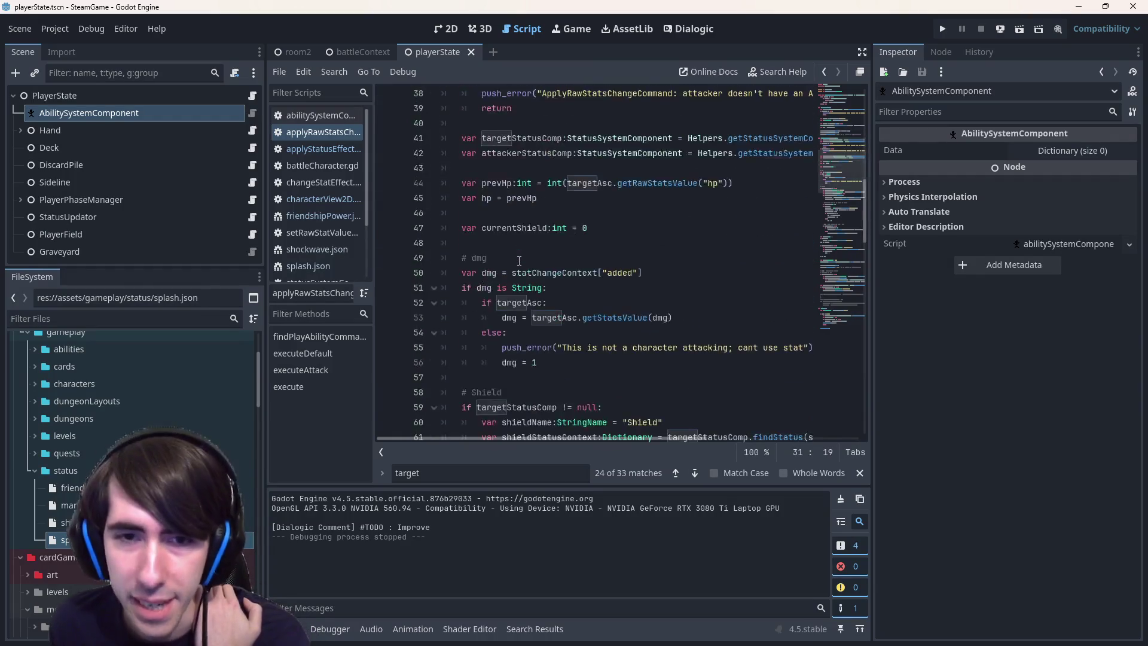
pyautogui.scroll(-3, 538, 281)
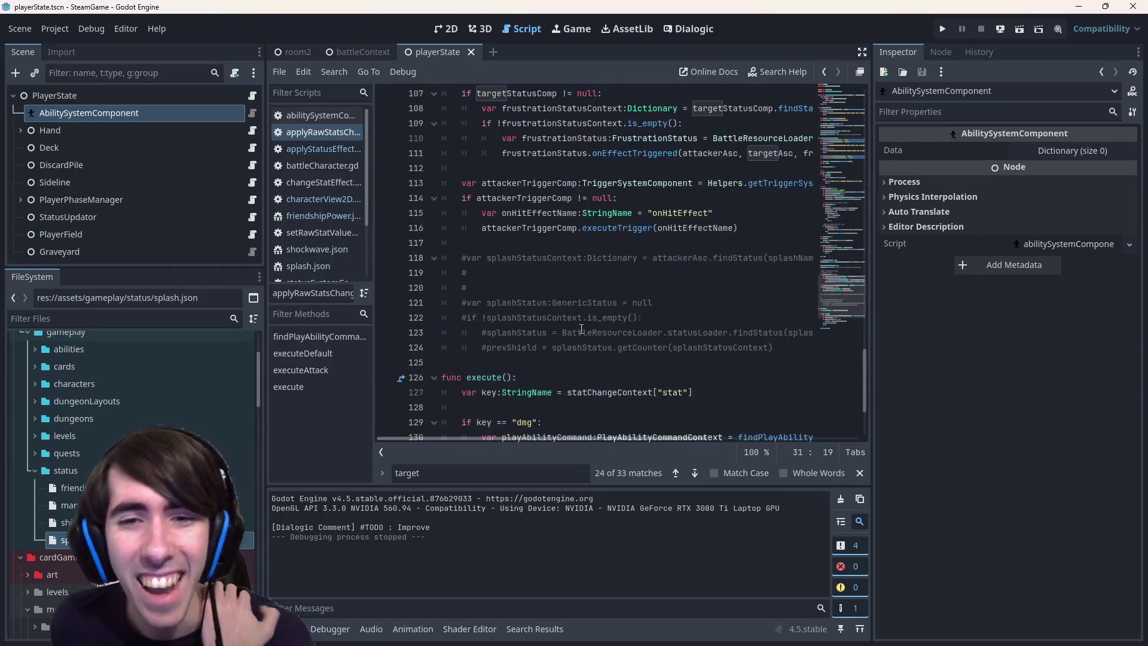
# Inspect the attacker onHitEffect trigger code on lines 113–116, then reopen splash.json
pyautogui.moveTo(741, 229); pyautogui.dragTo(416, 187)
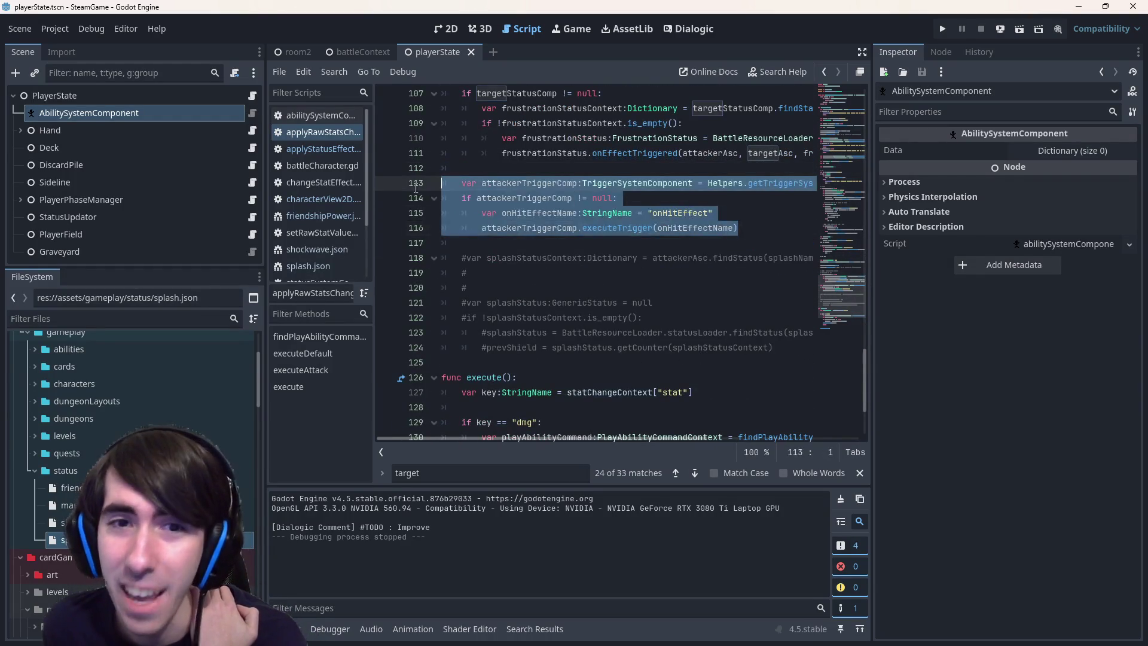
pyautogui.scroll(2, 494, 204)
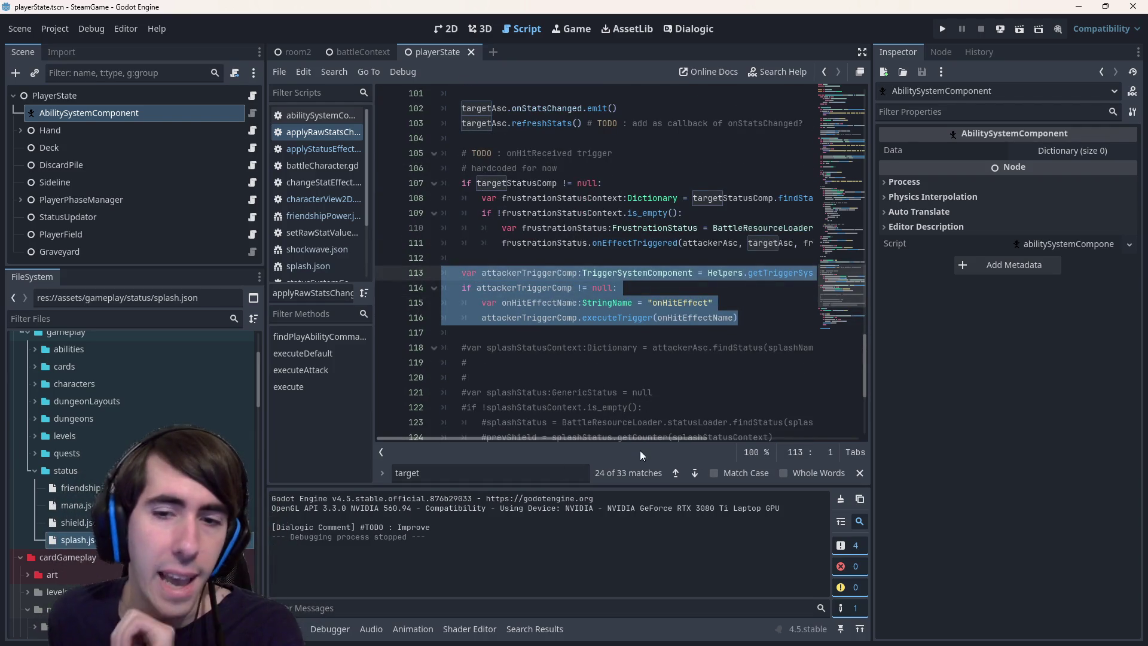
pyautogui.hscroll(3, 683, 425)
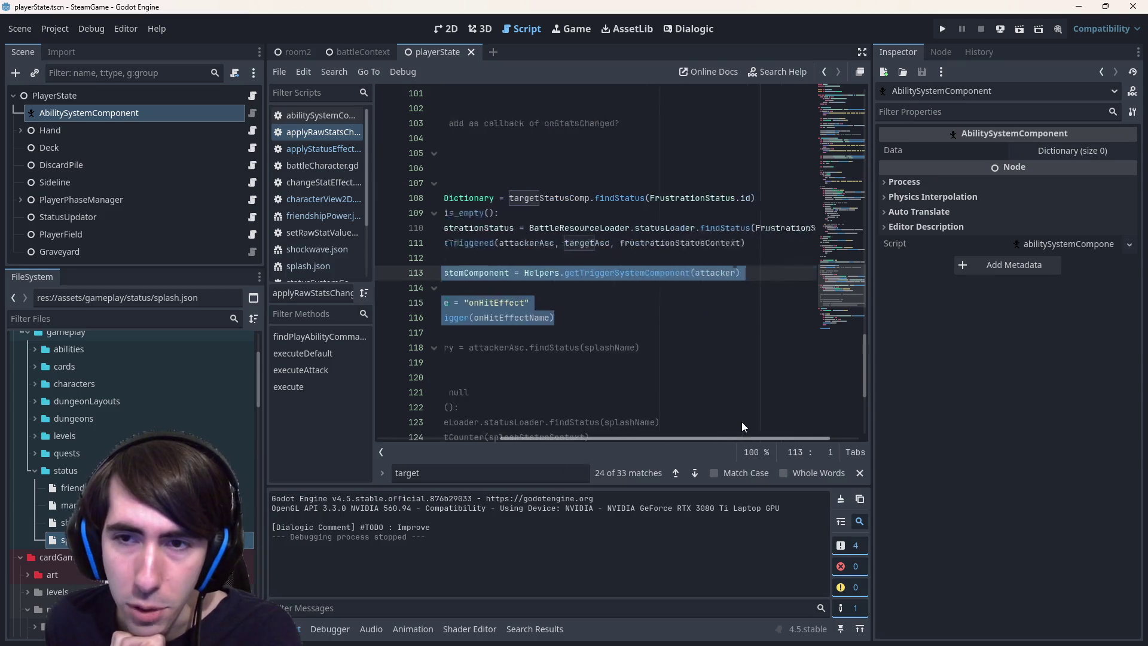
pyautogui.hscroll(-3, 639, 428)
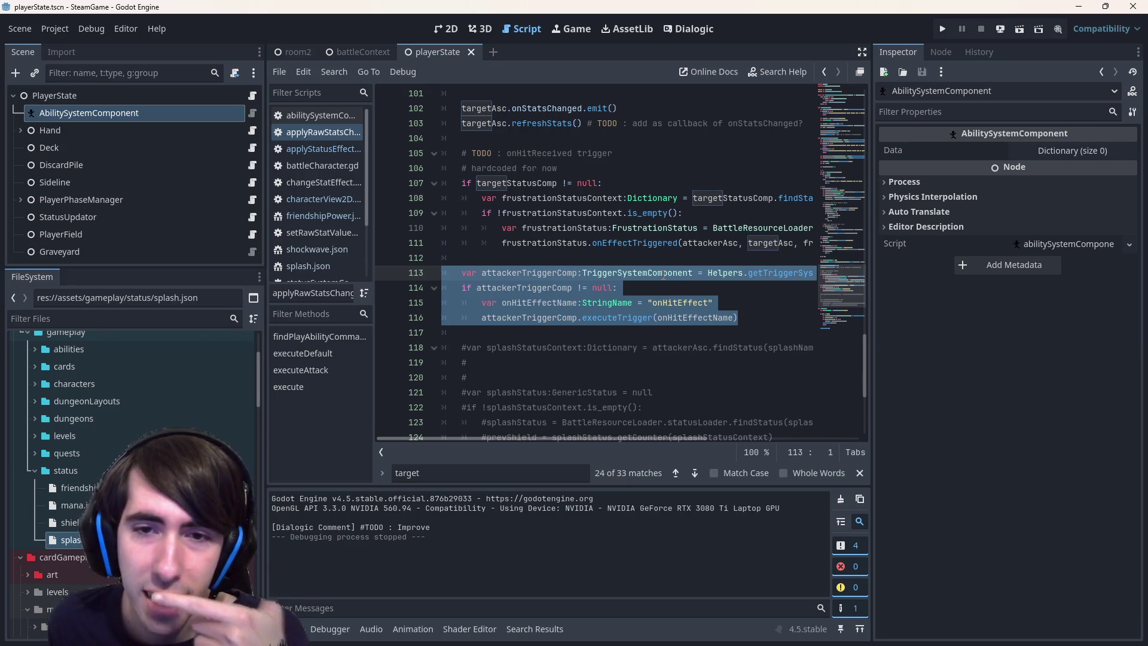
pyautogui.doubleClick(679, 300)
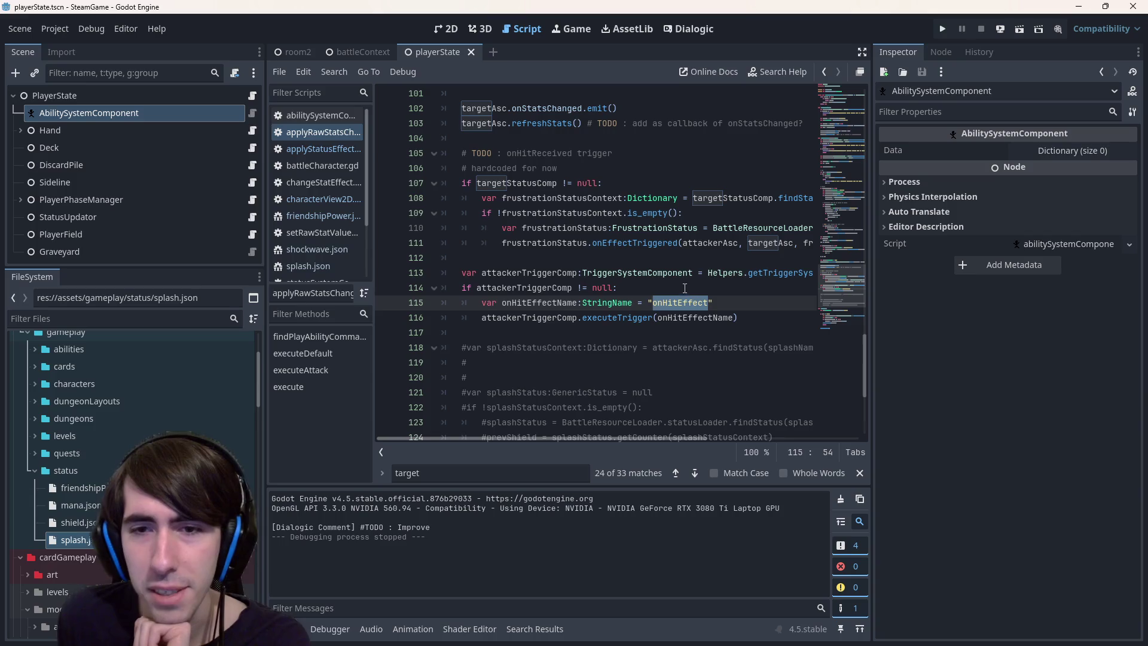
pyautogui.doubleClick(72, 540)
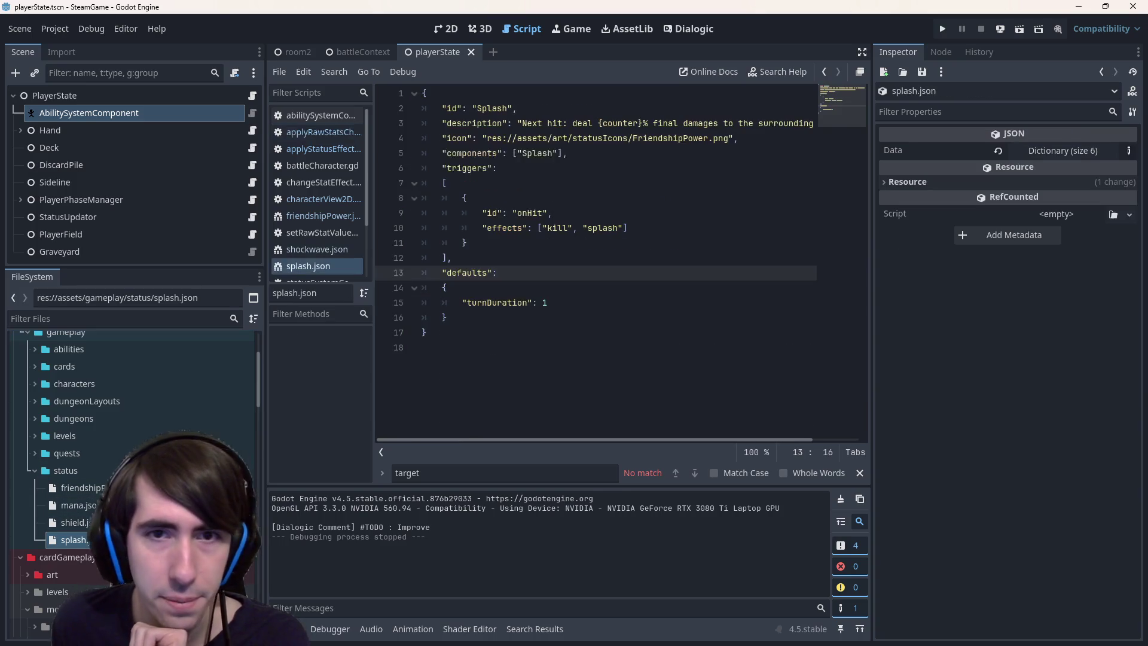
# Compare splash.json's onHit trigger id with onHitEffect on line 115 of applyRawStatsChange.gd
pyautogui.doubleClick(533, 213)
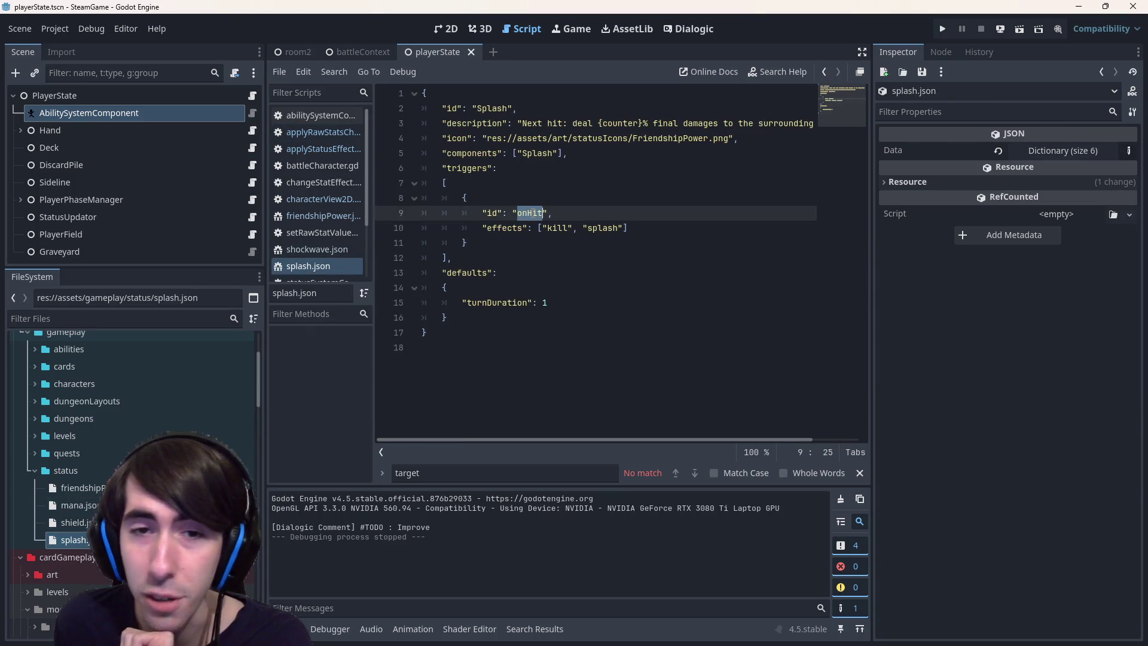
pyautogui.click(563, 214)
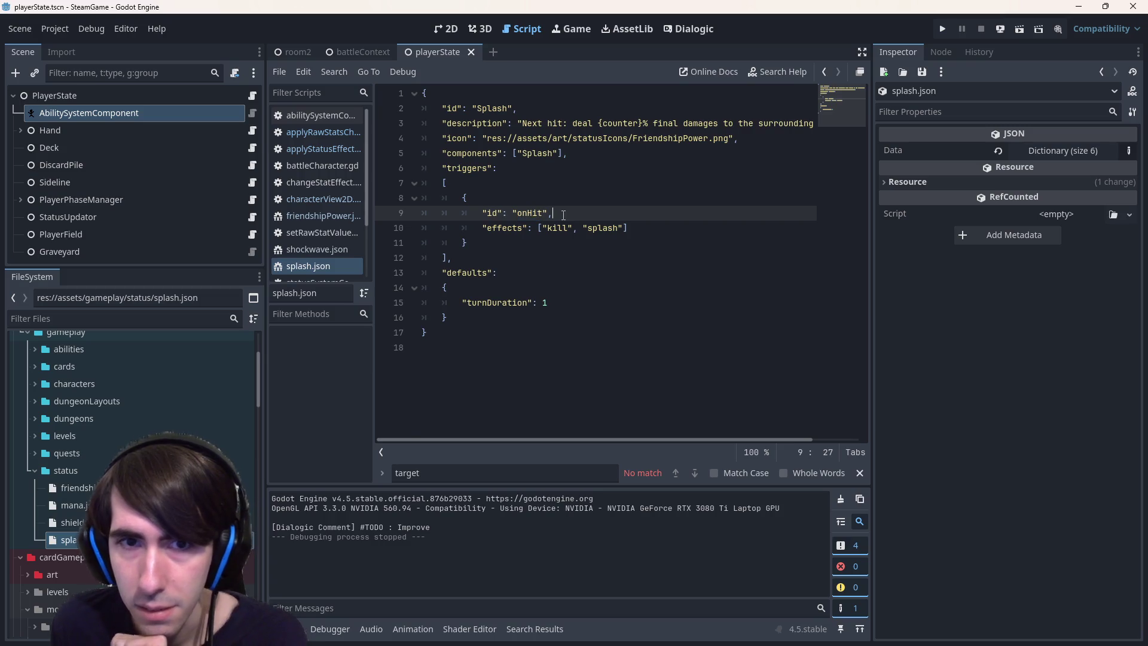
pyautogui.hotkey('alt', 'Left')
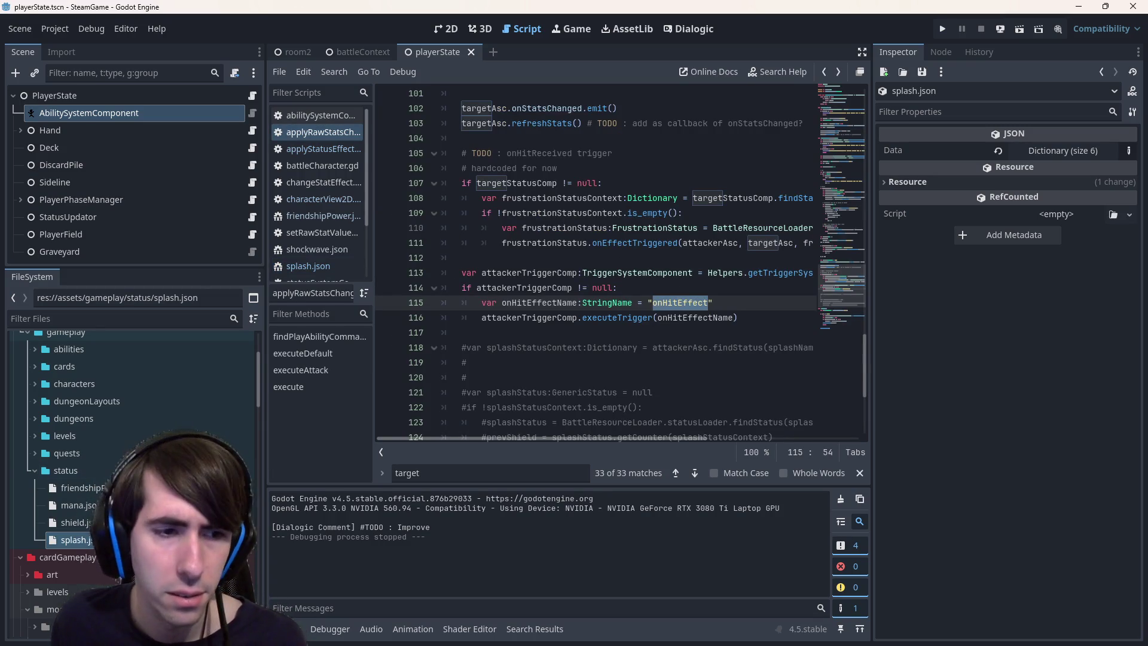
pyautogui.hotkey('alt', 'Right')
pyautogui.doubleClick(530, 214)
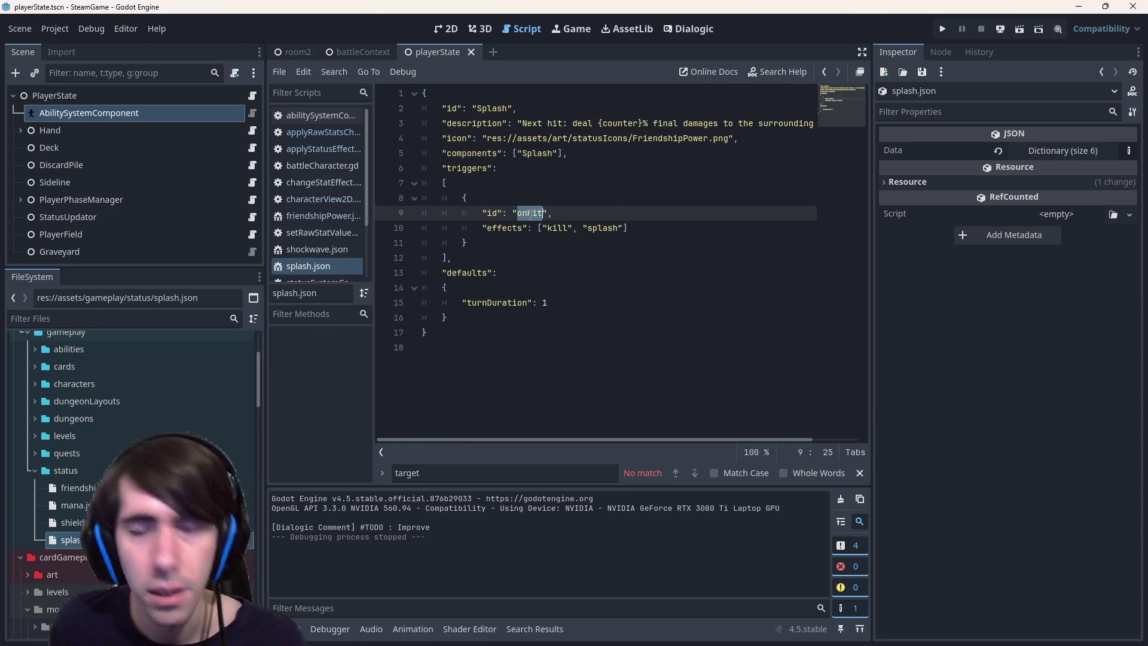
pyautogui.click(586, 213)
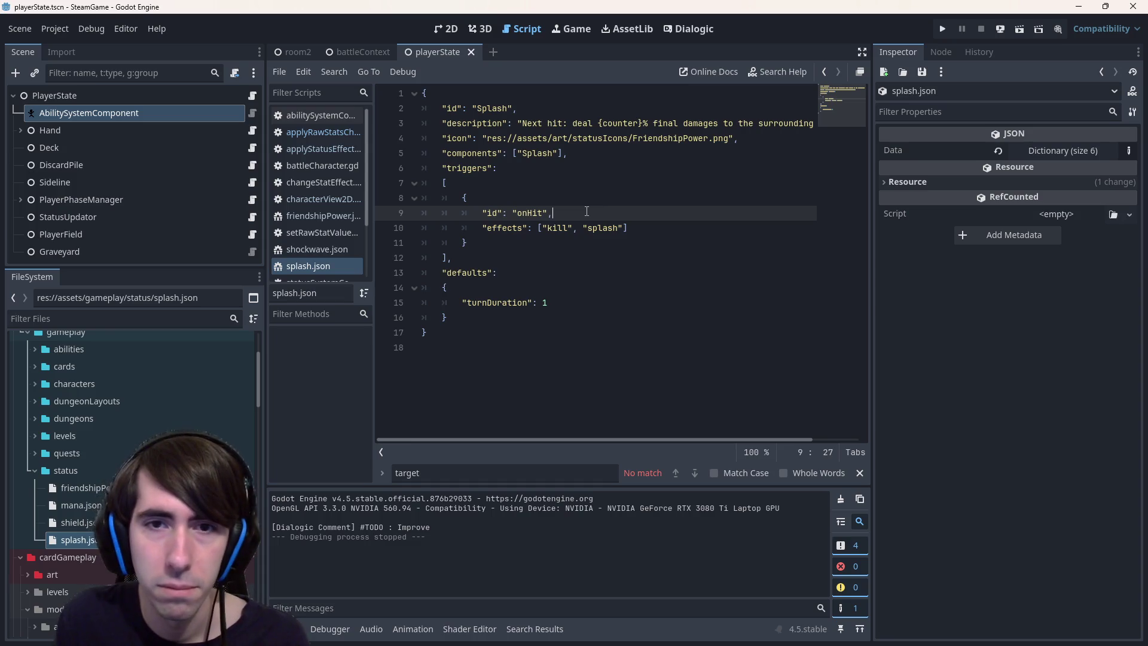
pyautogui.hotkey('alt', 'Left')
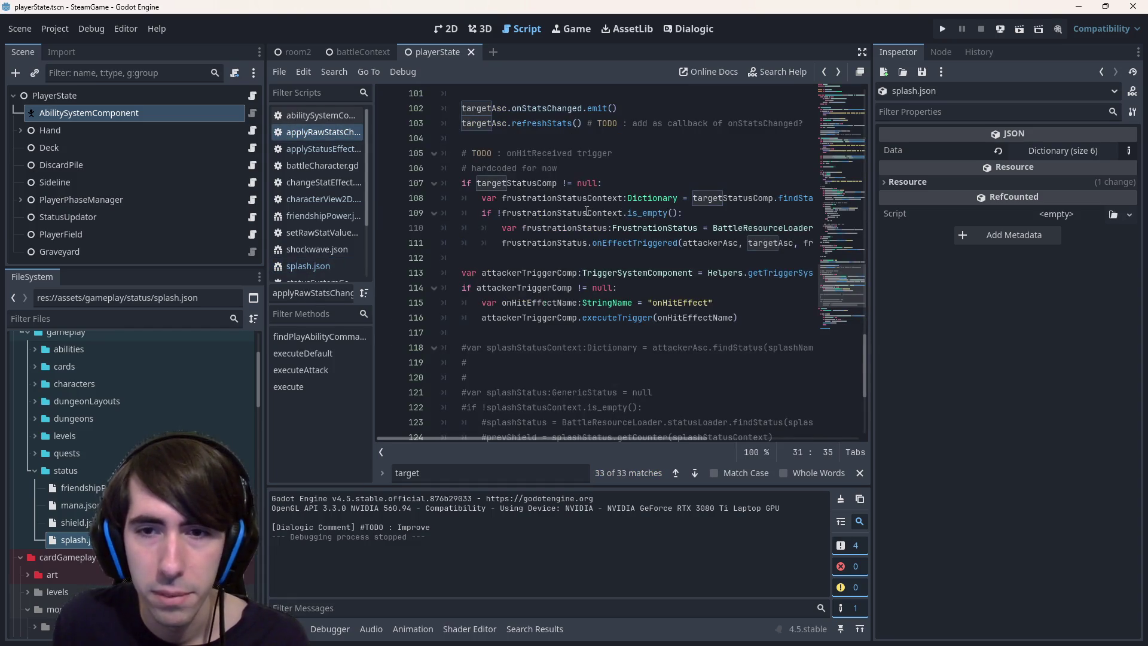
pyautogui.doubleClick(693, 302)
pyautogui.hotkey('ctrl', 'c')
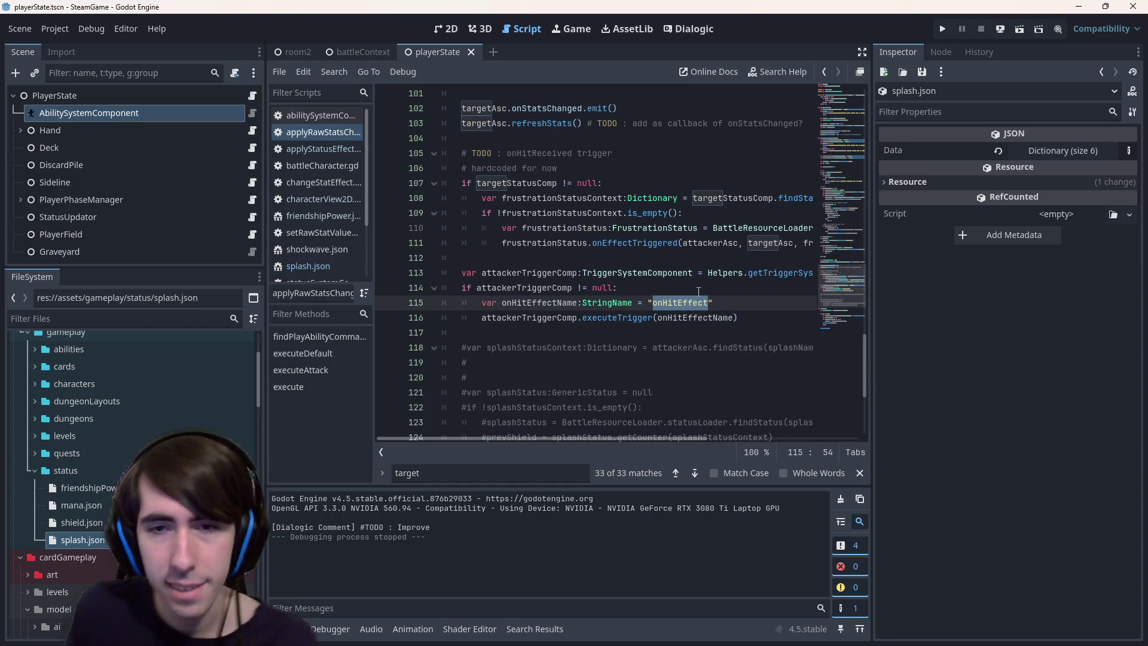
pyautogui.write('on')
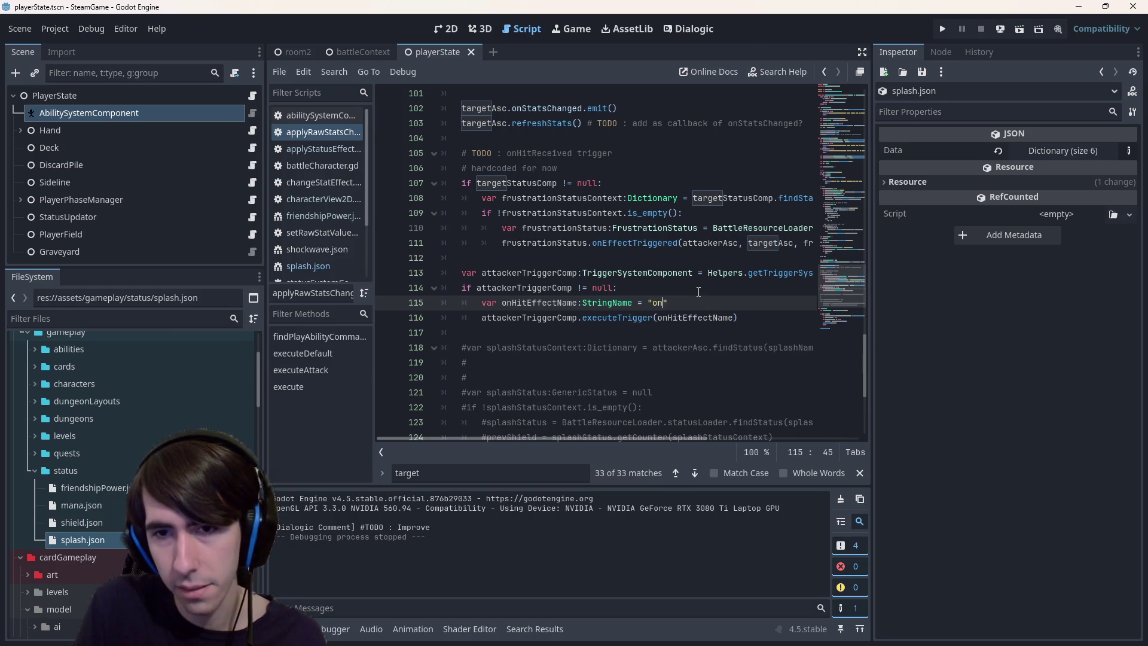
pyautogui.hotkey('ctrl', 'z')
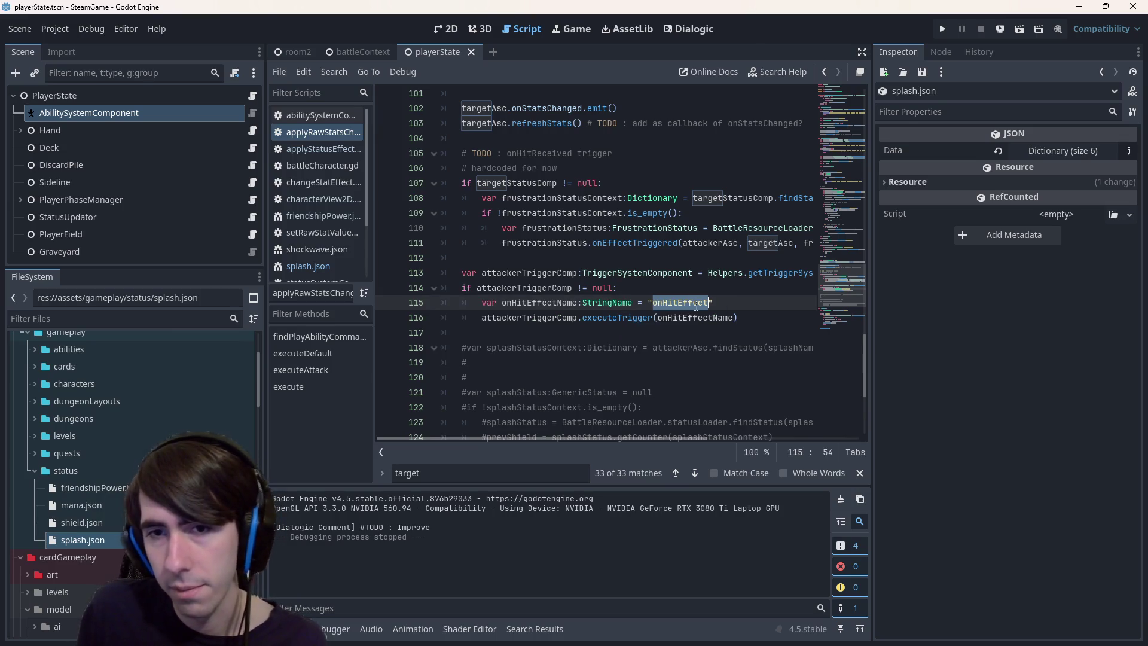
# Replace onHit with onHitEffect in splash.json's trigger id and save
pyautogui.doubleClick(82, 539)
pyautogui.click(528, 213)
pyautogui.doubleClick(528, 213)
pyautogui.hotkey('ctrl', 'v')
pyautogui.hotkey('ctrl', 's')
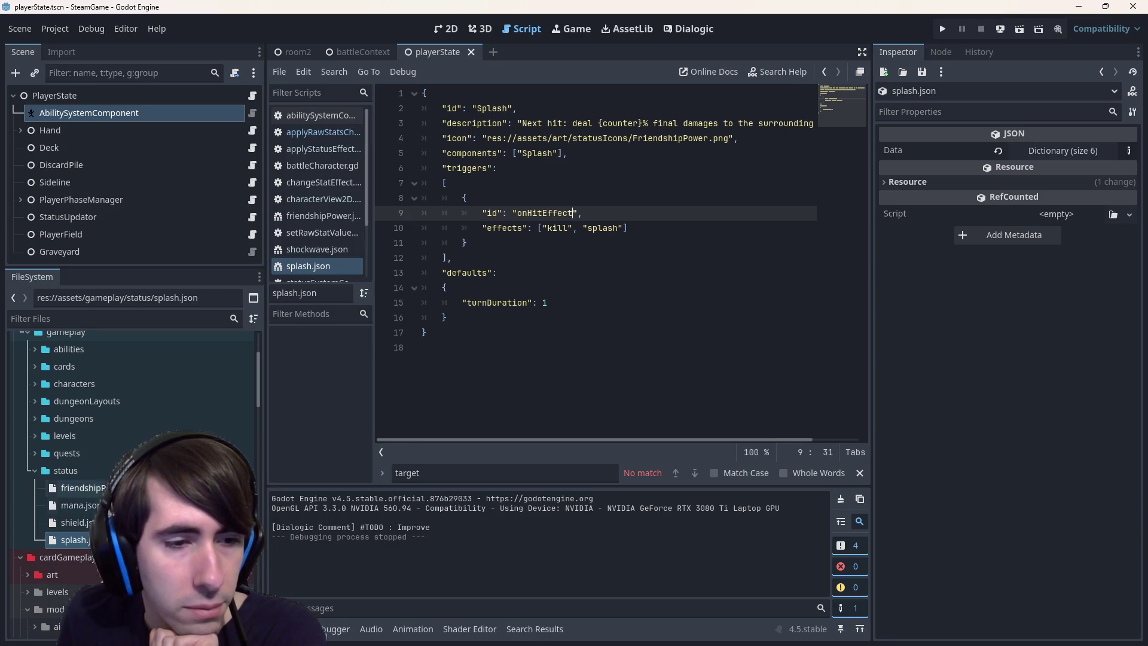
# Back in applyRawStatsChange.gd, run the current scene
pyautogui.click(536, 332)
pyautogui.hotkey('alt', 'Left')
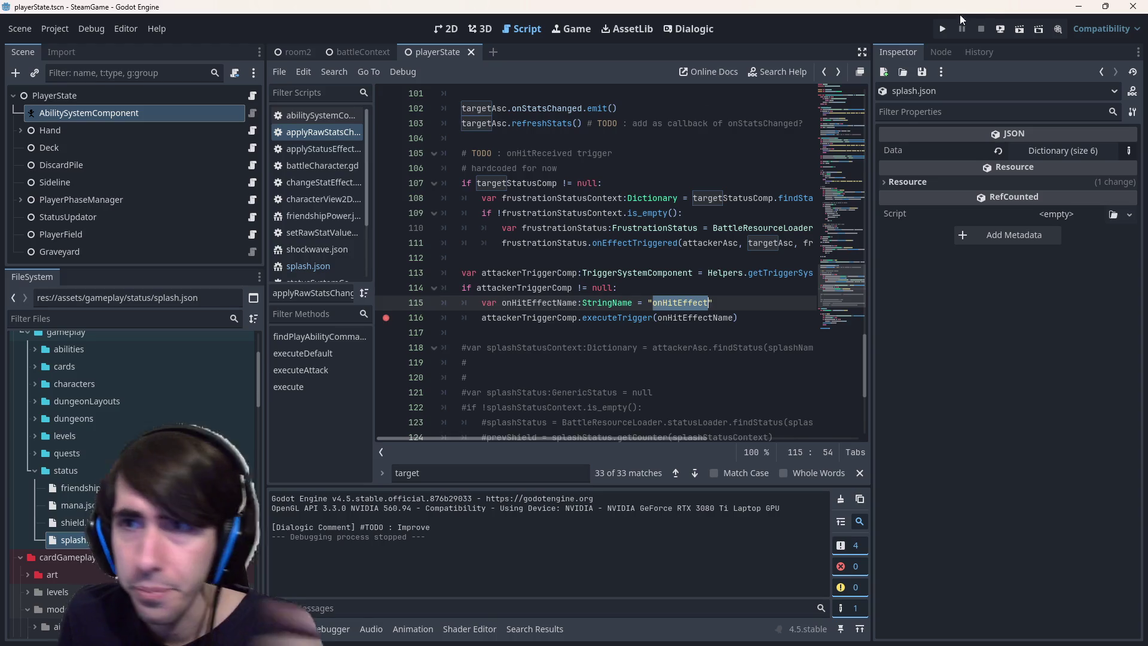
pyautogui.click(1019, 28)
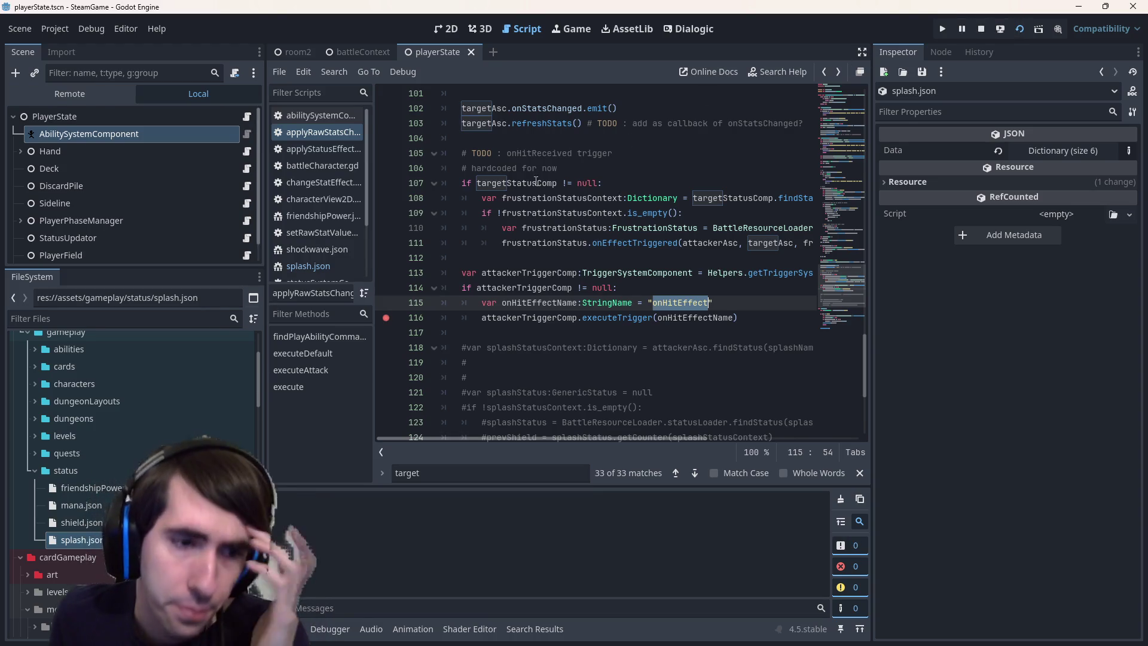
# Review the trigger id and the kill and splash effects in splash.json
pyautogui.hotkey('alt', 'Right')
pyautogui.moveTo(542, 228)
pyautogui.mouseDown()
pyautogui.moveTo(455, 183)
pyautogui.moveTo(467, 243)
pyautogui.mouseUp()
pyautogui.hotkey('shift', 'Up')
pyautogui.hotkey('shift', 'Home')
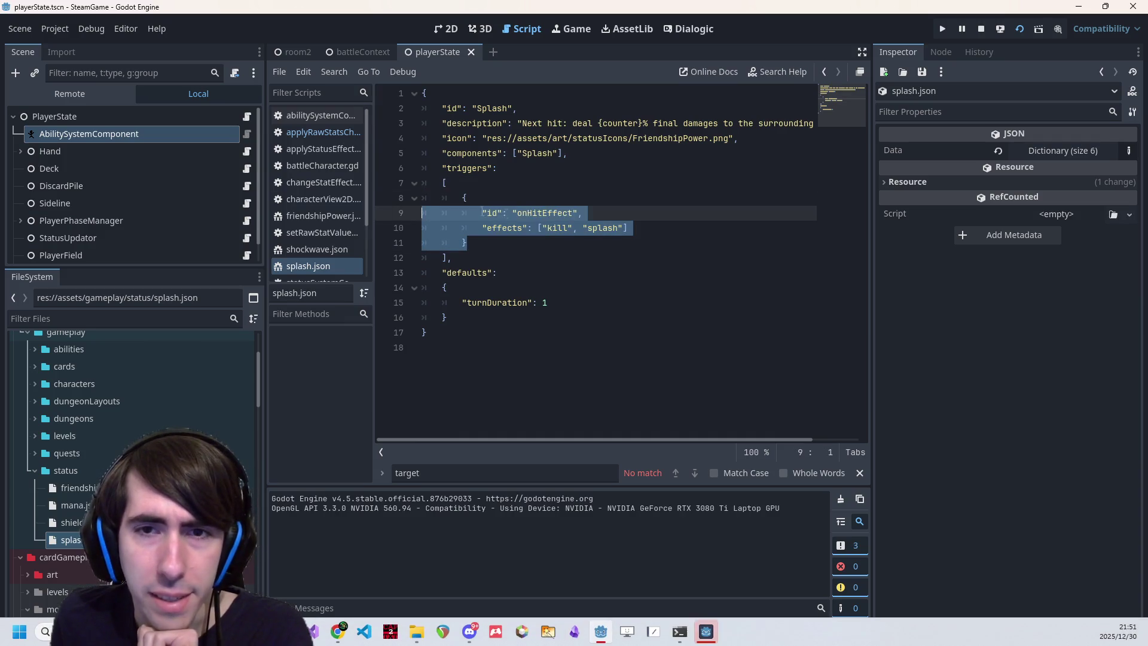
pyautogui.doubleClick(603, 228)
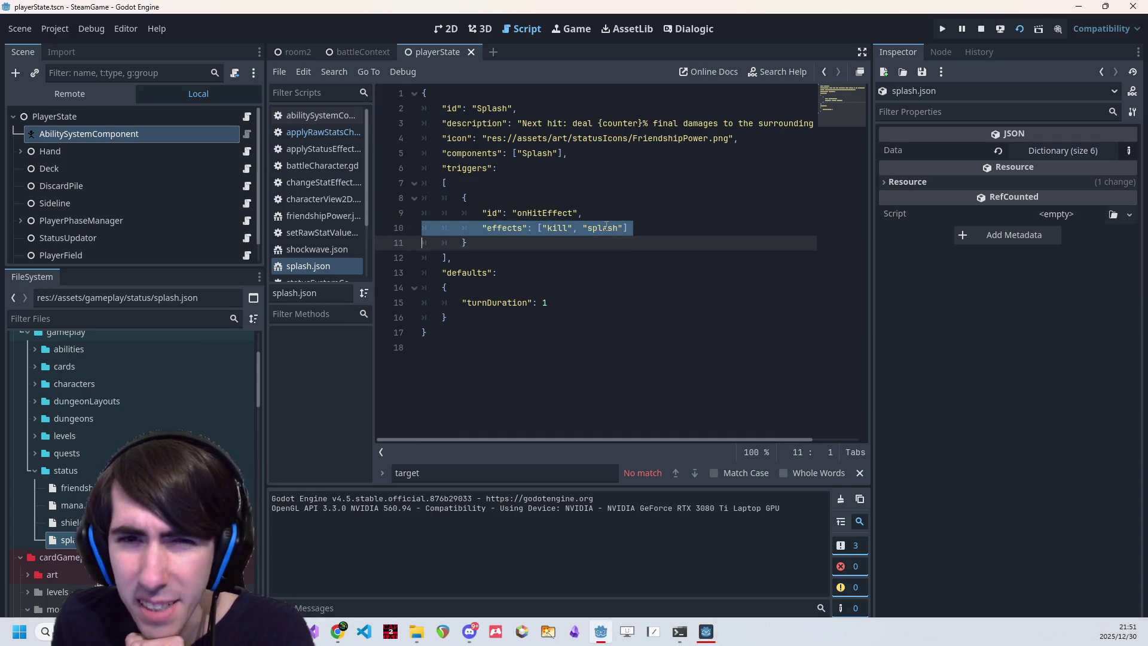
pyautogui.press('End')
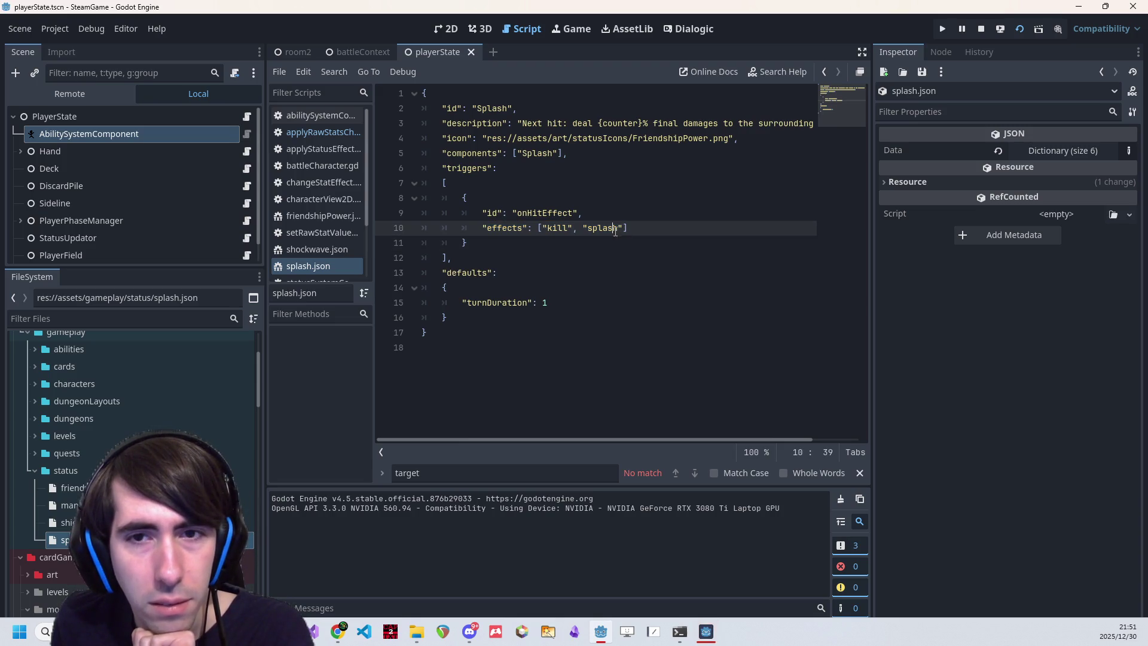
pyautogui.click(615, 229)
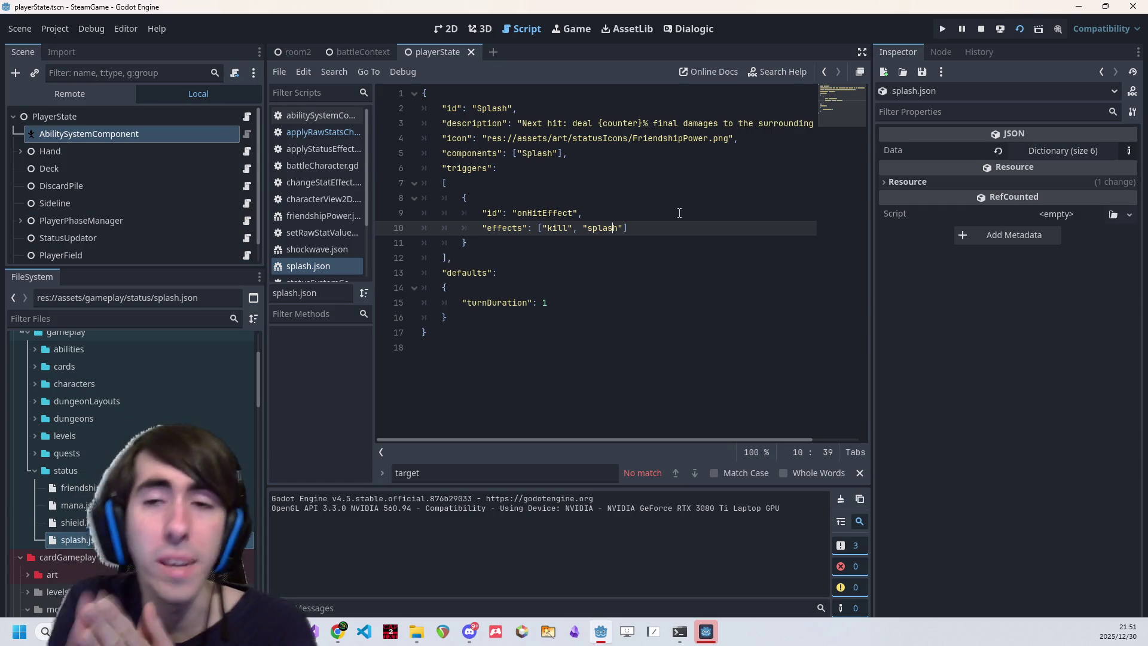
# Stop the running game and run the scene again
pyautogui.click(710, 629)
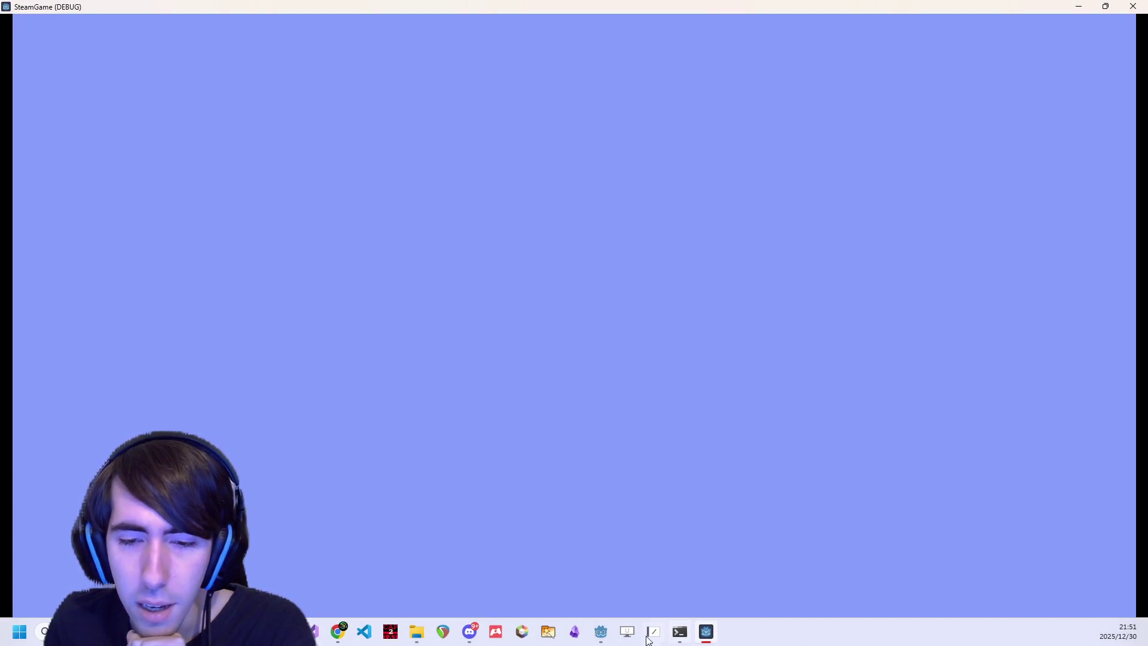
pyautogui.click(603, 631)
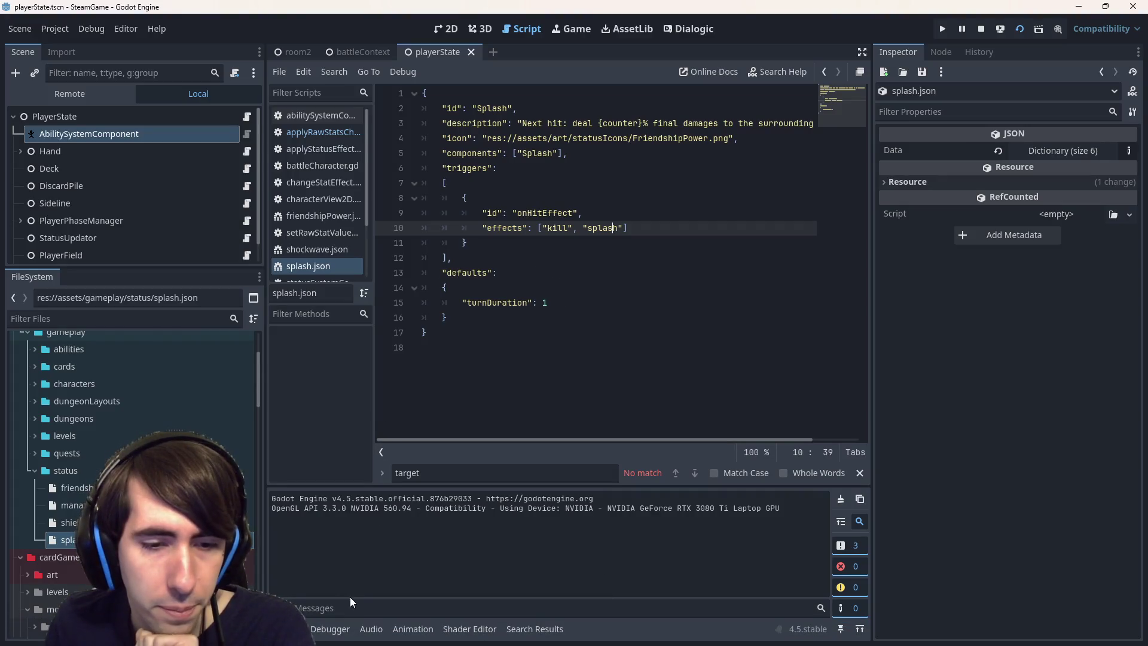
pyautogui.click(331, 629)
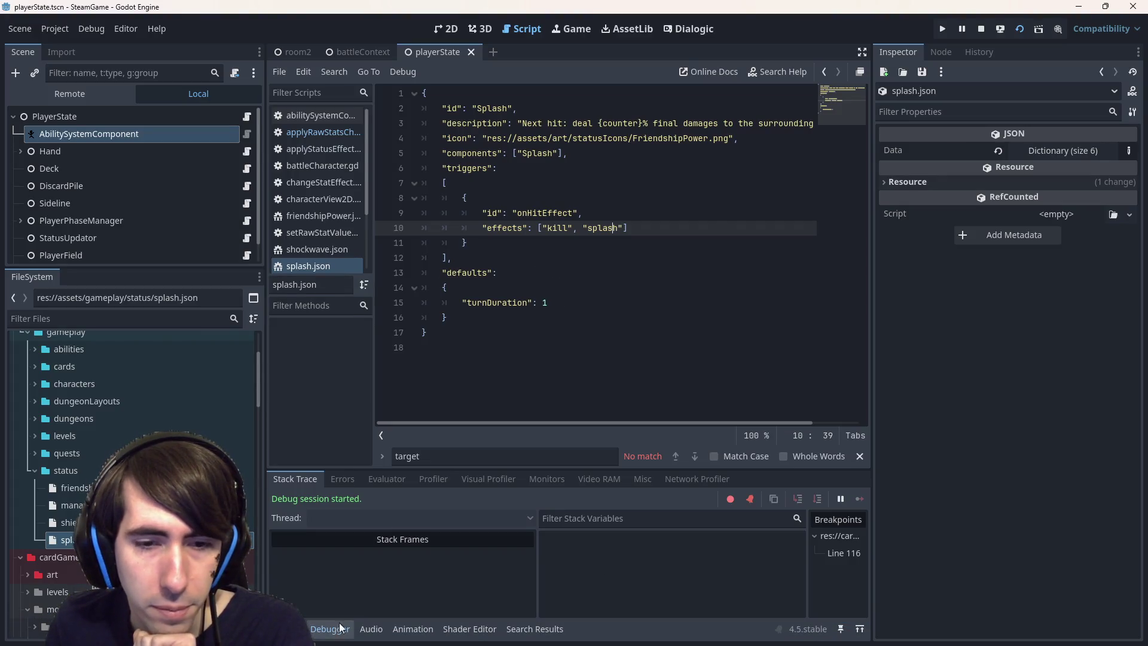
pyautogui.click(980, 30)
pyautogui.click(299, 54)
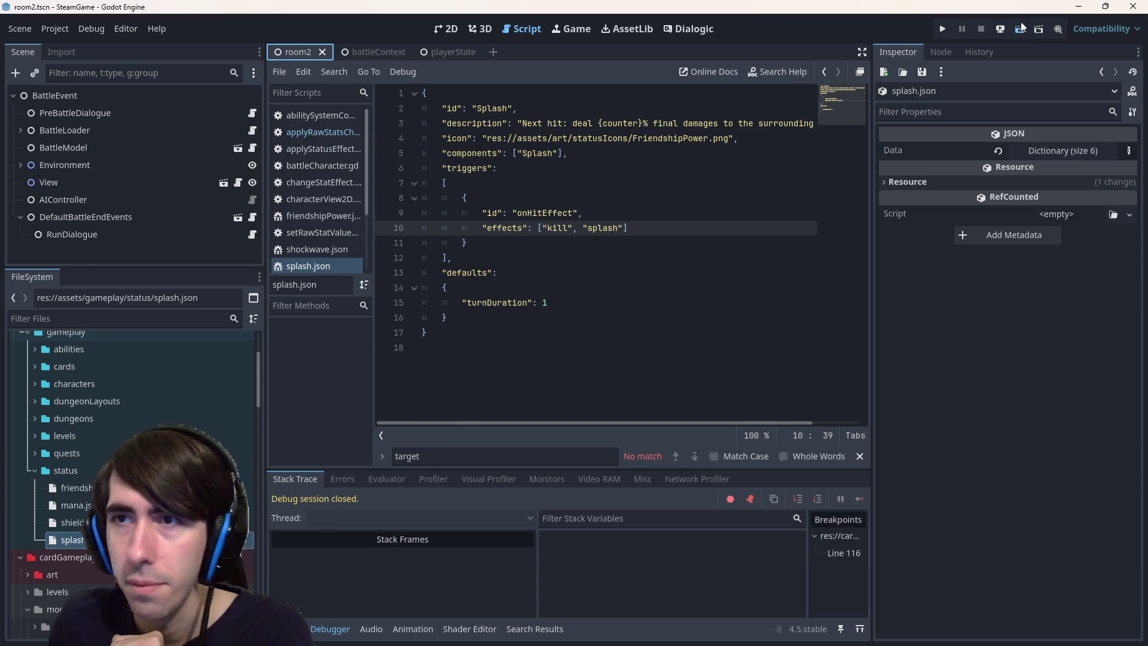
pyautogui.click(1020, 29)
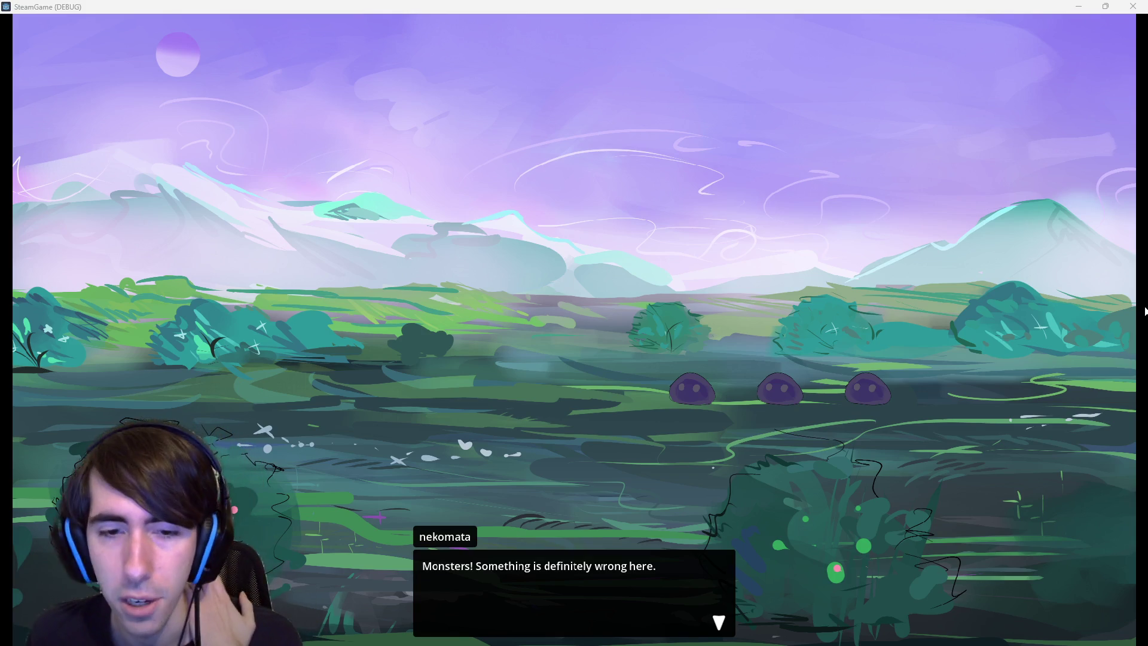
# Advance the dialogue, place the grey and red characters, play Shockwave on grey, and clear the line-116 breakpoint
pyautogui.click(433, 196)
pyautogui.click(436, 201)
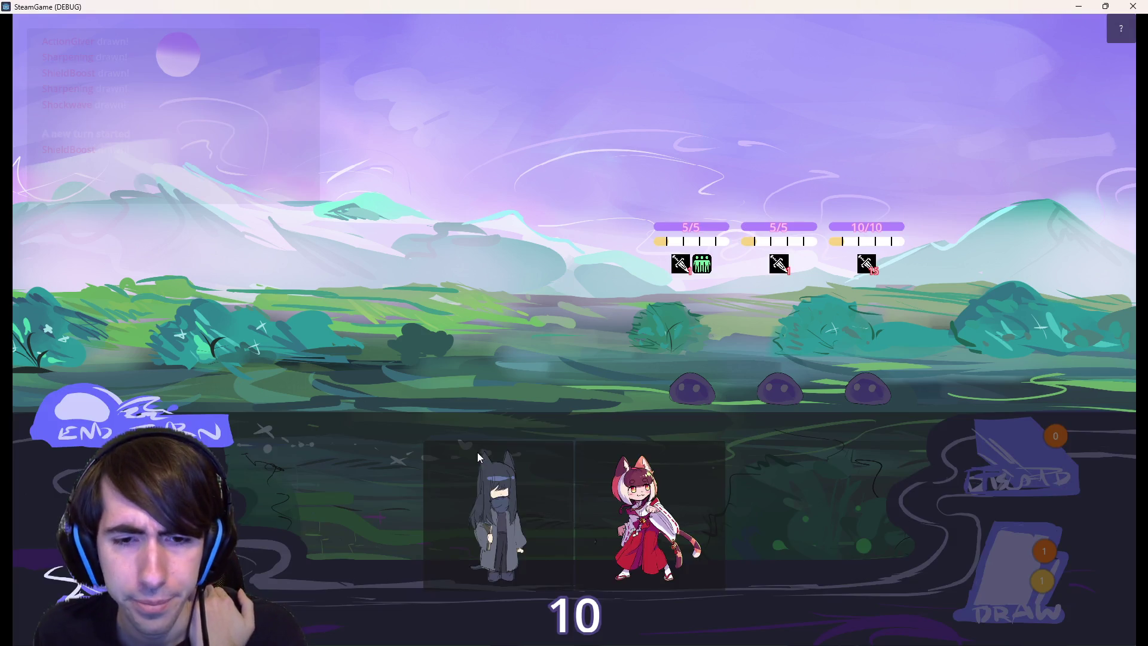
pyautogui.moveTo(477, 452)
pyautogui.mouseDown()
pyautogui.moveTo(507, 283)
pyautogui.moveTo(439, 382)
pyautogui.moveTo(460, 299)
pyautogui.mouseUp()
pyautogui.moveTo(563, 478)
pyautogui.mouseDown()
pyautogui.moveTo(391, 312)
pyautogui.moveTo(357, 310)
pyautogui.mouseUp()
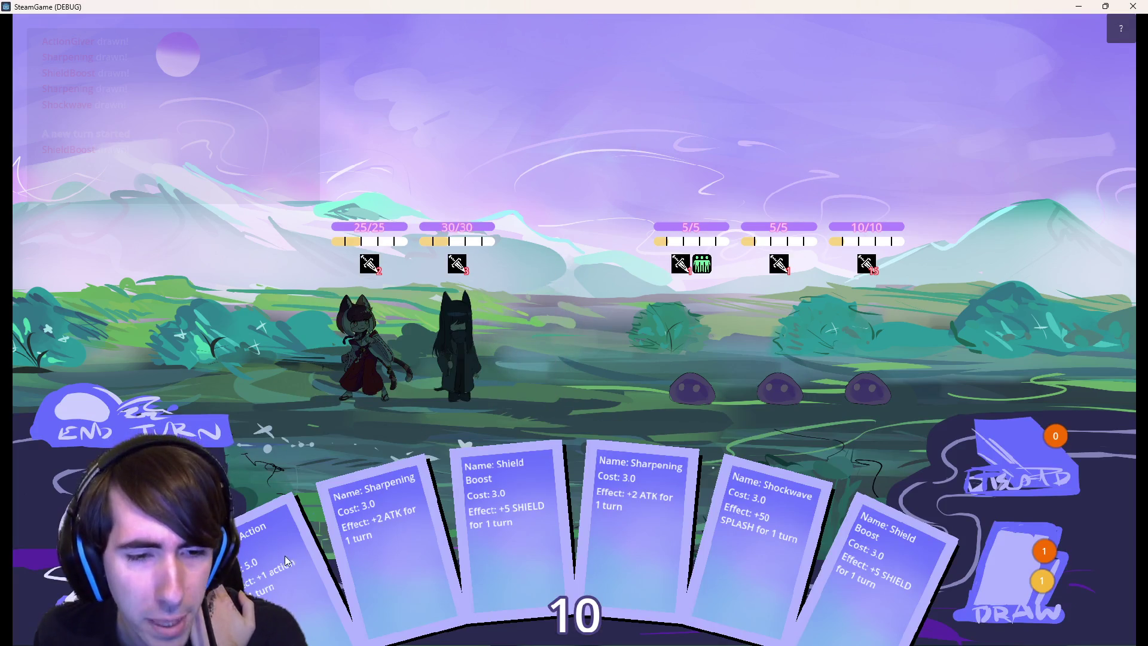
pyautogui.moveTo(771, 527)
pyautogui.mouseDown()
pyautogui.moveTo(514, 323)
pyautogui.moveTo(472, 339)
pyautogui.moveTo(455, 317)
pyautogui.mouseUp()
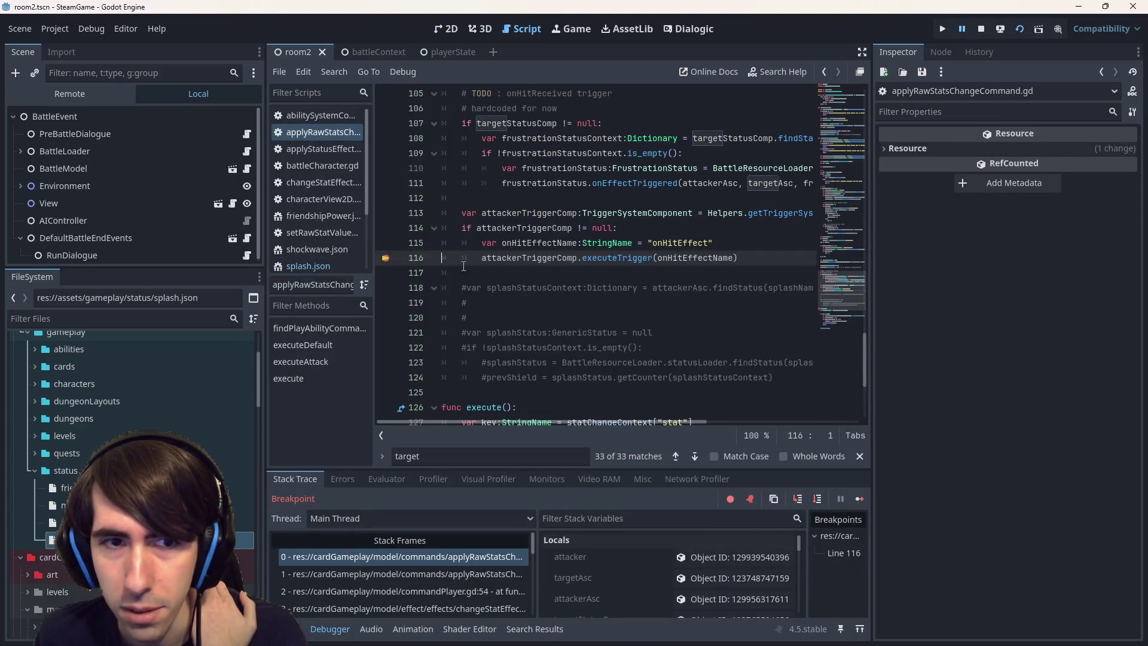
pyautogui.click(386, 257)
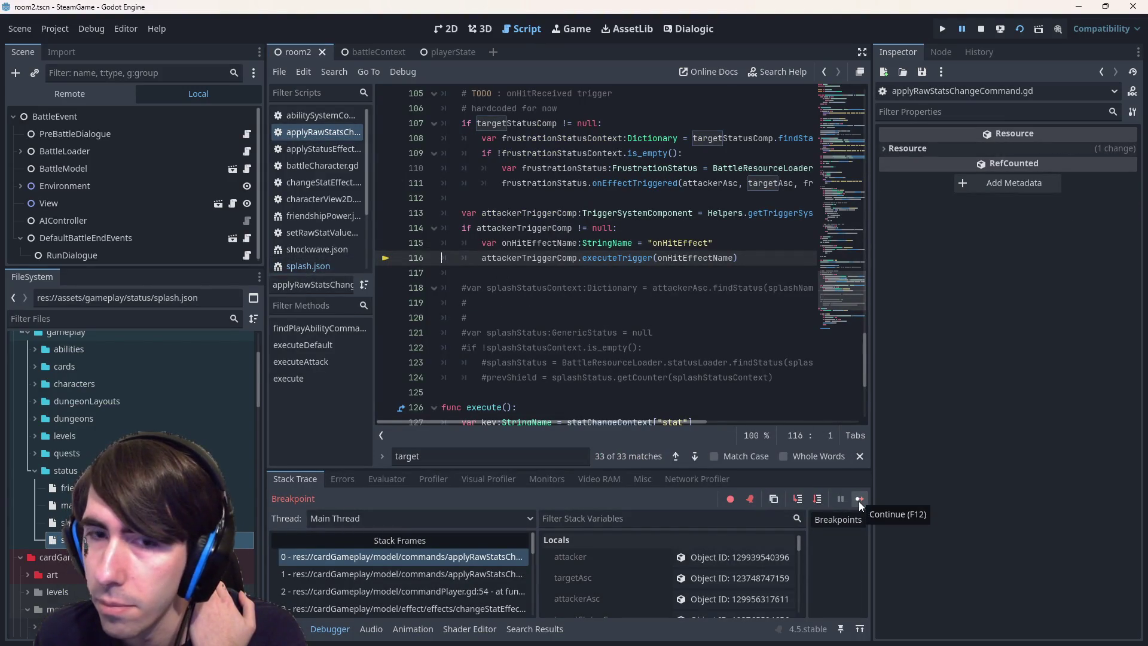
# Resume execution and set the breakpoint on line 116 again before returning to the game
pyautogui.click(385, 257)
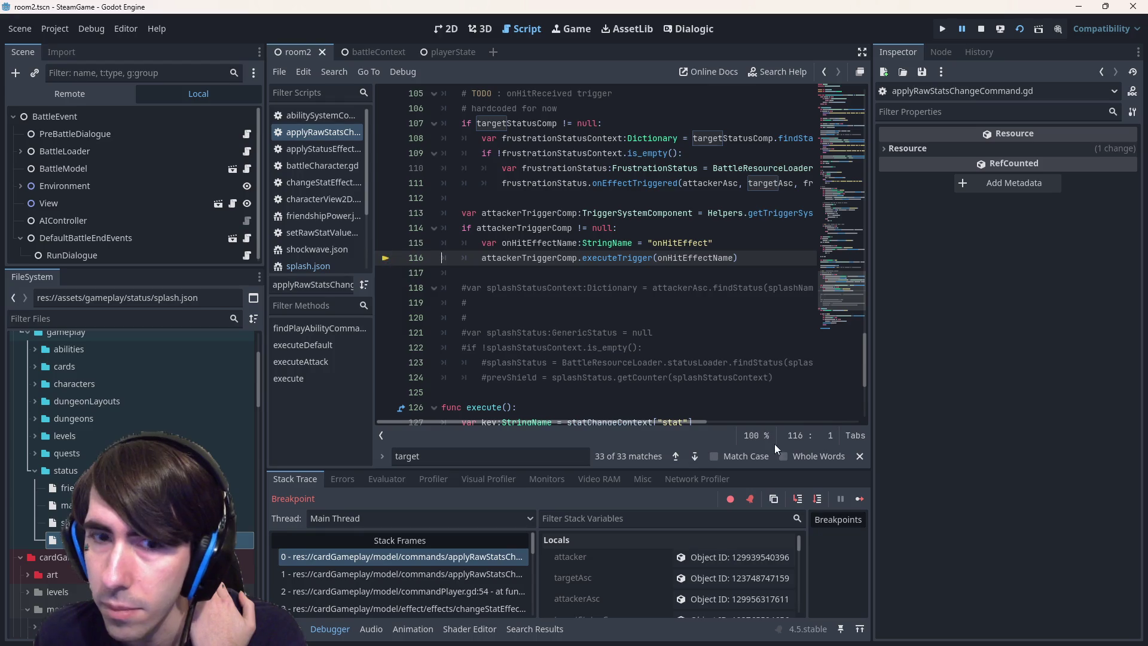
pyautogui.click(859, 499)
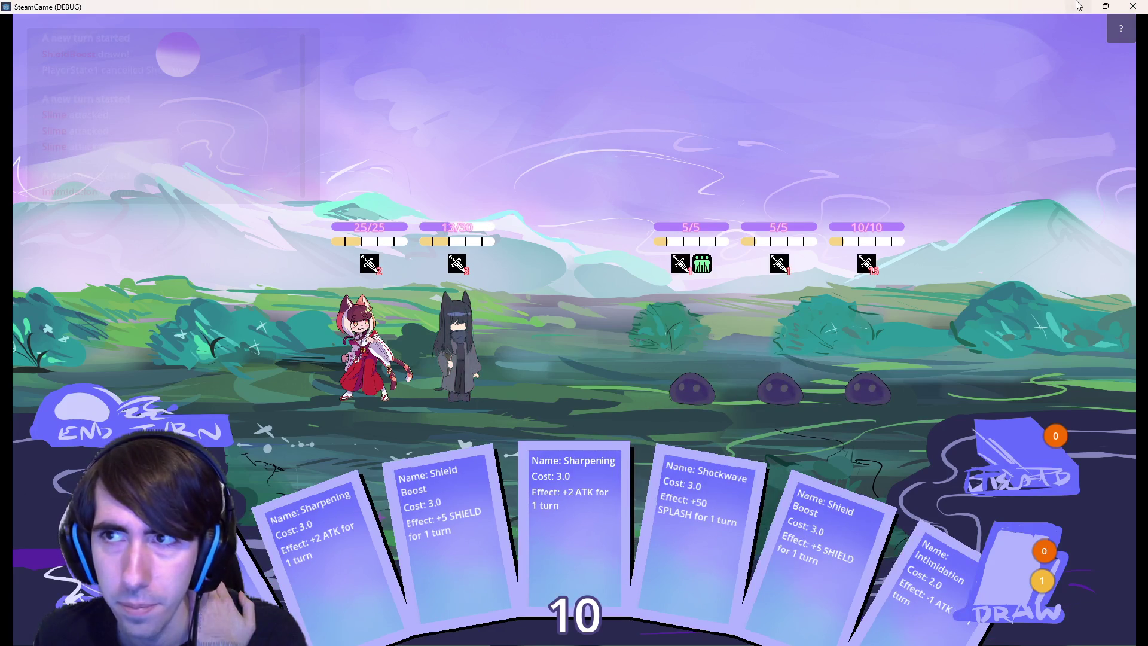
pyautogui.click(1078, 5)
pyautogui.click(387, 258)
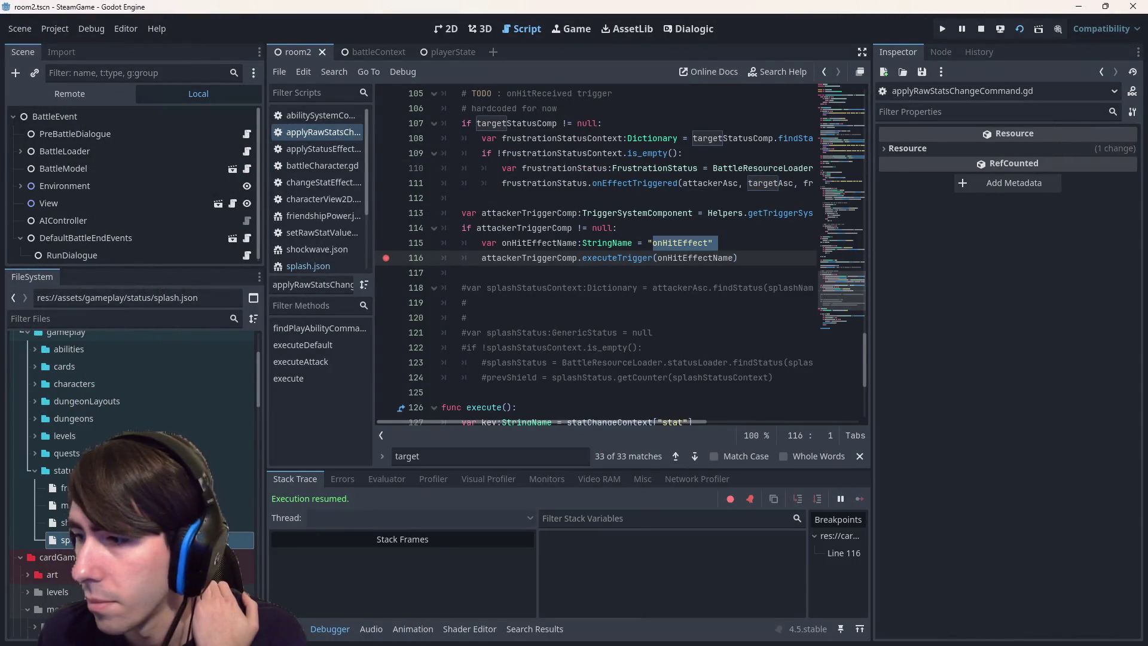
pyautogui.hotkey('alt', 'Tab')
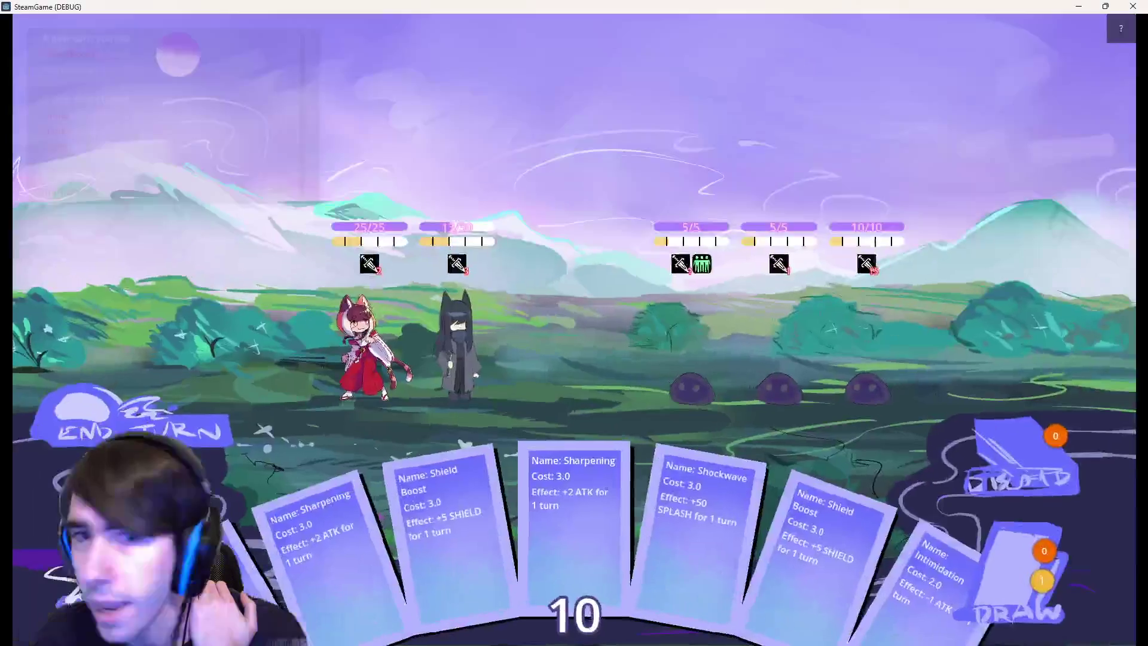
# Play Shockwave on the second character and step into executeTrigger at the breakpoint
pyautogui.moveTo(673, 542)
pyautogui.mouseDown()
pyautogui.moveTo(504, 356)
pyautogui.moveTo(477, 357)
pyautogui.mouseUp()
pyautogui.moveTo(475, 273)
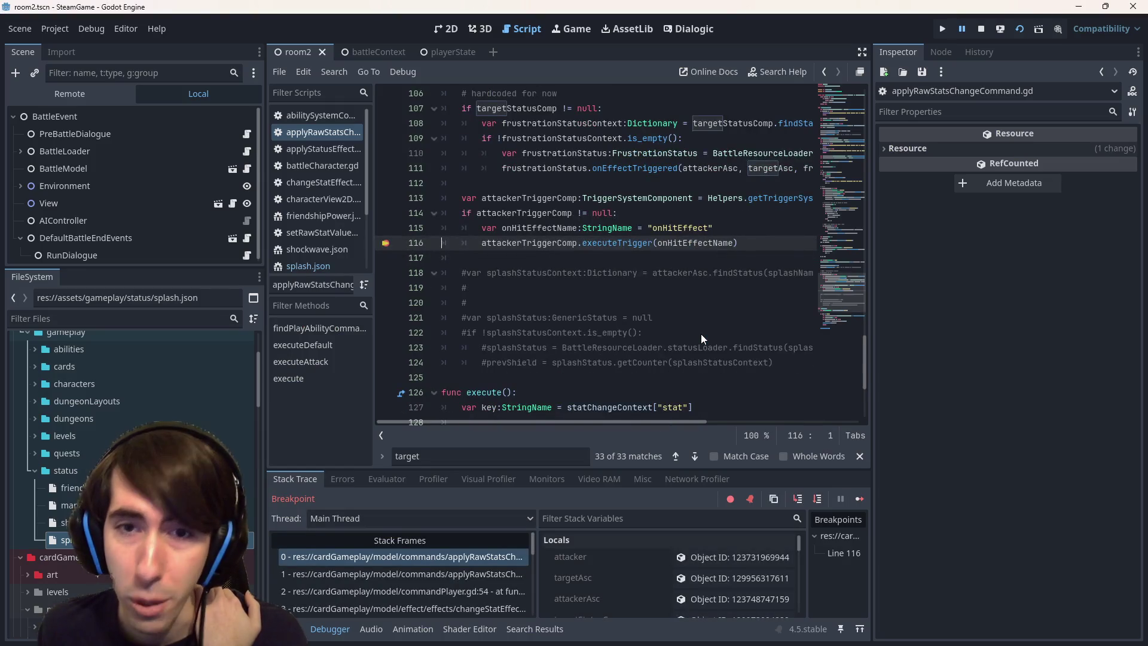
pyautogui.scroll(2, 701, 333)
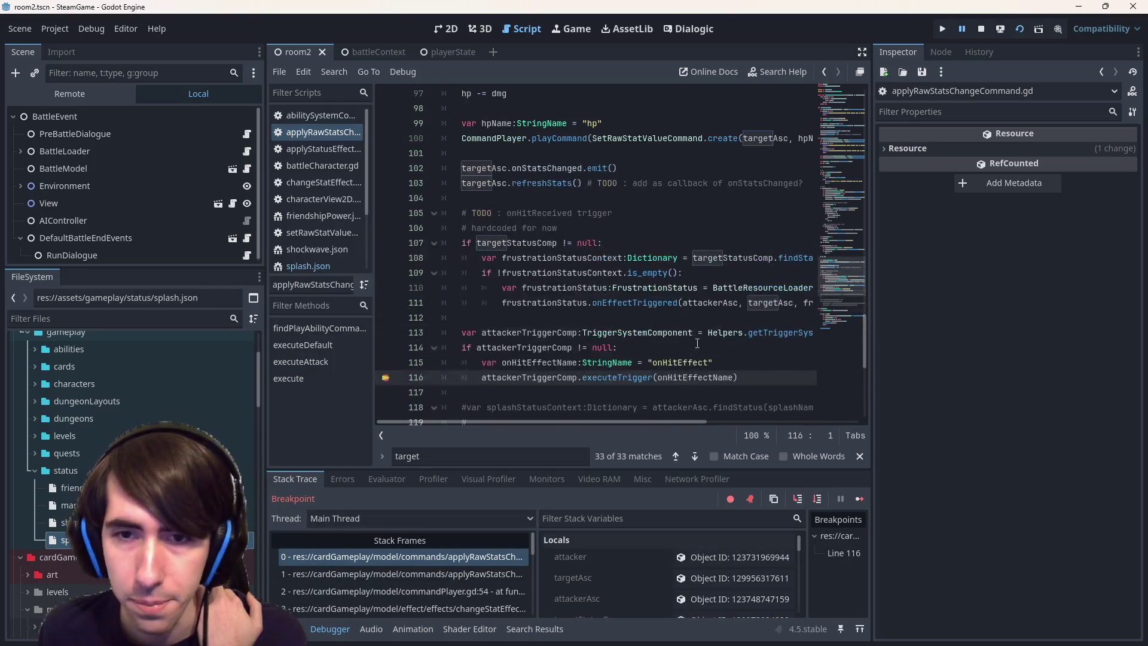
pyautogui.click(798, 498)
# Stop the debug session
pyautogui.scroll(-1, 653, 343)
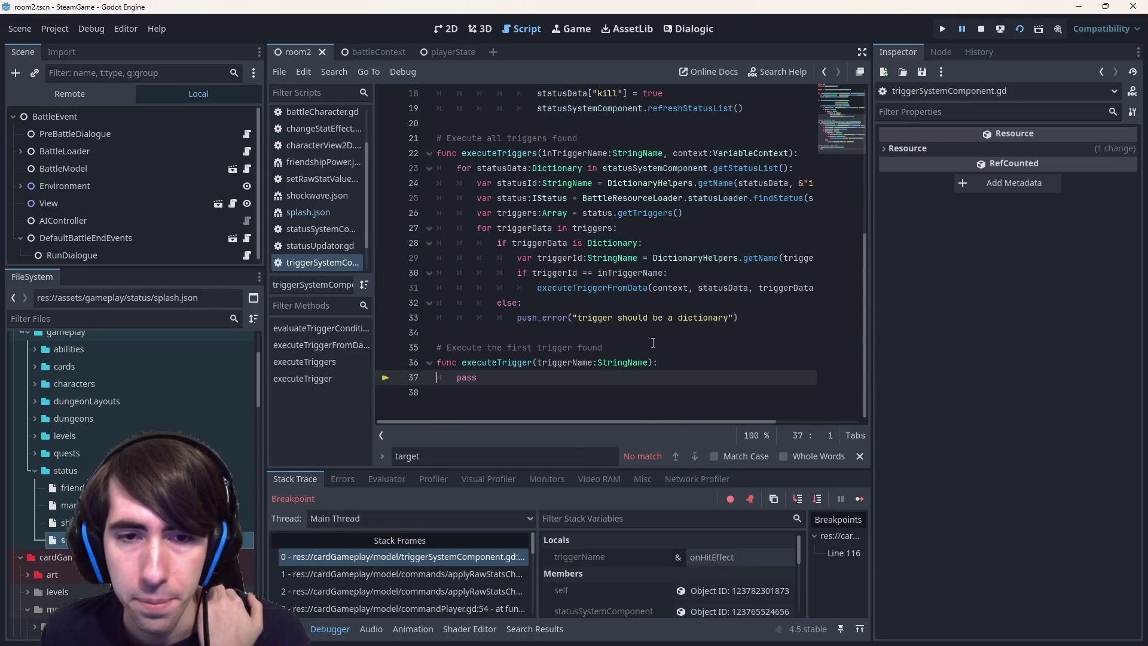
pyautogui.scroll(2, 653, 344)
pyautogui.scroll(-2, 652, 347)
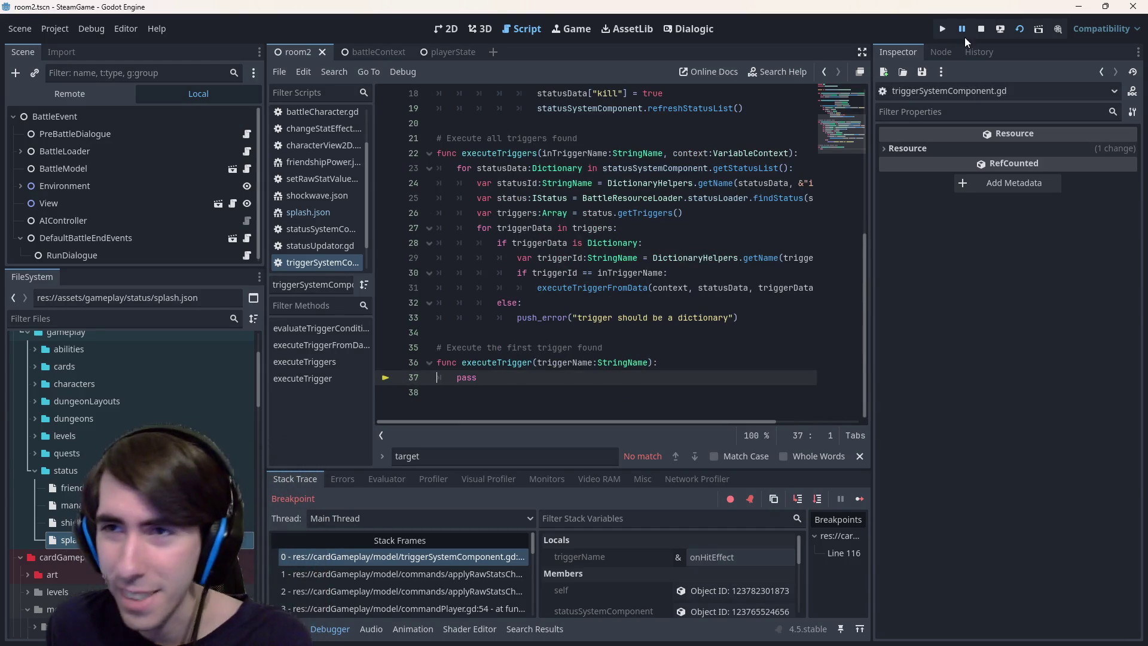
pyautogui.click(981, 29)
pyautogui.click(555, 389)
# Examine statusSystemComponent uses, the executeTriggers declaration and the executeTrigger stub in triggerSystemComponent.gd
pyautogui.scroll(2, 573, 239)
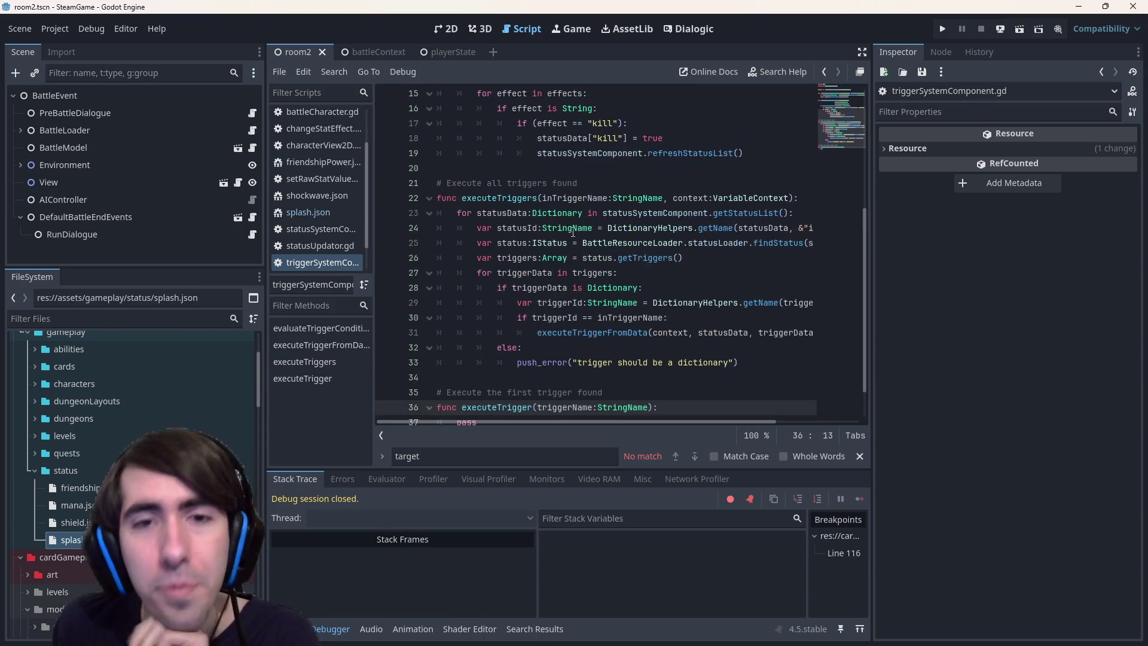
pyautogui.moveTo(573, 228)
pyautogui.scroll(-1, 574, 228)
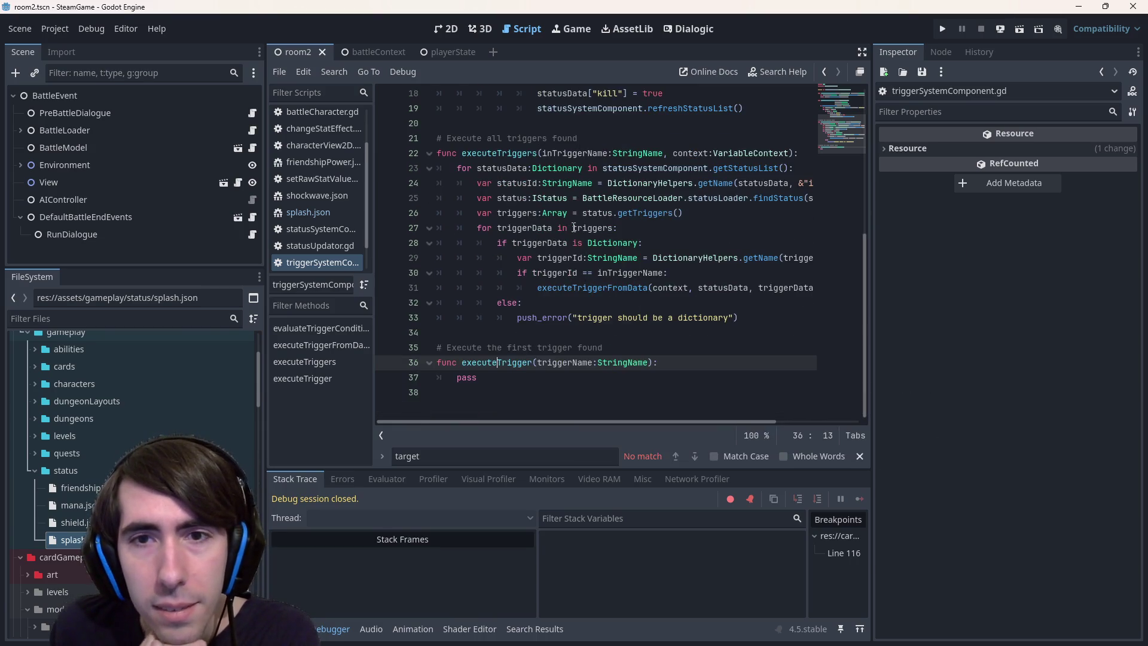
pyautogui.doubleClick(657, 170)
pyautogui.click(518, 154)
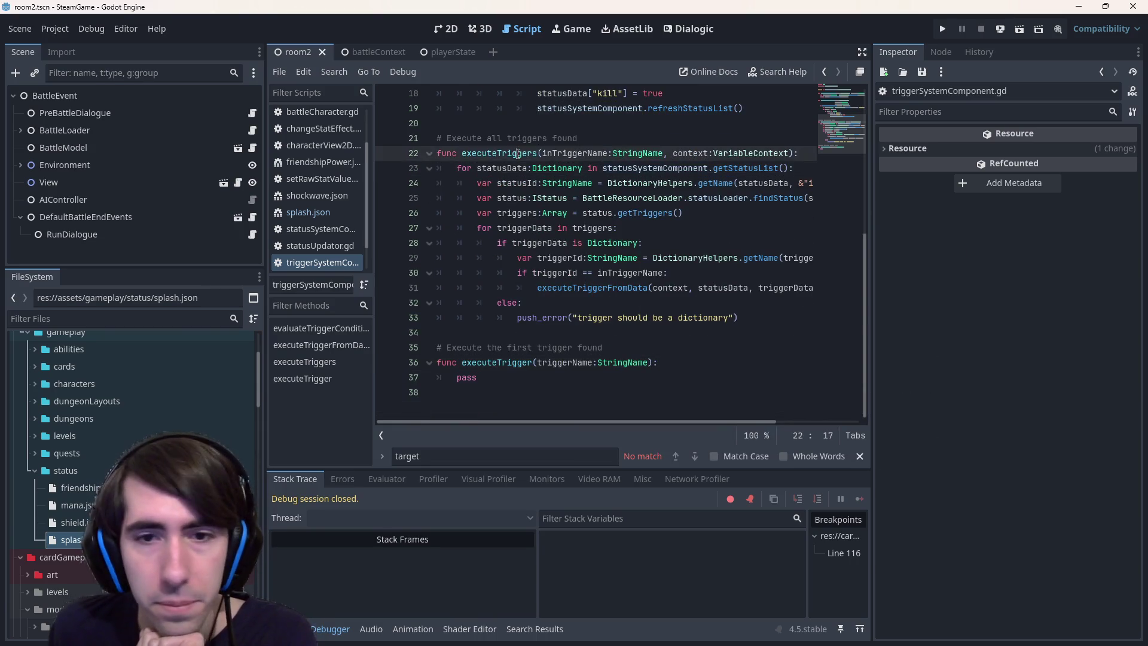
pyautogui.moveTo(477, 377); pyautogui.dragTo(406, 350)
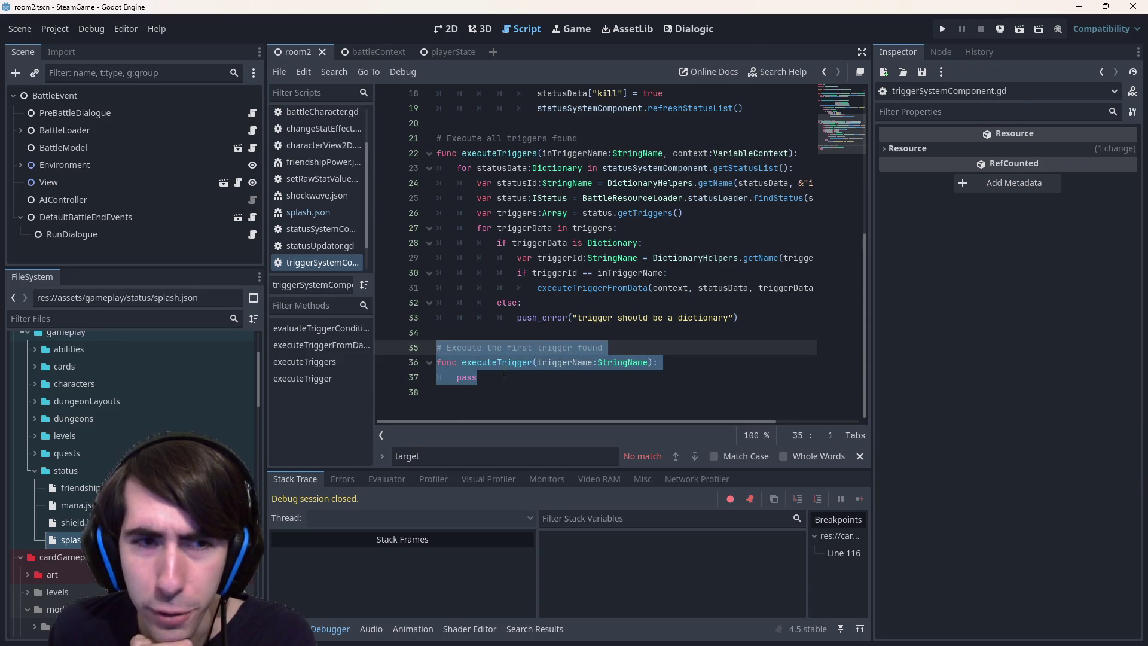
pyautogui.click(532, 396)
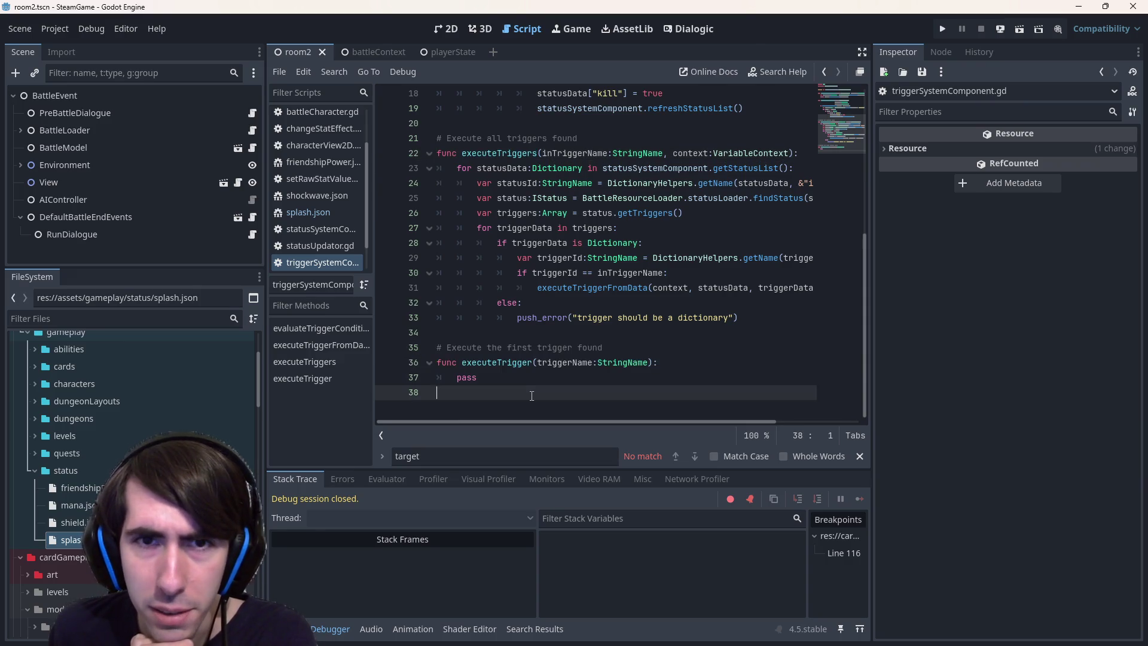
pyautogui.click(496, 154)
pyautogui.doubleClick(496, 155)
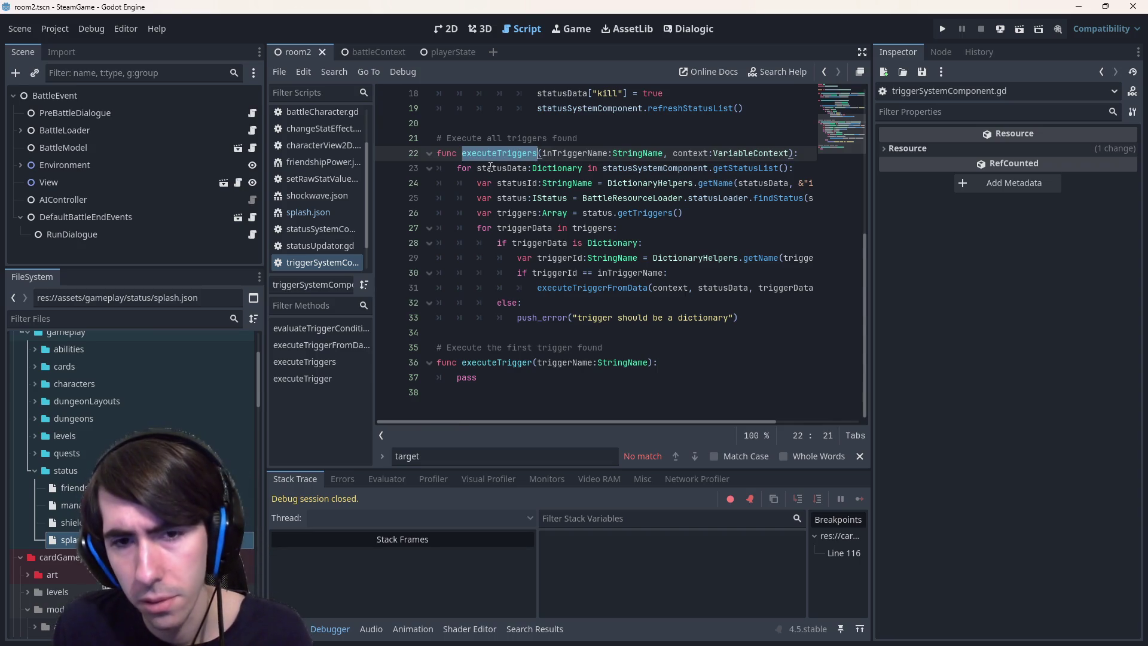
pyautogui.press('Left')
pyautogui.scroll(2, 490, 167)
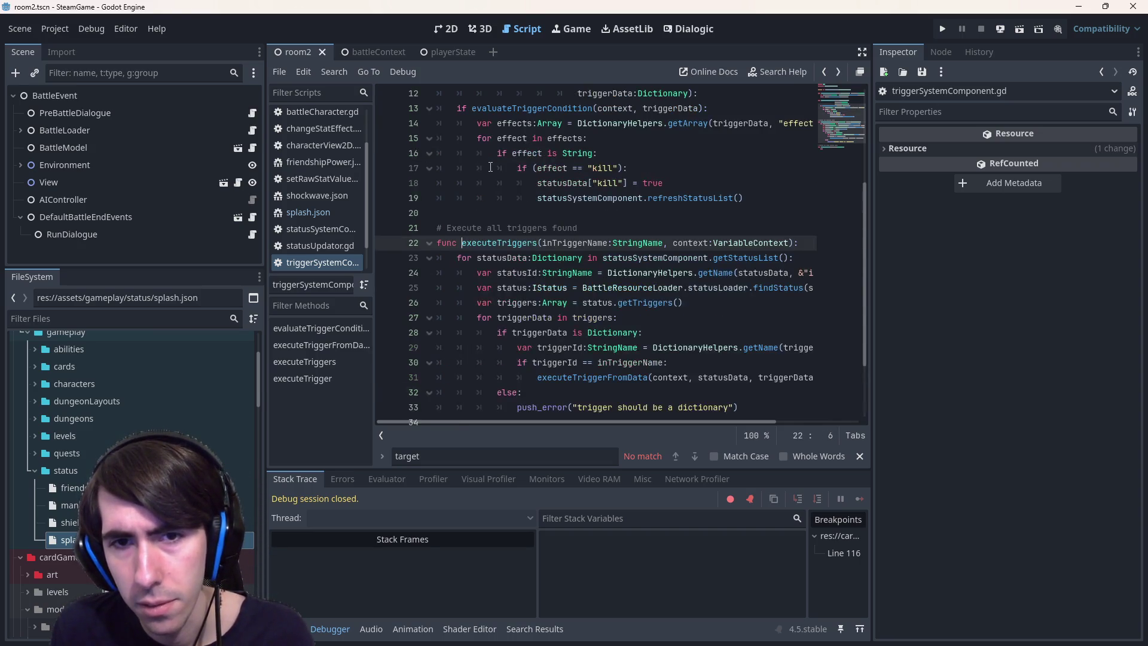
pyautogui.hotkey('ctrl', 'z')
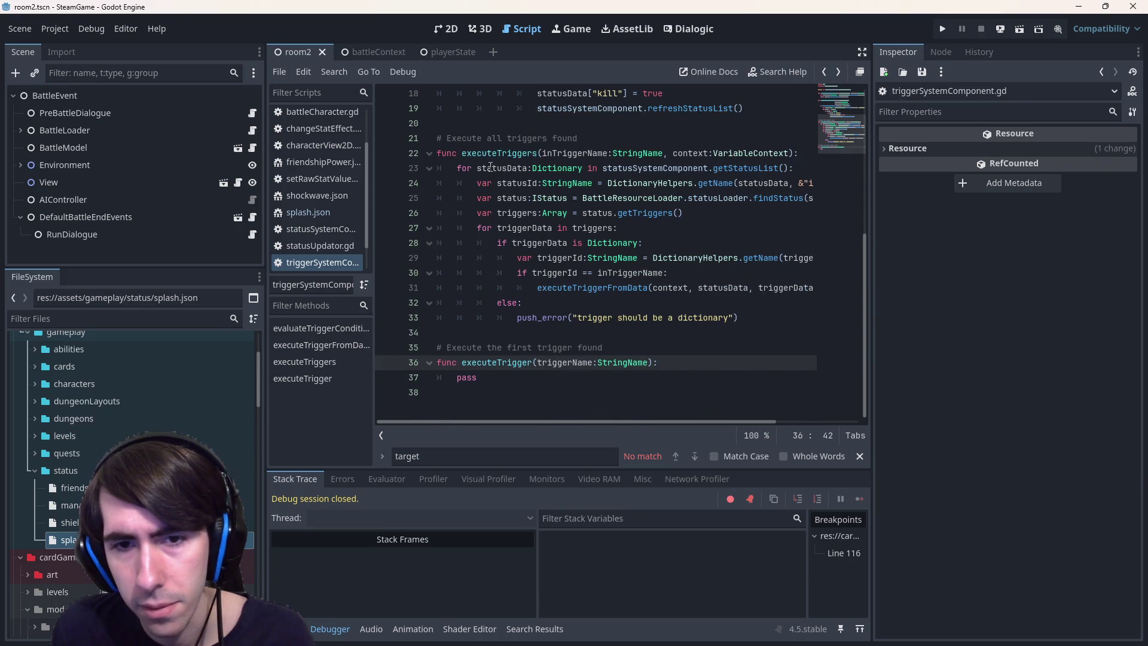
# Jump from line 116 of applyRawStatsChange to executeTrigger and delete the empty stub
pyautogui.hotkey('alt', 'Left')
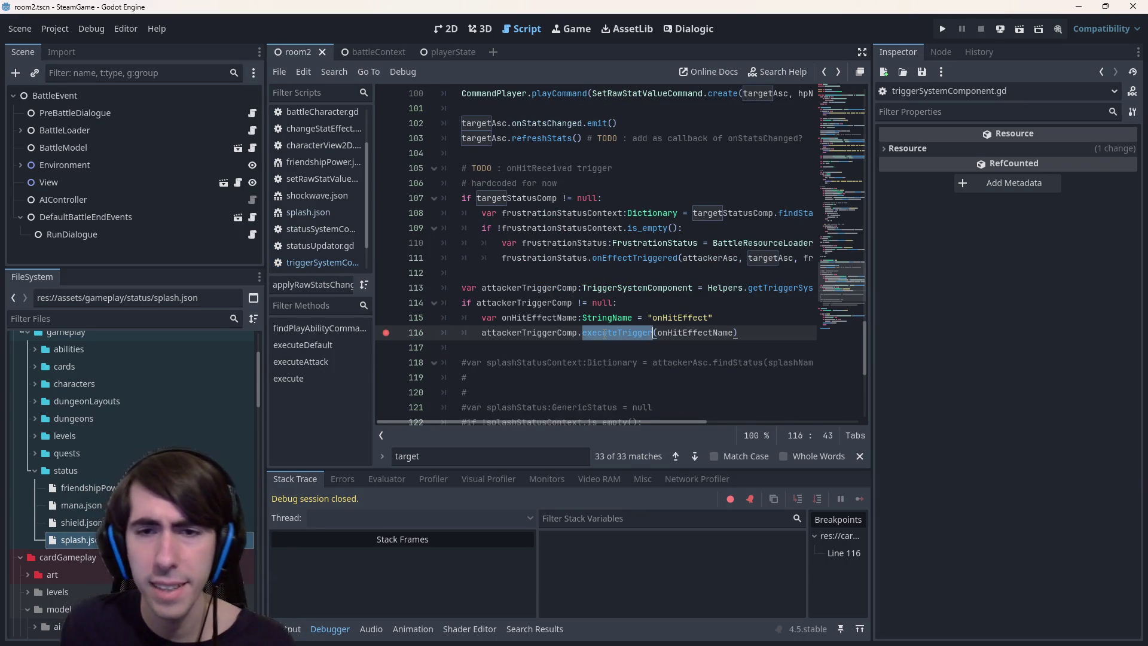
pyautogui.keyDown('ctrl'); pyautogui.click(625, 333); pyautogui.keyUp('ctrl')
pyautogui.scroll(-2, 606, 316)
pyautogui.moveTo(543, 386); pyautogui.dragTo(383, 346)
pyautogui.press('BackSpace')
pyautogui.press('BackSpace')
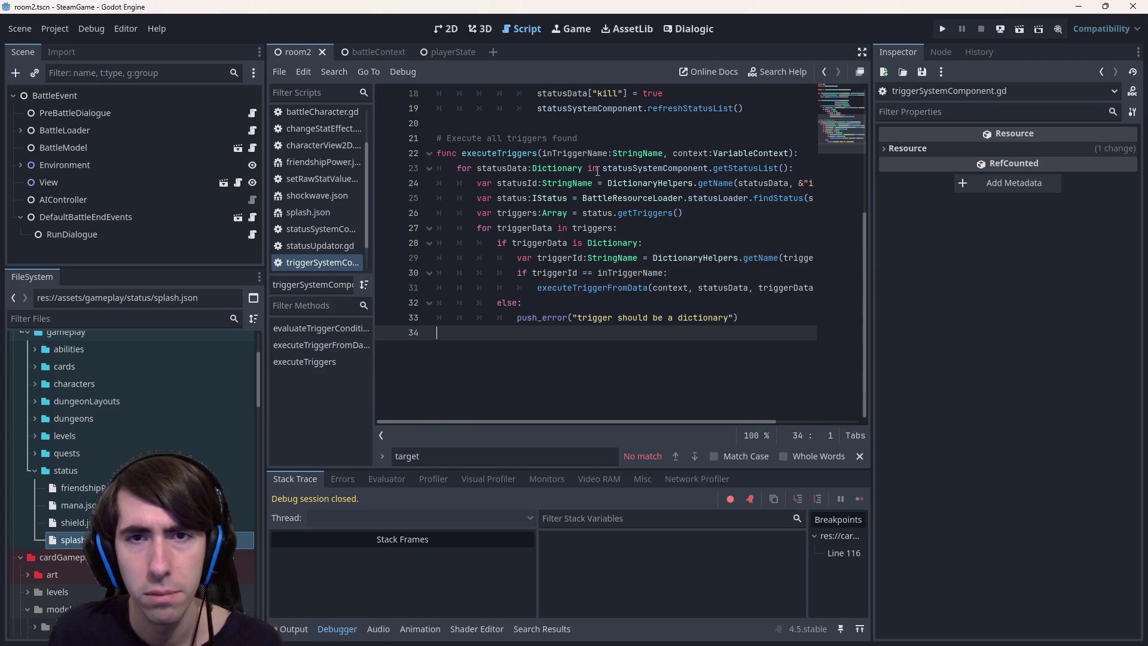
# Check the uses of inTriggerName and the executeTriggerFromData call
pyautogui.click(579, 154)
pyautogui.doubleClick(579, 154)
pyautogui.scroll(2, 691, 320)
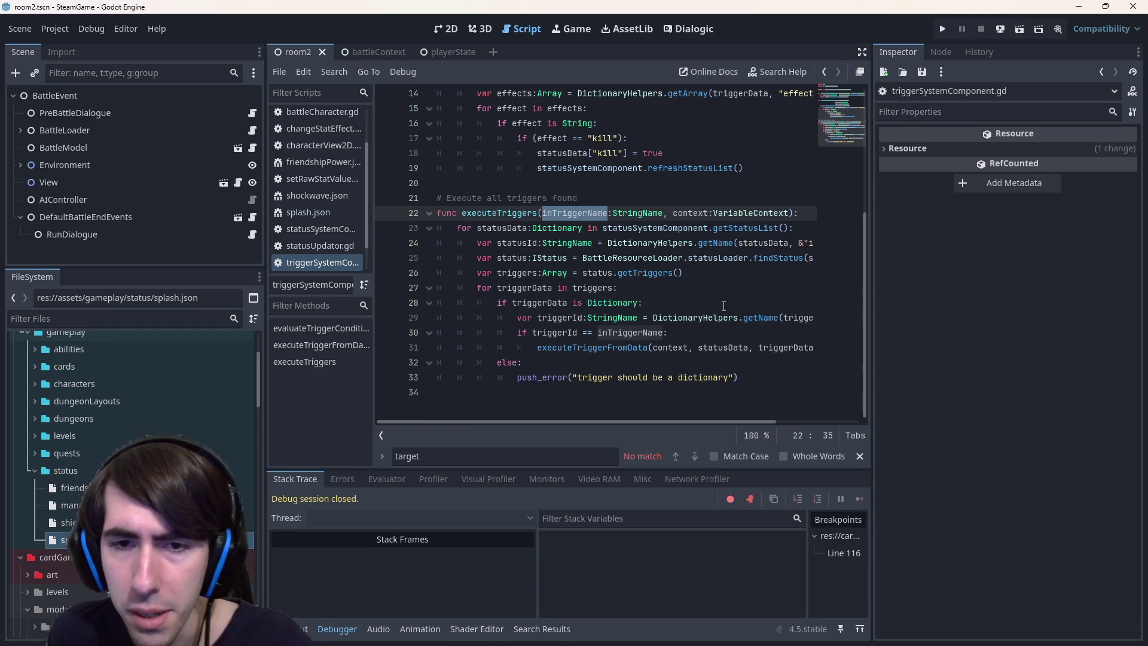
pyautogui.click(574, 361)
pyautogui.click(572, 347)
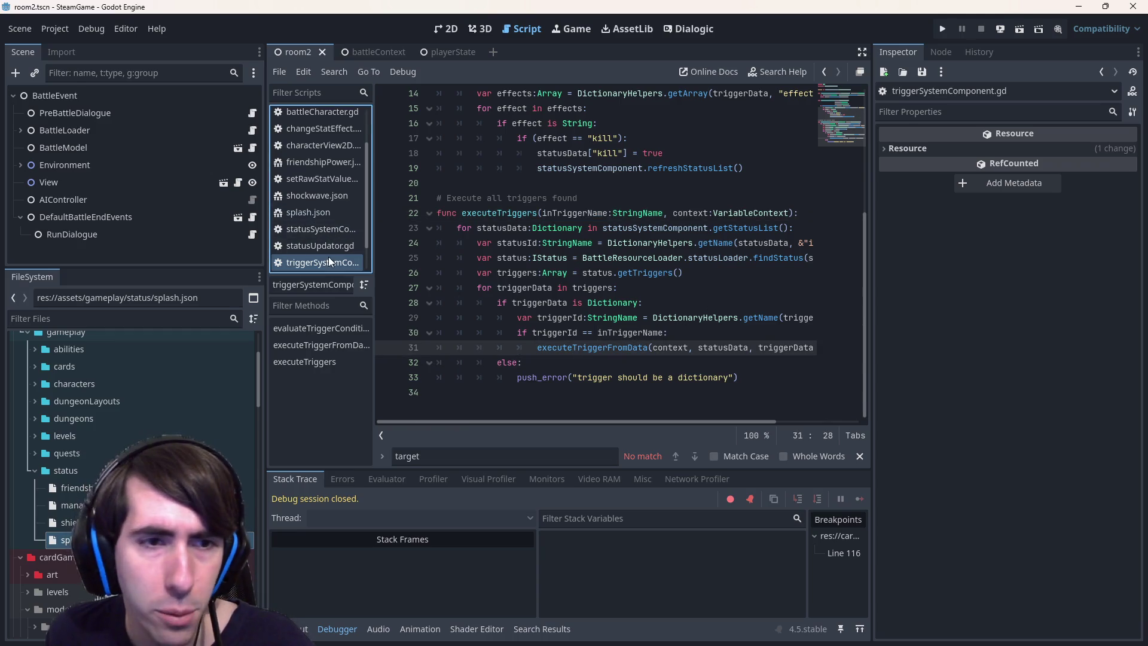
# Compare splash.json's kill and splash effects against the kill-effect block in the trigger script
pyautogui.click(308, 212)
pyautogui.moveTo(657, 227)
pyautogui.mouseDown()
pyautogui.moveTo(389, 223)
pyautogui.moveTo(403, 226)
pyautogui.mouseUp()
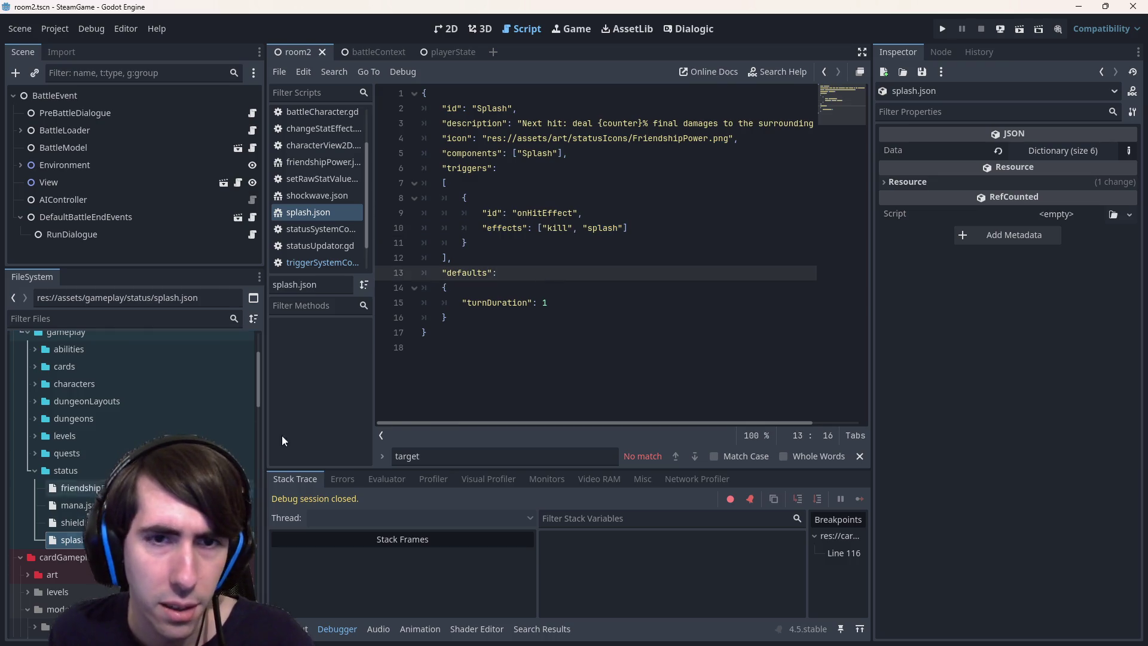
pyautogui.click(625, 226)
pyautogui.hotkey('alt', 'Left')
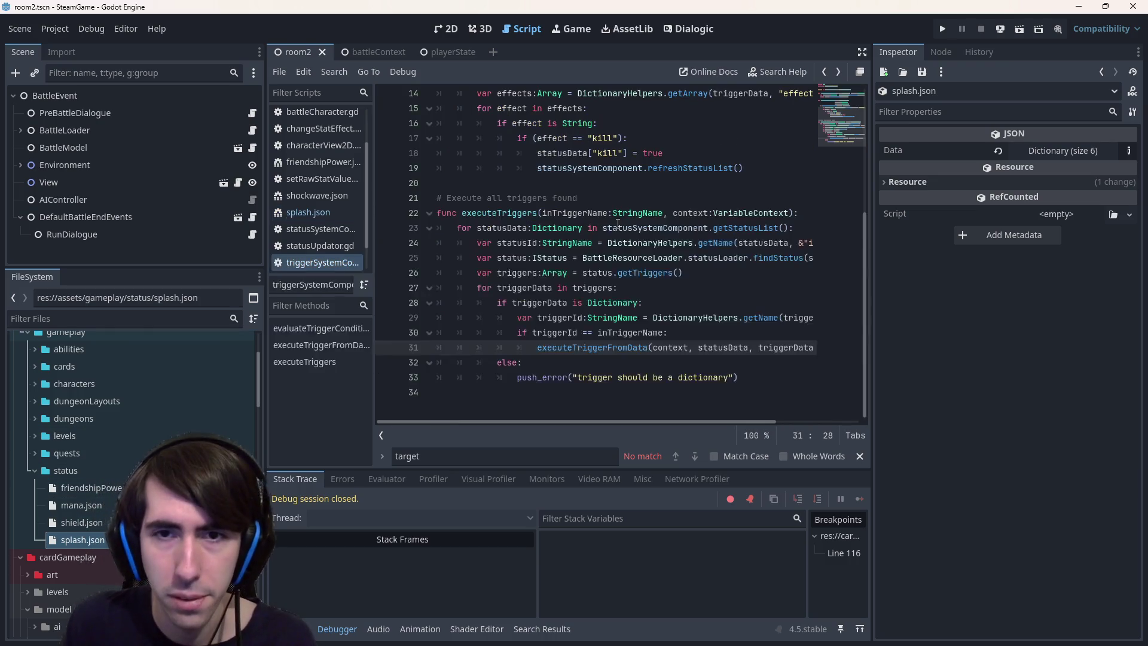
pyautogui.scroll(5, 622, 218)
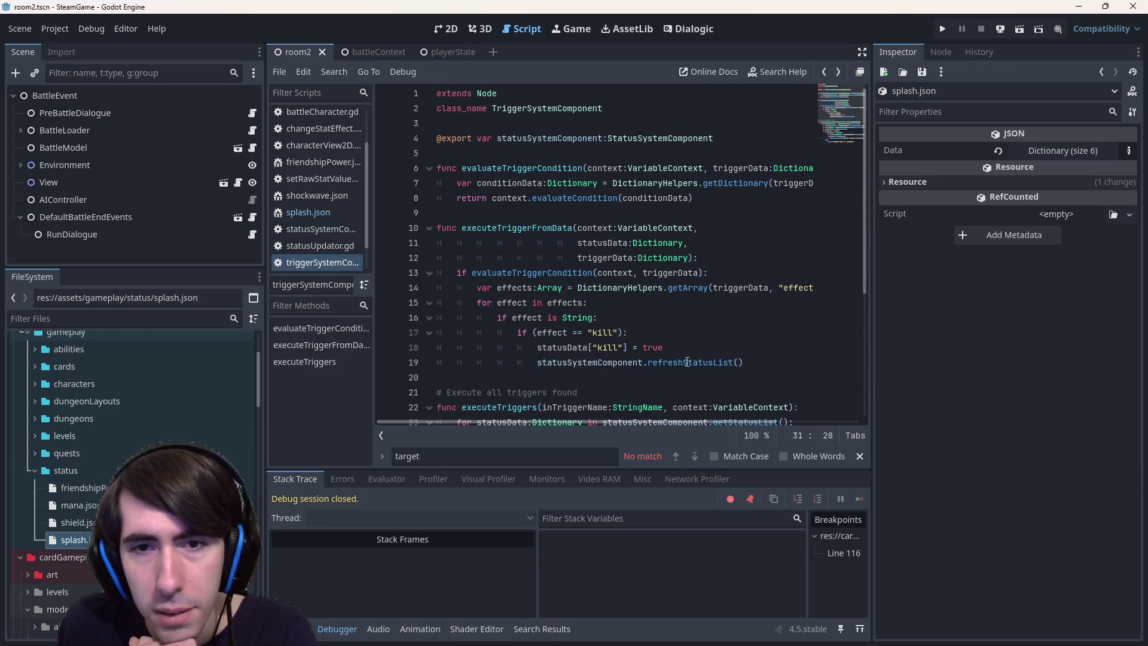
pyautogui.click(675, 347)
pyautogui.hotkey('alt', 'Left')
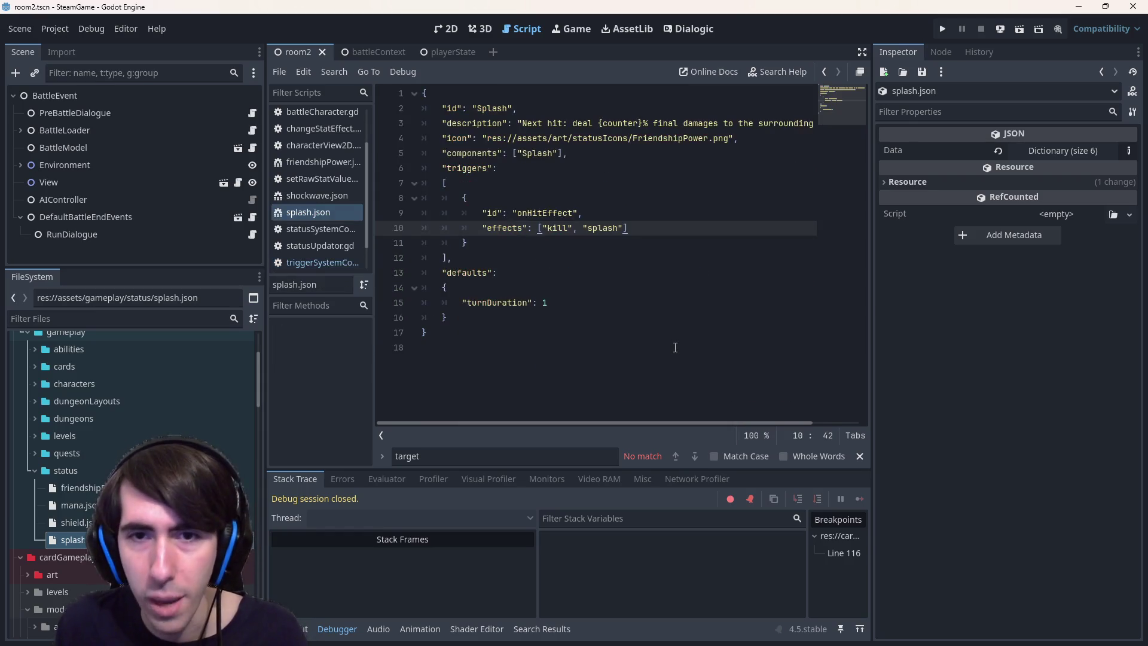
pyautogui.doubleClick(558, 228)
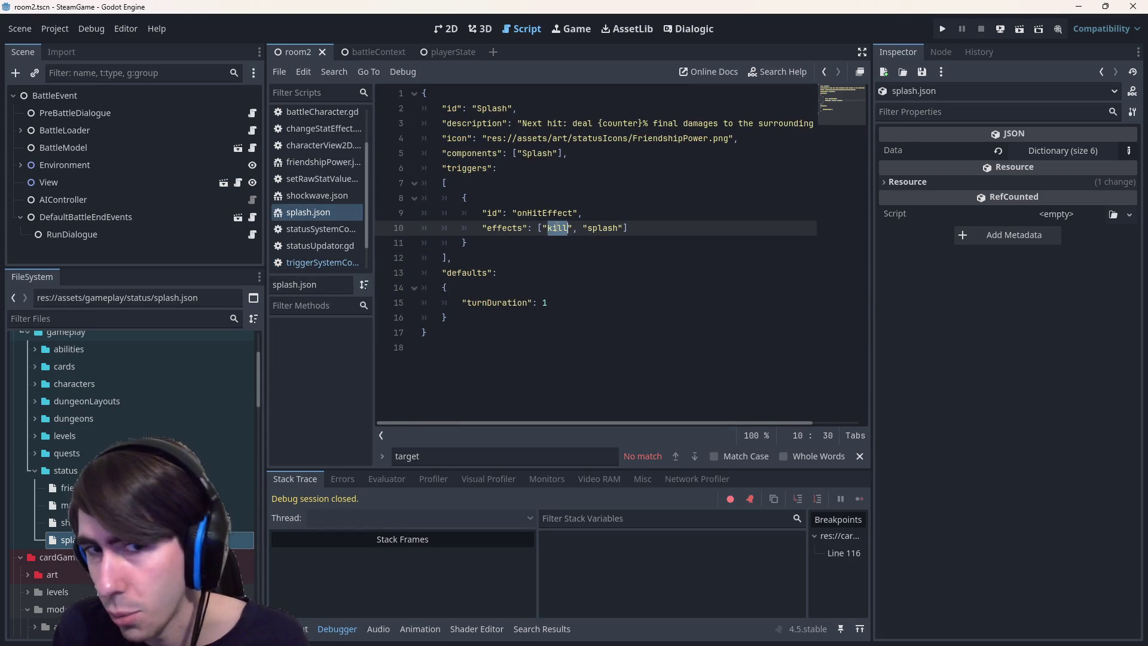
pyautogui.hotkey('alt', 'Right')
# Copy the kill-effect block on lines 17–19 and add a new line after it
pyautogui.moveTo(747, 363); pyautogui.dragTo(436, 333)
pyautogui.hotkey('ctrl', 'c')
pyautogui.press('Right')
pyautogui.press('Return')
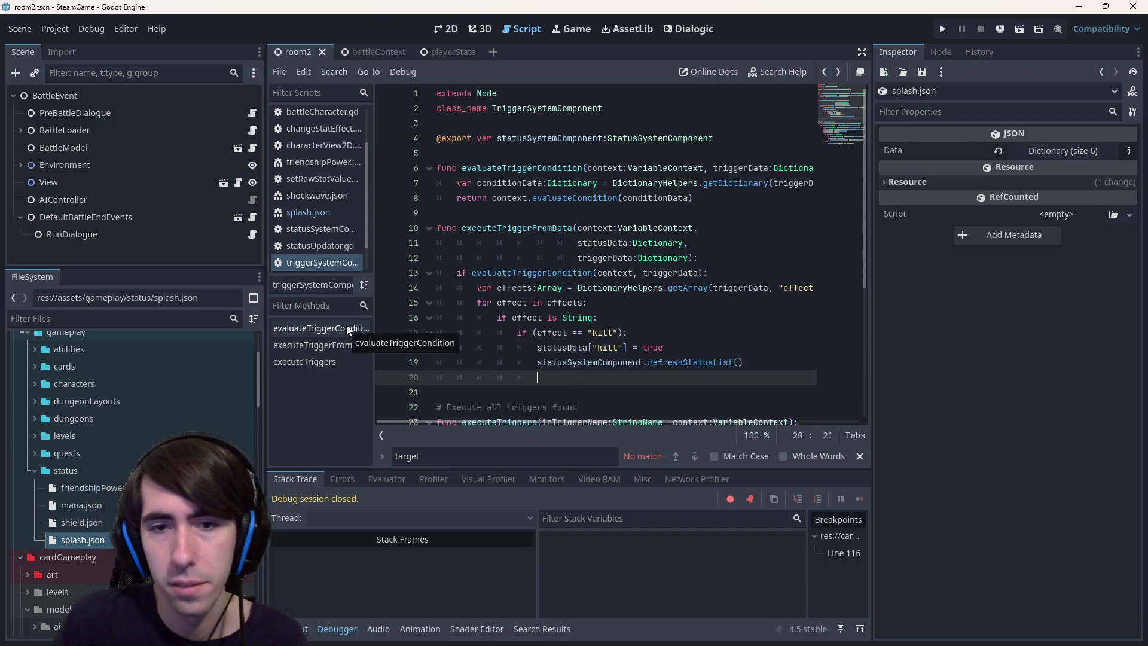
# Paste a copy of the kill-effect block, turn it into an elif checking splash, and save
pyautogui.hotkey('ctrl', 'v')
pyautogui.doubleClick(520, 378)
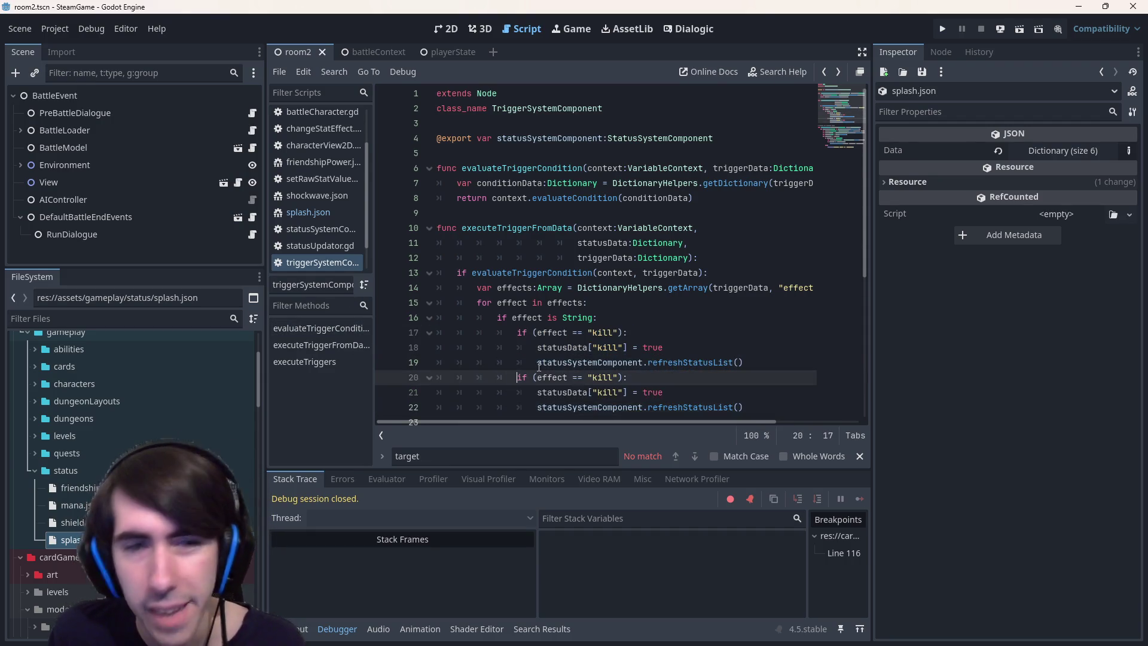
pyautogui.write('else')
pyautogui.hotkey('ctrl', 'z')
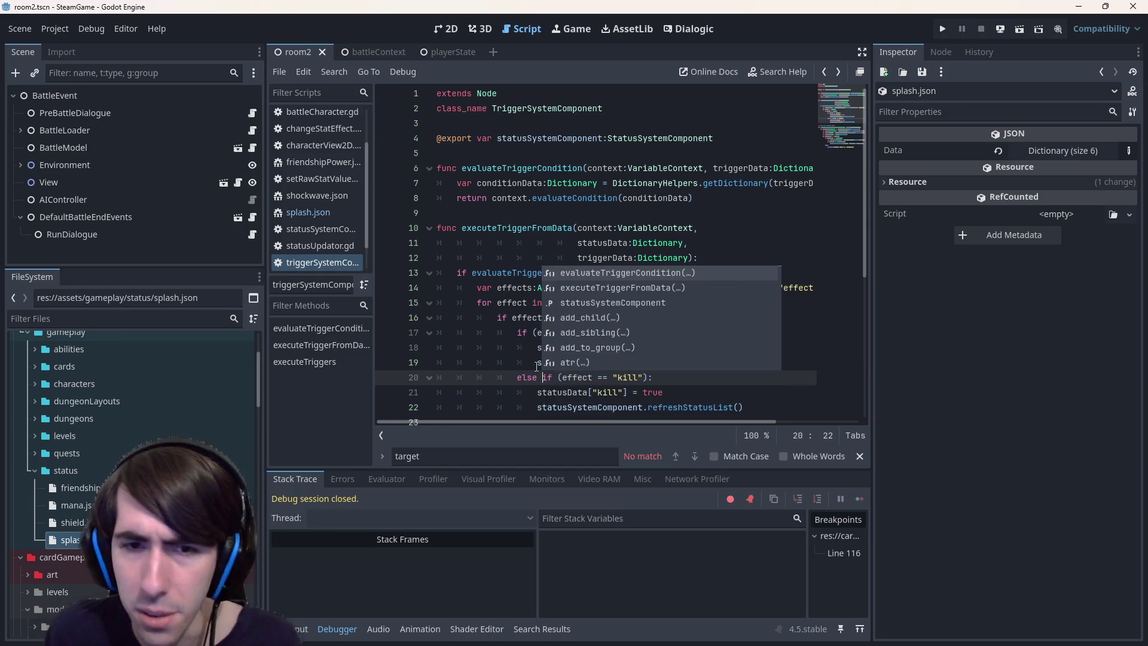
pyautogui.write('el')
pyautogui.hotkey('ctrl', 's')
pyautogui.scroll(-2, 556, 377)
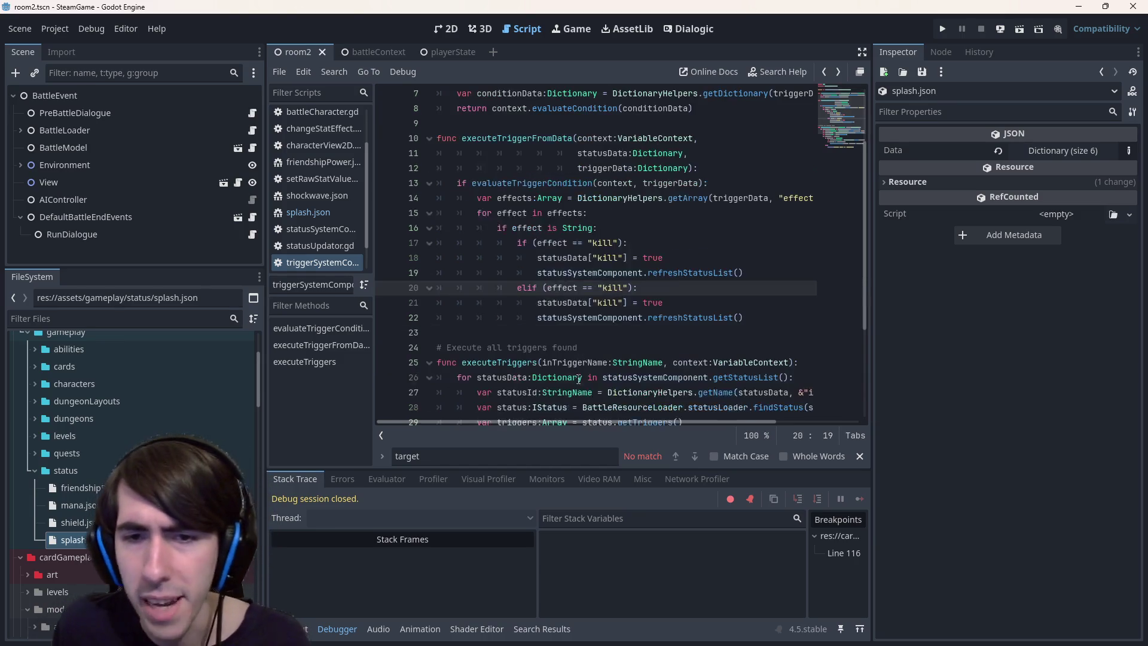
pyautogui.doubleClick(611, 288)
pyautogui.write('splash')
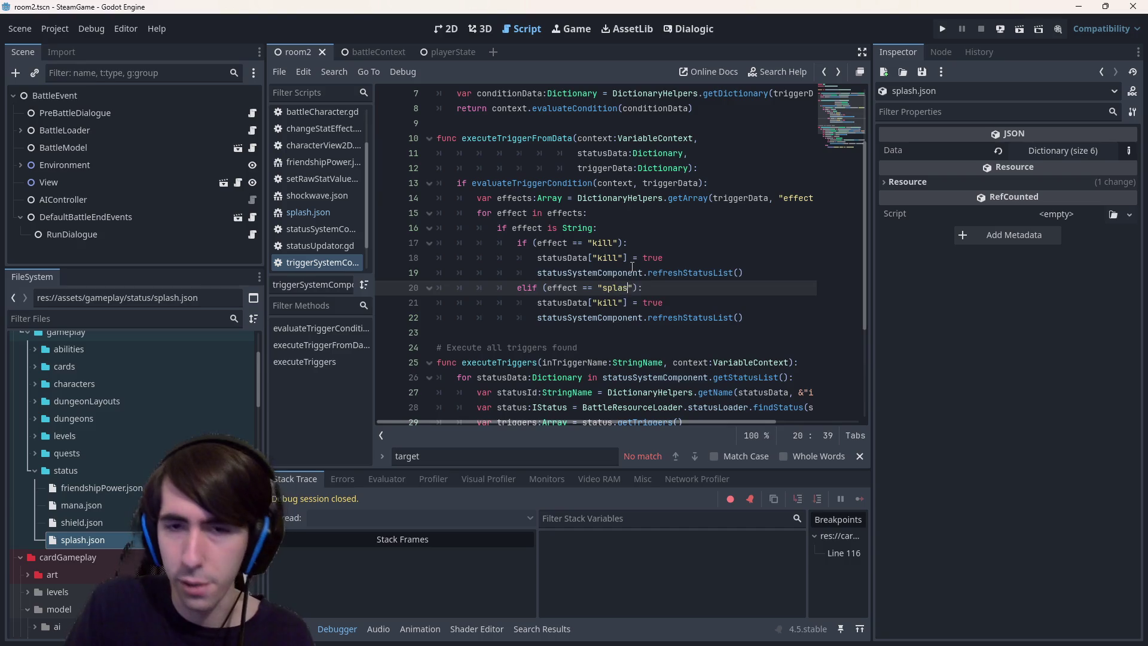
pyautogui.hotkey('ctrl', 's')
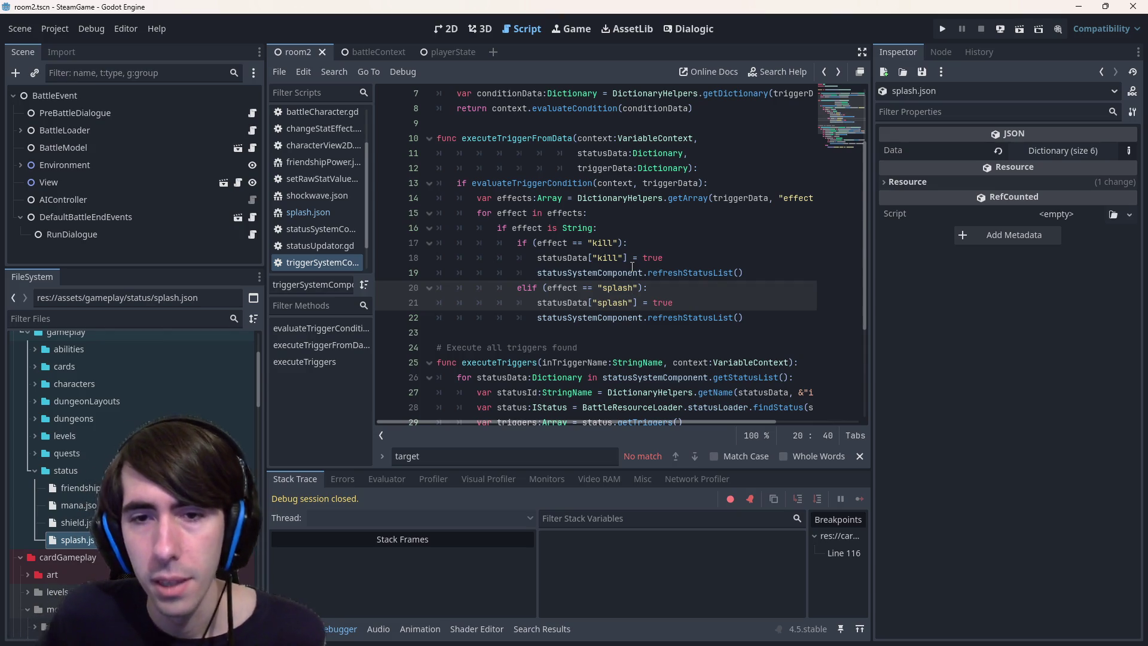
# Replace the splash branch body with pass, save, breakpoint line 21, and run the game
pyautogui.click(743, 317)
pyautogui.press('Return')
pyautogui.moveTo(744, 317); pyautogui.dragTo(439, 311)
pyautogui.press('Delete')
pyautogui.press('Delete')
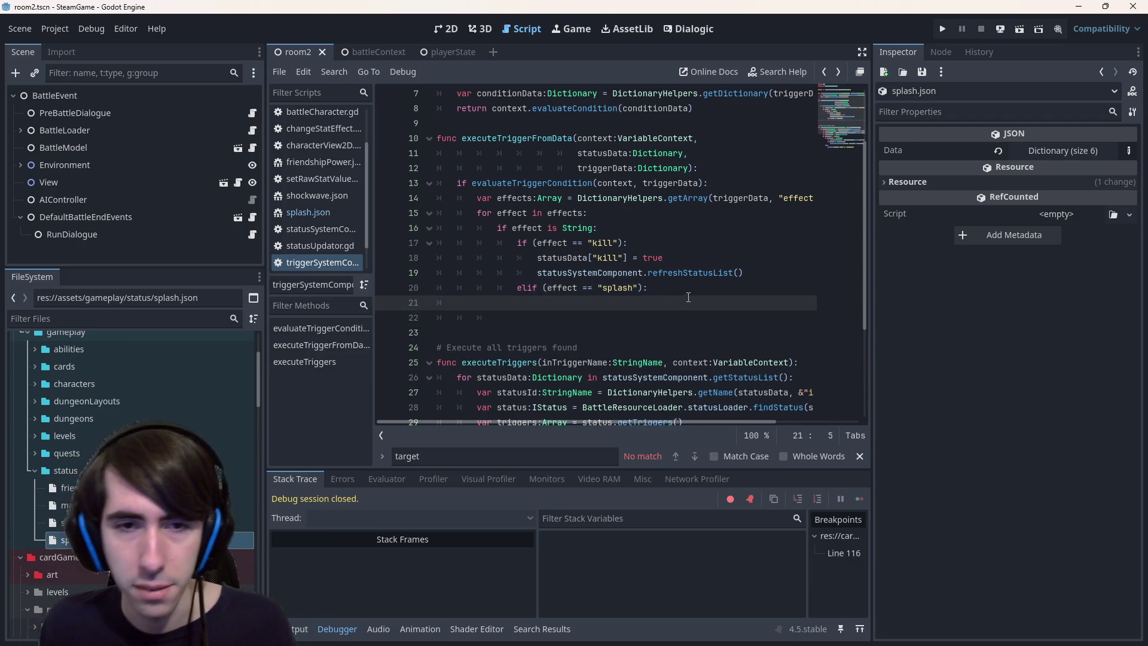
pyautogui.press('Tab')
pyautogui.press('Tab')
pyautogui.press('Tab')
pyautogui.write('pass')
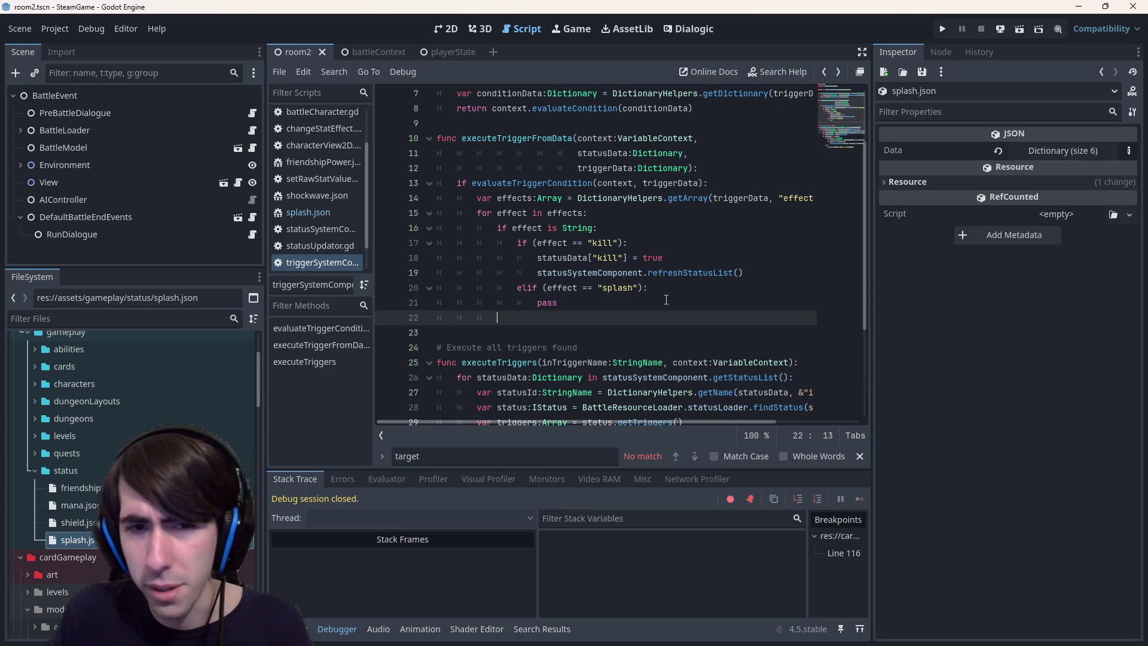
pyautogui.hotkey('ctrl', 's')
pyautogui.click(386, 303)
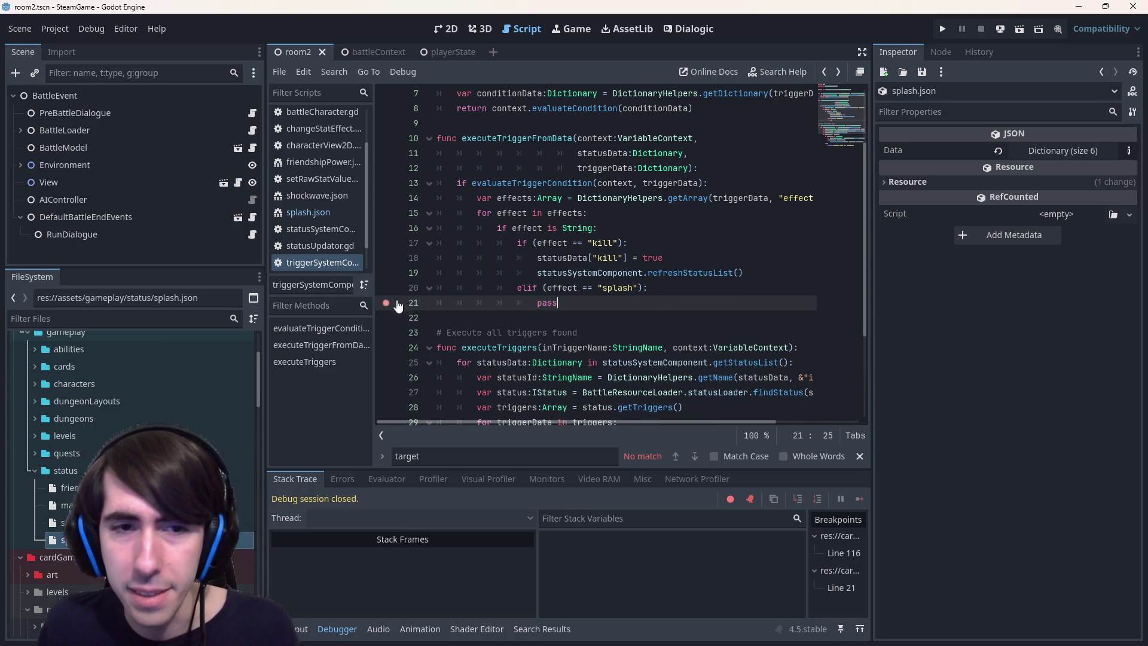
pyautogui.click(1016, 25)
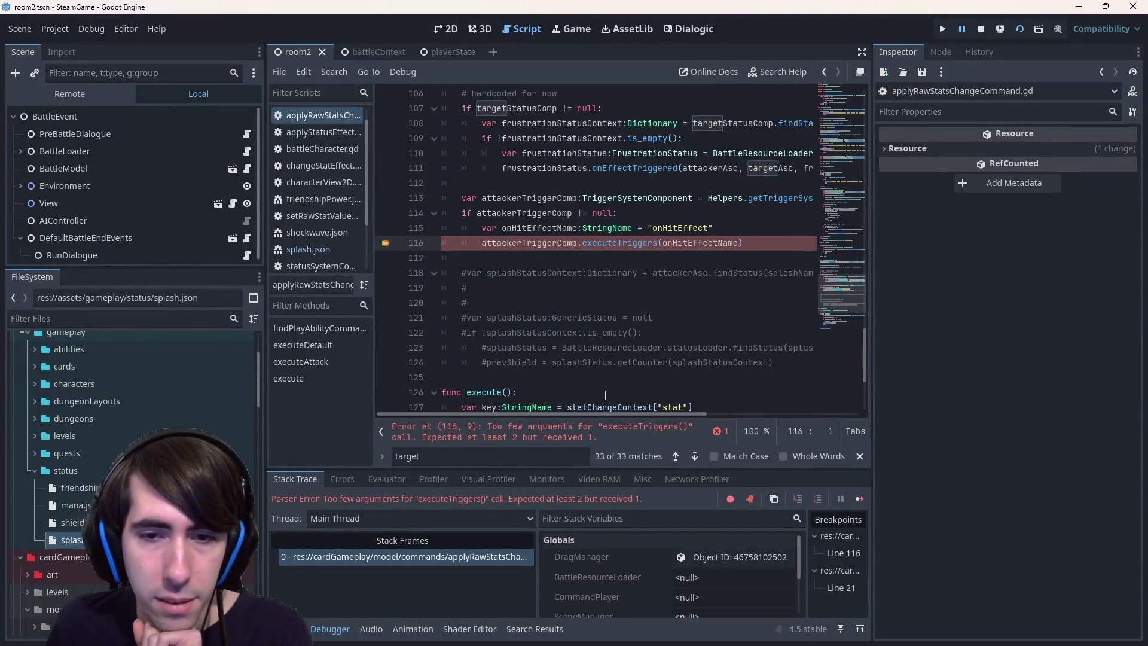
# Check executeTriggers' definition to see its VariableContext context parameter, then return to line 116
pyautogui.click(638, 243)
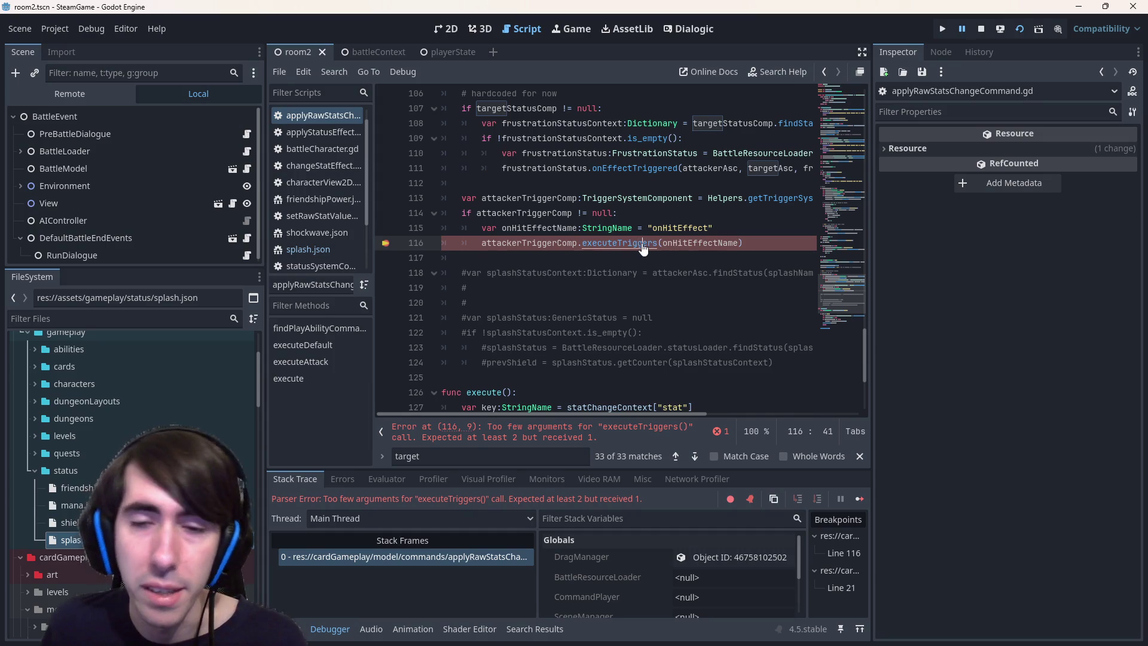
pyautogui.keyDown('ctrl'); pyautogui.click(622, 244); pyautogui.keyUp('ctrl')
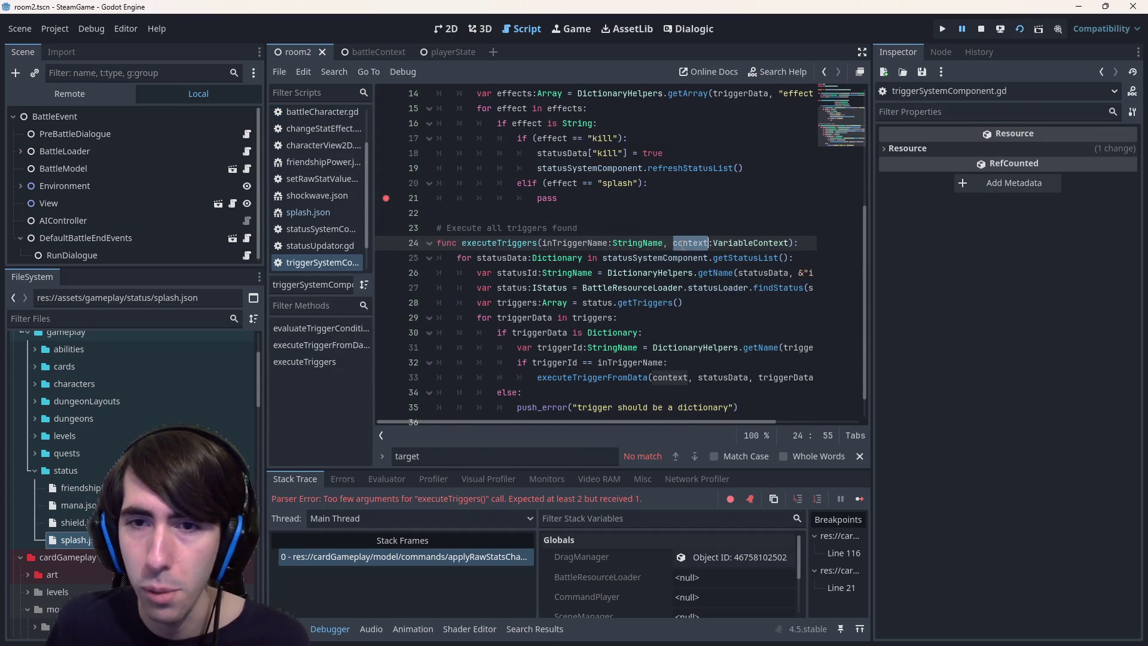
pyautogui.doubleClick(750, 242)
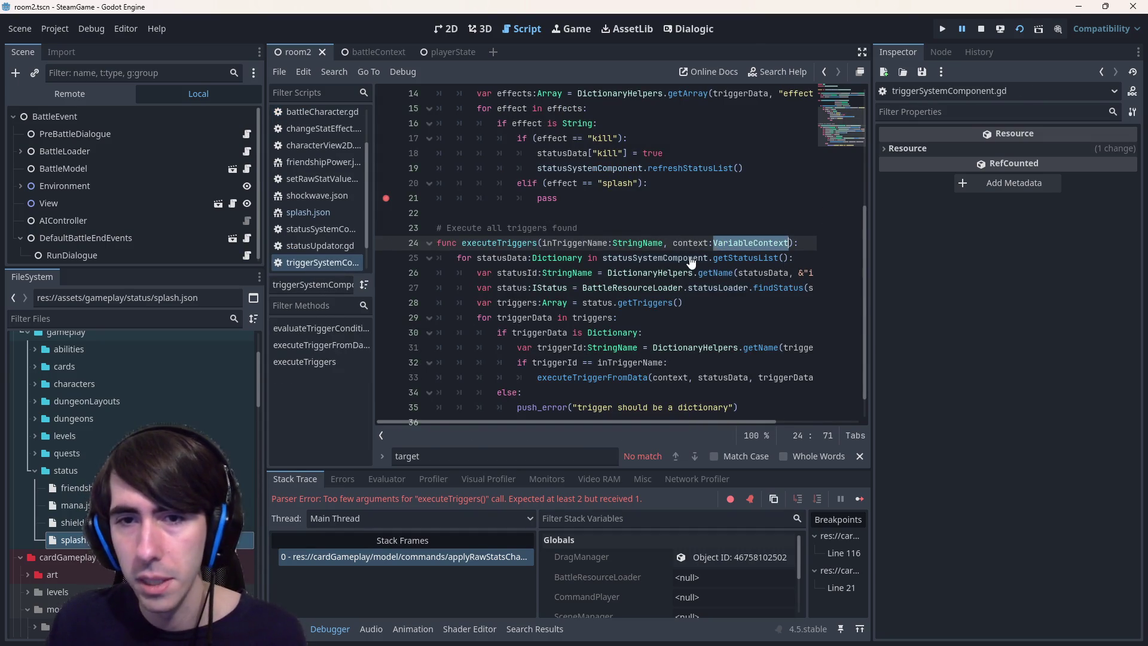
pyautogui.hotkey('alt', 'Left')
# Append ', VariableContext.new()' to line 116's executeTriggers call and stop the running game
pyautogui.press('End')
pyautogui.press('Left')
pyautogui.write(', VariableContext.new()')
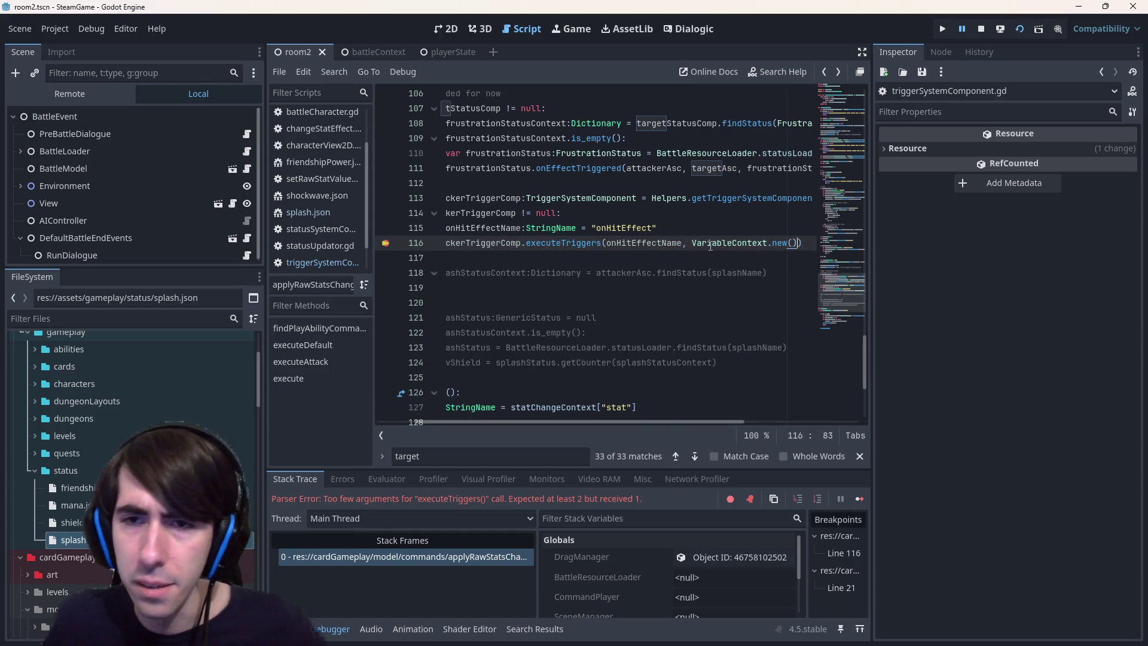
pyautogui.click(1025, 29)
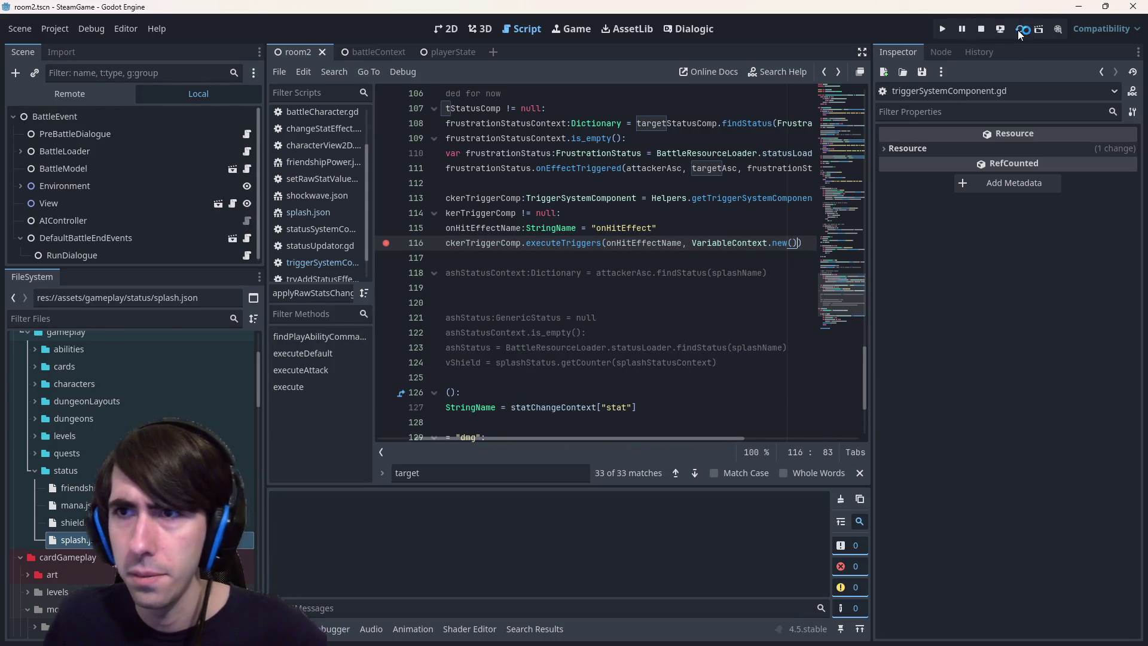
pyautogui.click(701, 272)
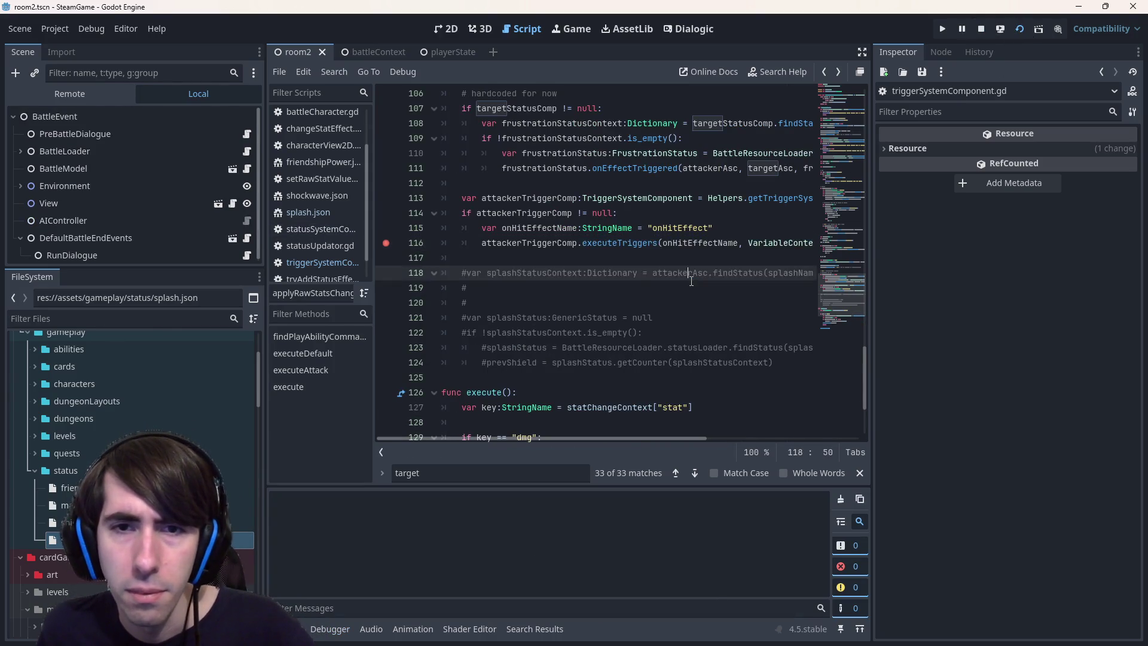
pyautogui.scroll(1, 702, 278)
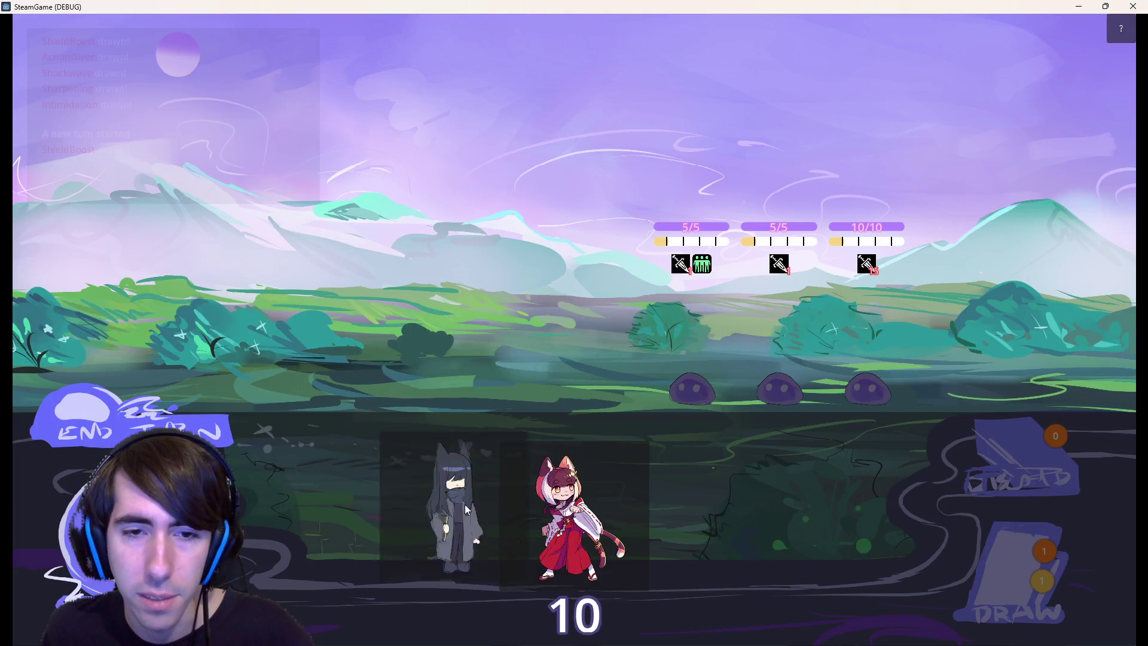
# Place both party characters on the battlefield and pick the Shockwave card
pyautogui.moveTo(468, 509); pyautogui.dragTo(472, 371)
pyautogui.moveTo(576, 514)
pyautogui.mouseDown()
pyautogui.moveTo(335, 341)
pyautogui.moveTo(359, 353)
pyautogui.mouseUp()
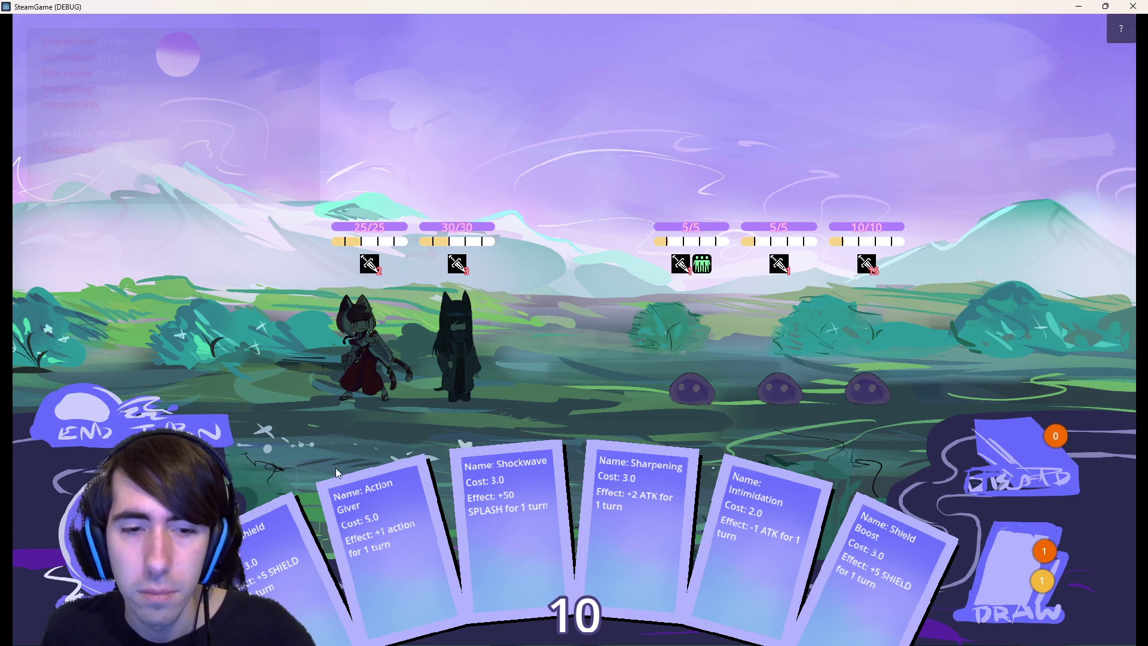
pyautogui.click(516, 516)
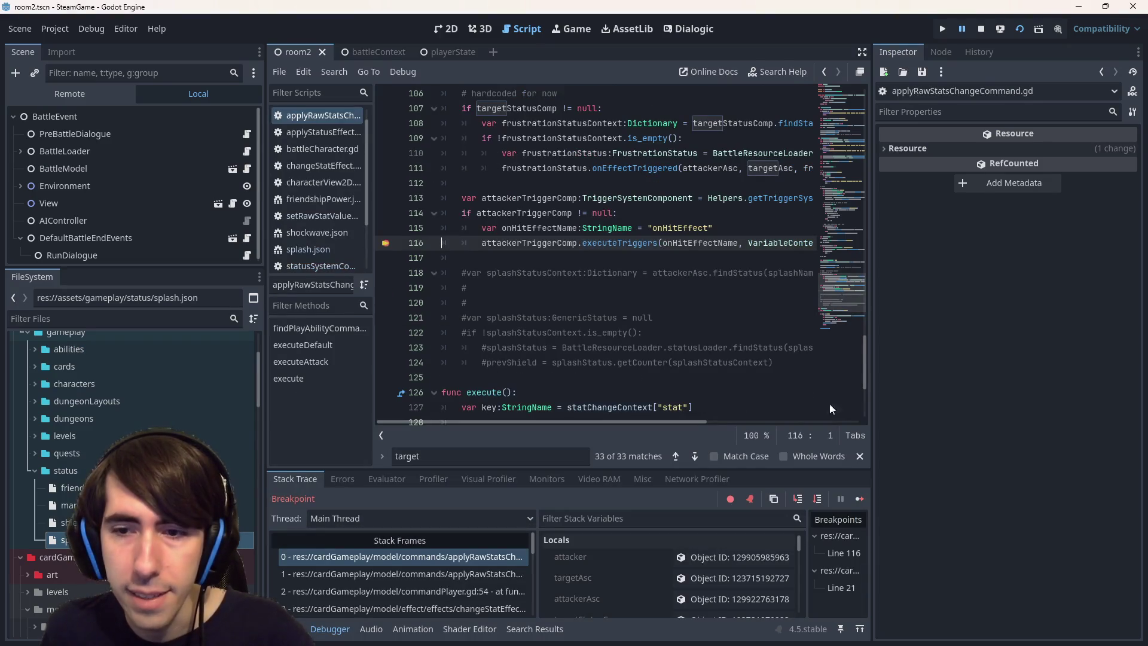
# Remove the line 116 breakpoint, resume, and play Shockwave on the black-haired character
pyautogui.click(385, 243)
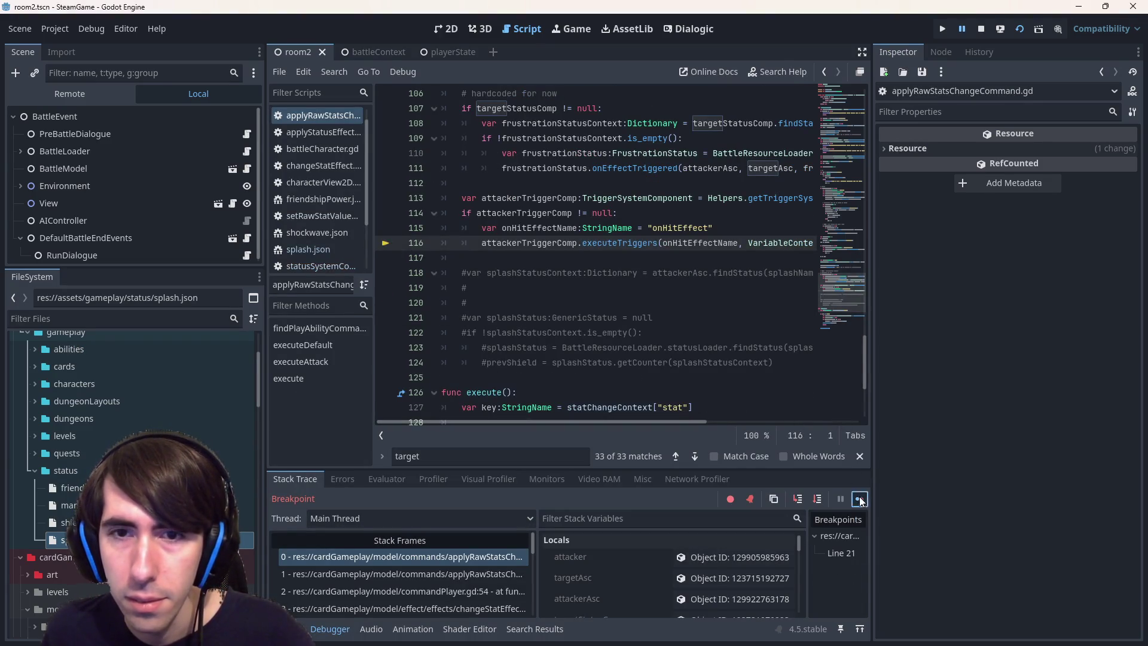
pyautogui.click(860, 499)
pyautogui.moveTo(410, 546)
pyautogui.mouseDown()
pyautogui.moveTo(510, 374)
pyautogui.moveTo(485, 359)
pyautogui.mouseUp()
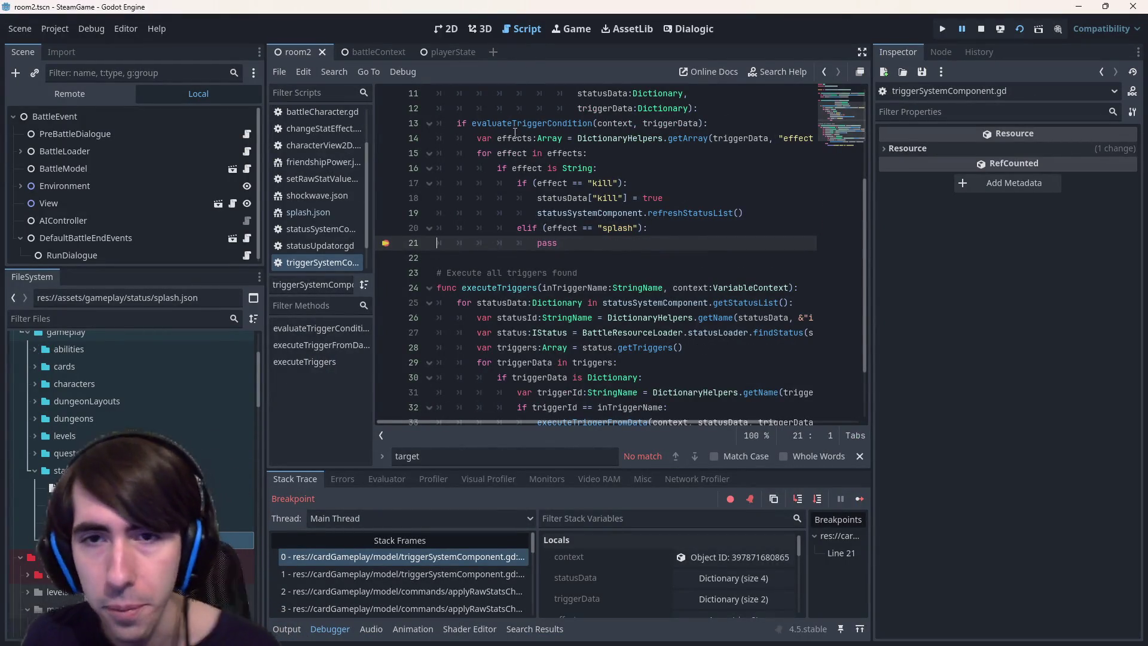
# Inspect context in the debugger, then check splash.json's kill and splash effects
pyautogui.scroll(2, 630, 217)
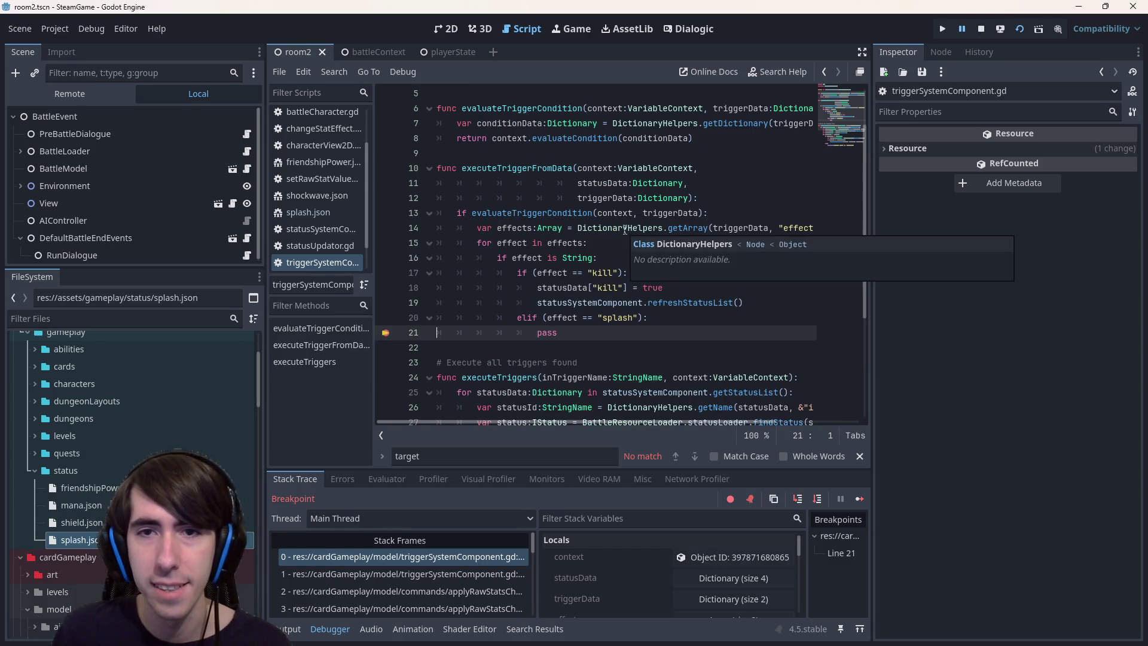
pyautogui.doubleClick(595, 168)
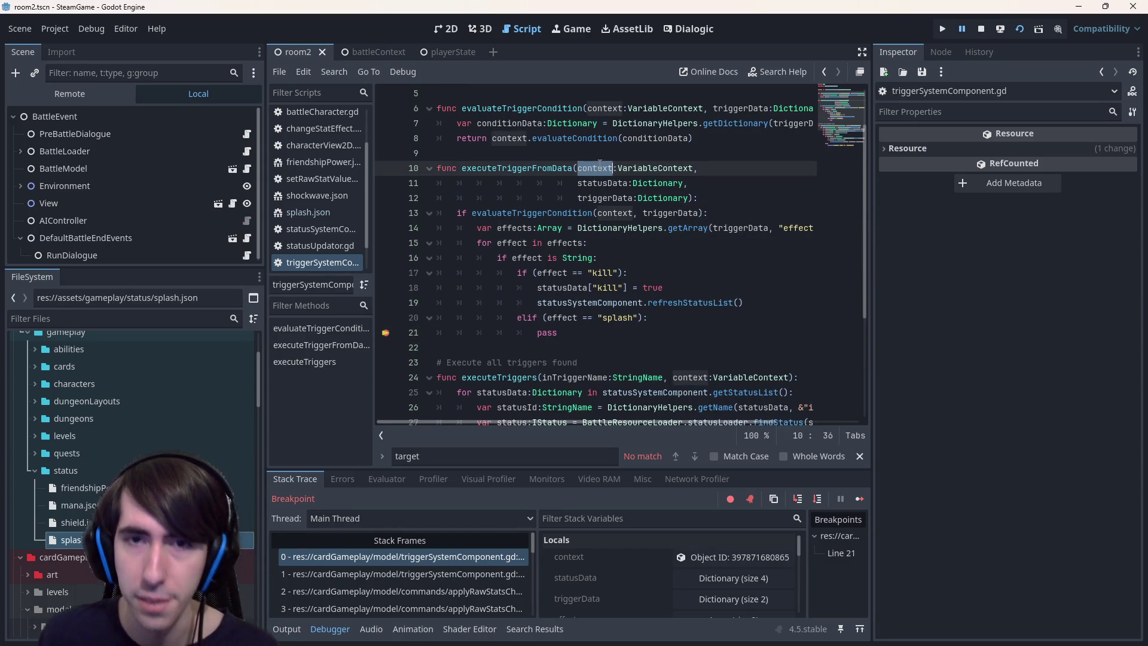
pyautogui.click(574, 336)
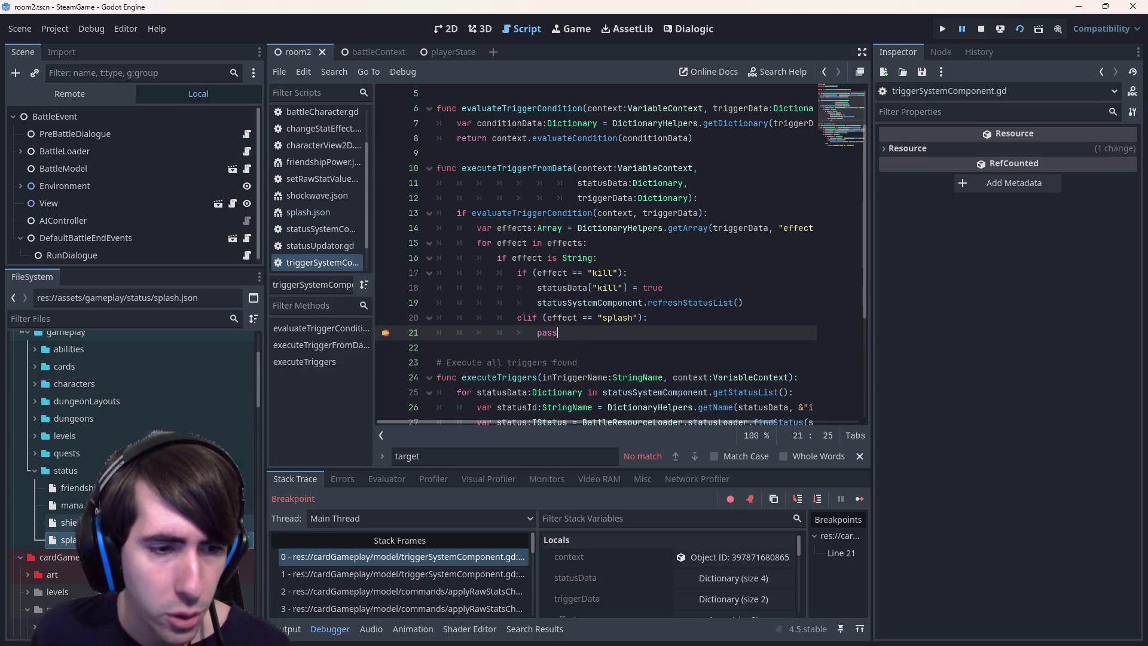
pyautogui.hotkey('alt', 'Left')
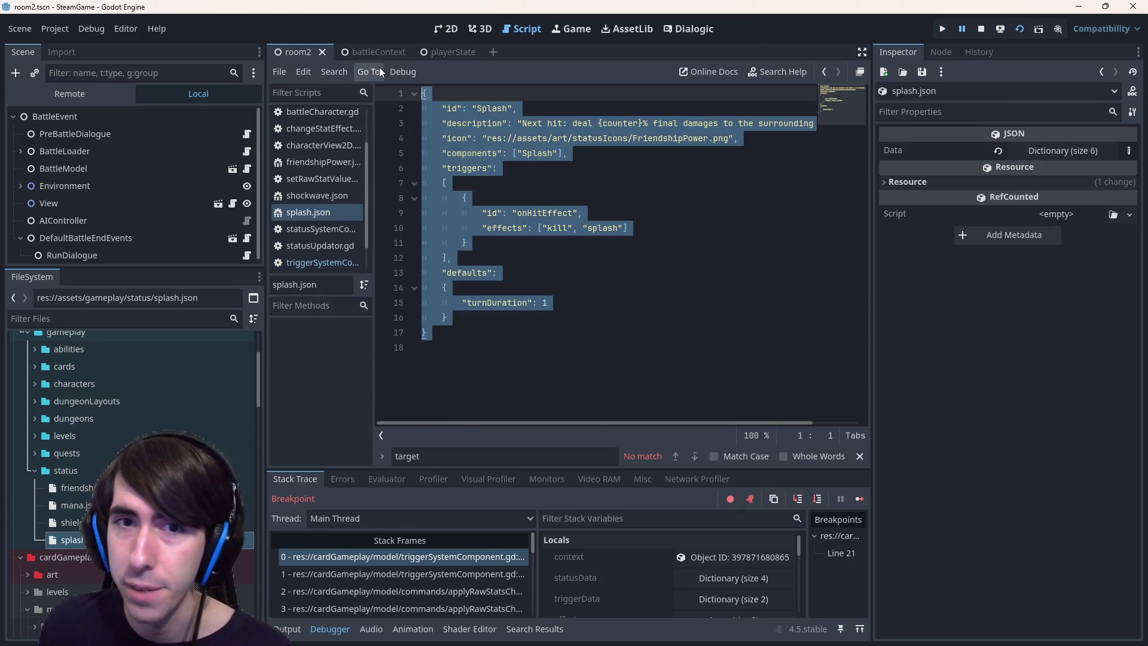
pyautogui.click(609, 303)
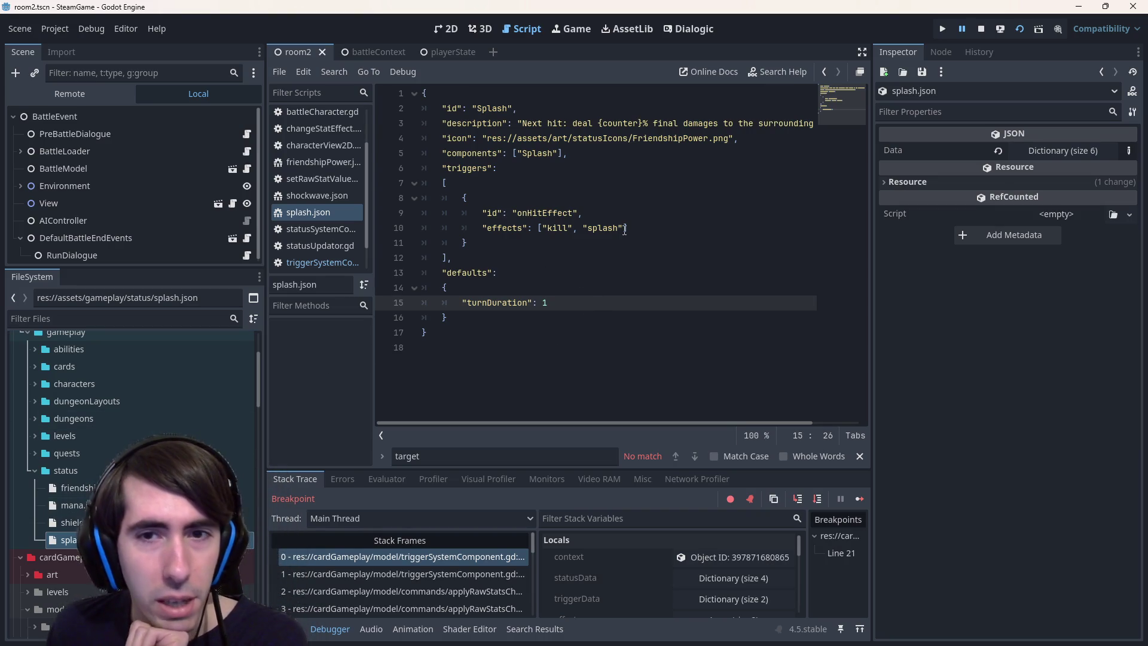
pyautogui.doubleClick(603, 228)
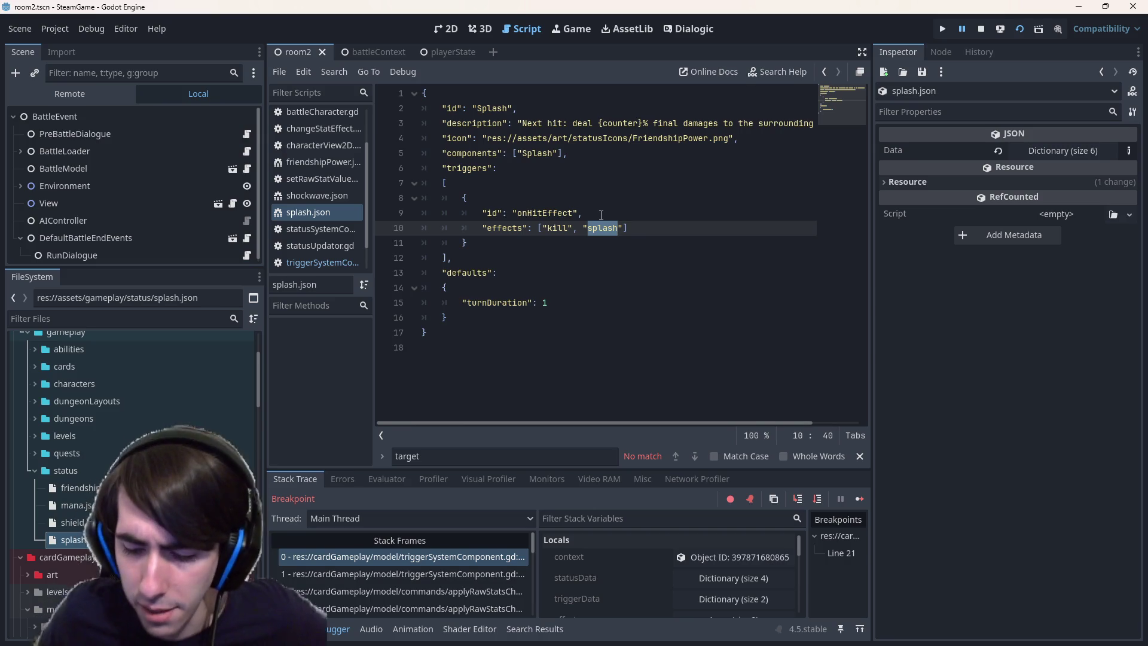
pyautogui.hotkey('alt', 'Left')
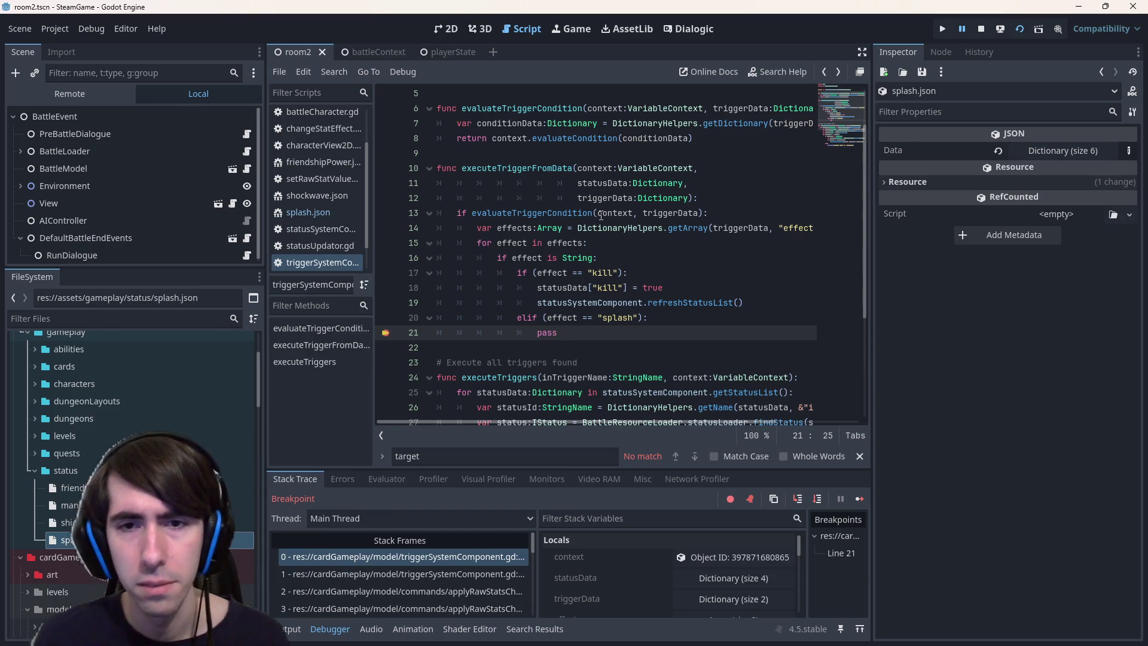
# Replace pass on line 21 with 'context.'
pyautogui.click(565, 273)
pyautogui.doubleClick(568, 288)
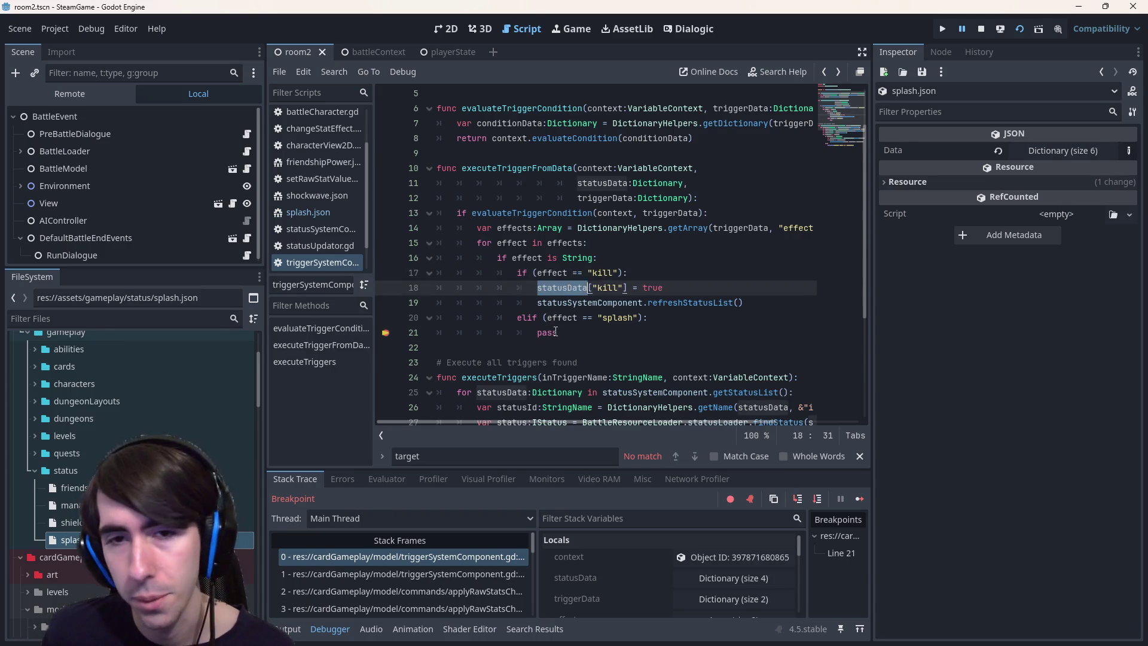
pyautogui.moveTo(537, 333); pyautogui.dragTo(558, 333)
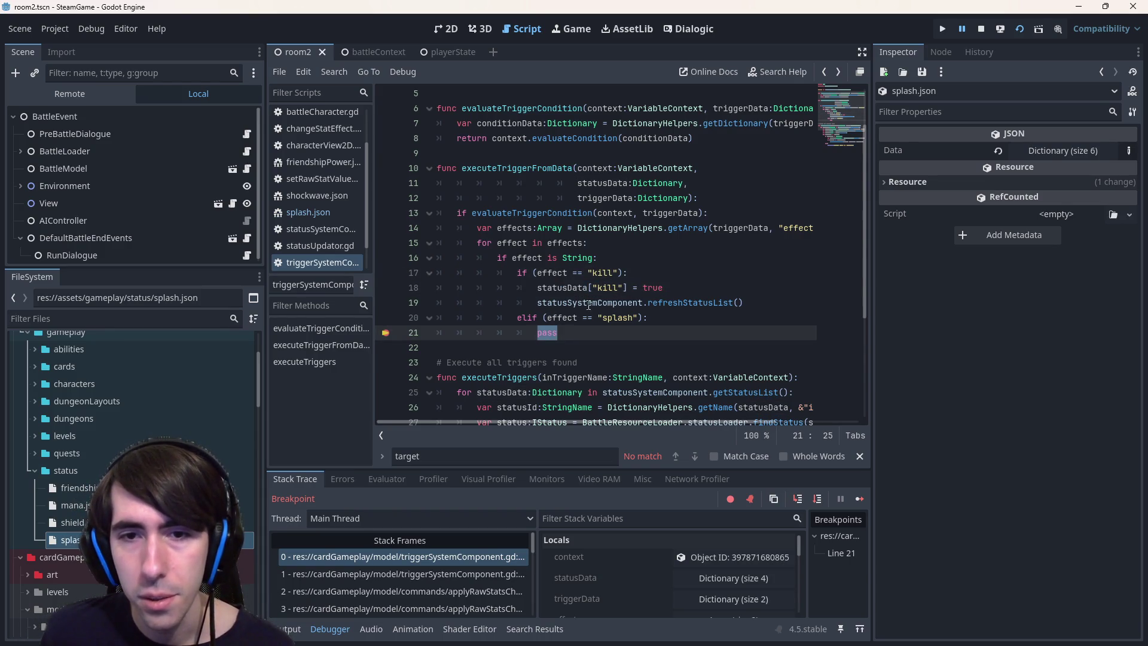
pyautogui.doubleClick(594, 168)
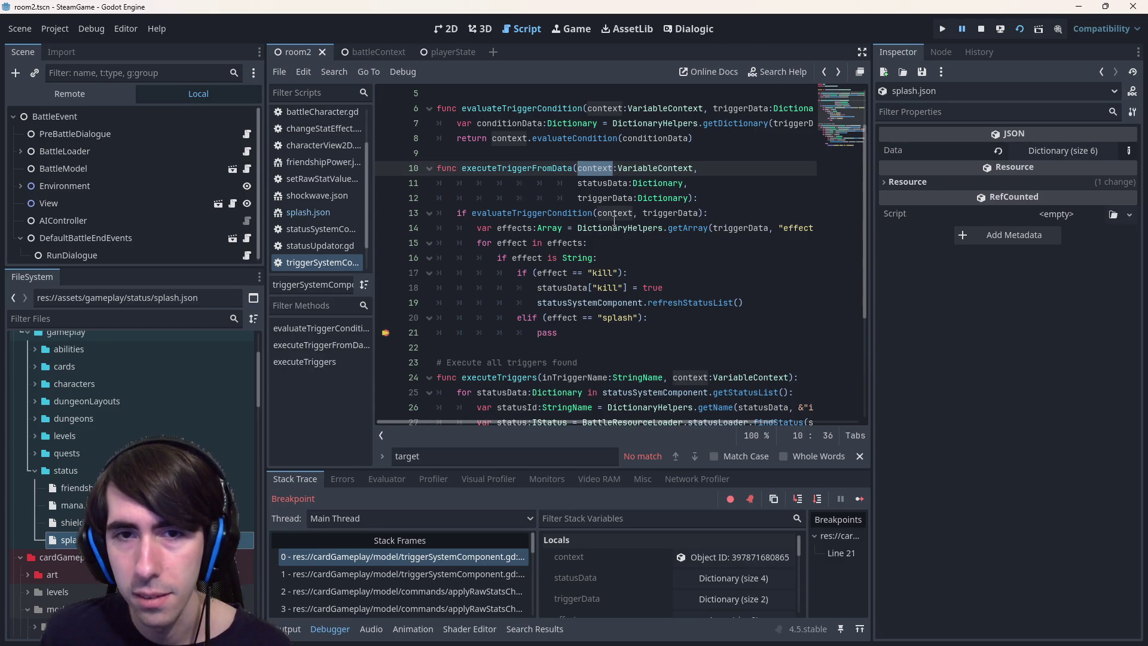
pyautogui.doubleClick(547, 333)
pyautogui.write('context.')
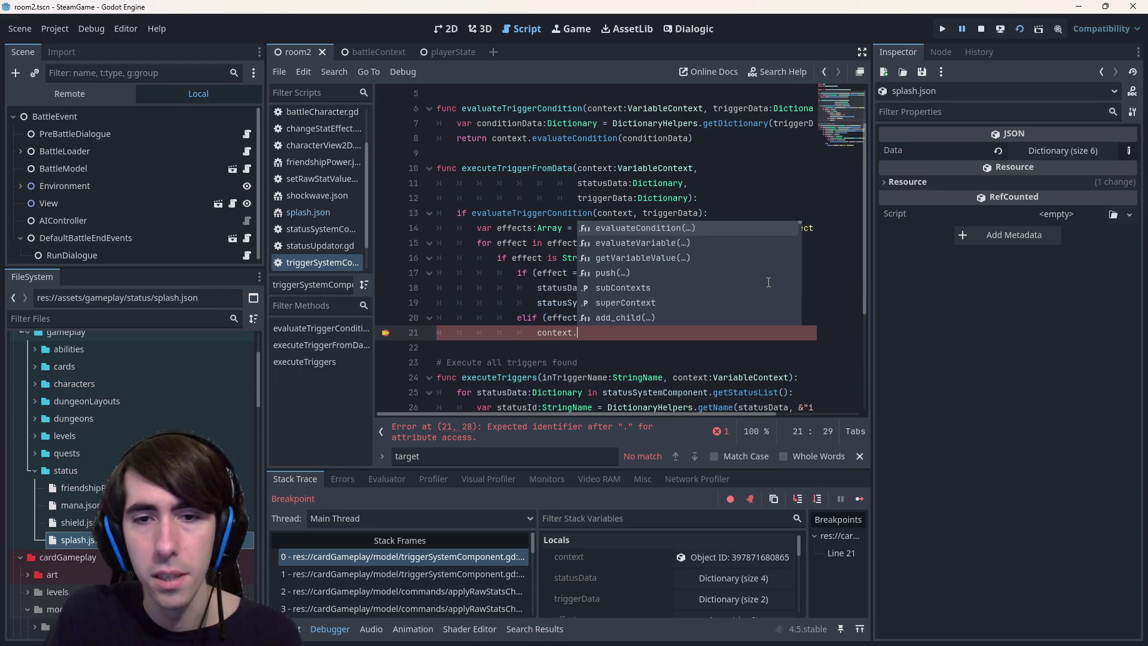
# Try a DictionaryHelpers prefix, undo it, write context.push, and open push's definition
pyautogui.press('Left')
pyautogui.press('Left')
pyautogui.press('Left')
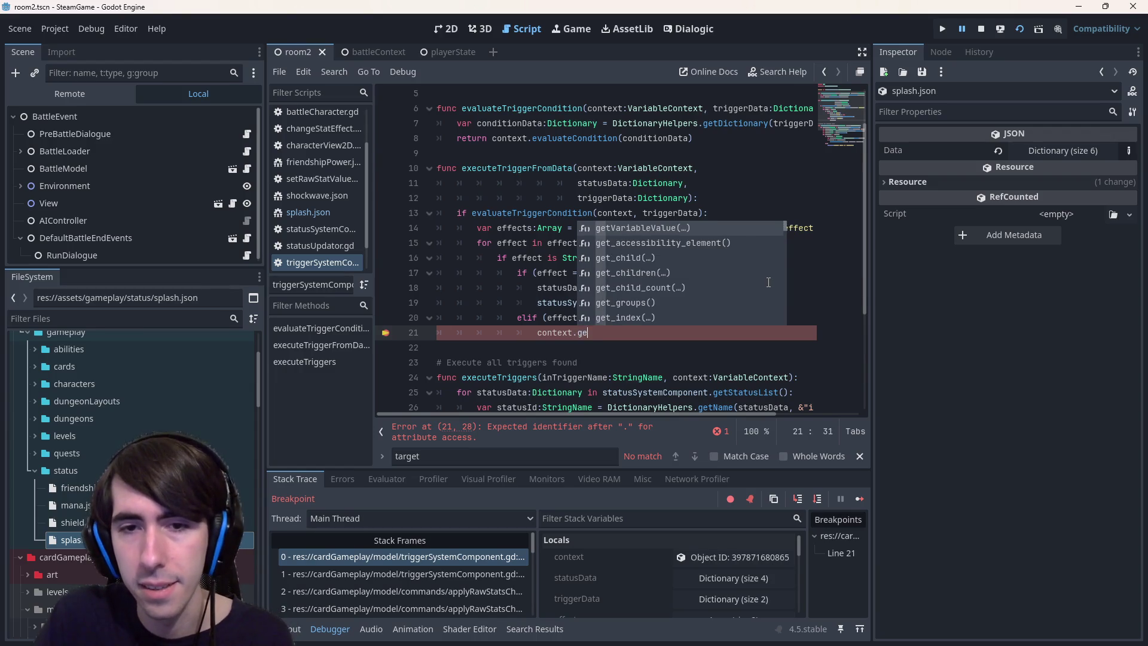
pyautogui.write('Dicct')
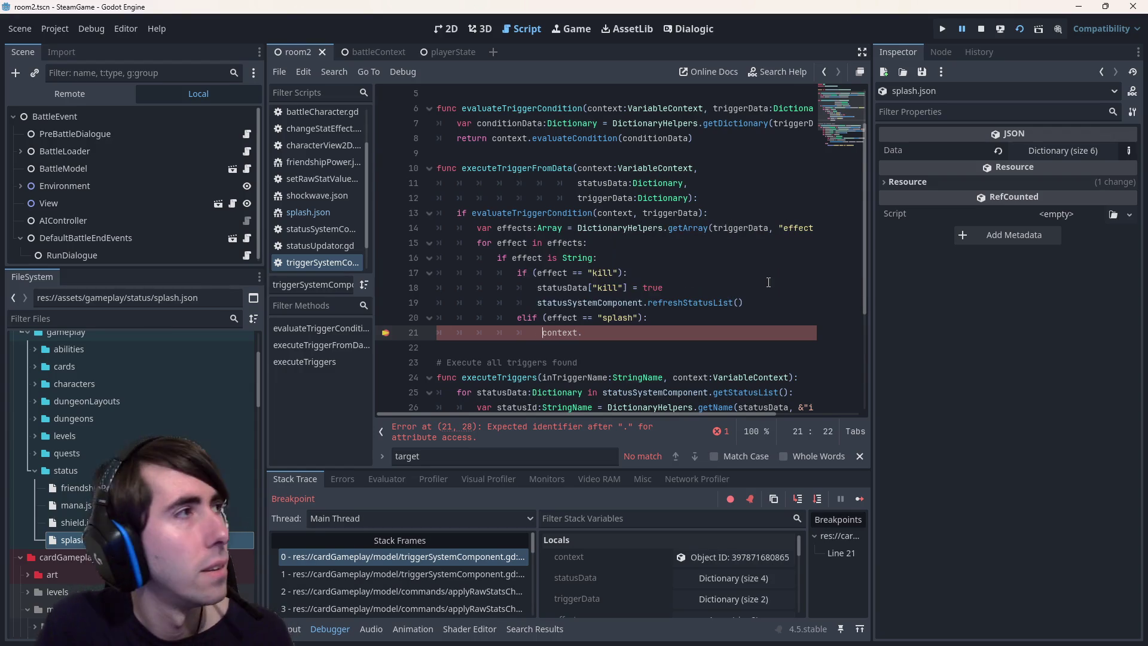
pyautogui.press('BackSpace')
pyautogui.press('BackSpace')
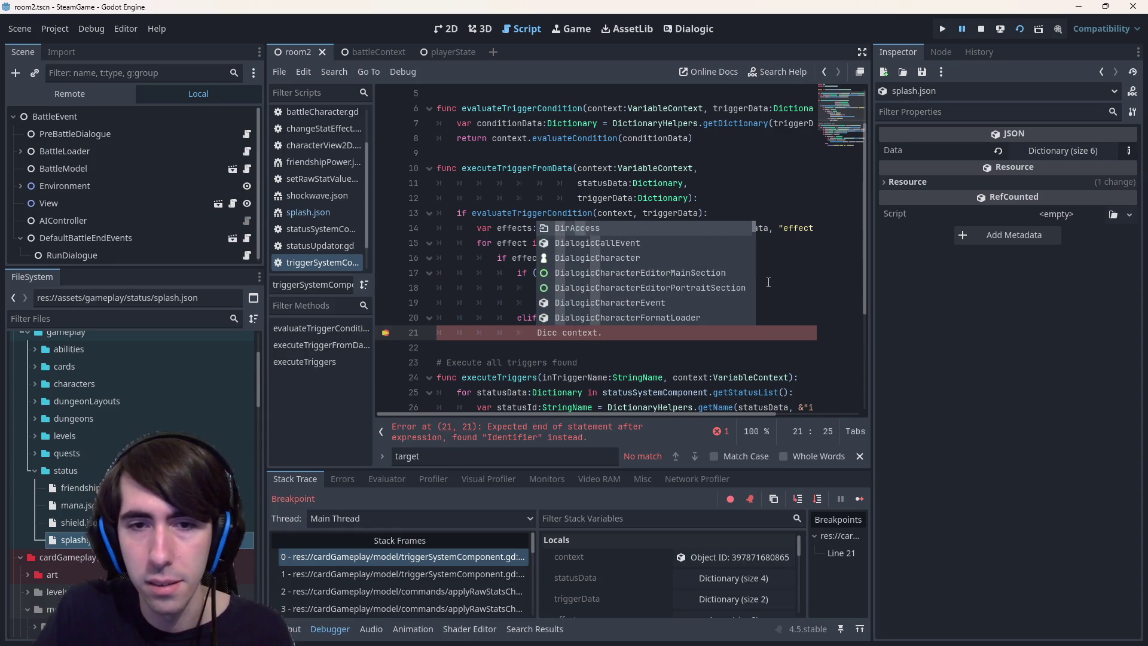
pyautogui.write('tionary')
pyautogui.press('Return')
pyautogui.write('.')
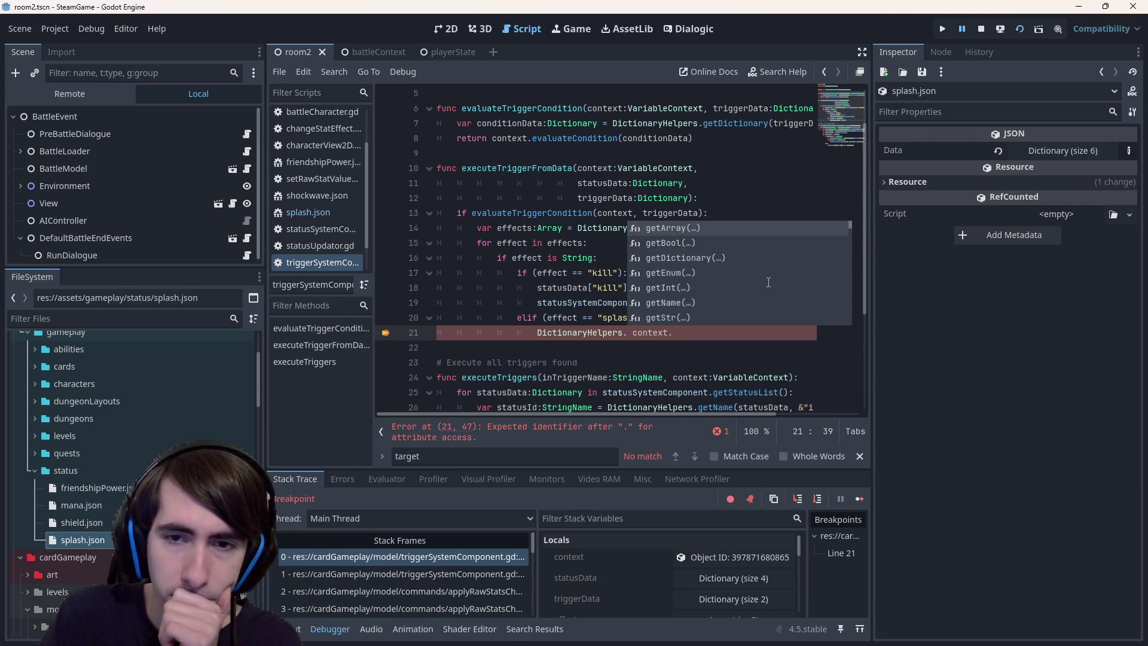
pyautogui.hotkey('ctrl', 'z')
pyautogui.hotkey('ctrl', 'z')
pyautogui.hotkey('ctrl', 'z')
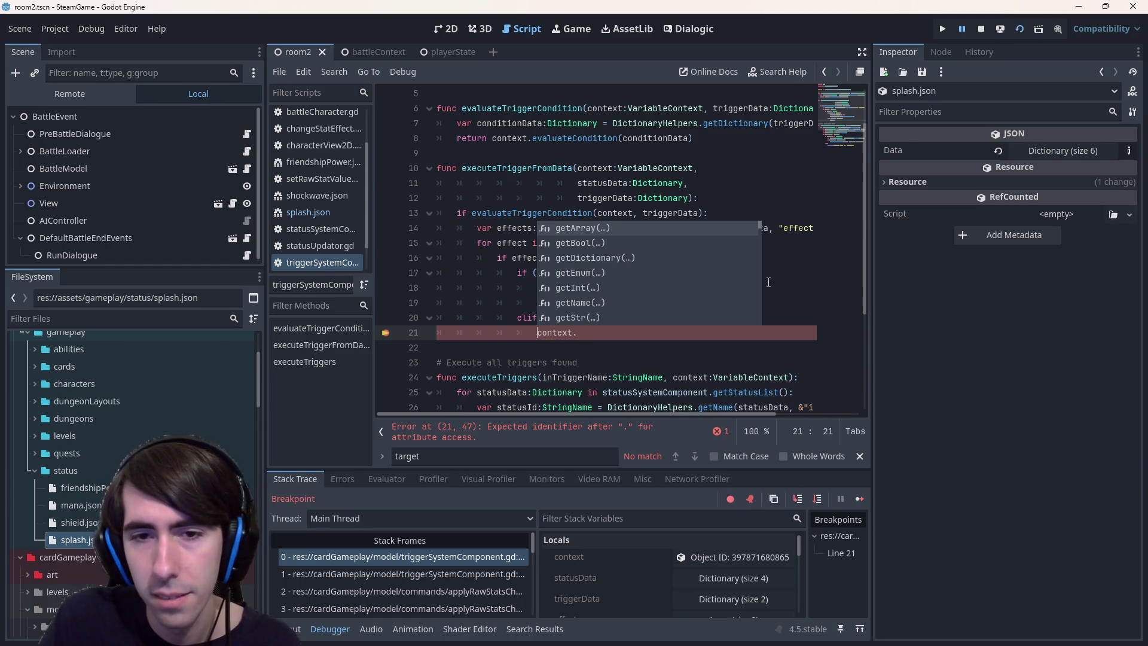
pyautogui.write('push')
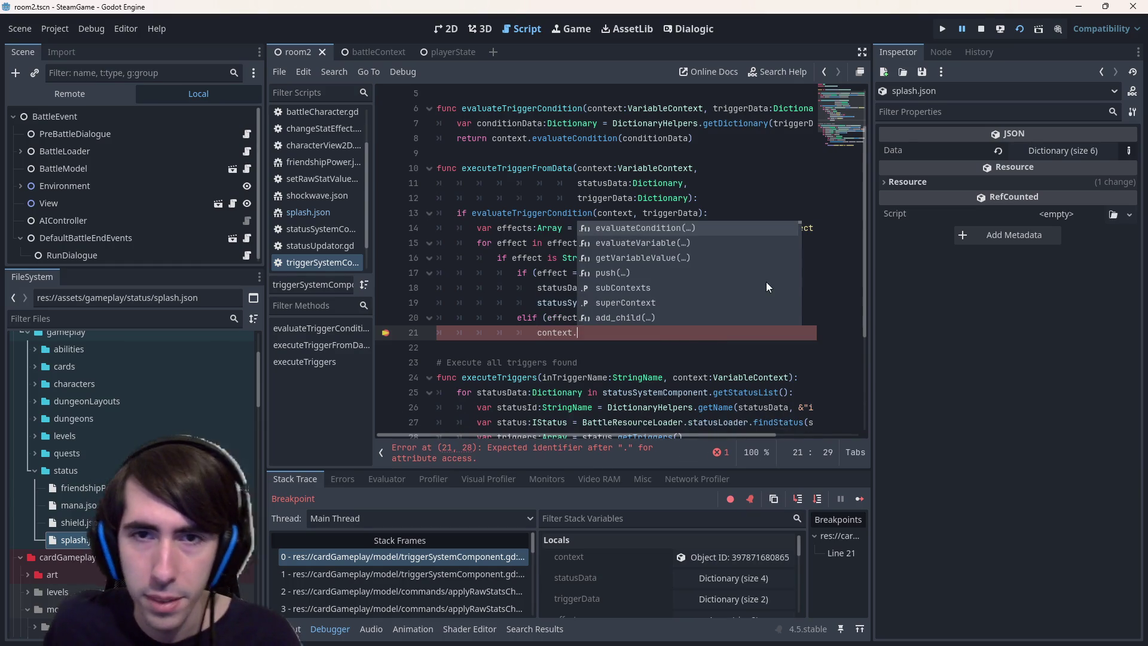
pyautogui.keyDown('ctrl'); pyautogui.click(588, 332); pyautogui.keyUp('ctrl')
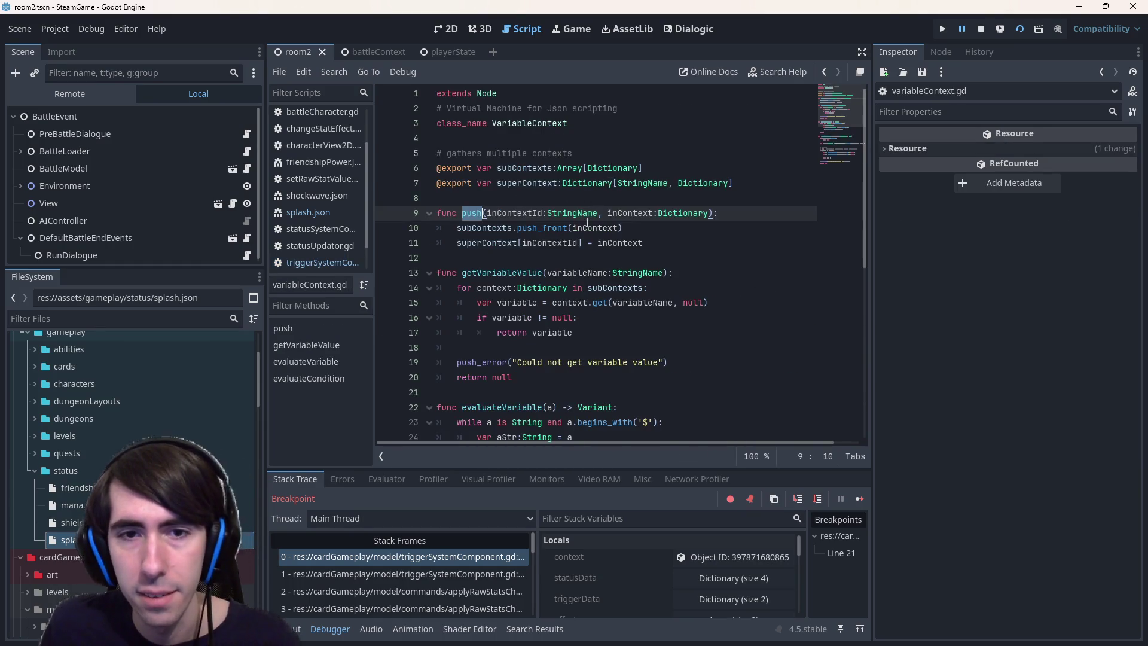
pyautogui.scroll(-2, 584, 222)
pyautogui.doubleClick(530, 183)
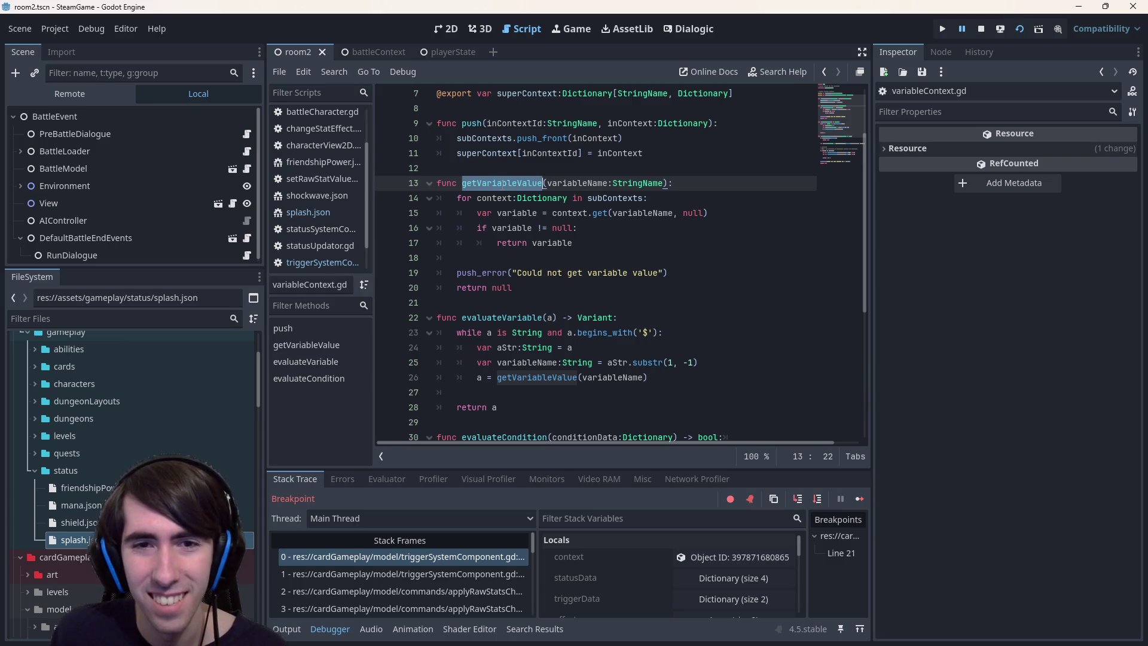
pyautogui.scroll(-1, 512, 206)
pyautogui.scroll(-3, 513, 207)
pyautogui.scroll(3, 513, 207)
pyautogui.scroll(-5, 500, 227)
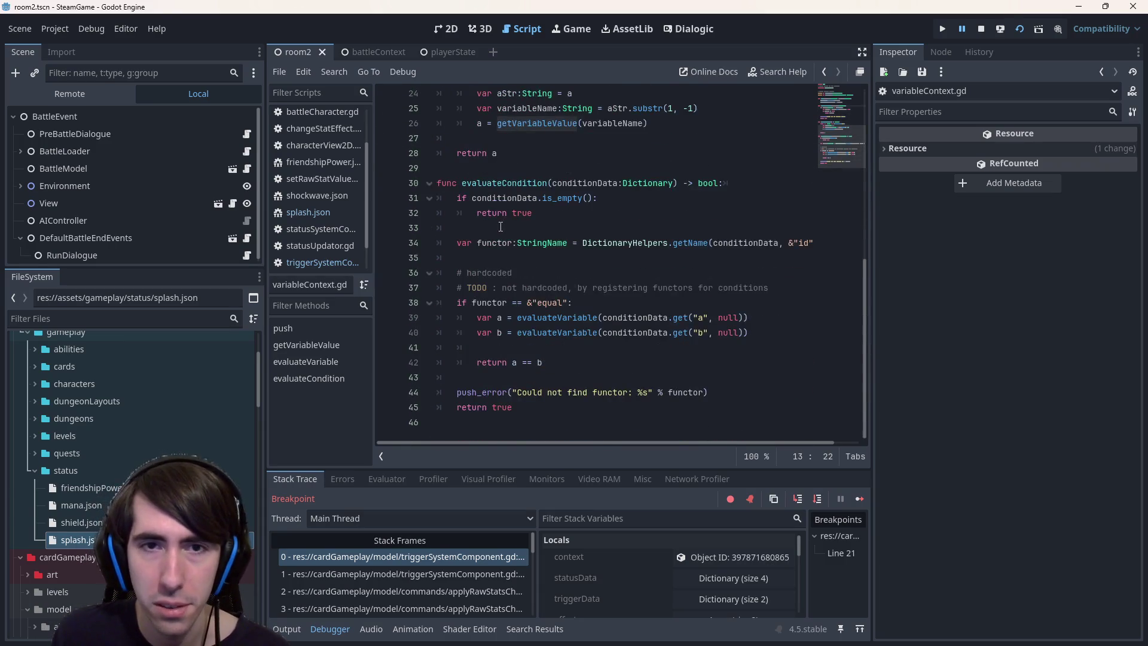
pyautogui.scroll(4, 513, 247)
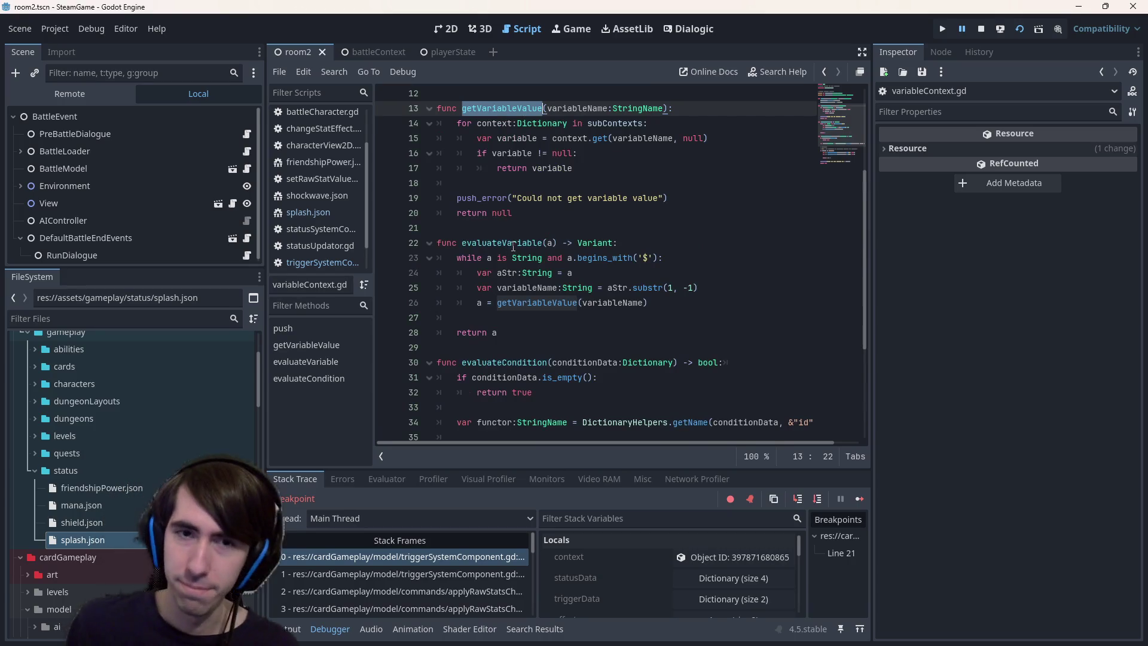
pyautogui.doubleClick(513, 244)
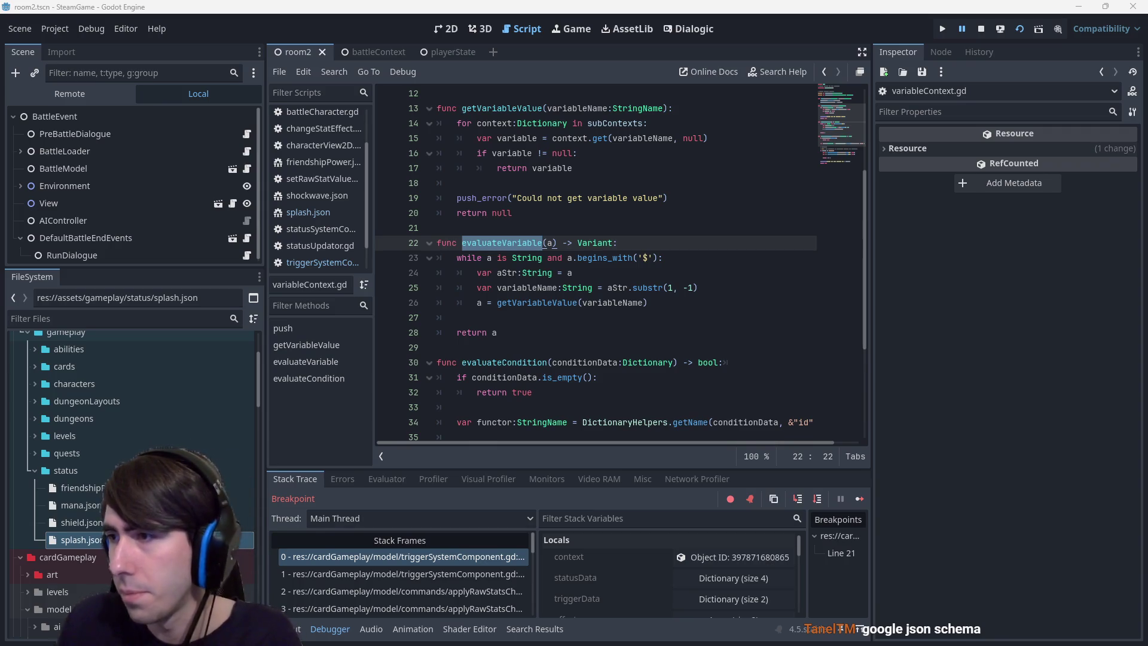
pyautogui.hotkey('alt', 'Tab')
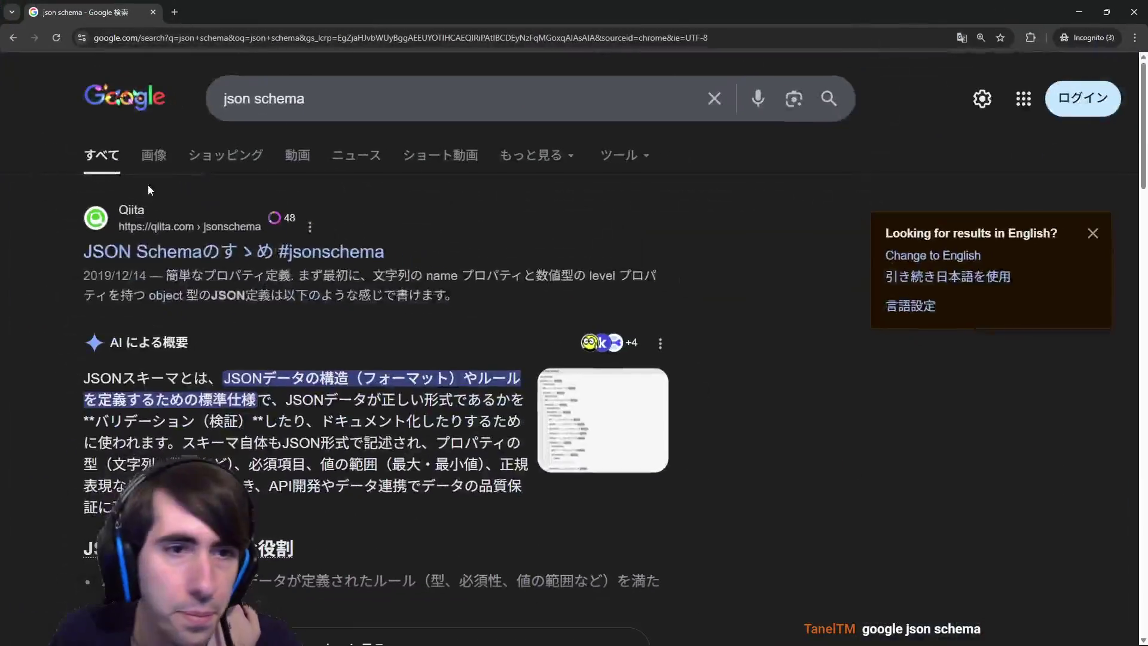
pyautogui.click(154, 160)
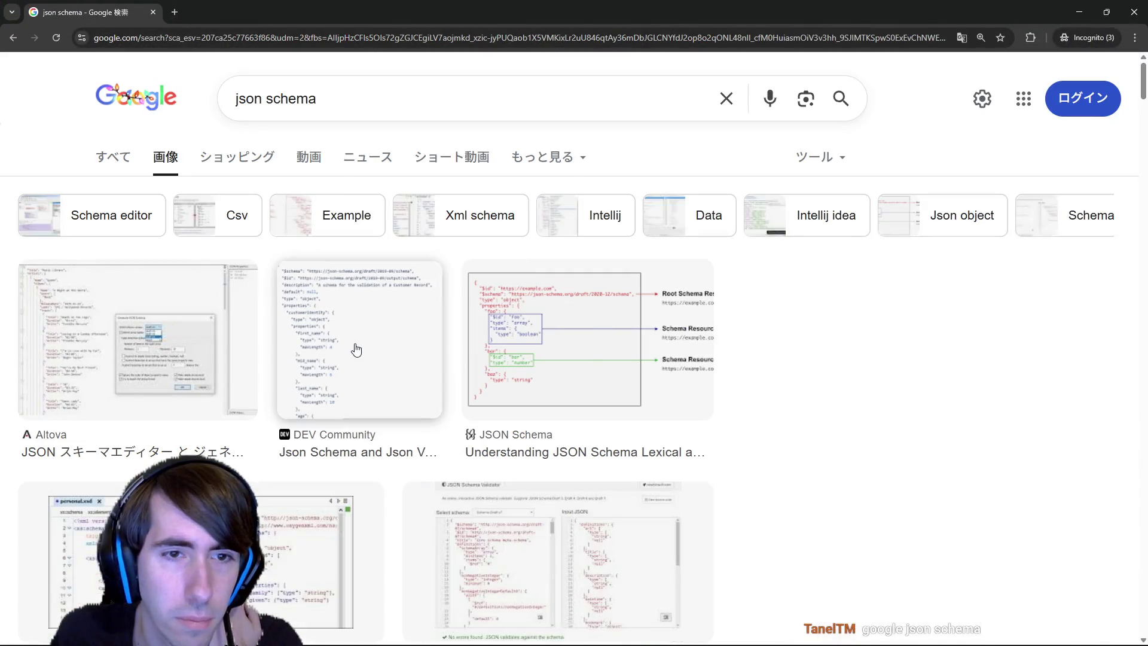
pyautogui.click(355, 350)
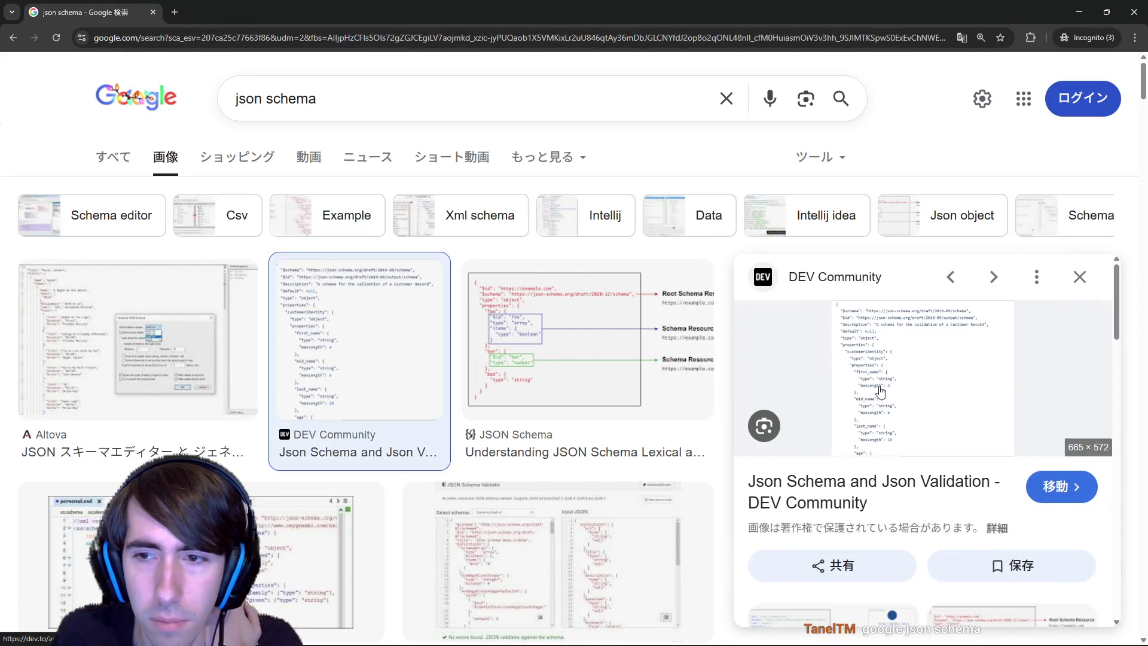
pyautogui.click(196, 353)
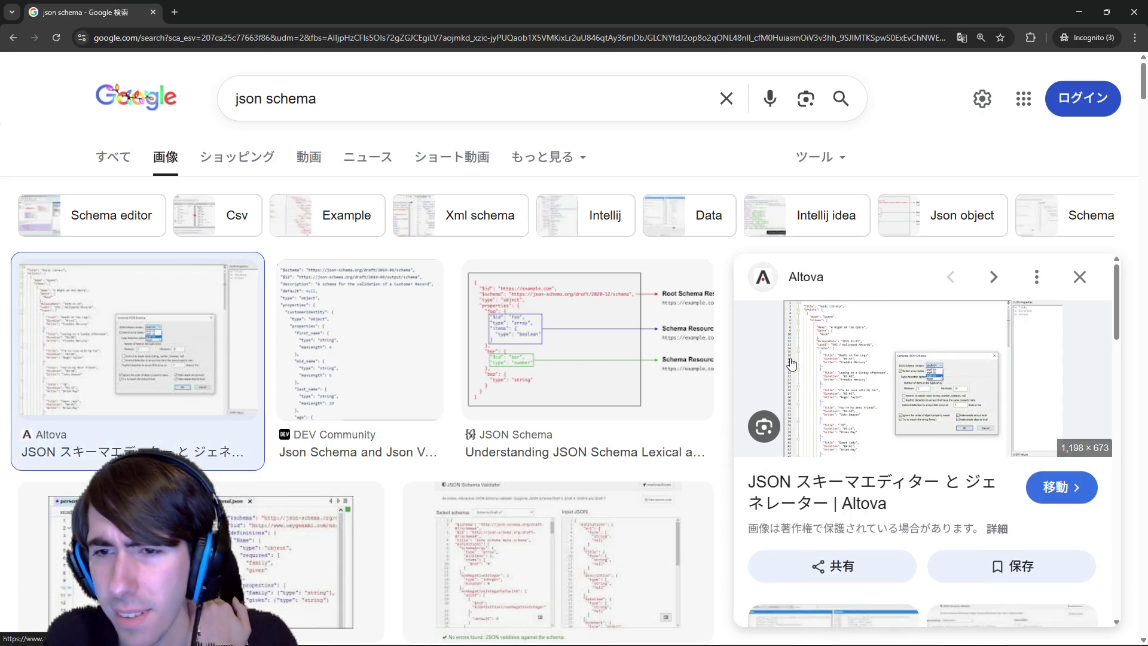
pyautogui.click(405, 363)
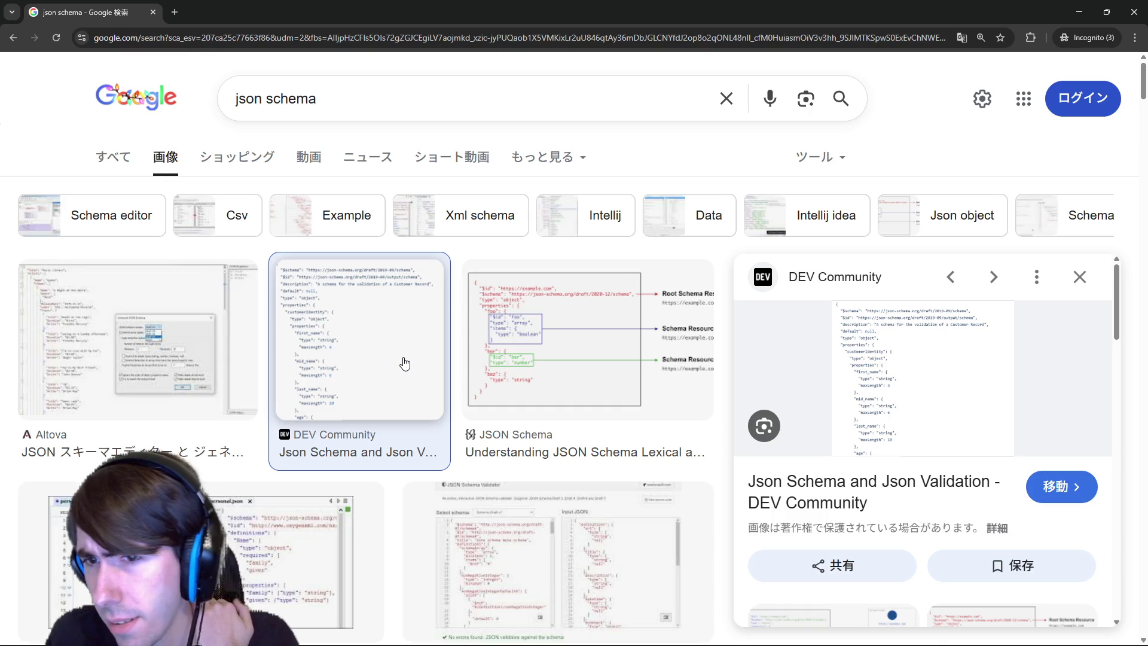
pyautogui.click(480, 368)
pyautogui.rightClick(793, 384)
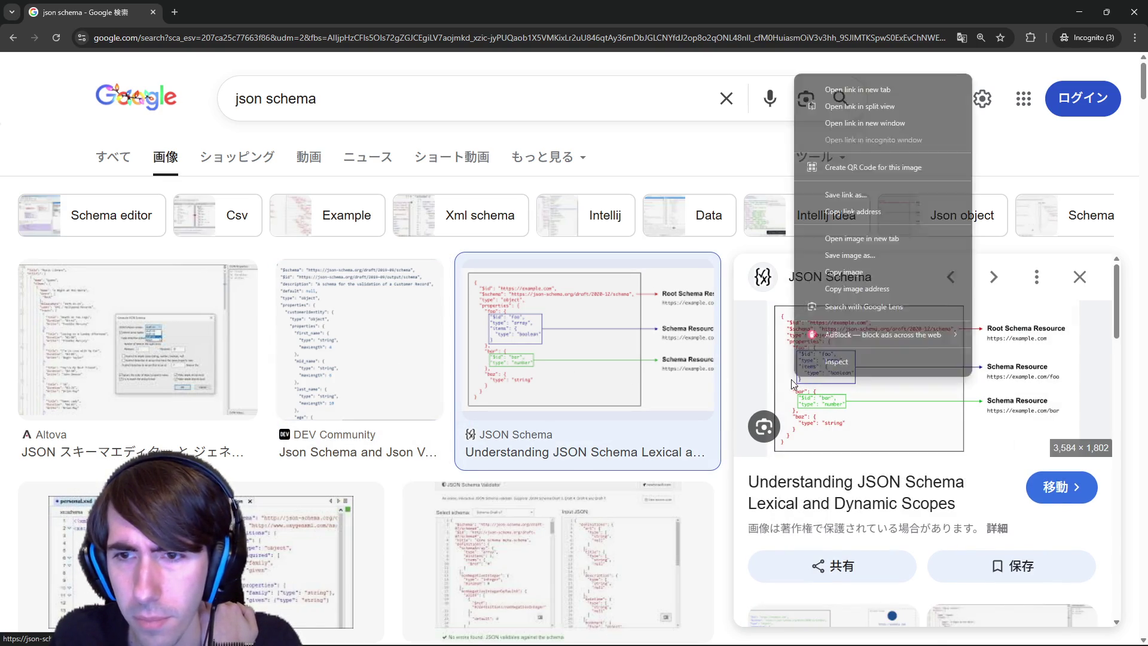
pyautogui.click(831, 243)
pyautogui.hotkey('ctrl', 'Tab')
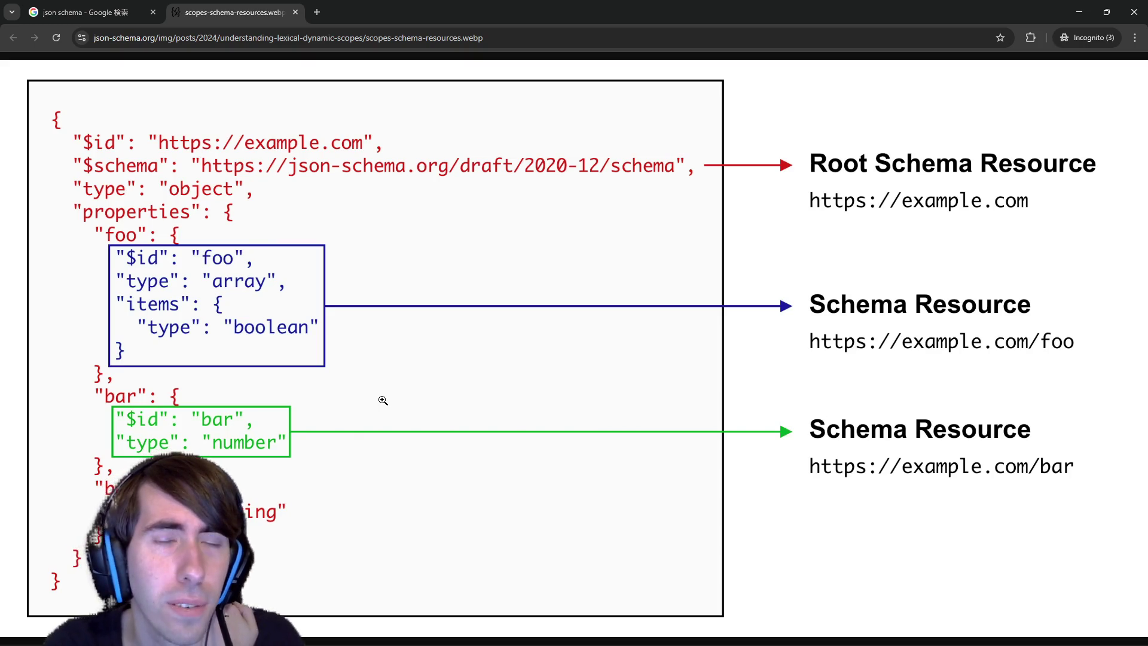
pyautogui.hotkey('alt', 'Tab')
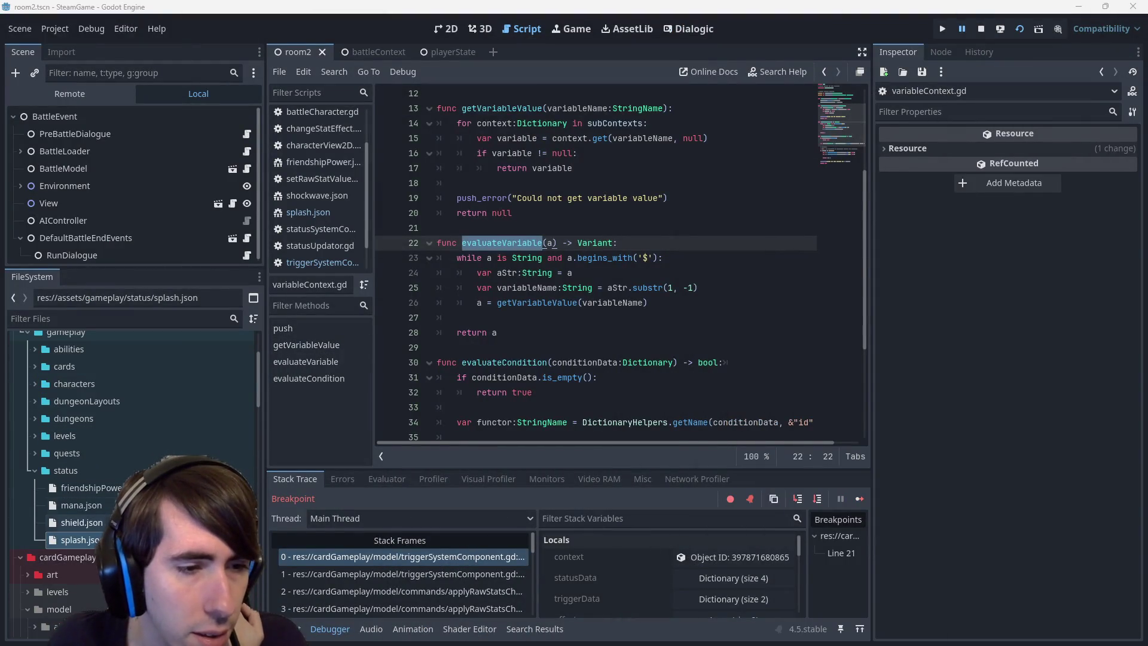
# Open abilities/basicAttack.json and change the ChangeStat effect's added value to numeric 1, then save
pyautogui.scroll(3, 76, 453)
pyautogui.doubleClick(98, 425)
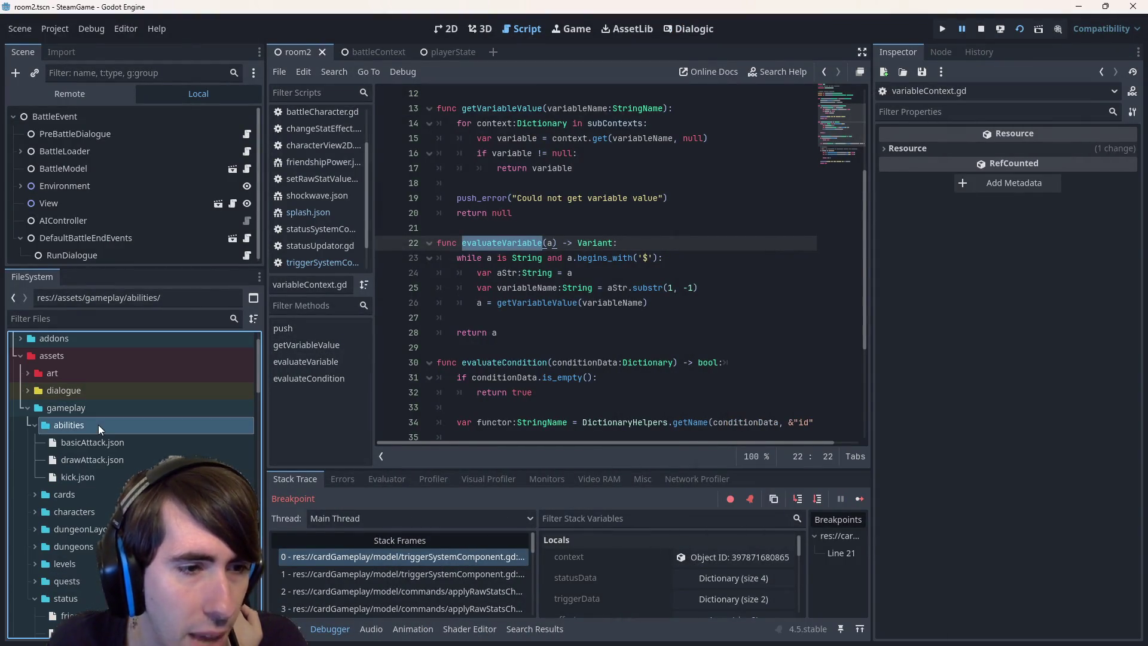
pyautogui.doubleClick(98, 441)
pyautogui.moveTo(574, 377)
pyautogui.mouseDown()
pyautogui.moveTo(419, 333)
pyautogui.moveTo(343, 331)
pyautogui.mouseUp()
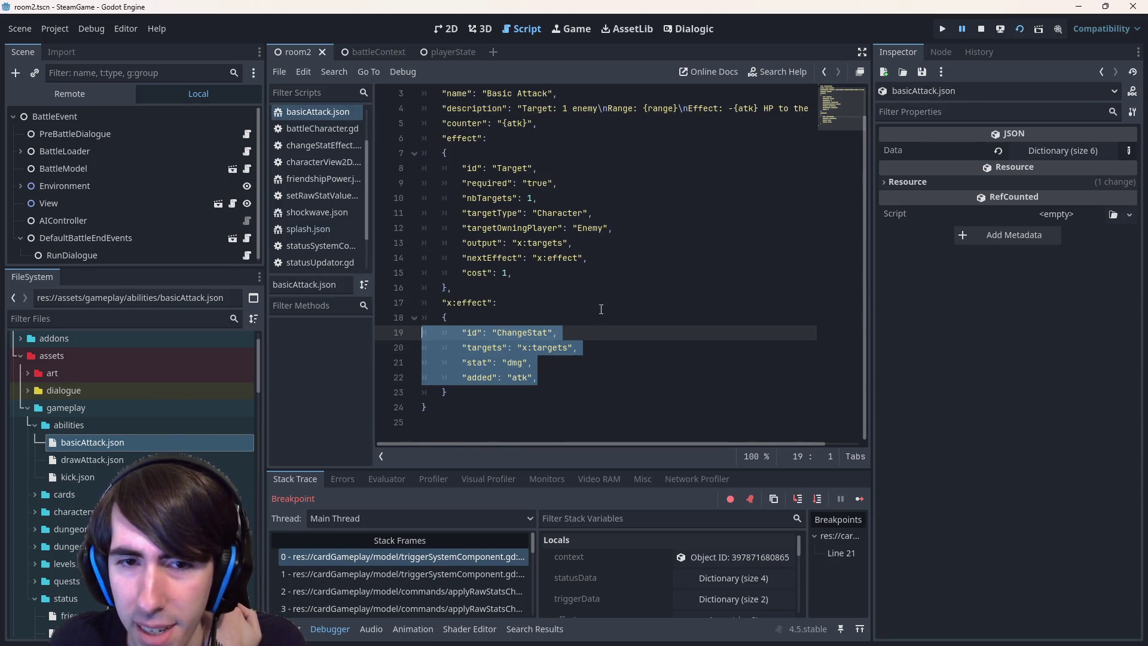
pyautogui.doubleClick(522, 377)
pyautogui.write('1')
pyautogui.hotkey('shift', 'Home')
pyautogui.hotkey('shift', 'Up')
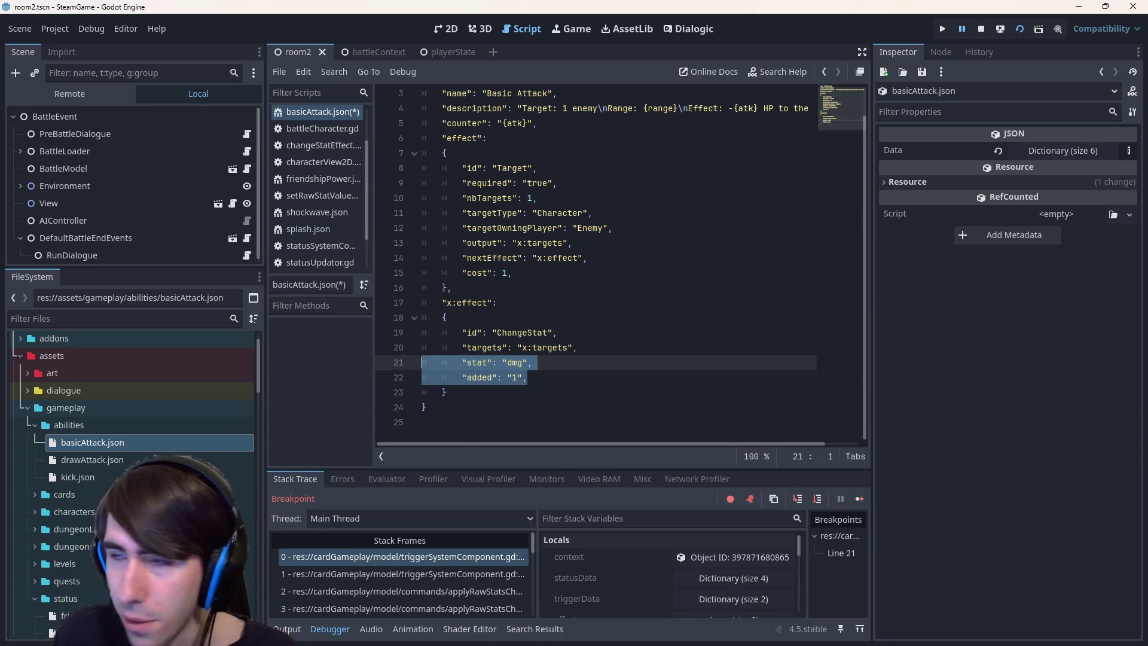
pyautogui.doubleClick(513, 378)
pyautogui.press('BackSpace')
pyautogui.write('1')
pyautogui.press('End')
pyautogui.hotkey('ctrl', 's')
# Restore the added value back to "atk"
pyautogui.hotkey('shift', 'Home')
pyautogui.hotkey('shift', 'Home')
pyautogui.hotkey('shift', 'Up')
pyautogui.hotkey('shift', 'Up')
pyautogui.hotkey('shift', 'Up')
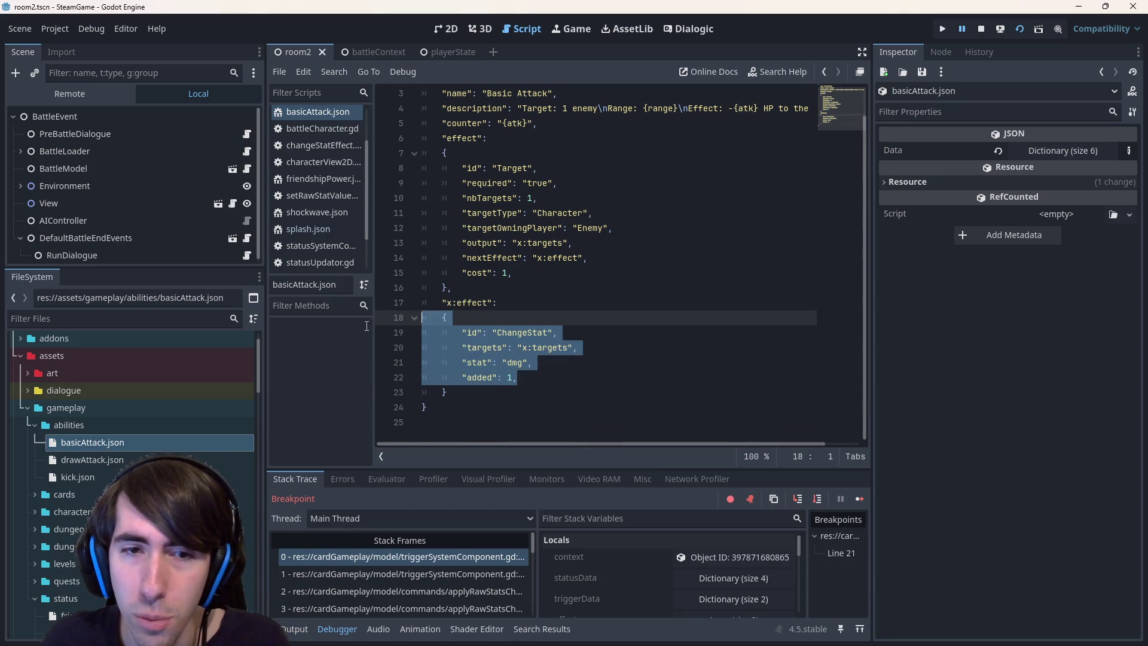
pyautogui.hotkey('shift', 'Down')
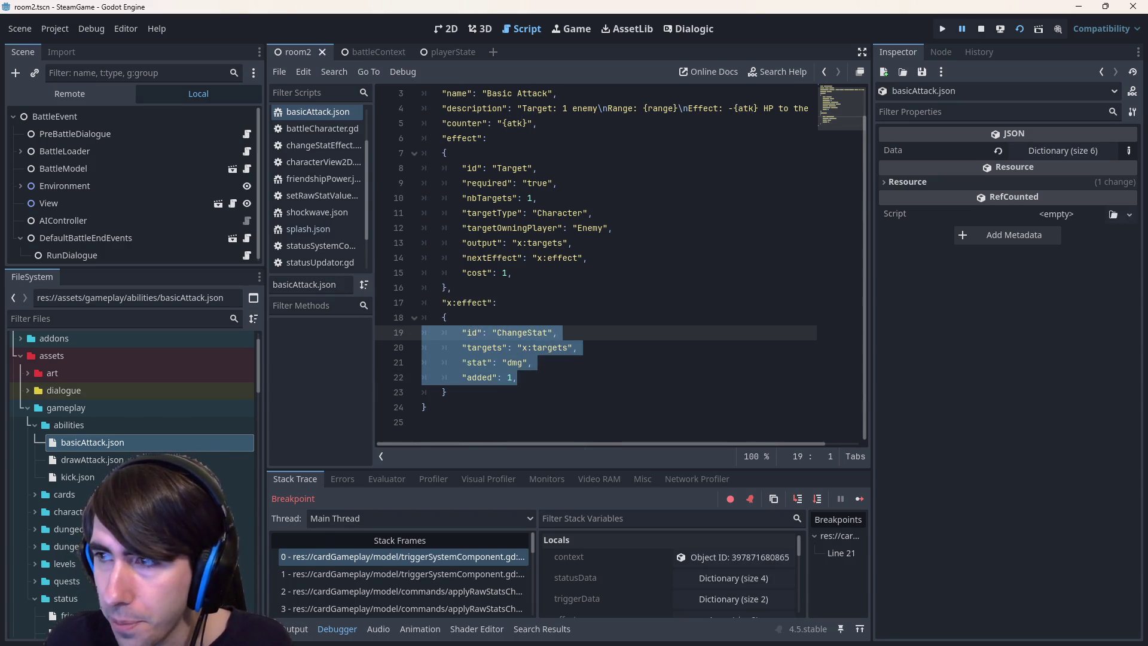
pyautogui.click(737, 303)
pyautogui.doubleClick(510, 377)
pyautogui.write('"')
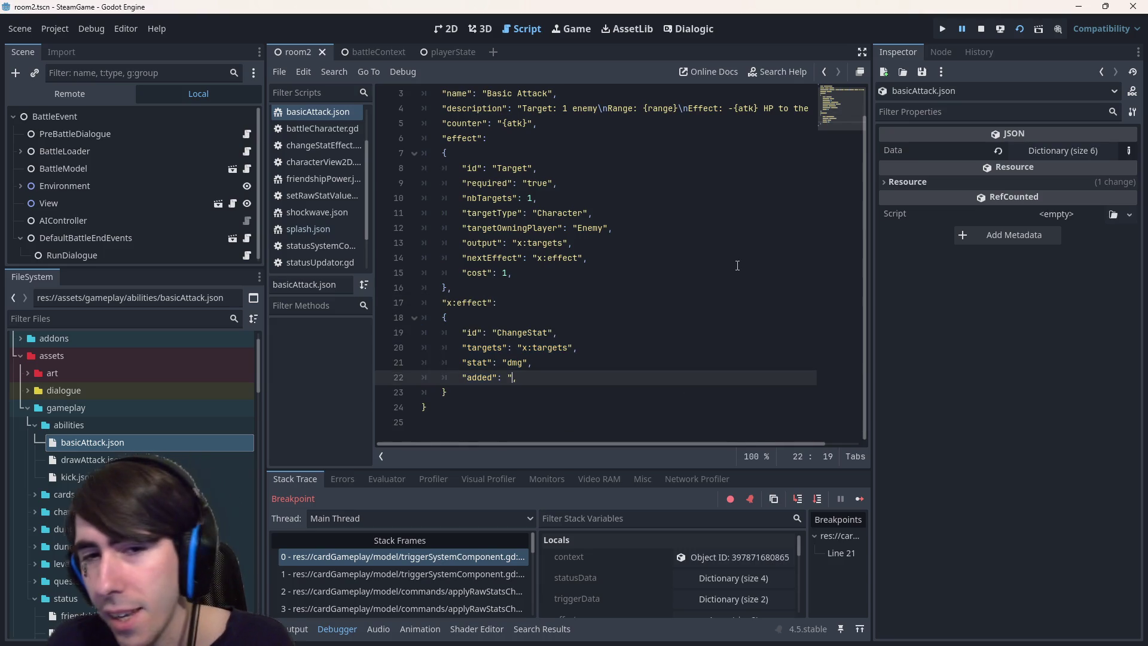
pyautogui.write('atk')
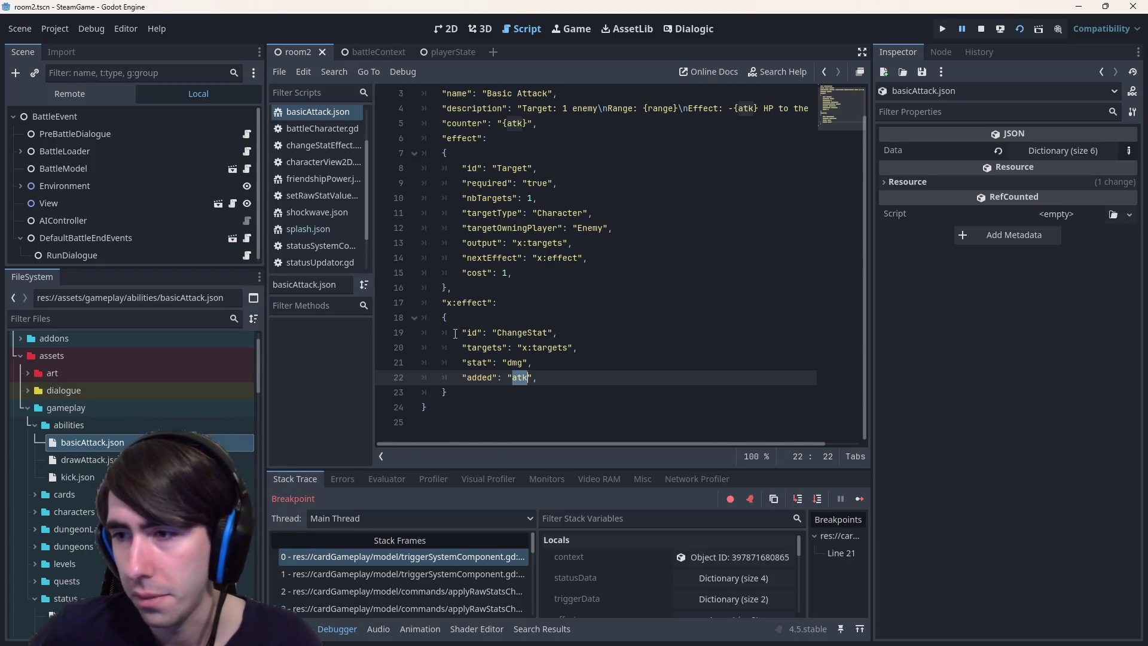
pyautogui.scroll(1, 471, 231)
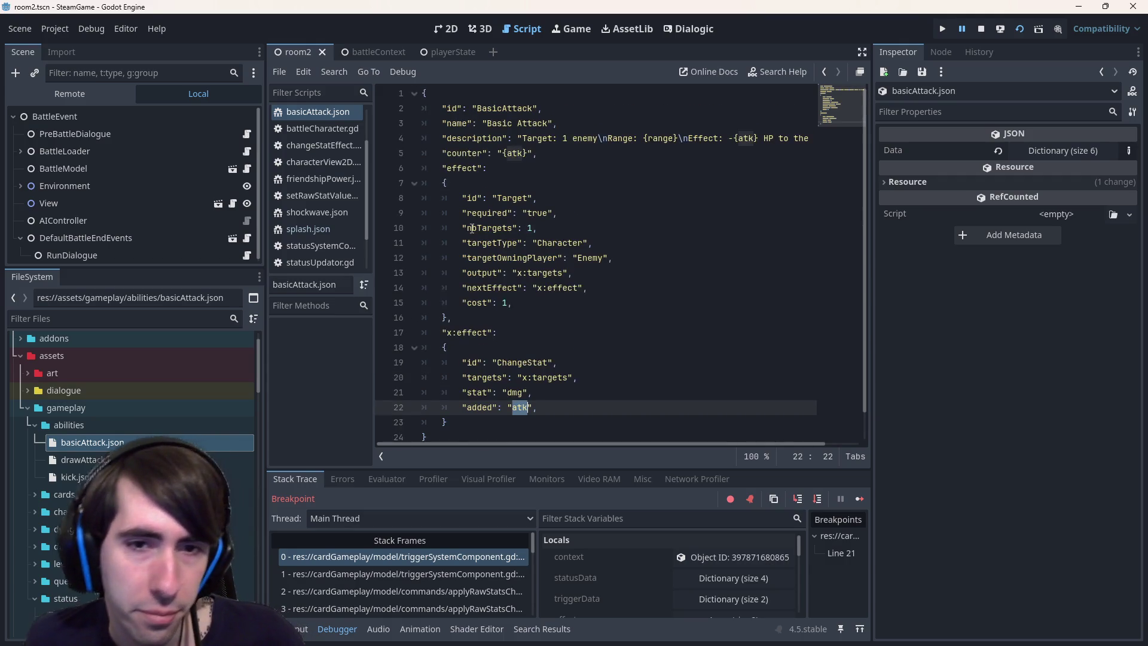
pyautogui.scroll(-3, 149, 419)
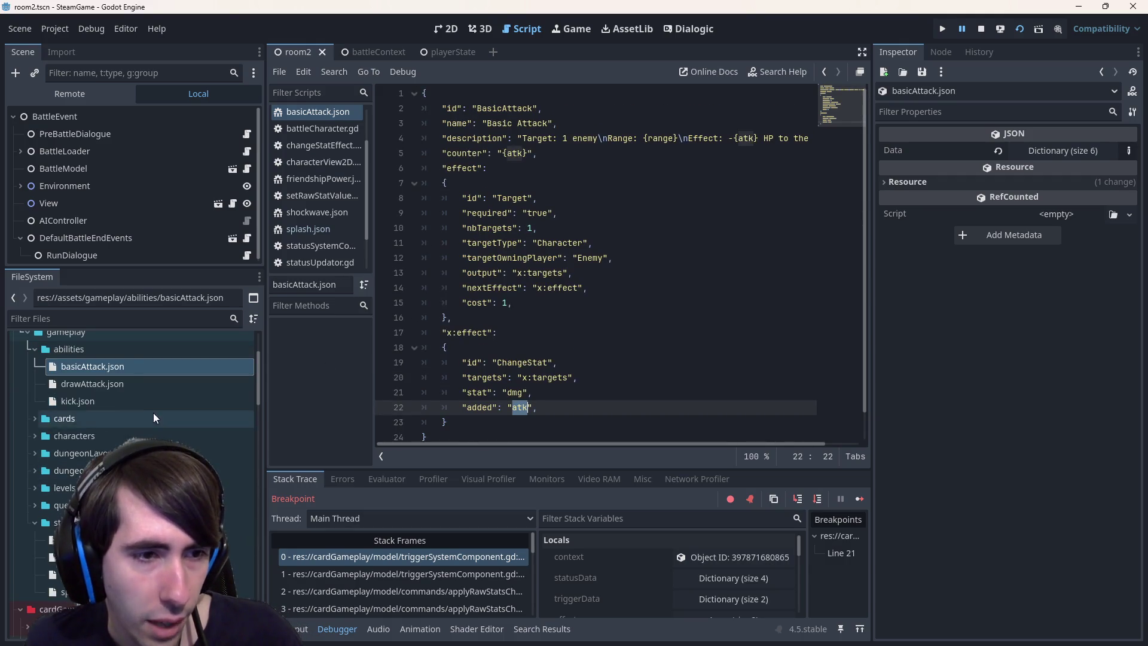
# Open drawAttack.json, mana.json, and then friendshipPower.json from the FileSystem dock
pyautogui.click(146, 385)
pyautogui.doubleClick(146, 390)
pyautogui.scroll(-3, 513, 307)
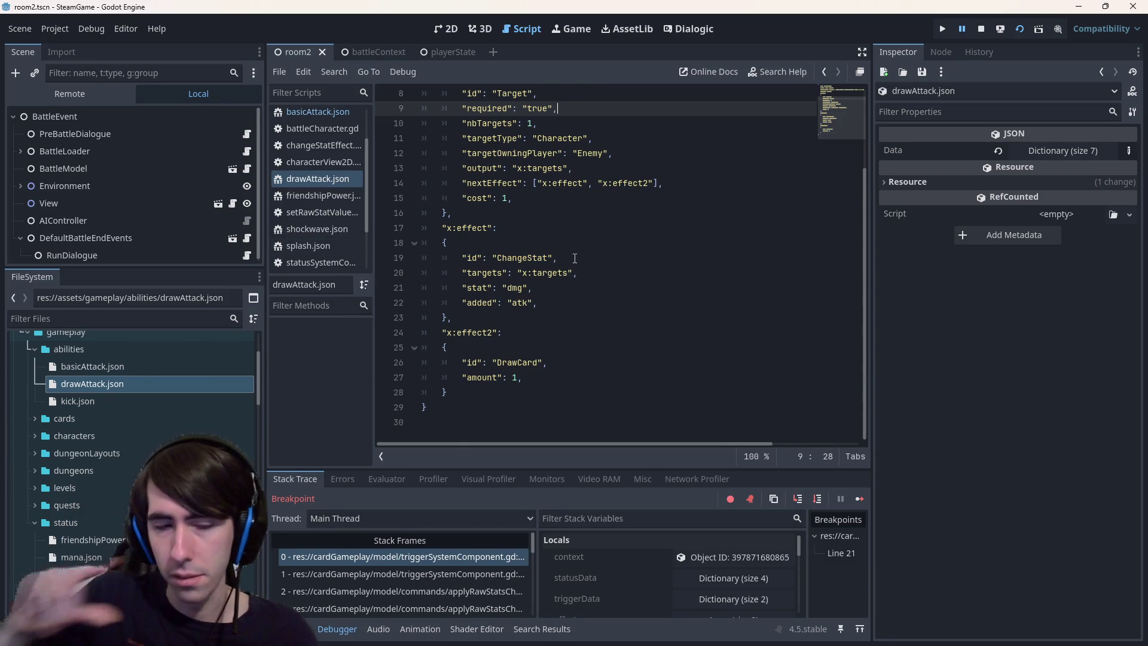
pyautogui.doubleClick(62, 558)
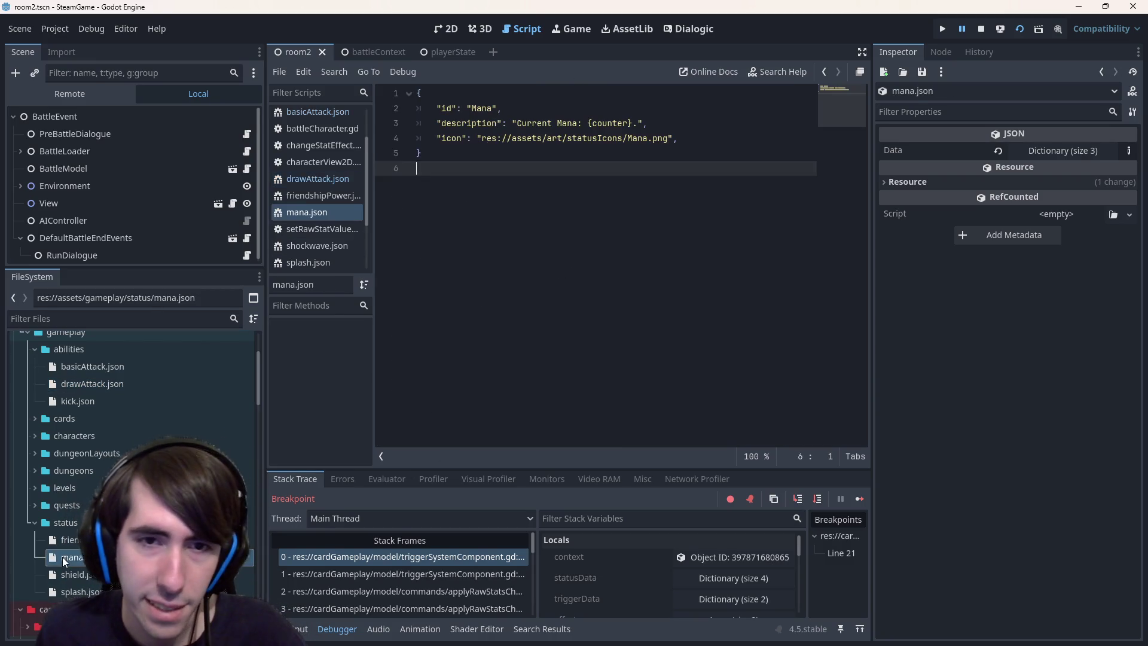
pyautogui.doubleClick(62, 540)
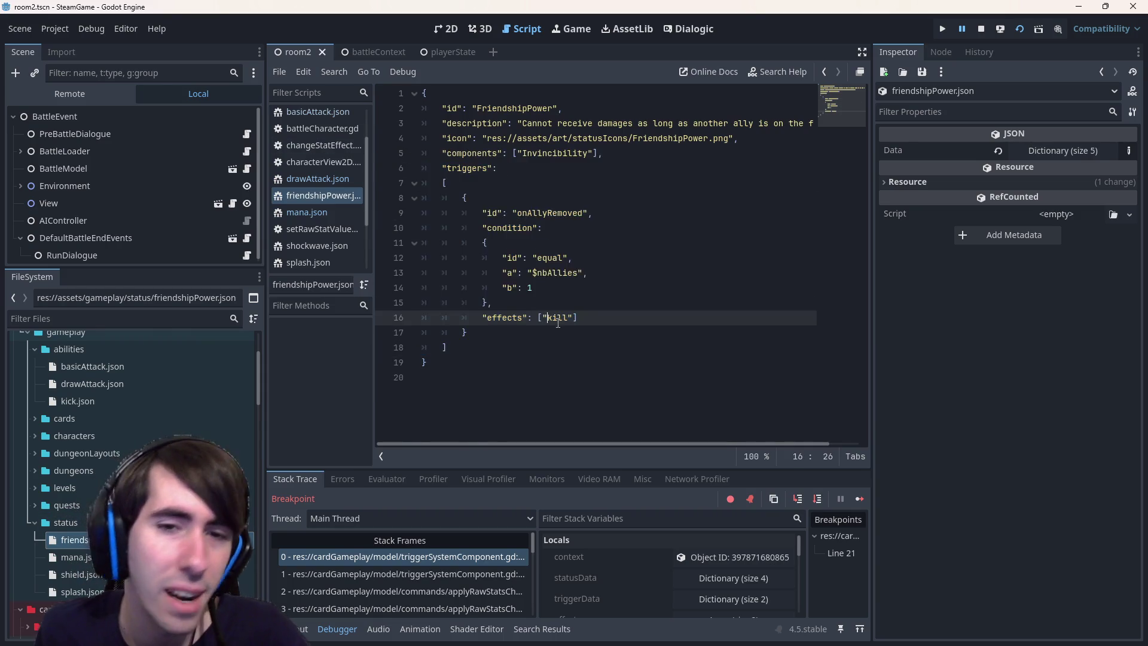
# Select the onAllyRemoved condition block, paste a copy, and undo the paste
pyautogui.click(538, 318)
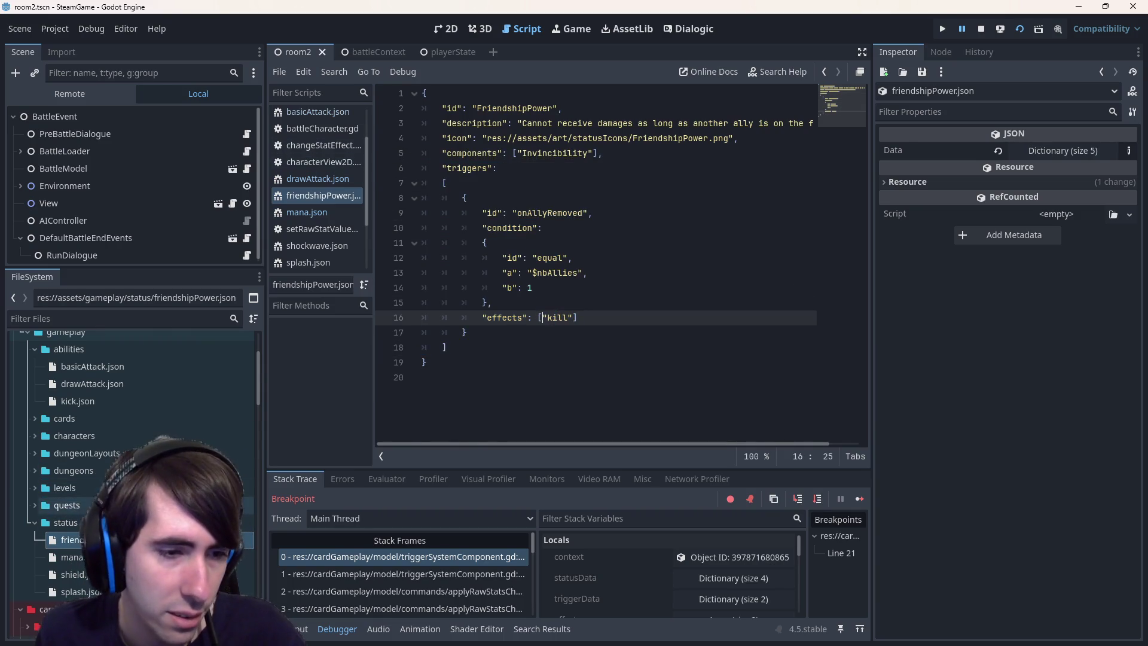
pyautogui.moveTo(492, 303); pyautogui.dragTo(422, 228)
pyautogui.hotkey('ctrl', 'c')
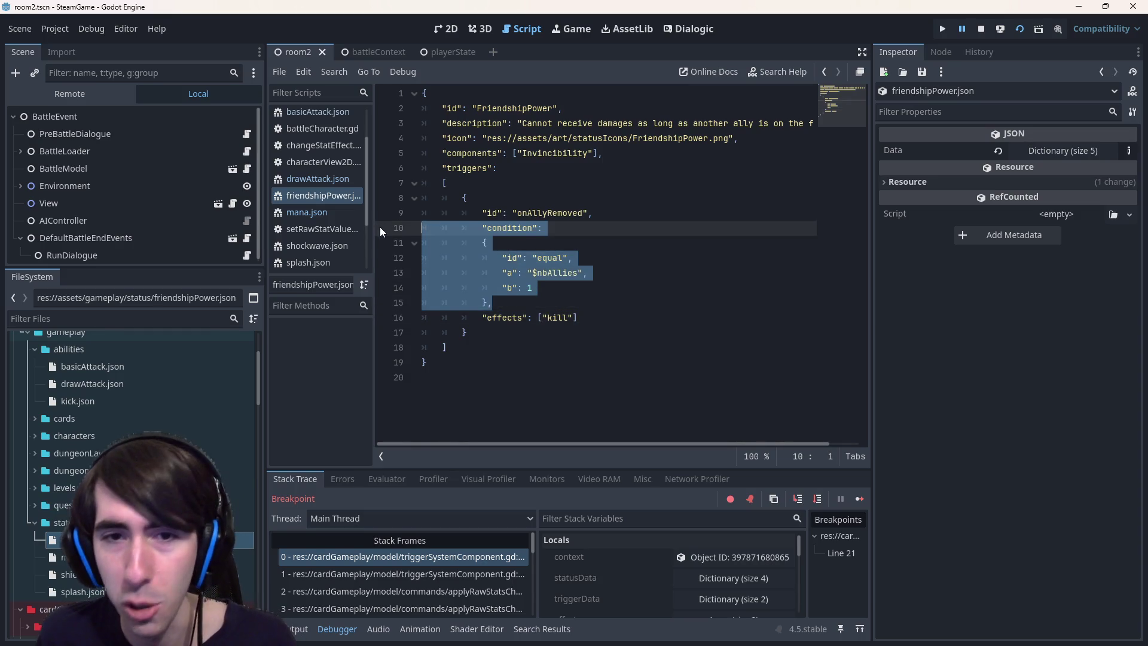
pyautogui.moveTo(534, 288); pyautogui.dragTo(526, 298)
pyautogui.doubleClick(529, 288)
pyautogui.hotkey('ctrl', 'v')
pyautogui.hotkey('ctrl', 'z')
pyautogui.click(524, 334)
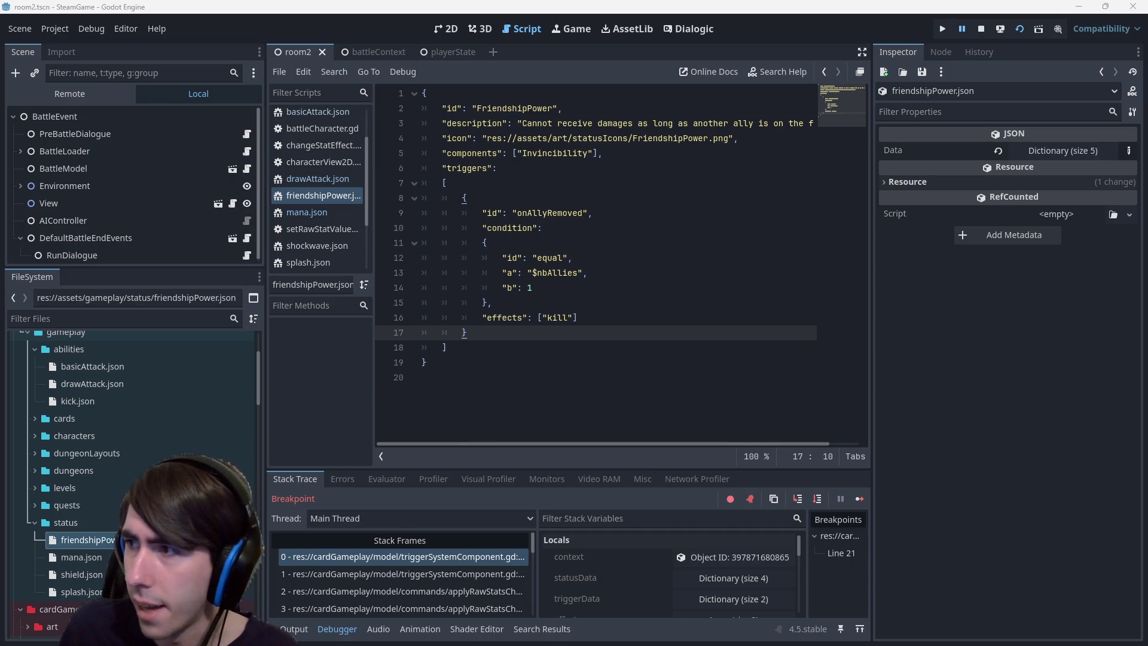
# Look over the triggers list and the Invincibility component entry in the current JSON
pyautogui.press('Down')
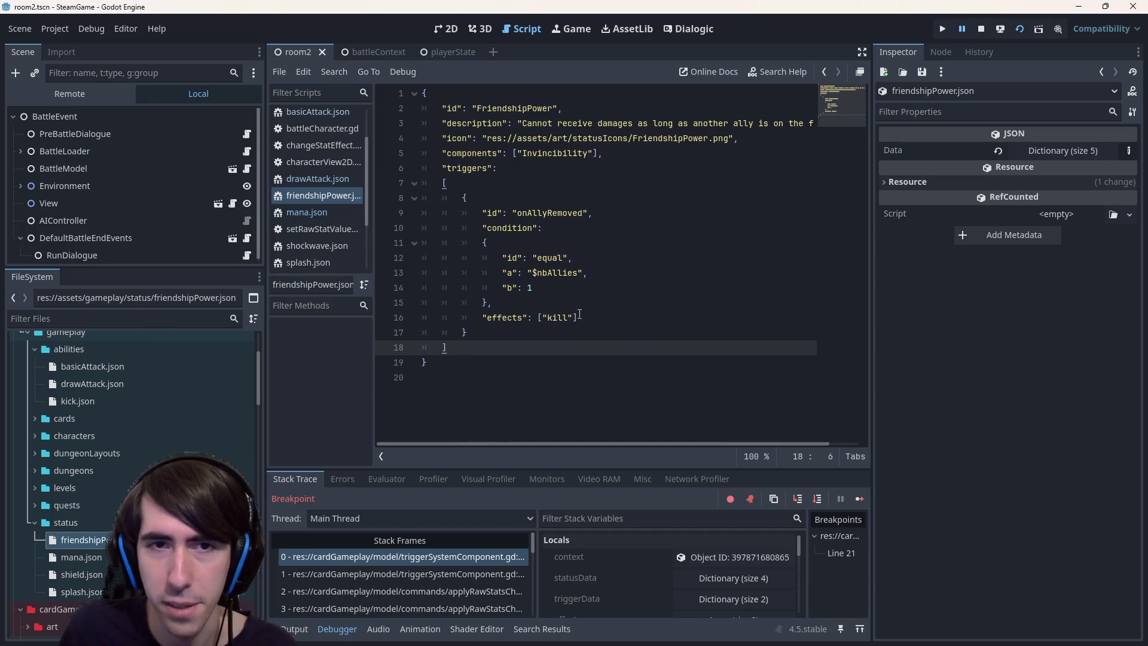
pyautogui.doubleClick(484, 169)
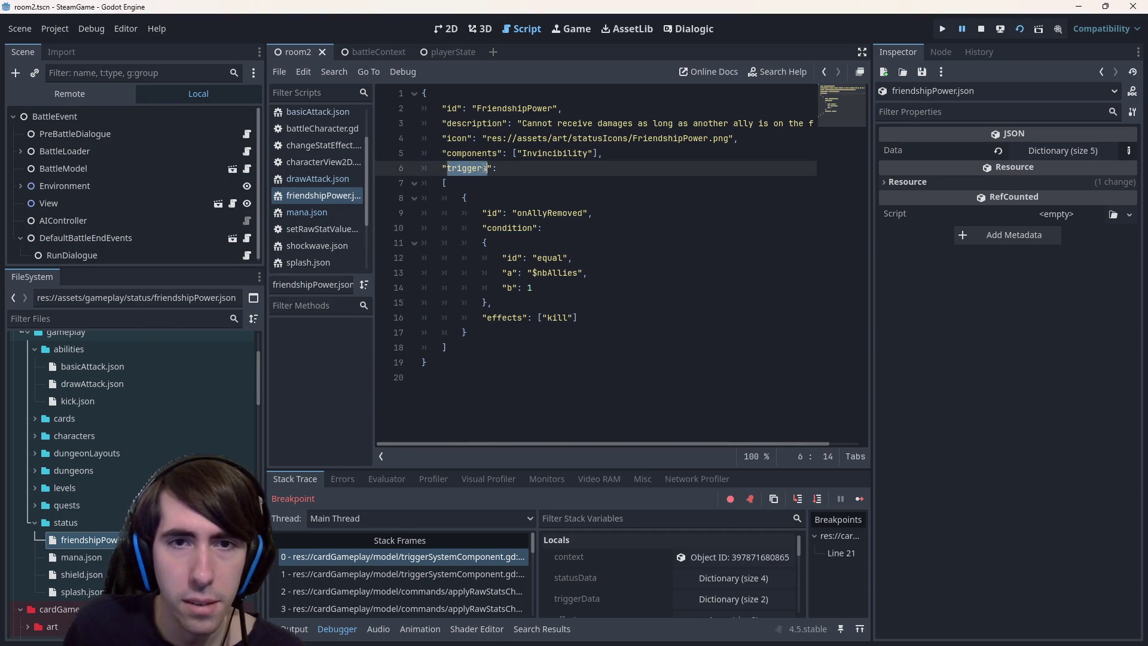
pyautogui.click(613, 313)
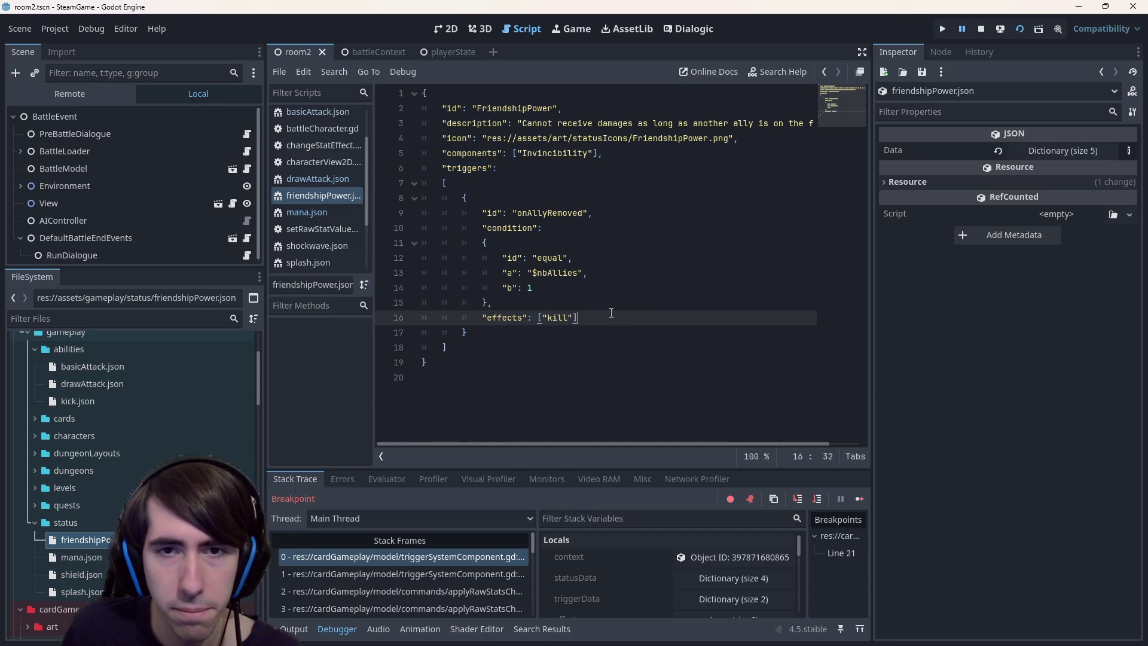
pyautogui.click(451, 169)
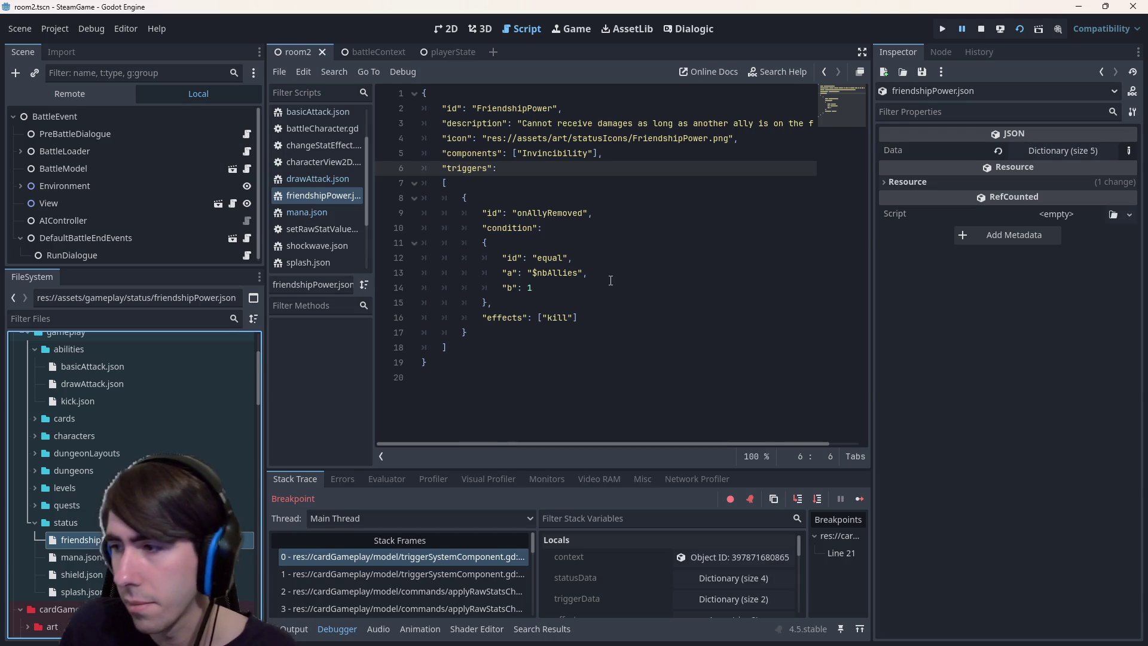
pyautogui.click(622, 316)
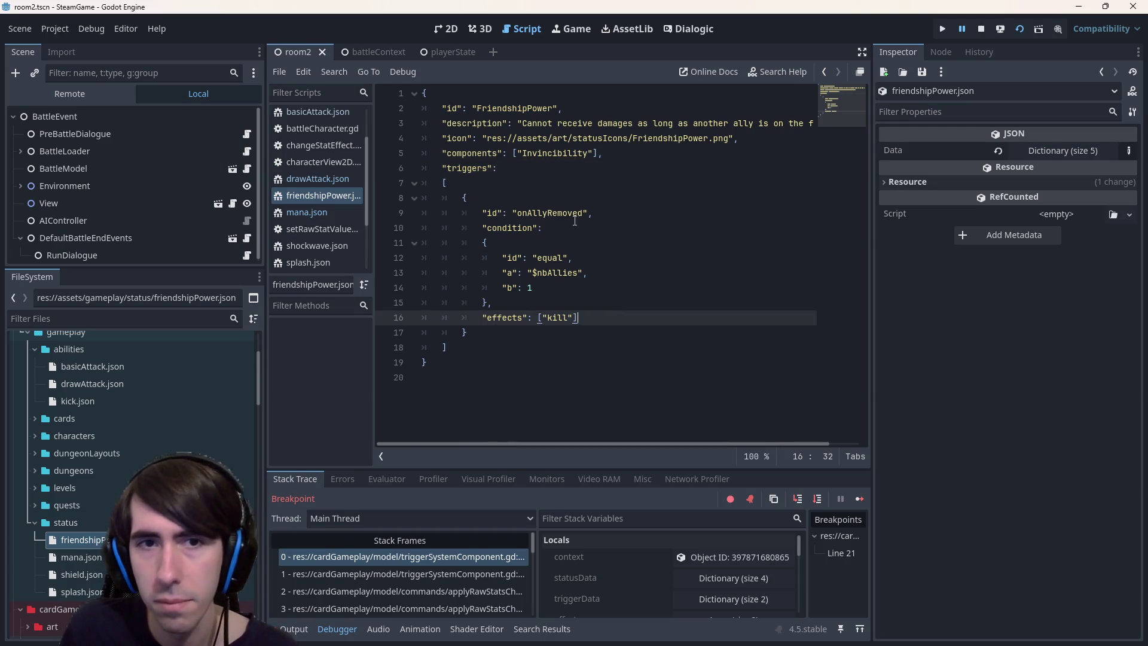
pyautogui.click(551, 154)
pyautogui.scroll(3, 350, 192)
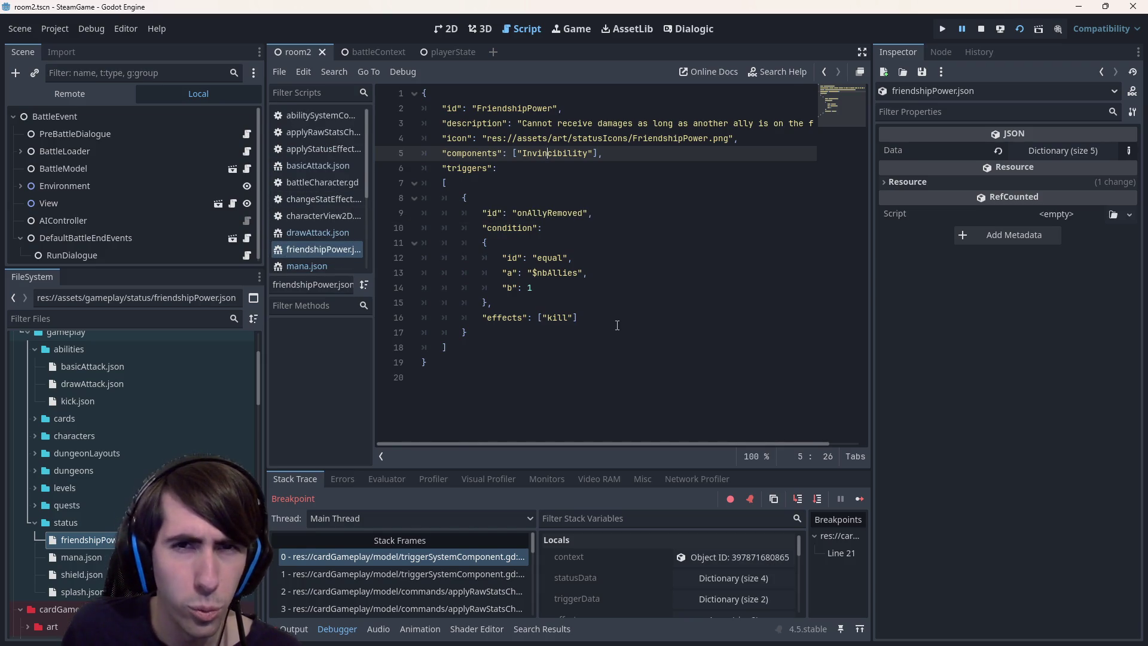
# Open splash.json and scroll through its contents
pyautogui.doubleClick(83, 592)
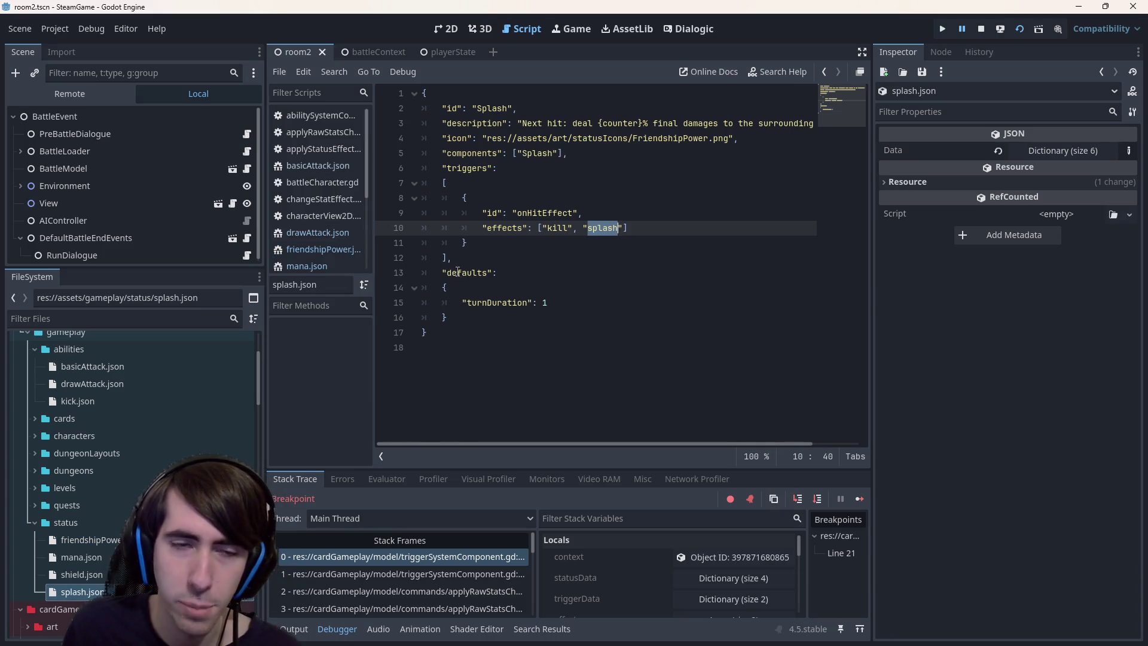
pyautogui.scroll(-1, 340, 200)
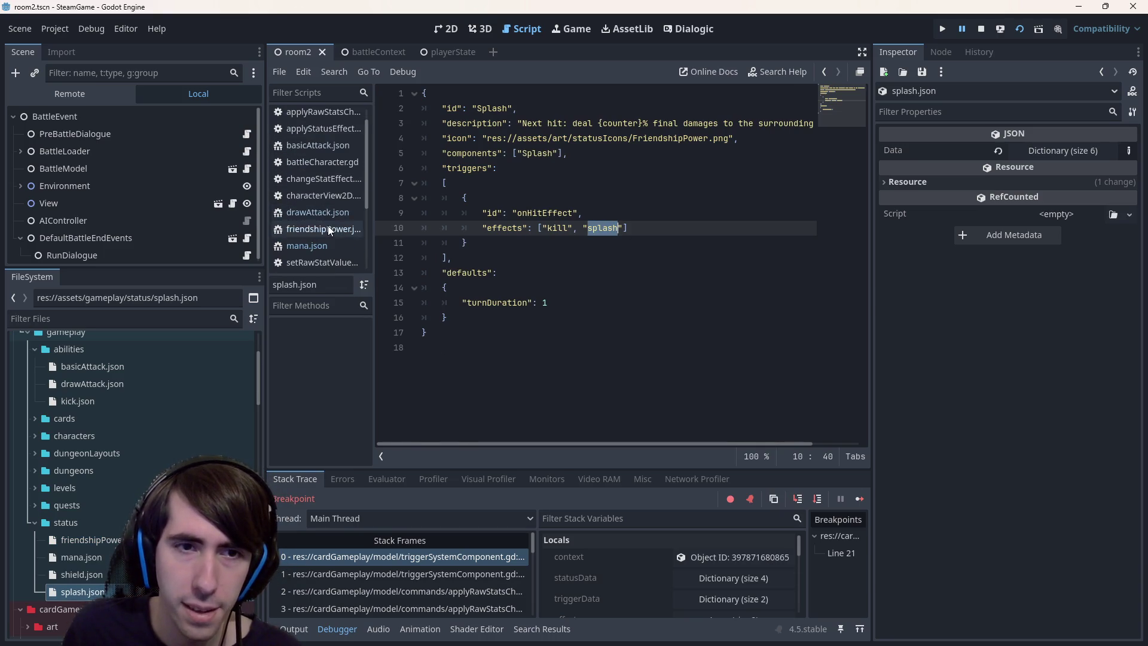
pyautogui.scroll(-5, 329, 231)
pyautogui.scroll(5, 331, 231)
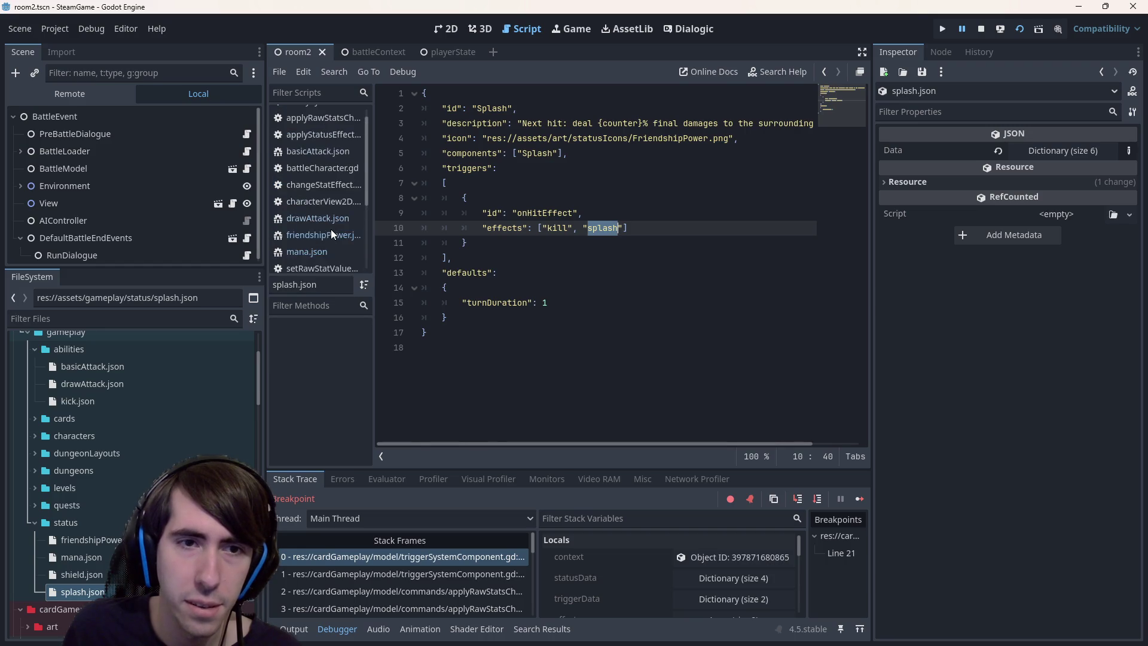
pyautogui.scroll(1, 332, 249)
pyautogui.scroll(3, 60, 471)
pyautogui.scroll(-3, 60, 471)
# Close basicAttack.json, battleCharacter.gd, the character view script and drawAttack.json; open StatusSystemComponent
pyautogui.click(311, 152)
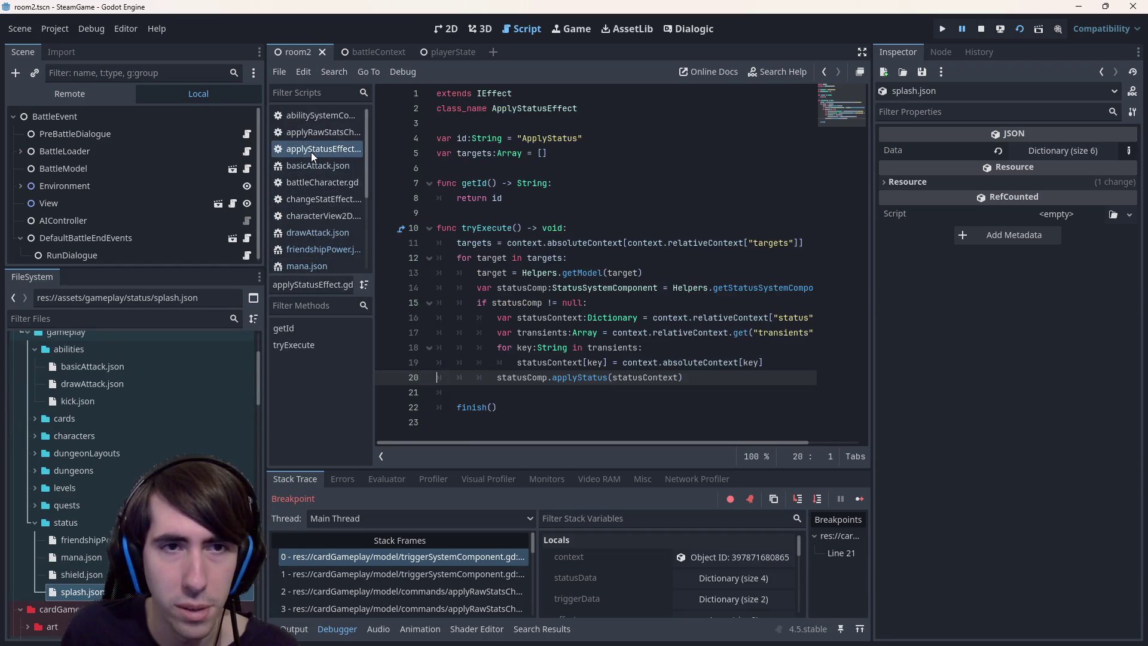
pyautogui.click(326, 166)
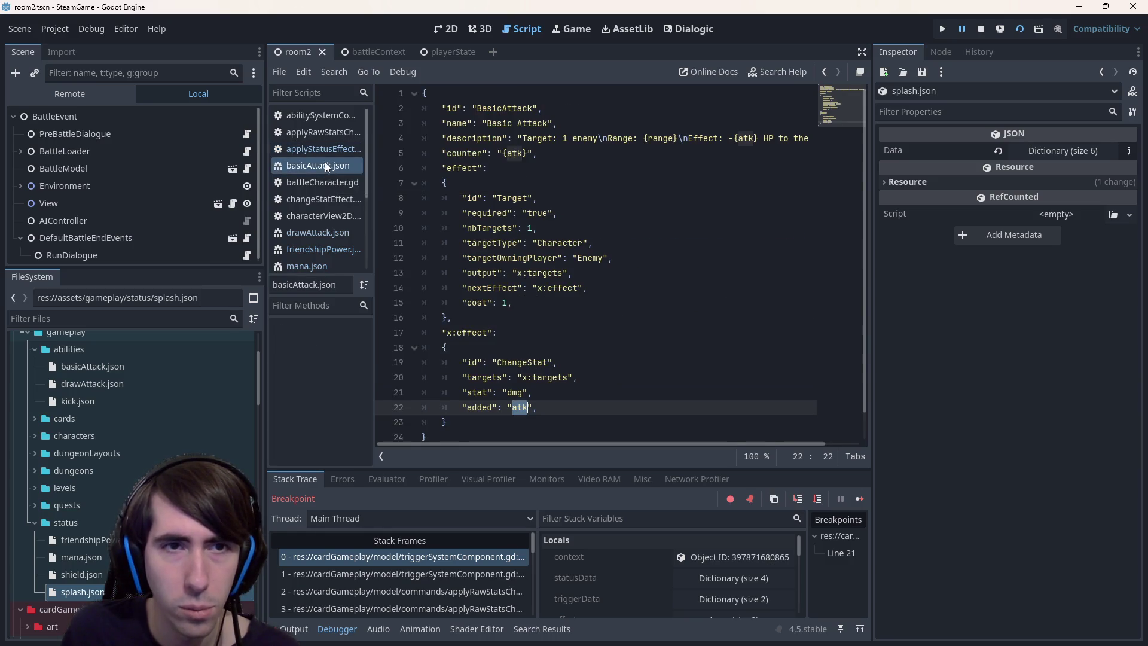
pyautogui.middleClick(336, 161)
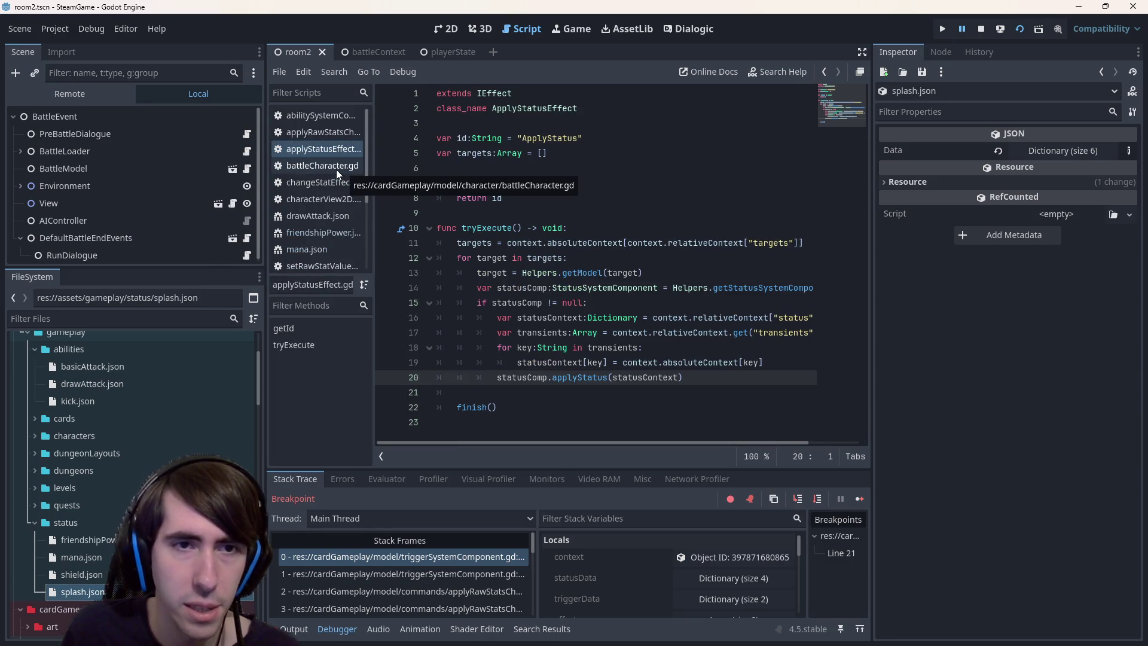
pyautogui.middleClick(336, 170)
pyautogui.click(336, 170)
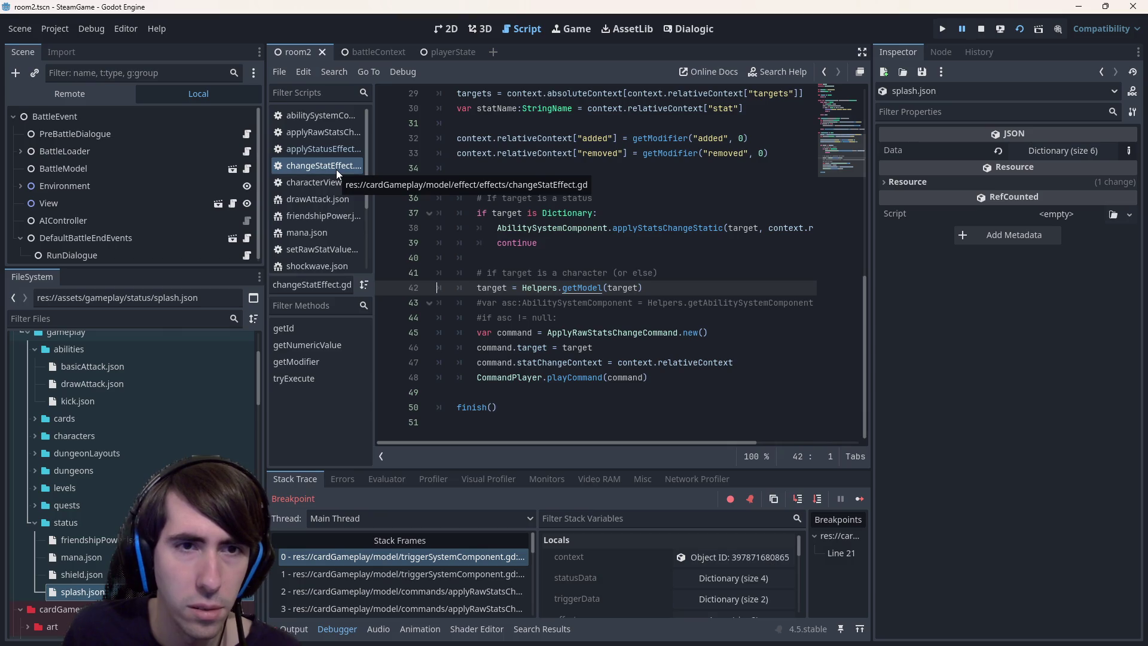
pyautogui.click(333, 164)
pyautogui.middleClick(335, 161)
pyautogui.click(336, 173)
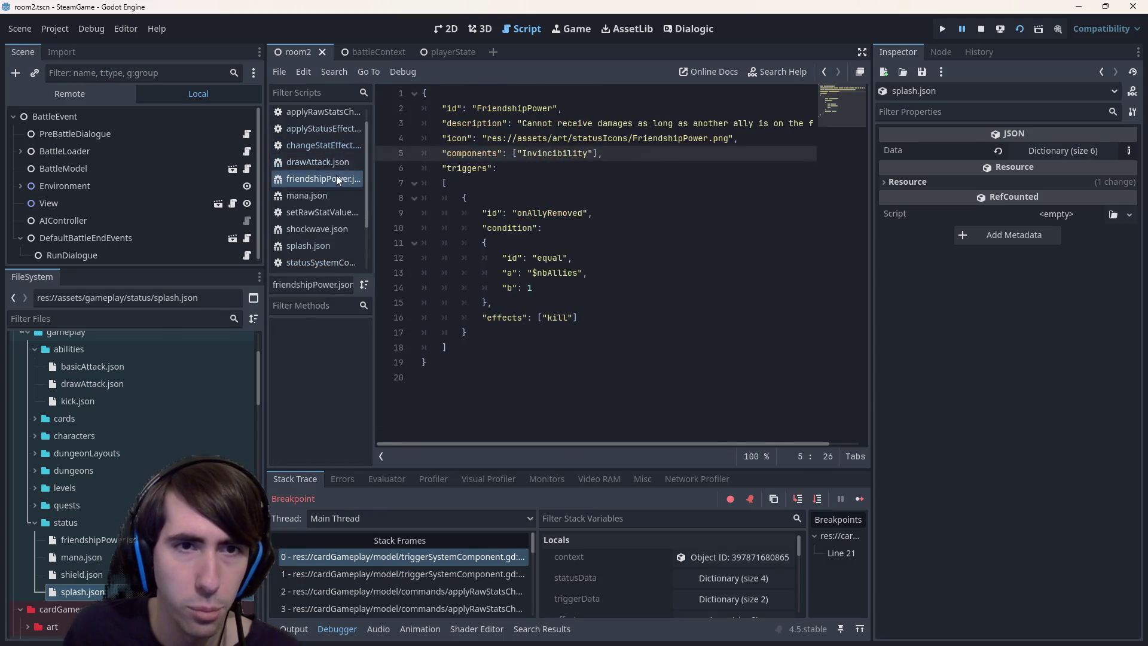
pyautogui.middleClick(332, 167)
pyautogui.scroll(-2, 323, 198)
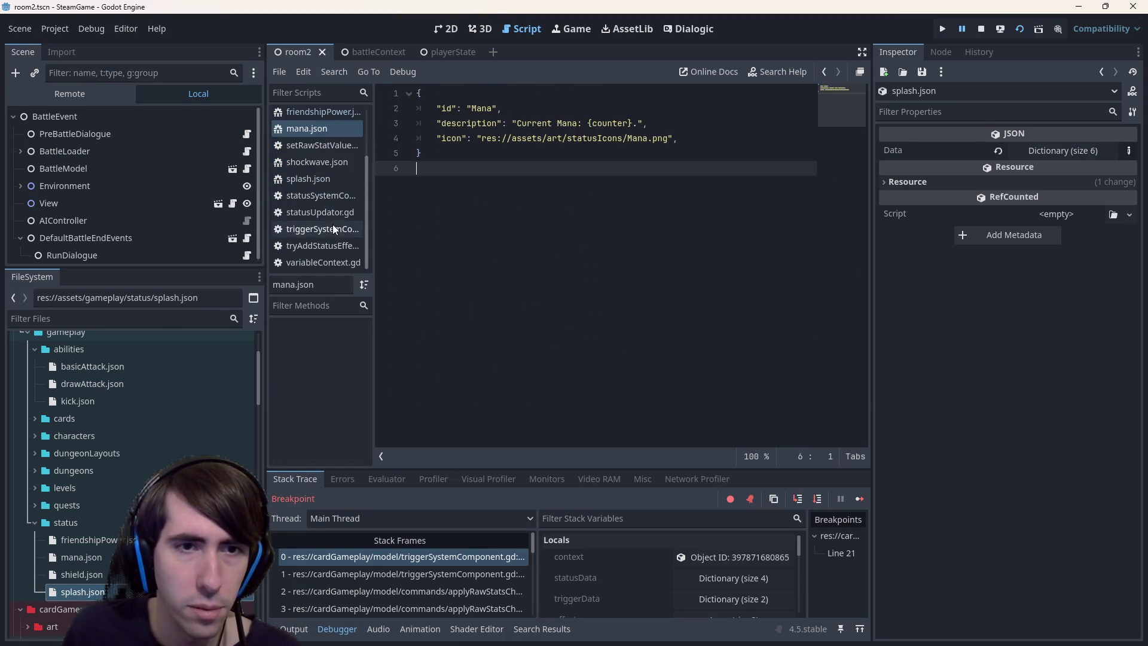
pyautogui.click(326, 195)
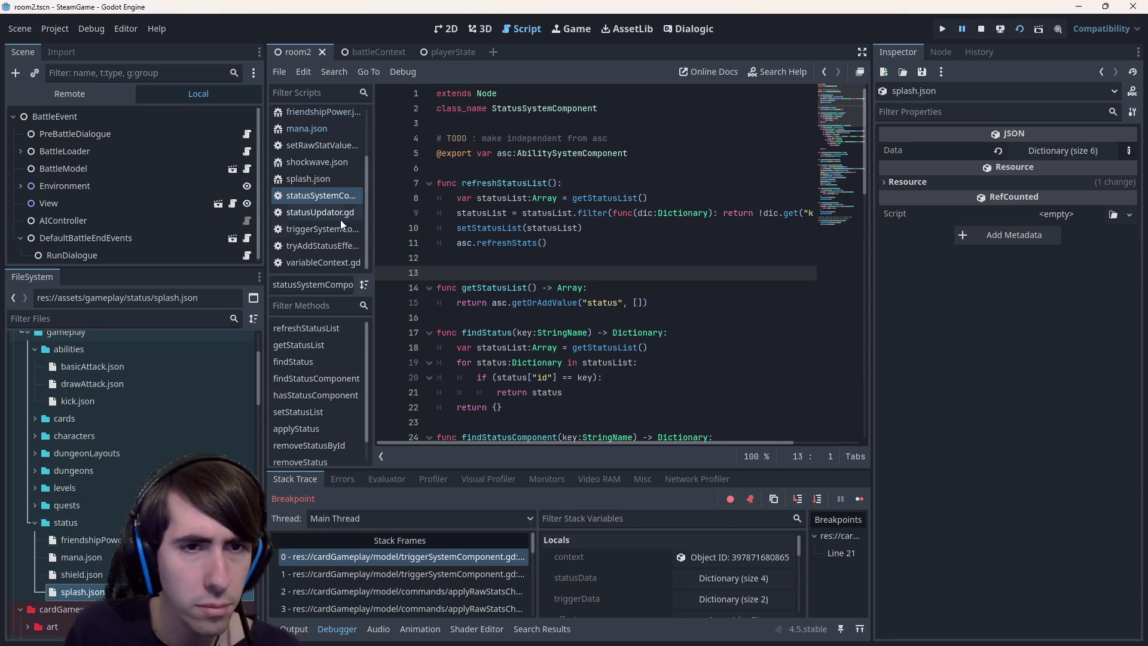
pyautogui.click(607, 230)
pyautogui.hotkey('shift', 'alt', 'o')
# Quick-open triggerSystemComponent.gd via a 'trigger' search and start the context. call on line 21
pyautogui.write('trigger')
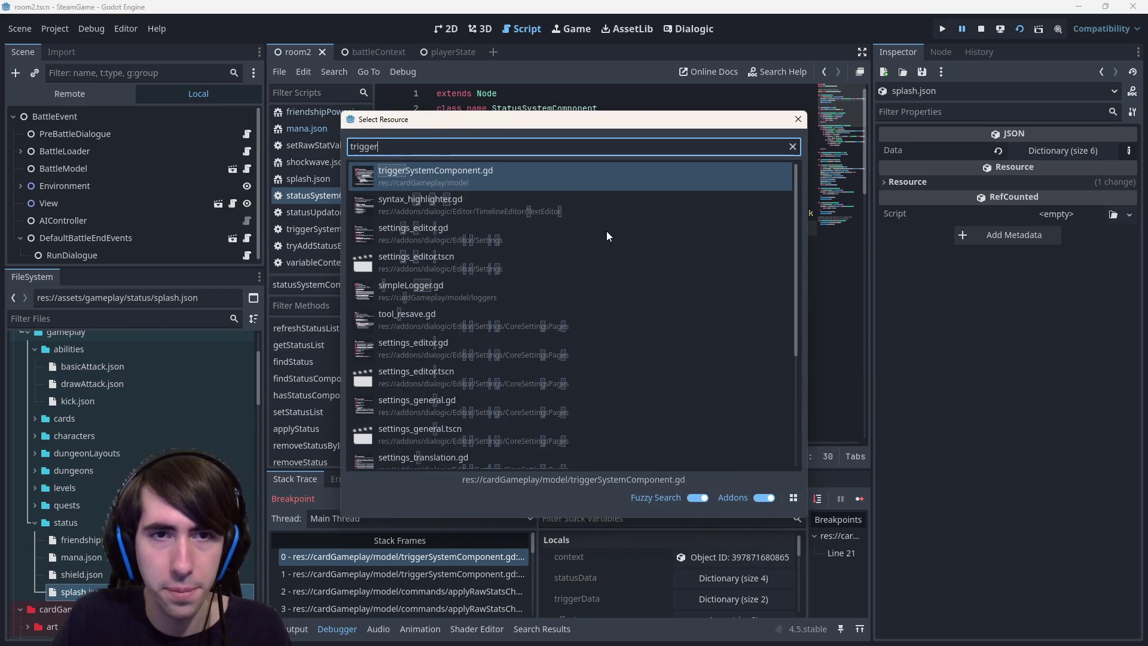
pyautogui.press('Return')
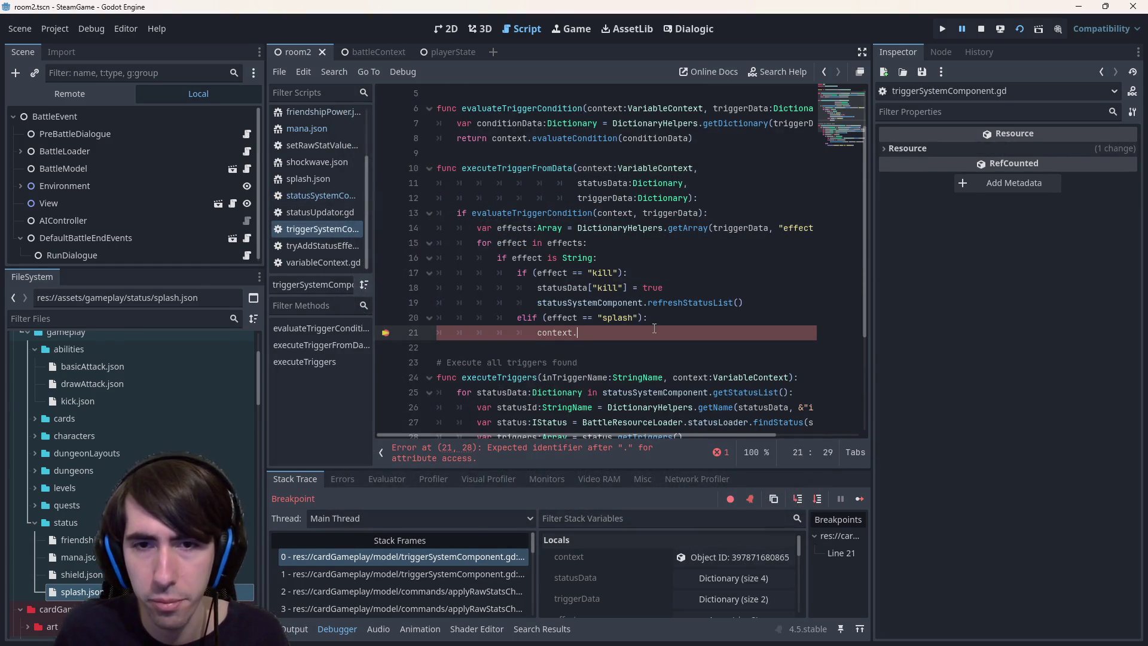
pyautogui.write('.')
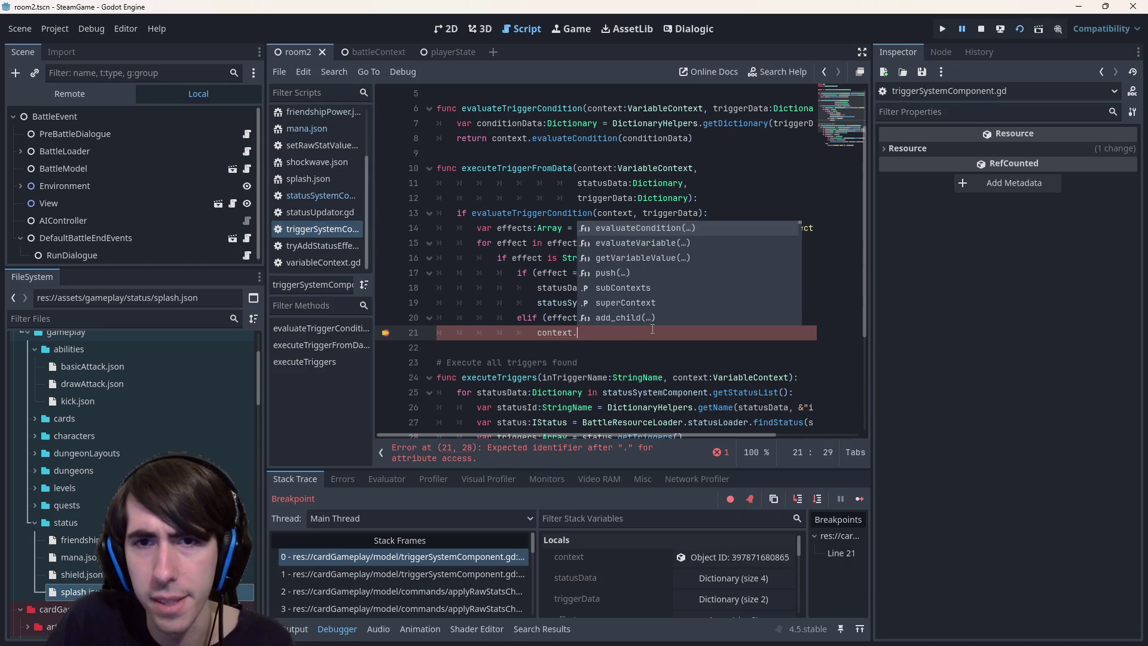
pyautogui.write('get')
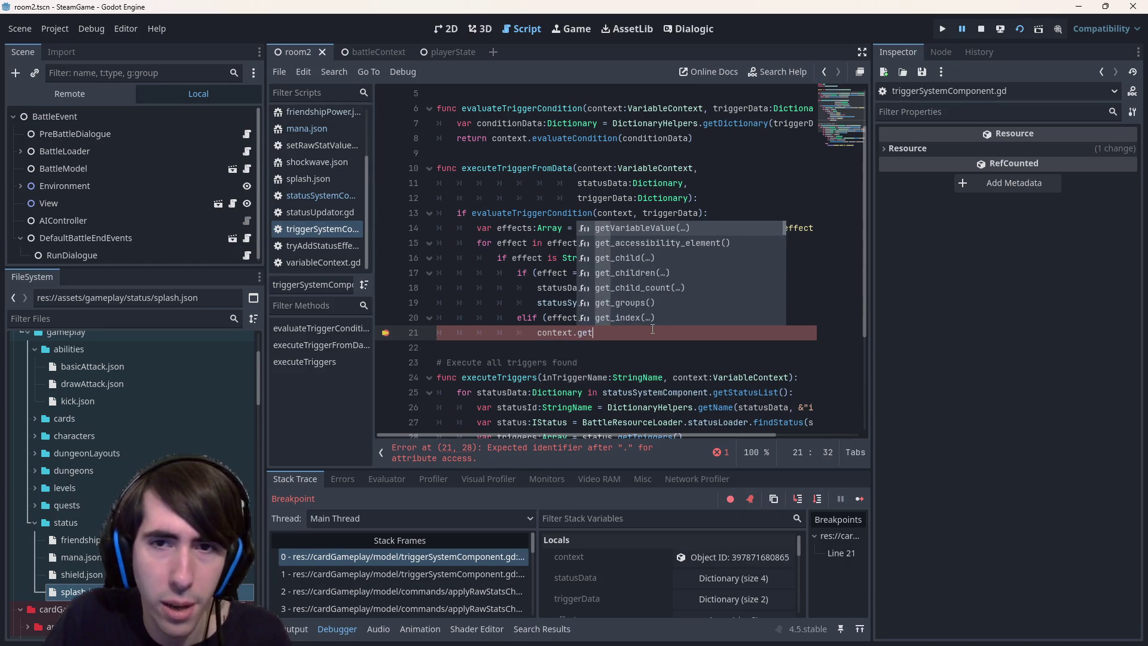
pyautogui.press('BackSpace')
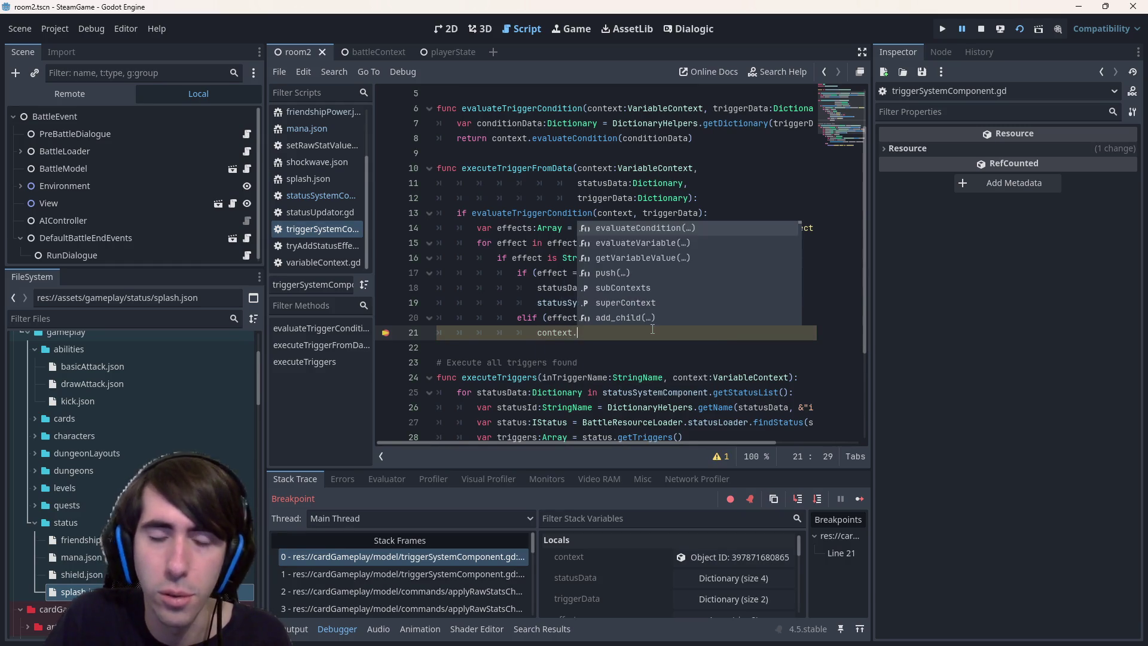
pyautogui.write('get')
pyautogui.press('BackSpace')
pyautogui.press('BackSpace')
pyautogui.press('BackSpace')
# Complete line 21 as context.evaluateVariable("") and jump to evaluateVariable's definition
pyautogui.write('evalu')
pyautogui.press('Down')
pyautogui.press('Return')
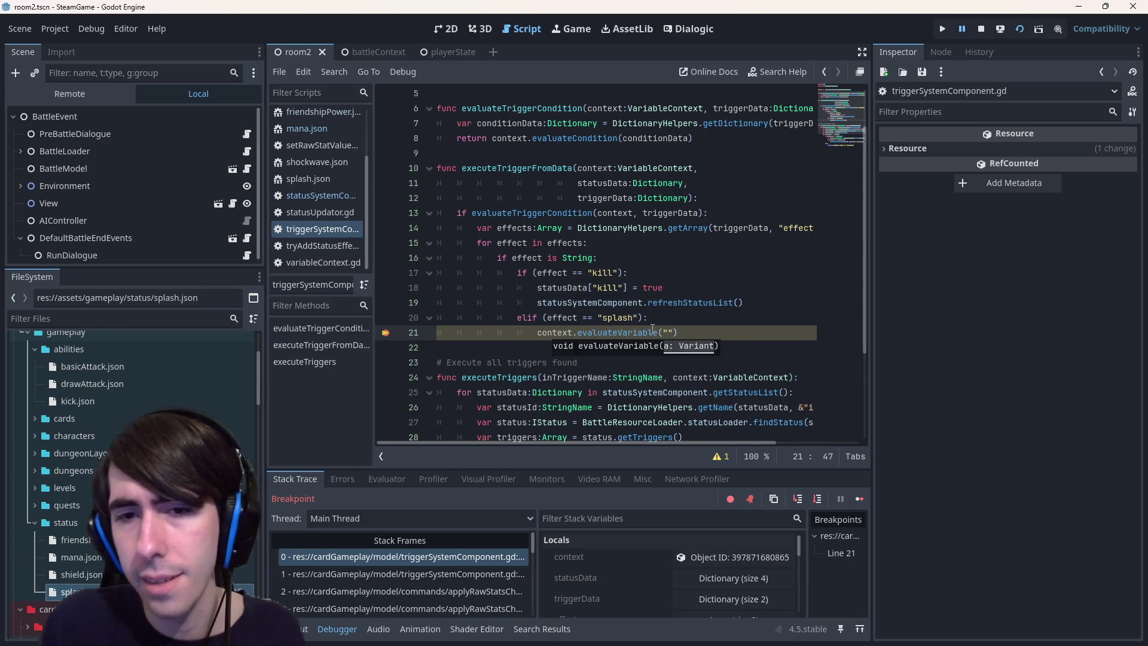
pyautogui.write('"..')
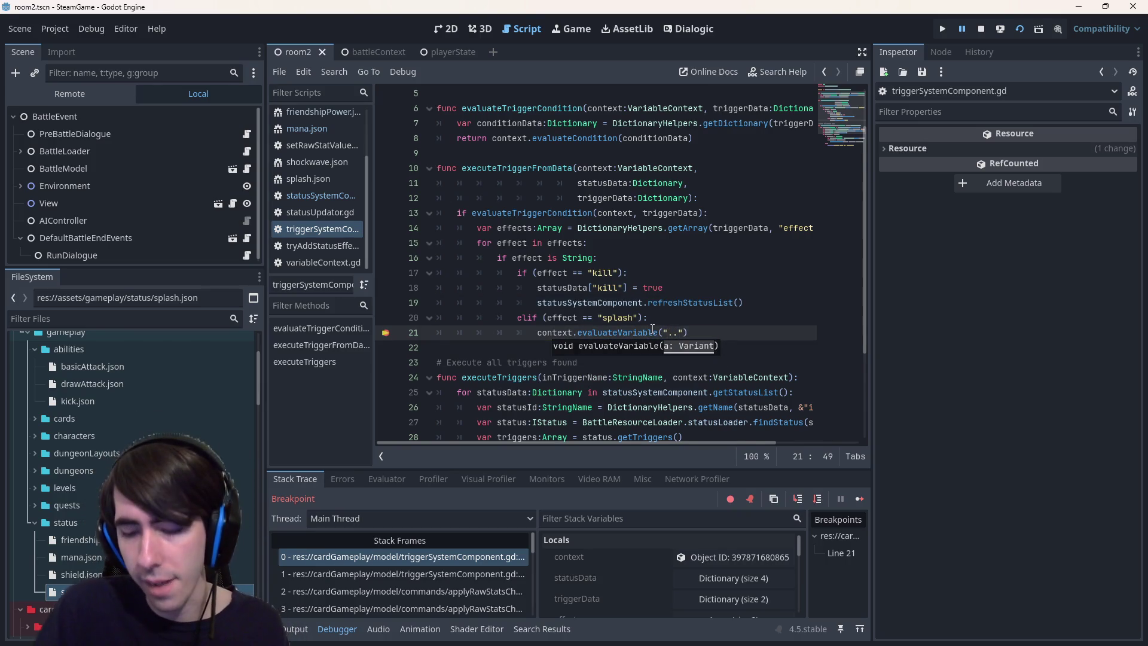
pyautogui.press('BackSpace')
pyautogui.press('BackSpace')
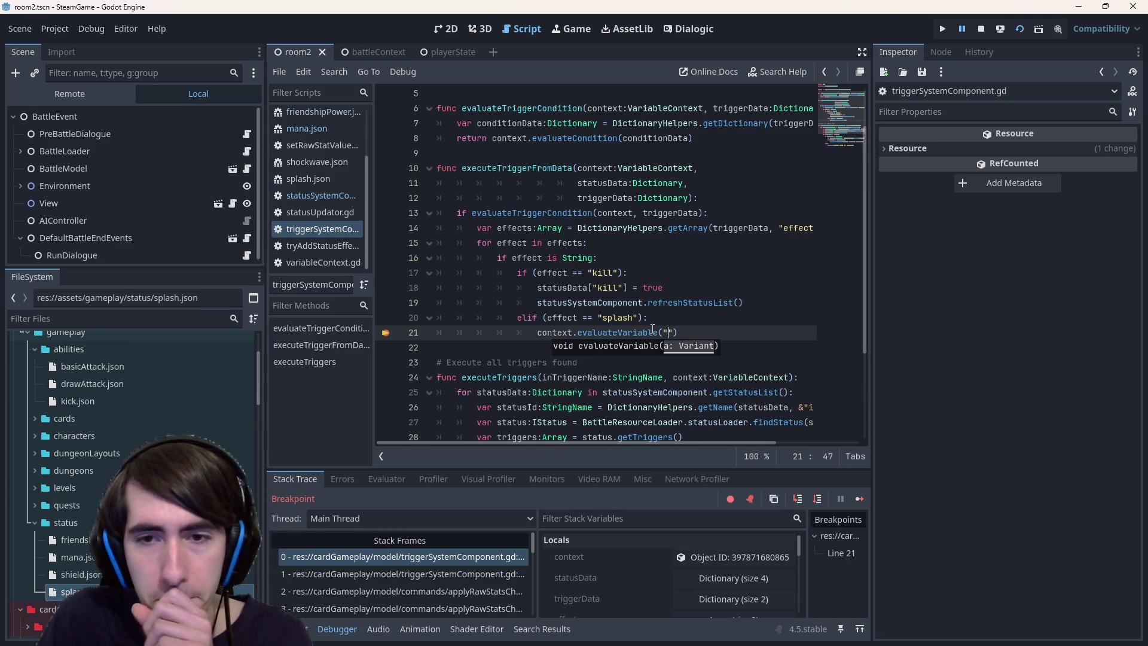
pyautogui.keyDown('ctrl'); pyautogui.click(653, 330); pyautogui.keyUp('ctrl')
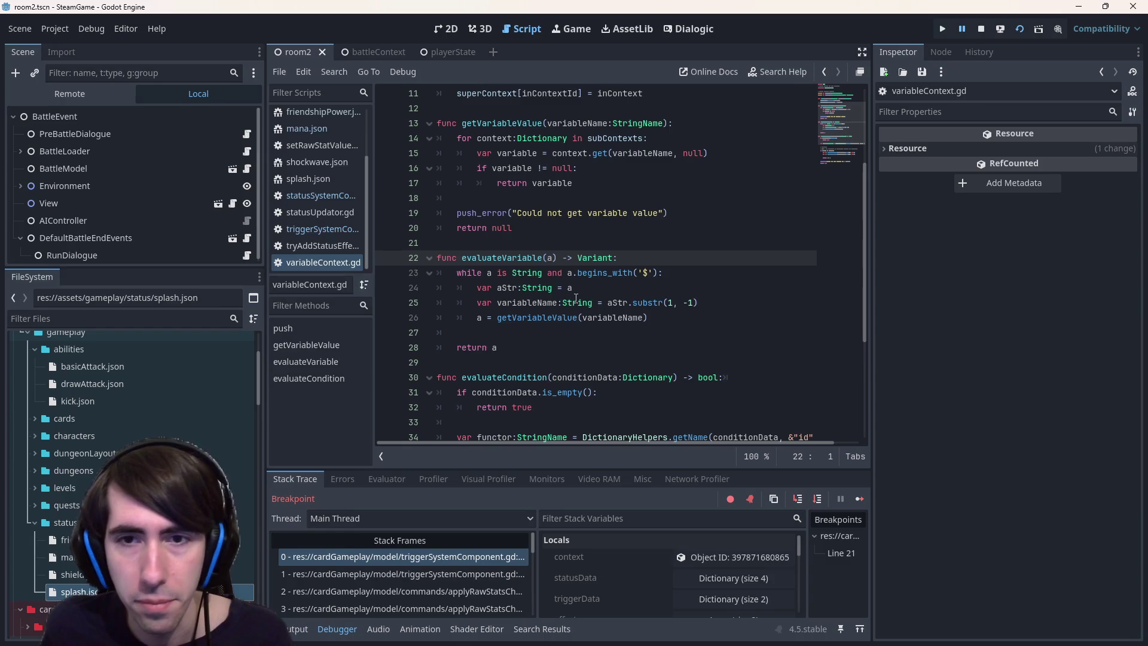
# Read evaluateVariable's body, return to line 21, and try then remove a $ inside the quotes
pyautogui.moveTo(460, 273); pyautogui.dragTo(742, 316)
pyautogui.click(742, 316)
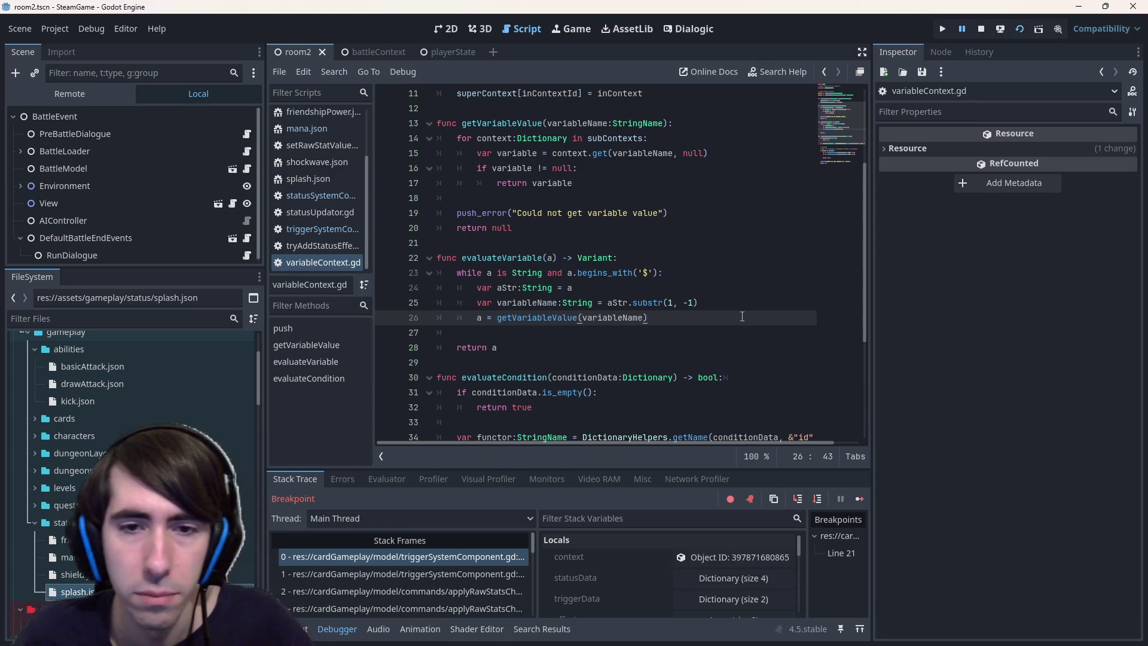
pyautogui.hotkey('alt', 'Left')
pyautogui.hotkey('alt', 'Left')
pyautogui.hotkey('alt', 'Left')
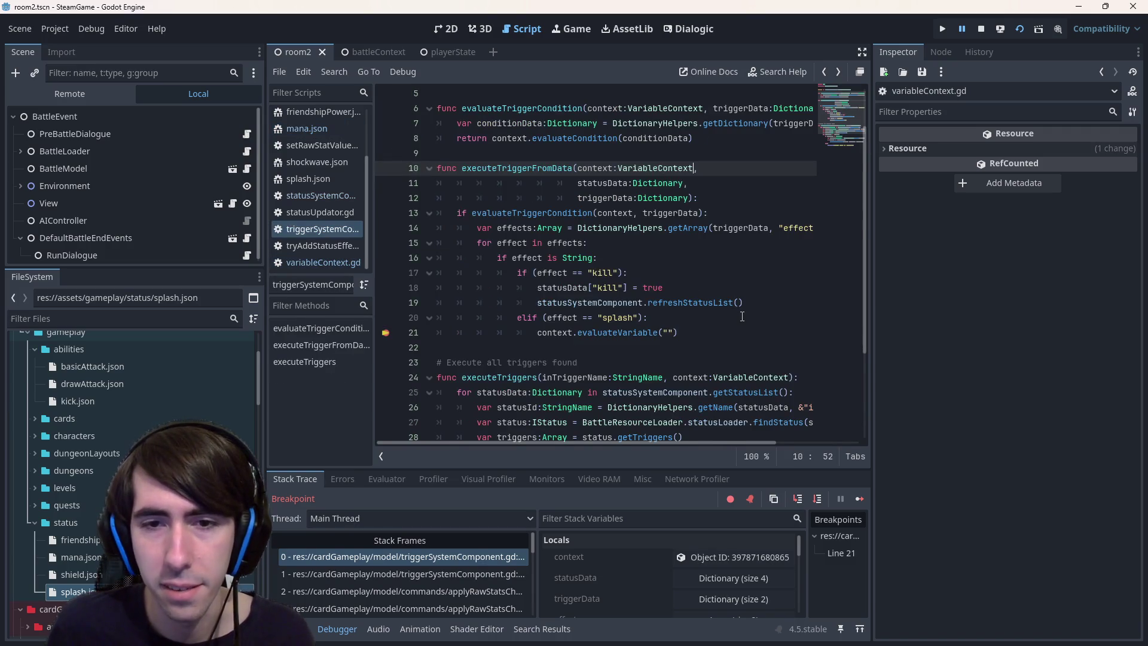
pyautogui.press('Down')
pyautogui.press('Down')
pyautogui.press('Down')
pyautogui.press('Down')
pyautogui.press('Down')
pyautogui.press('Down')
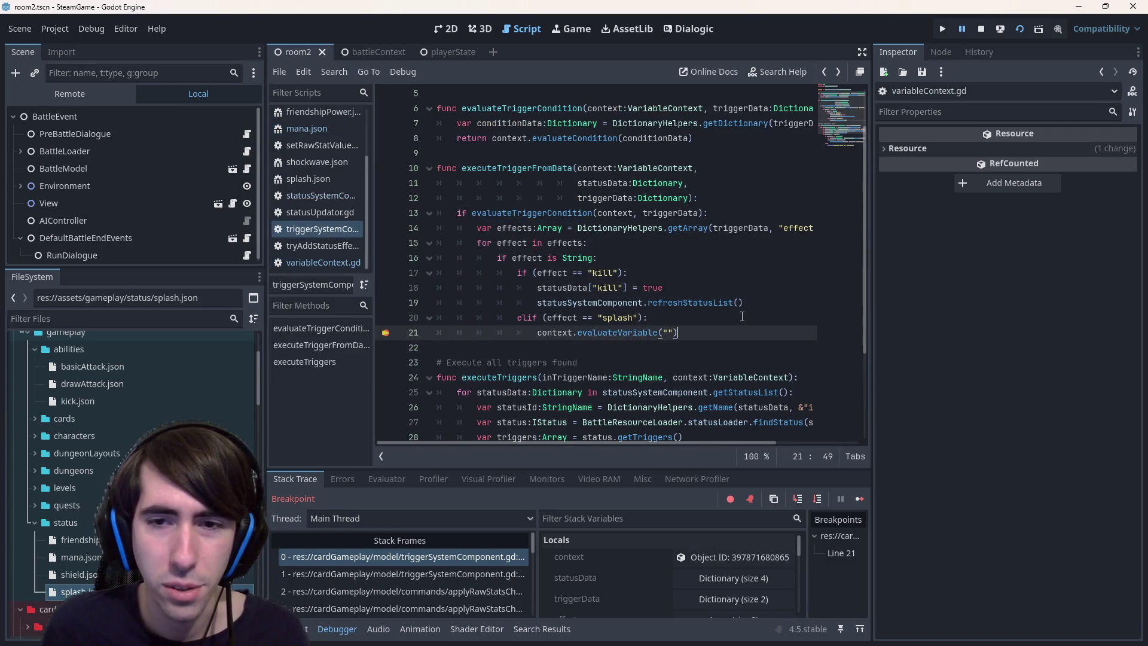
pyautogui.write('$')
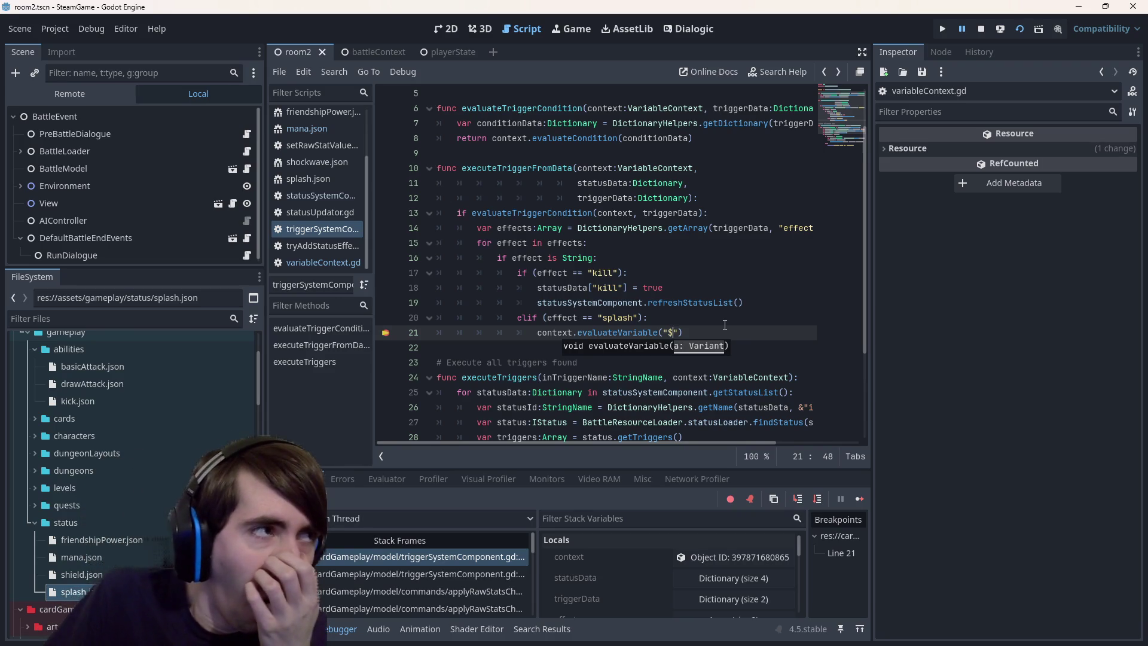
pyautogui.press('BackSpace')
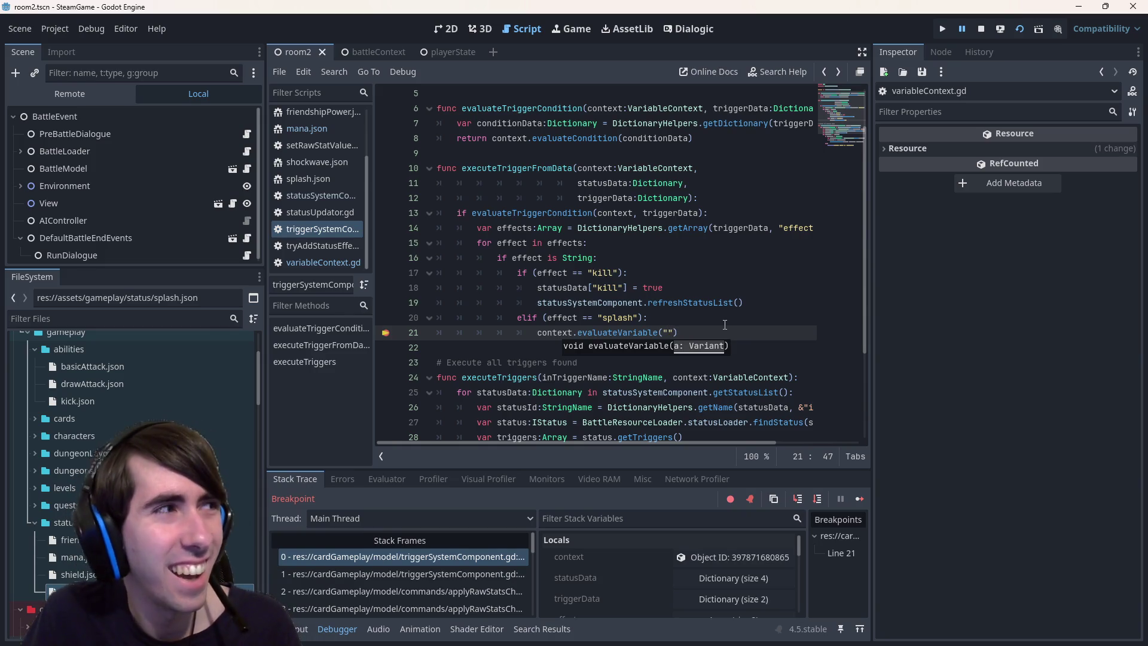
# Replace the evaluateVariable call on line 21 with getVariableValue from autocomplete
pyautogui.press('Left')
pyautogui.press('Left')
pyautogui.hotkey('ctrl', 'shift', 'Left')
pyautogui.press('BackSpace')
pyautogui.write('get')
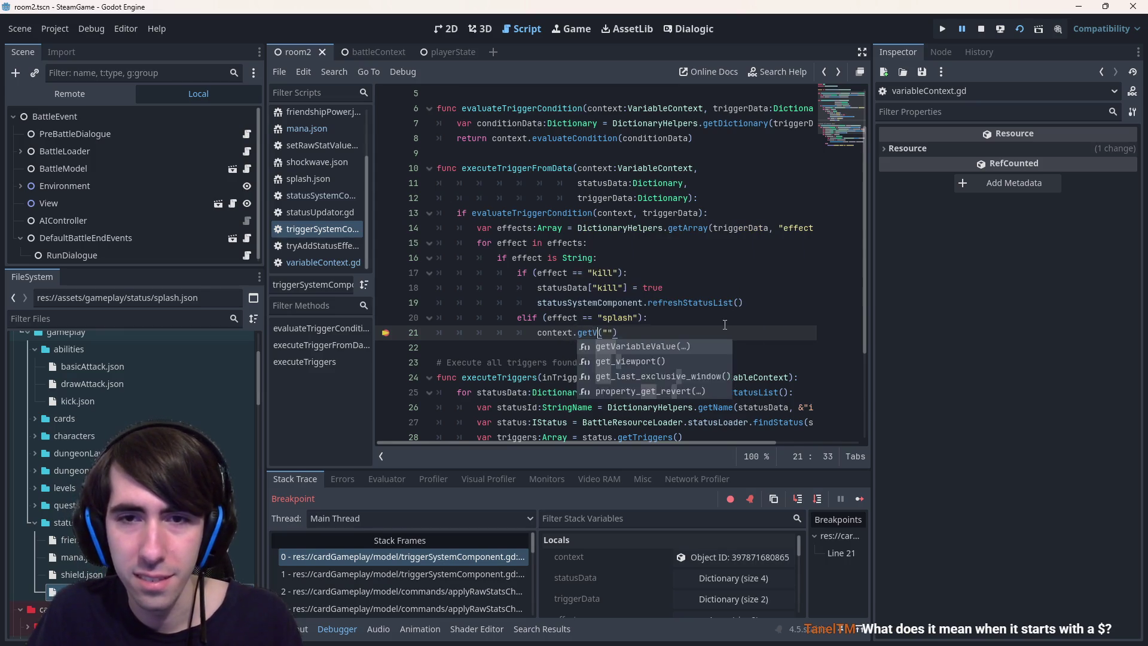
pyautogui.press('Return')
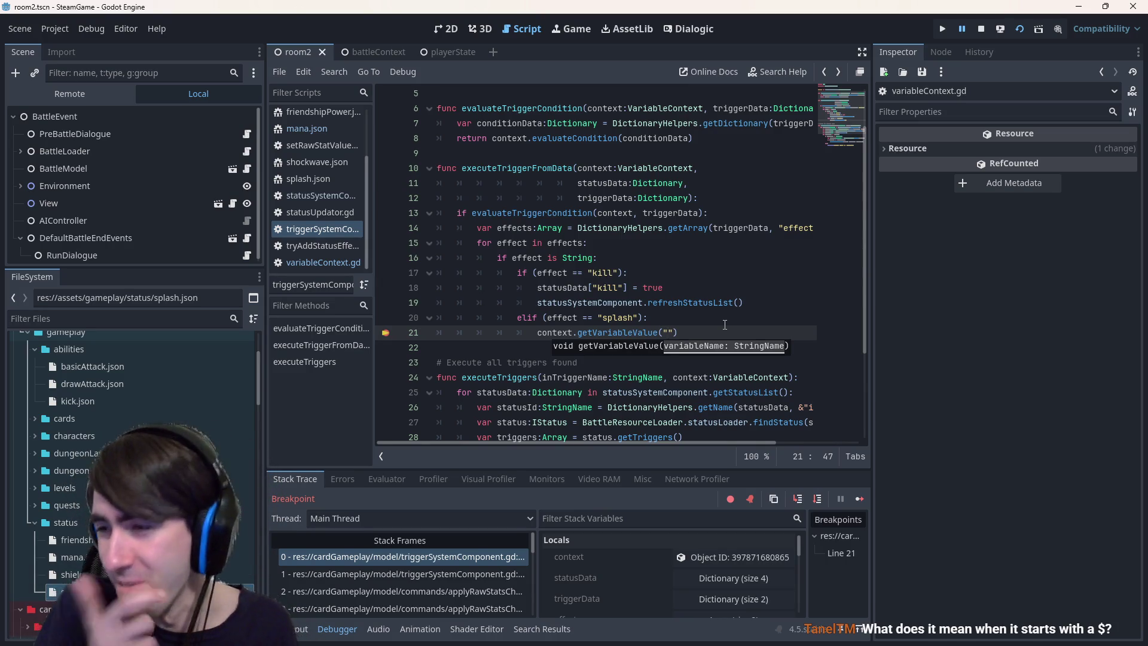
# Restore evaluateVariable, check its definition's $-name resolution loop, then return to line 21
pyautogui.doubleClick(616, 332)
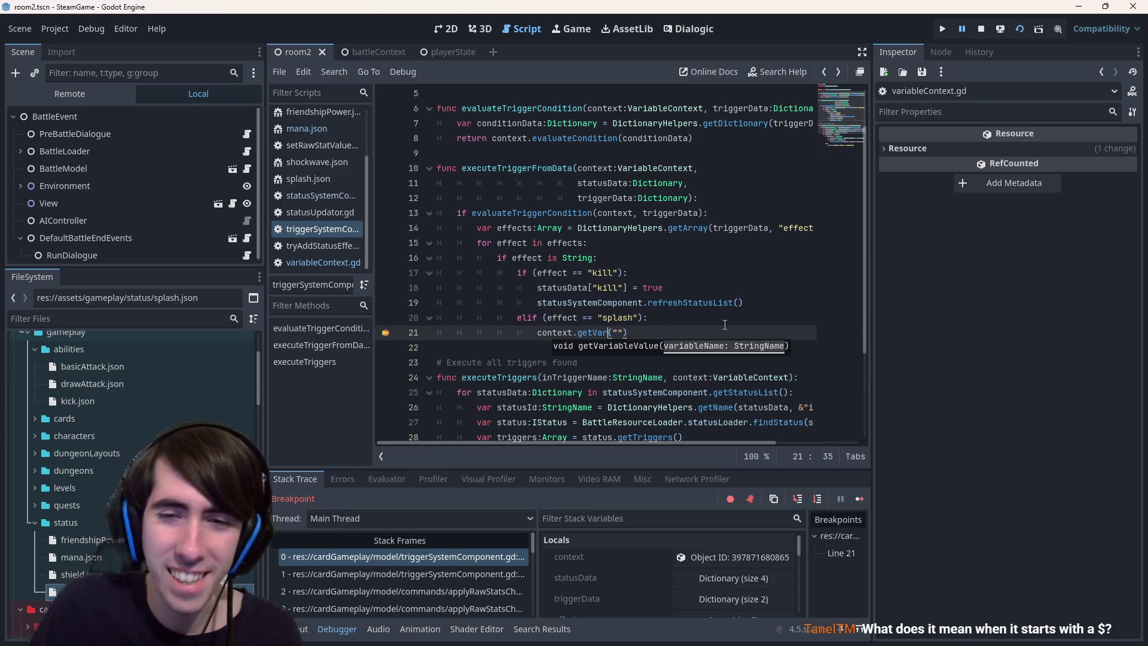
pyautogui.write('evaluateVariable')
pyautogui.doubleClick(648, 335)
pyautogui.keyDown('ctrl'); pyautogui.click(647, 333); pyautogui.keyUp('ctrl')
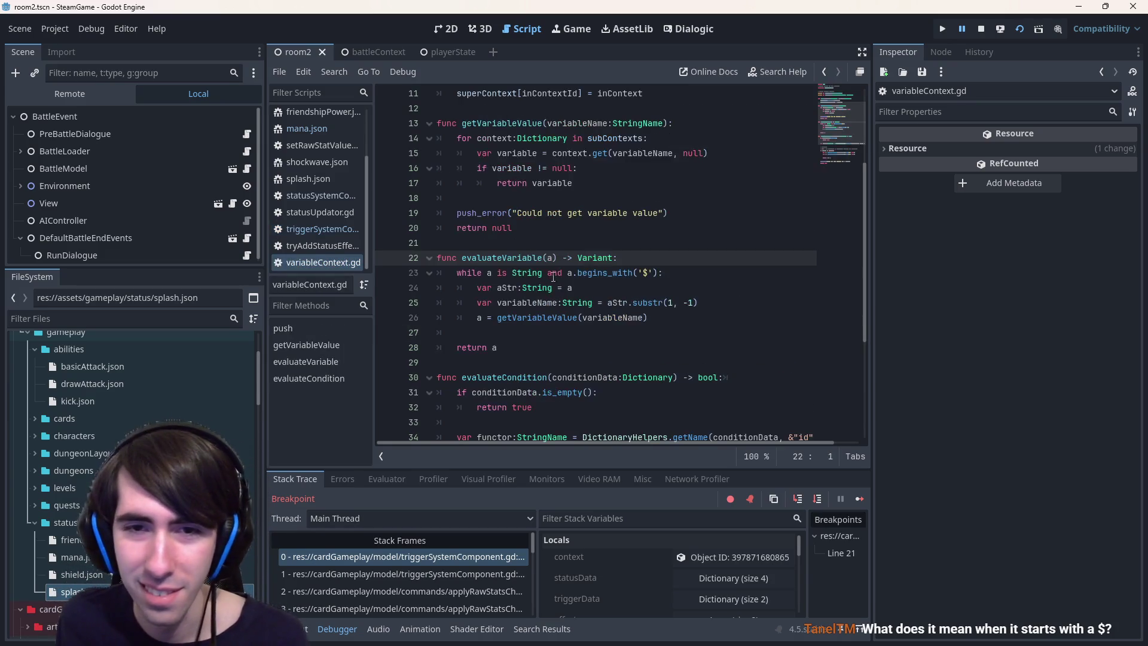
pyautogui.moveTo(487, 272)
pyautogui.mouseDown()
pyautogui.moveTo(598, 288)
pyautogui.moveTo(660, 329)
pyautogui.moveTo(678, 315)
pyautogui.mouseUp()
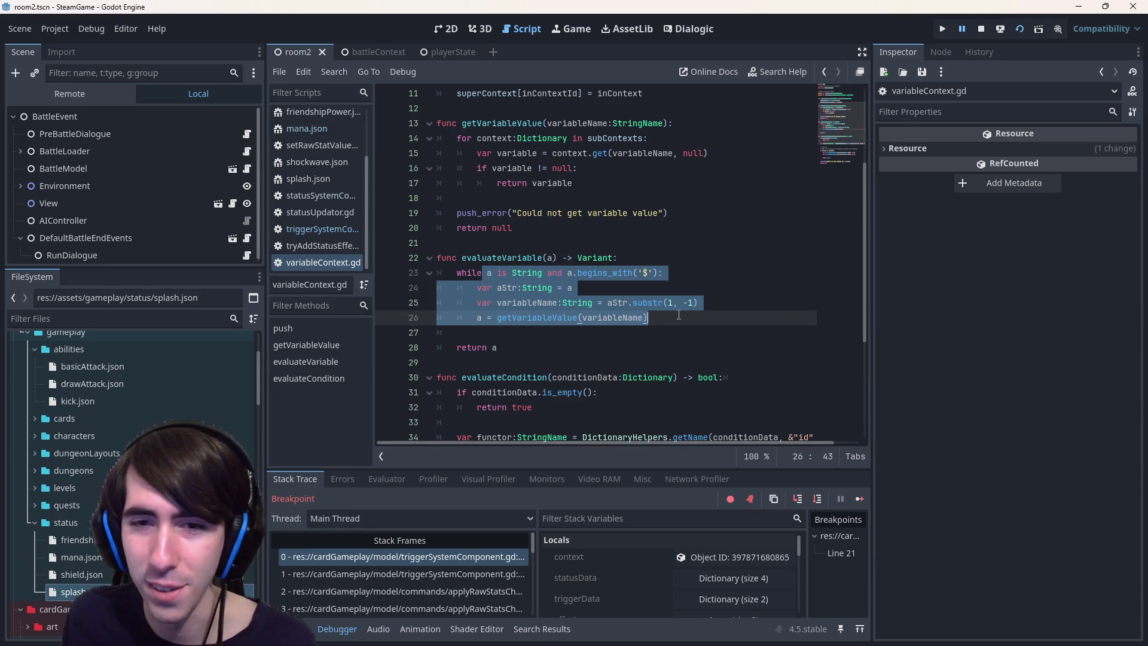
pyautogui.click(679, 314)
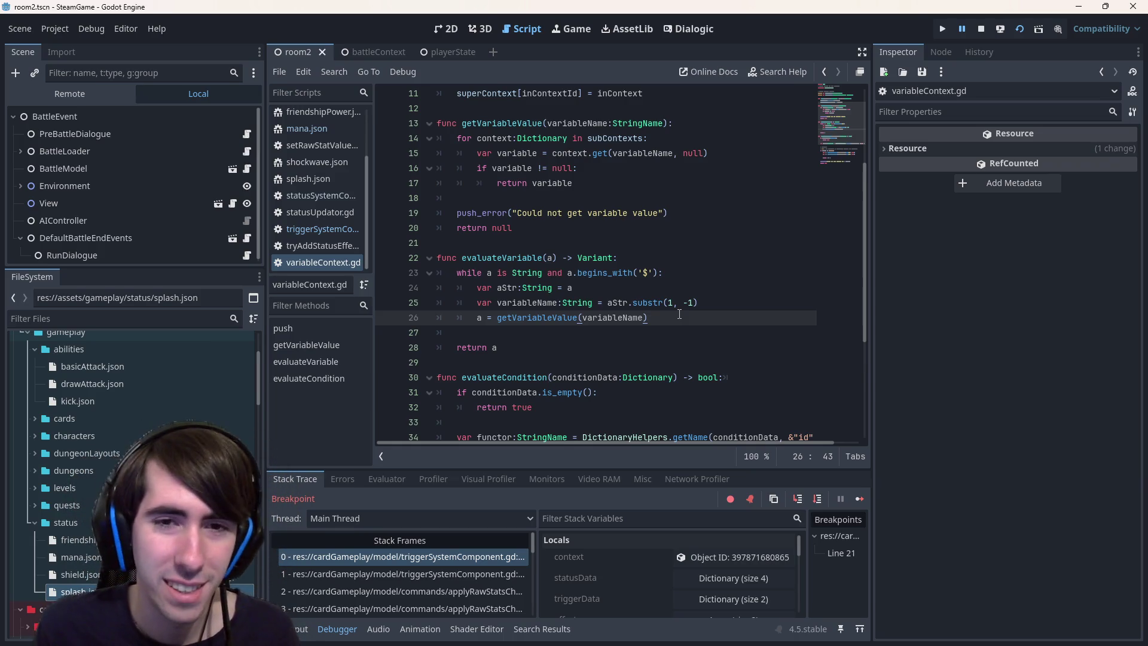
pyautogui.press('Up')
pyautogui.press('Up')
pyautogui.press('Up')
pyautogui.press('Home')
pyautogui.hotkey('alt', 'Left')
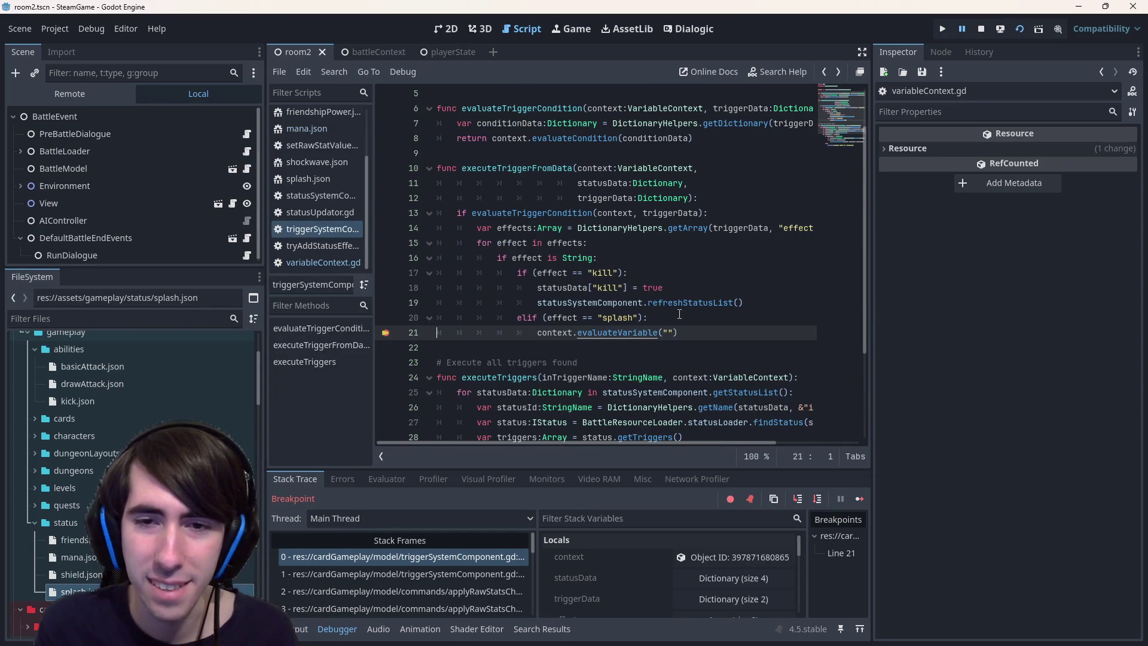
# Switch the call to getVariableValue, save, and pass "d:playerField" as its argument
pyautogui.doubleClick(647, 334)
pyautogui.write('get')
pyautogui.press('Return')
pyautogui.hotkey('ctrl', 's')
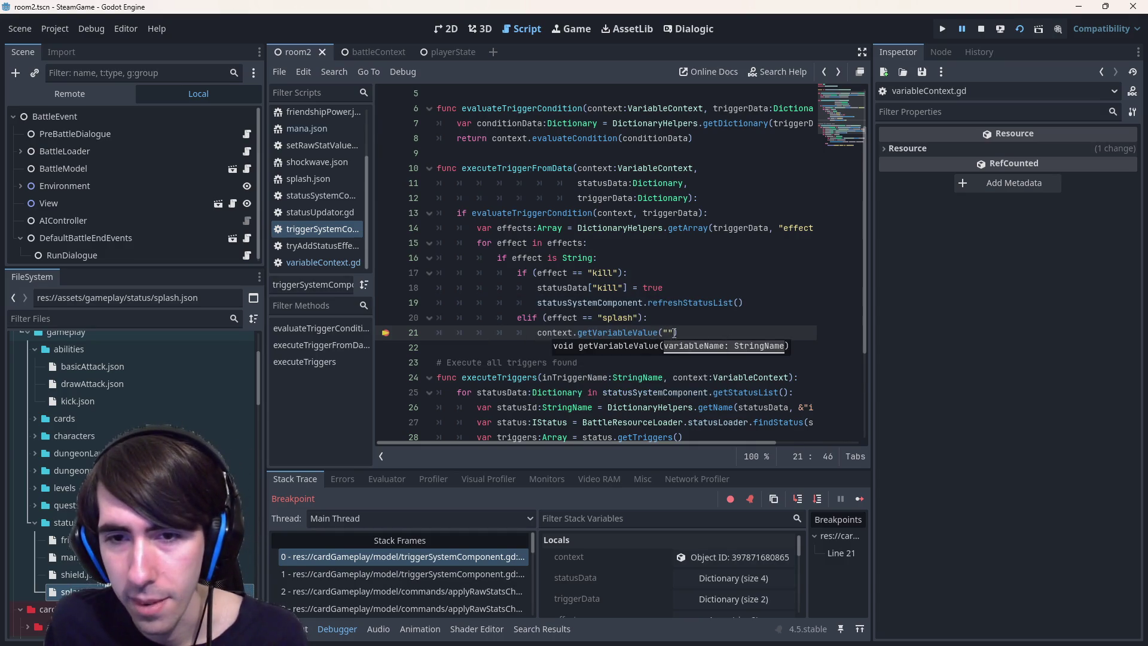
pyautogui.click(668, 333)
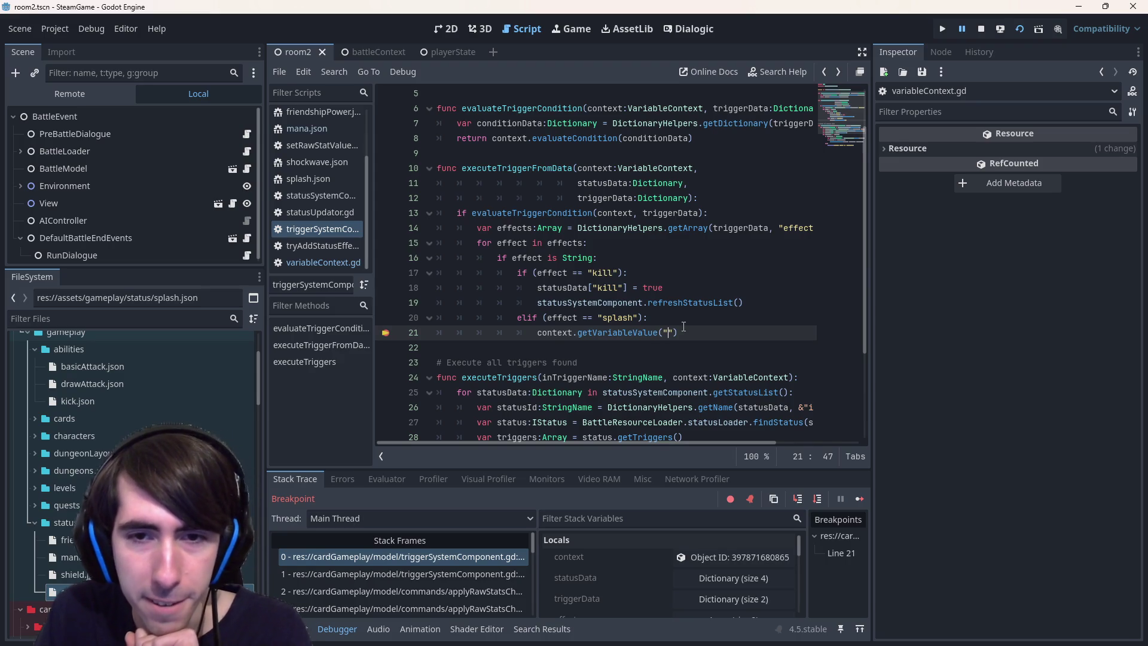
pyautogui.write('playerField')
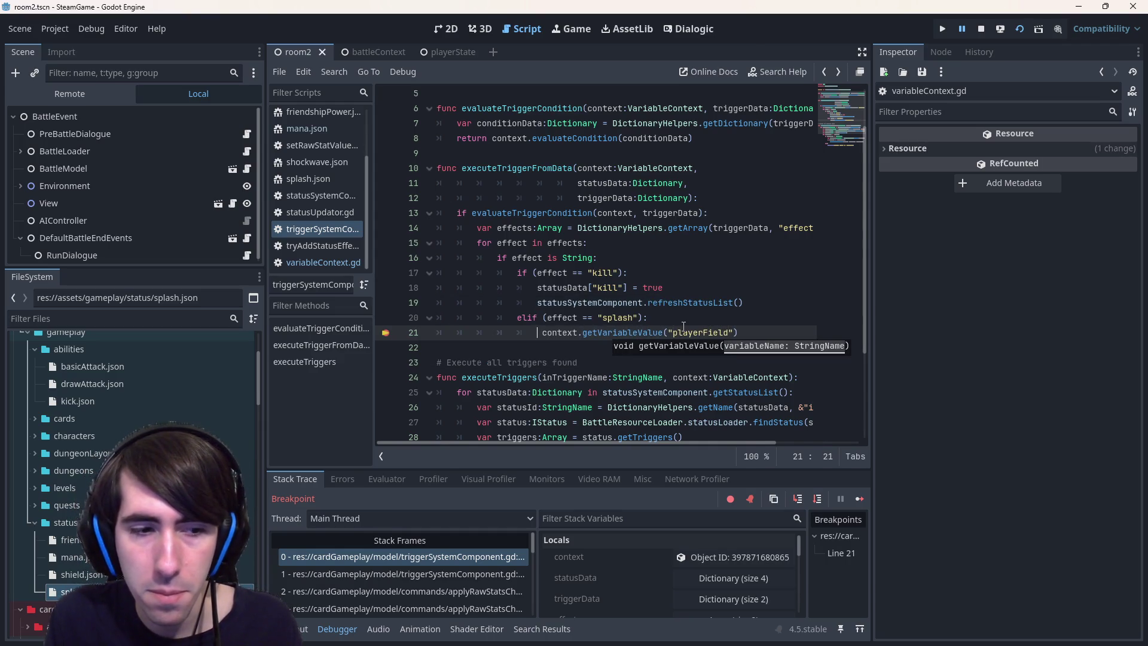
pyautogui.hotkey('ctrl', 'z')
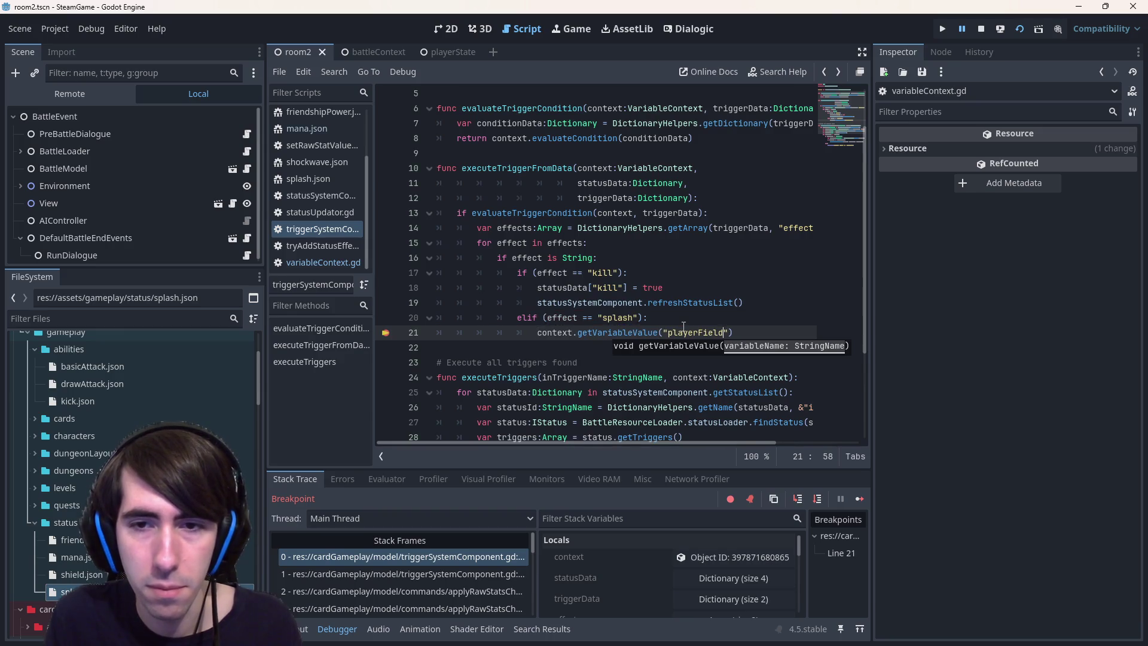
pyautogui.write('d:')
pyautogui.hotkey('ctrl', 'Left')
pyautogui.hotkey('ctrl', 'Left')
pyautogui.hotkey('ctrl', 'Left')
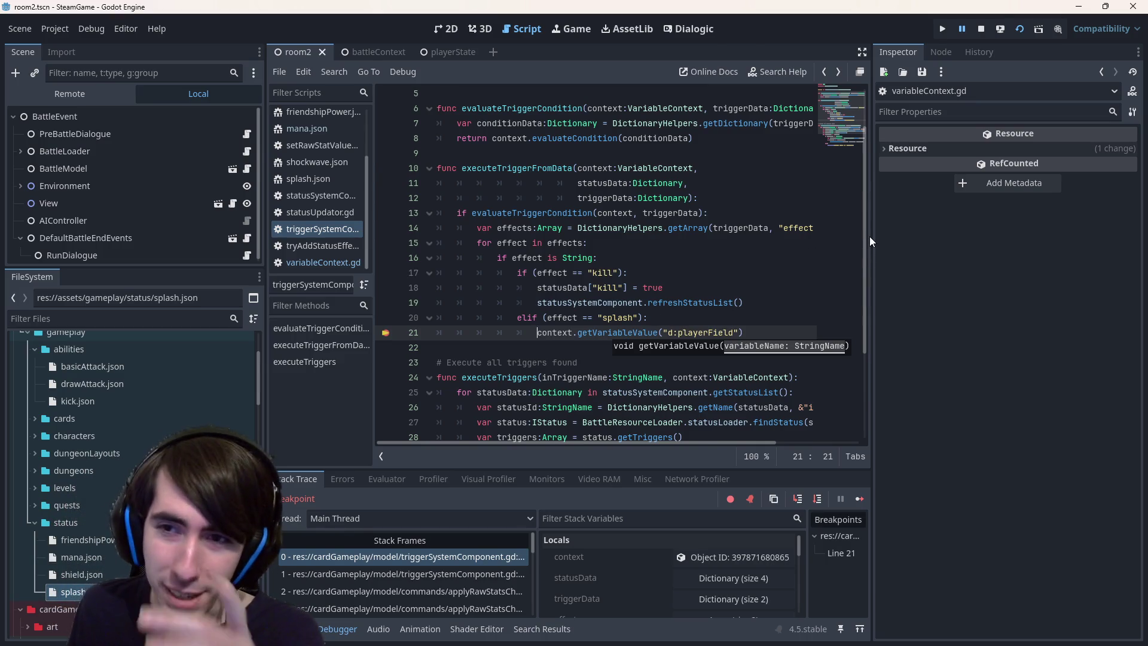
# Store the result in a typed variable: var playedField:PlayerField = context.getVariableValue(...)
pyautogui.moveTo(870, 235); pyautogui.dragTo(984, 239)
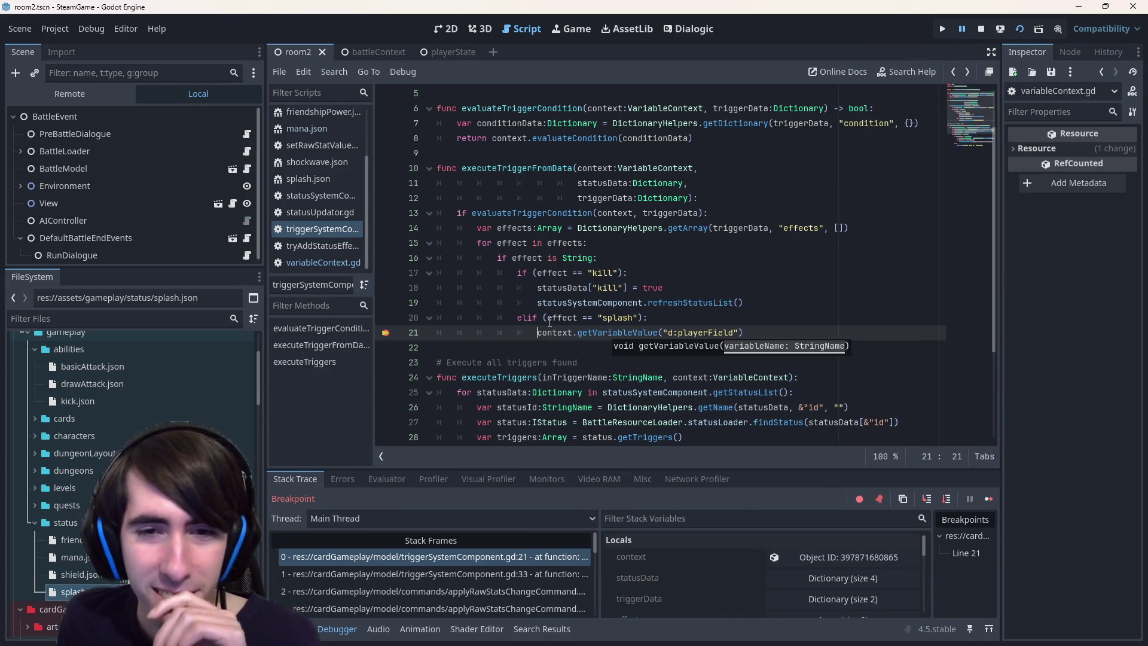
pyautogui.moveTo(544, 331)
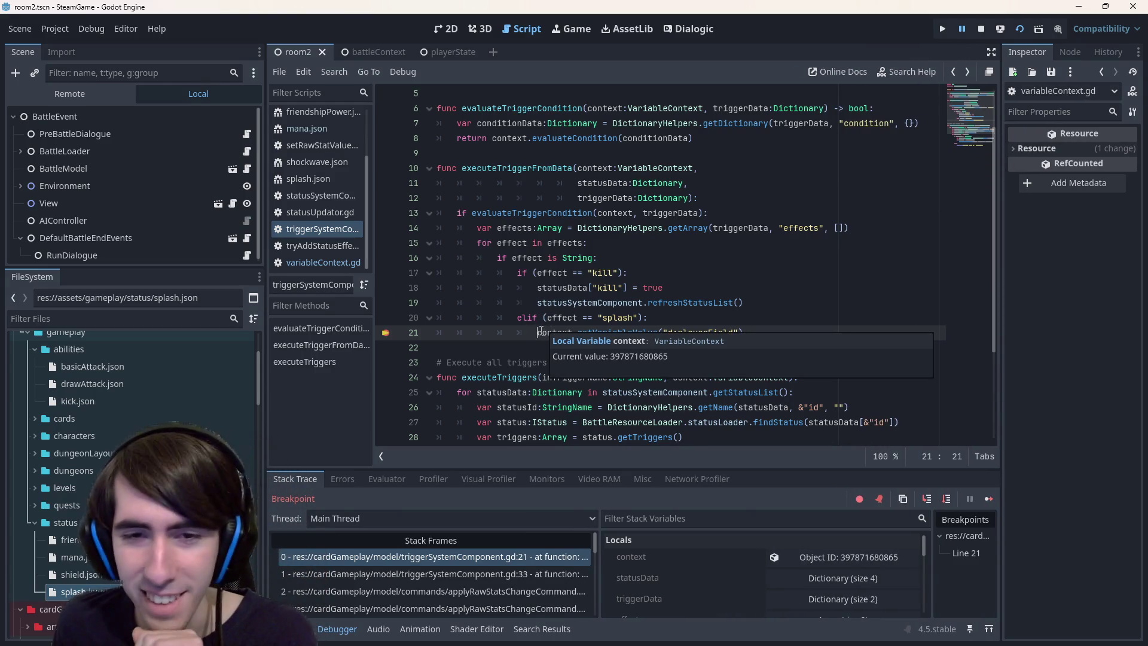
pyautogui.press('Right')
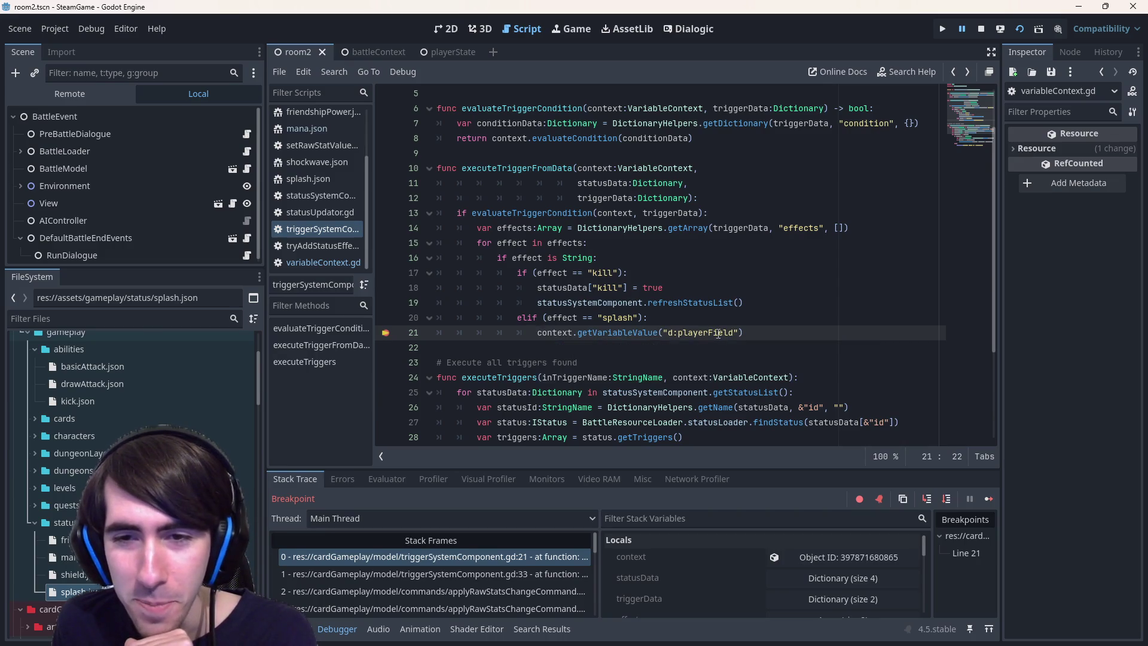
pyautogui.press('Left')
pyautogui.write('var played')
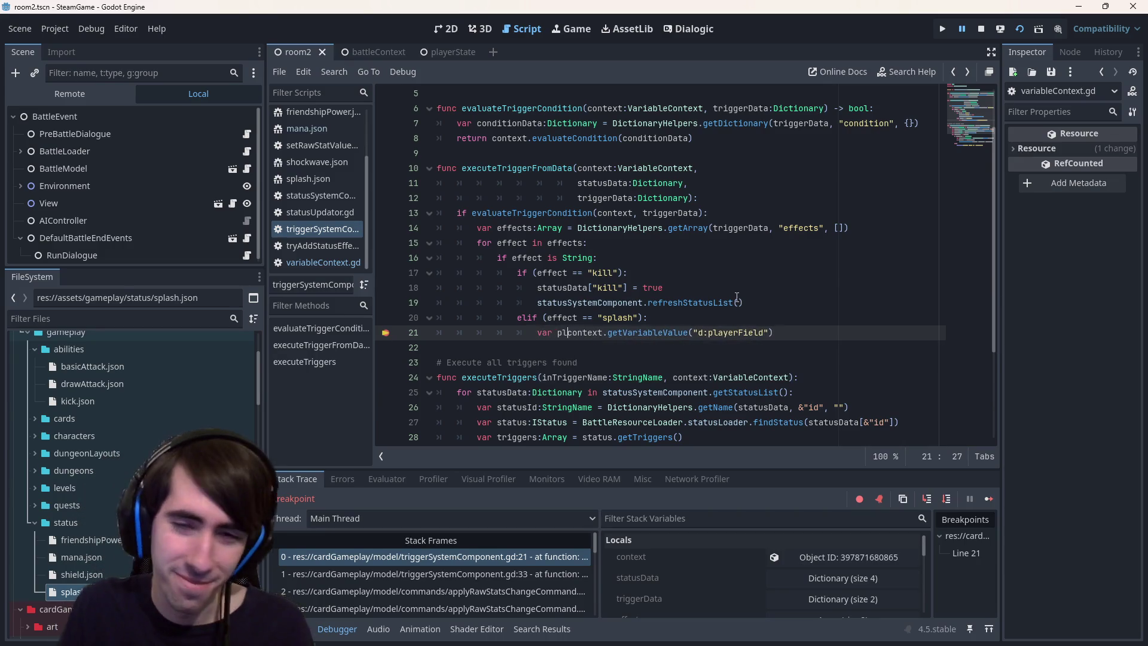
pyautogui.write('Field =')
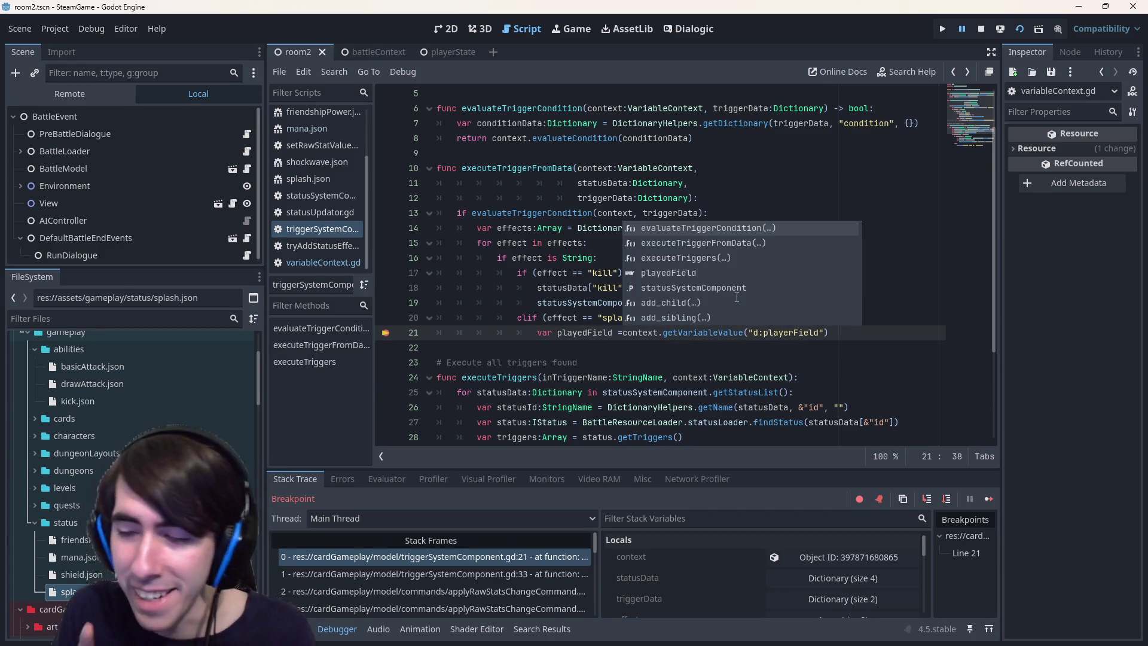
pyautogui.press('Left')
pyautogui.press('Left')
pyautogui.write(':P')
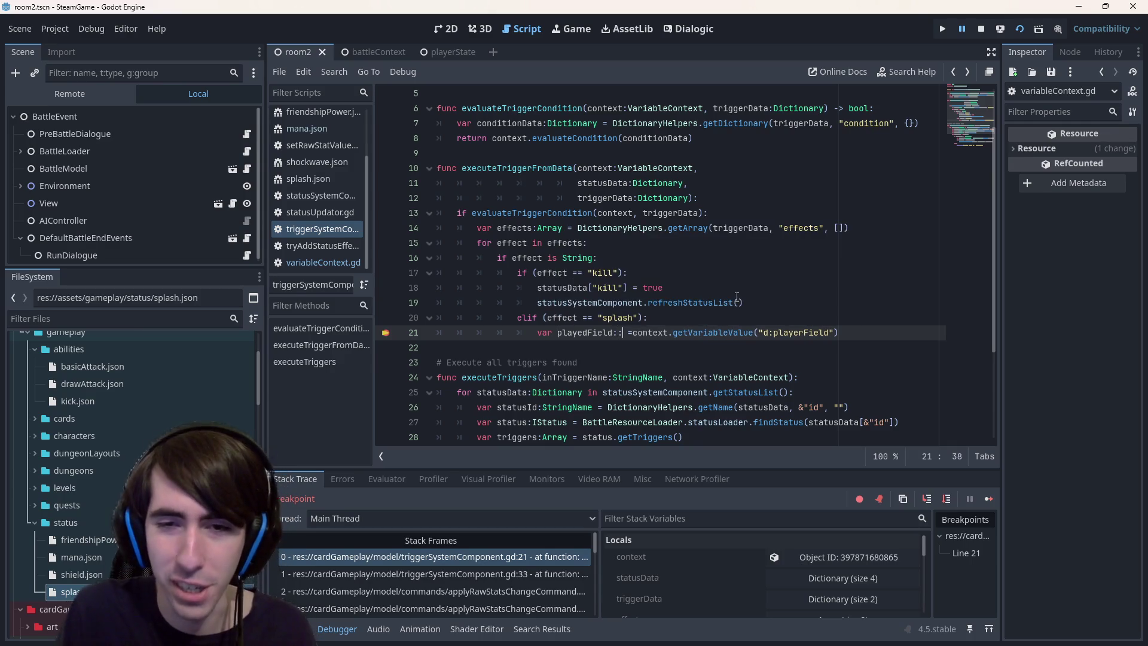
pyautogui.write('lay')
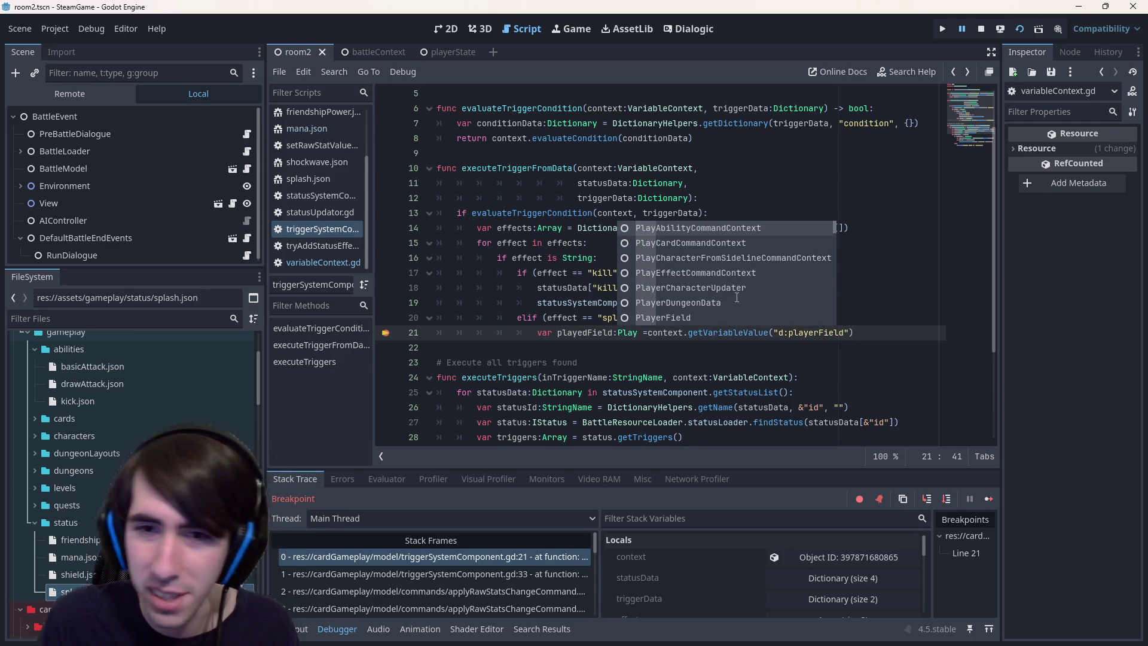
pyautogui.press('Down')
pyautogui.press('Down')
pyautogui.press('Down')
pyautogui.press('Return')
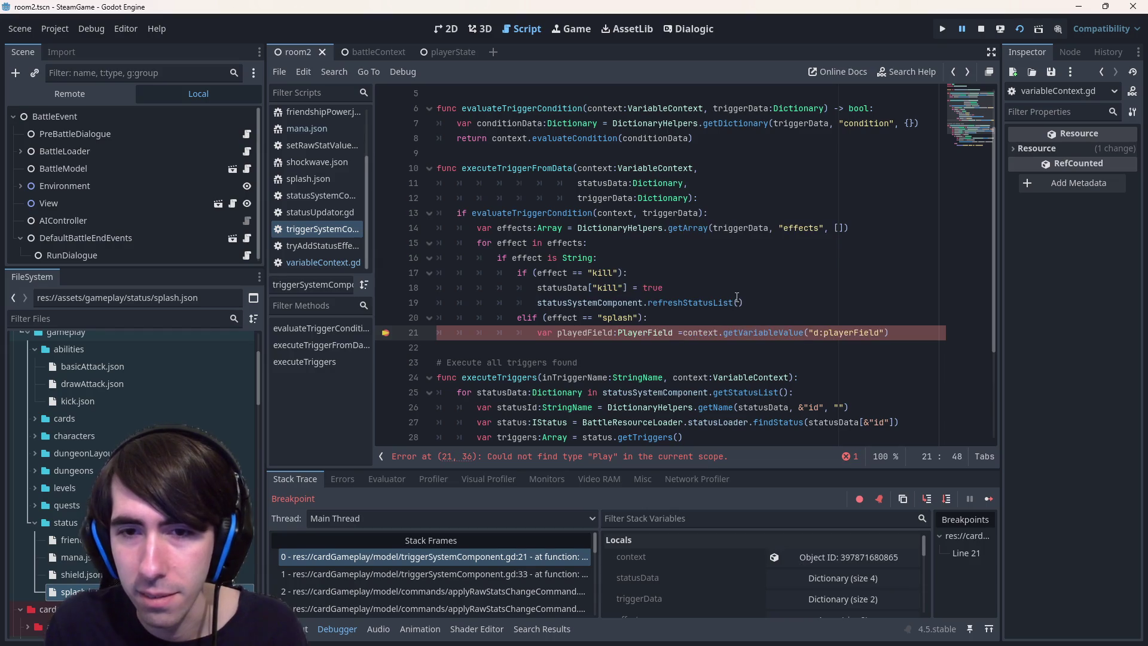
pyautogui.doubleClick(594, 339)
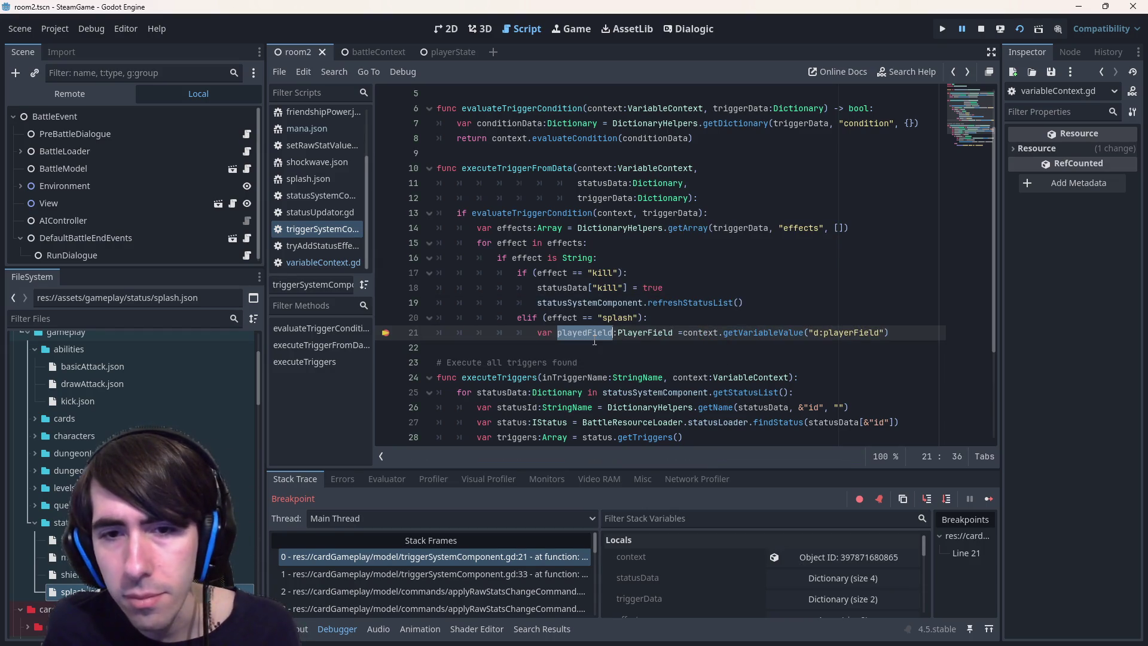
pyautogui.click(894, 342)
pyautogui.click(903, 335)
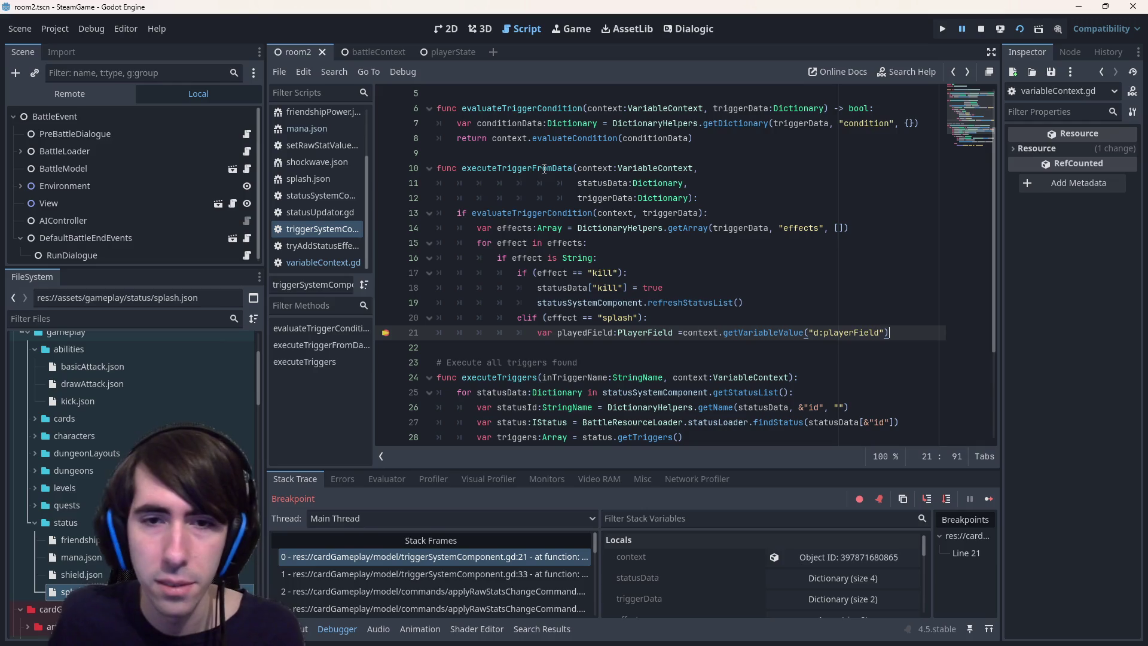
# Show the attack command code that calls the triggers and add a breakpoint on line 116
pyautogui.click(477, 592)
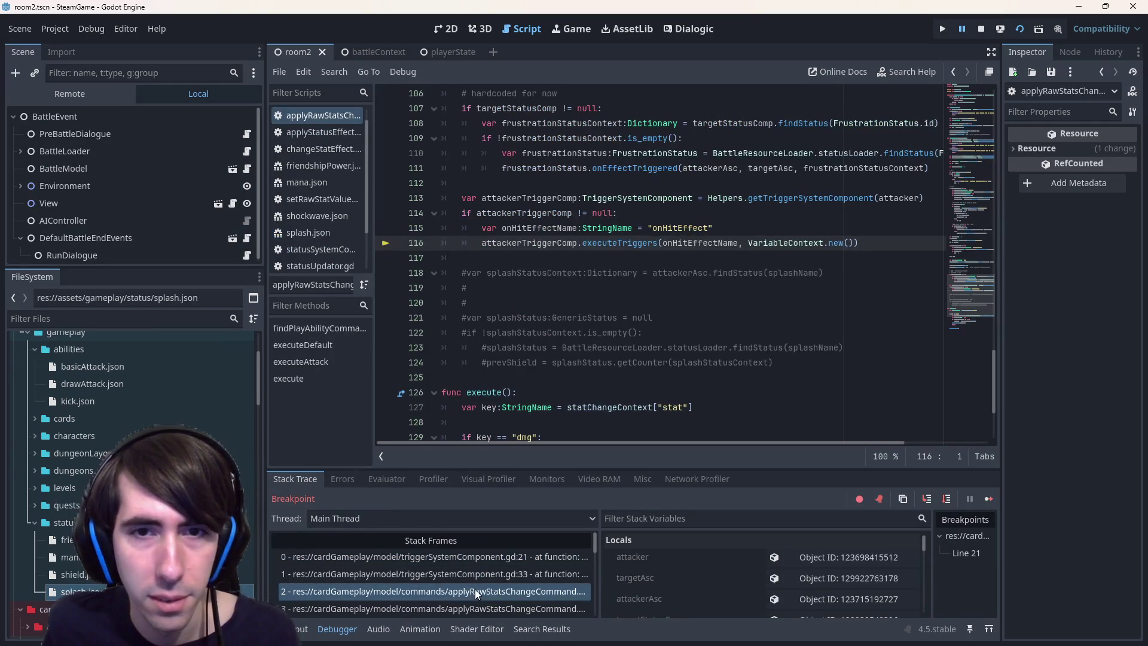
pyautogui.scroll(4, 579, 381)
pyautogui.scroll(-1, 579, 381)
pyautogui.doubleClick(761, 378)
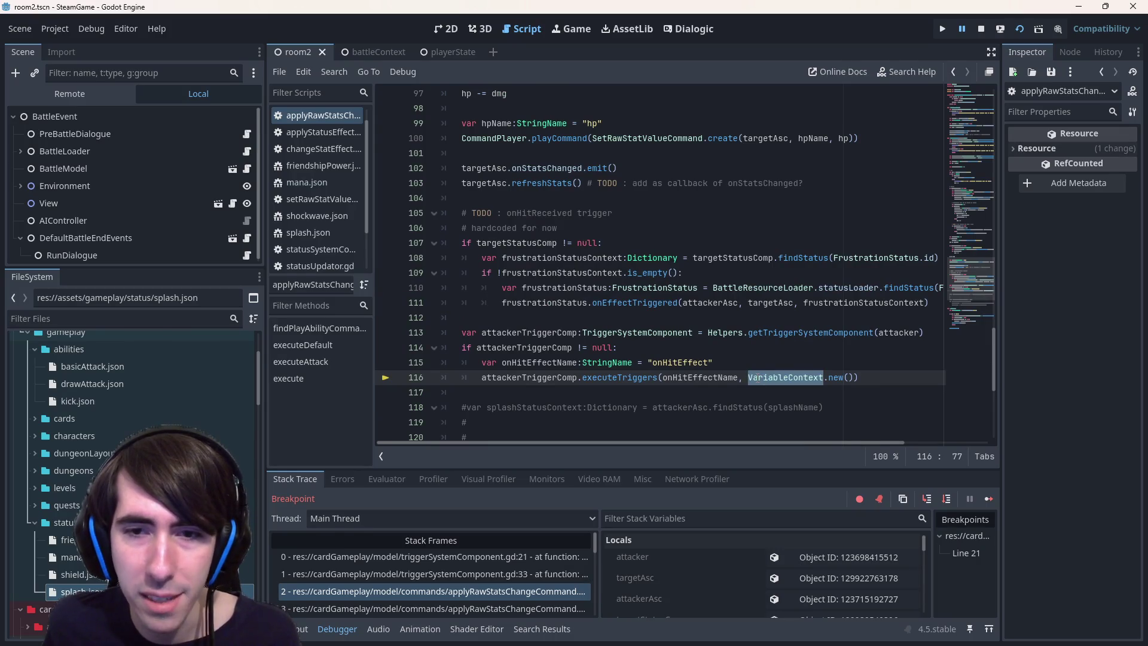
pyautogui.scroll(3, 757, 378)
pyautogui.scroll(16, 757, 378)
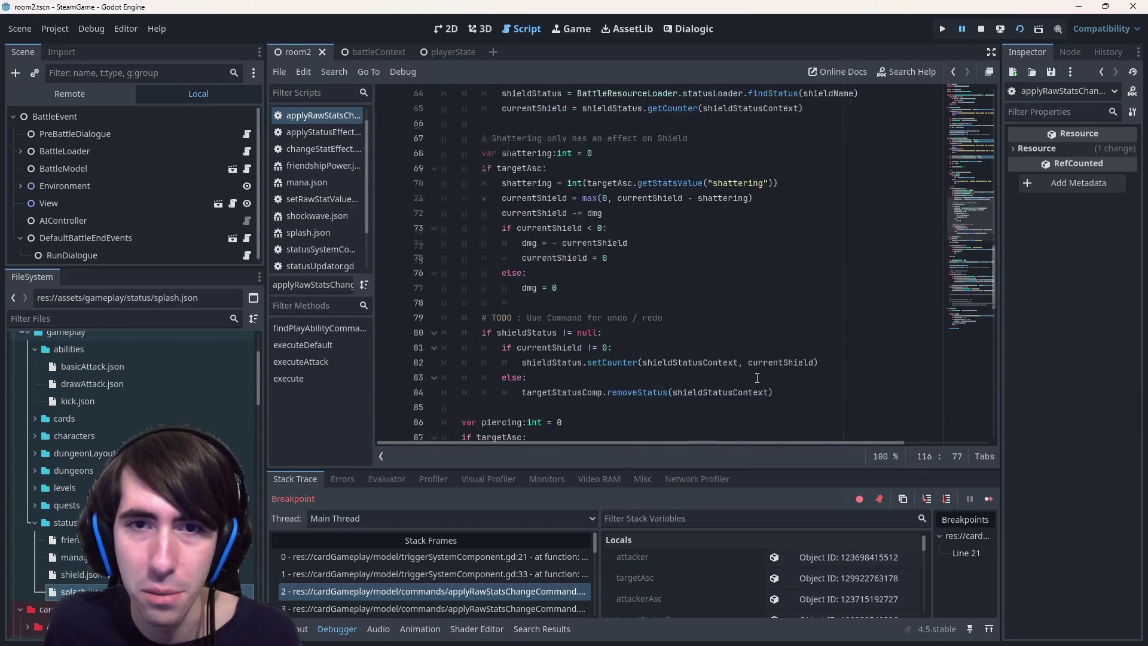
pyautogui.scroll(5, 757, 378)
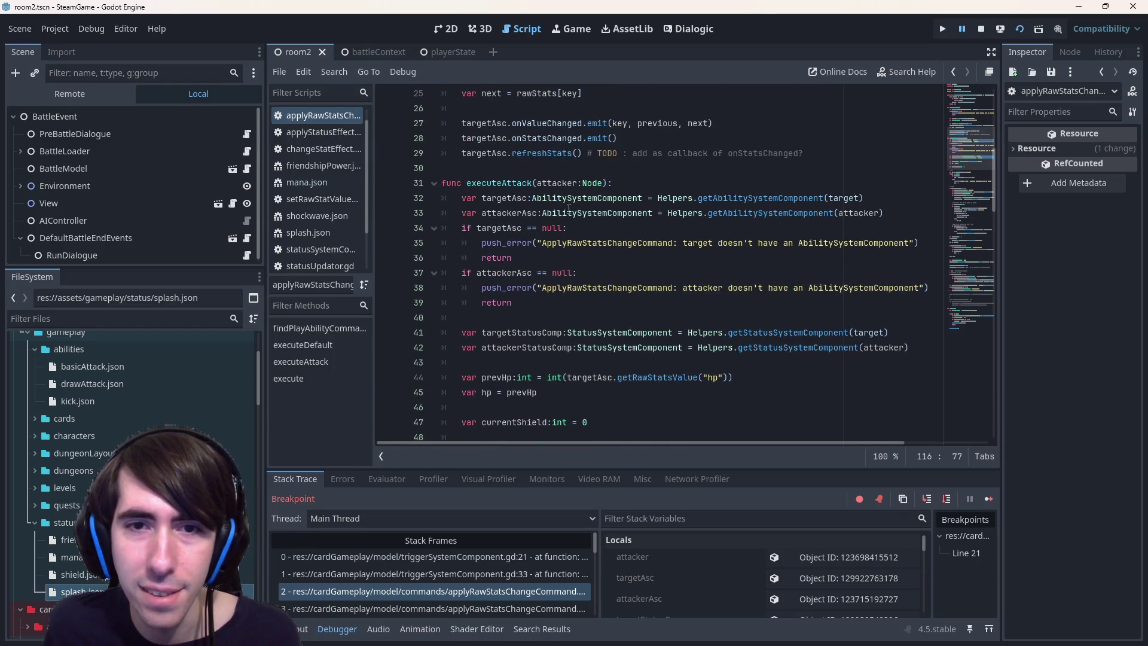
pyautogui.scroll(-20, 542, 229)
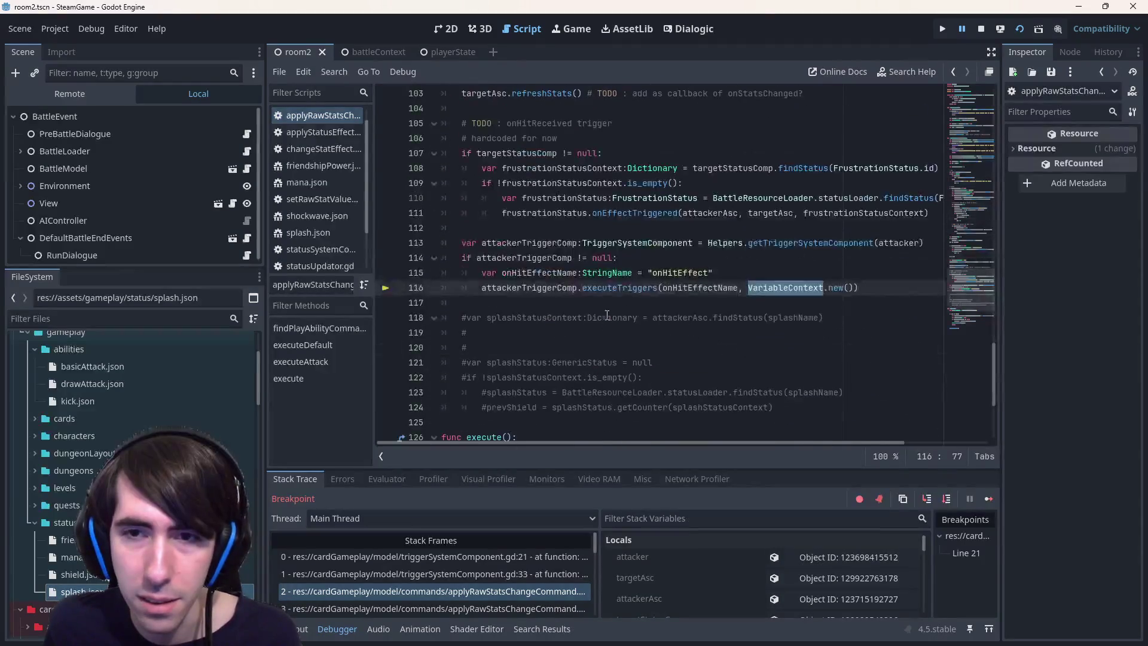
pyautogui.click(388, 288)
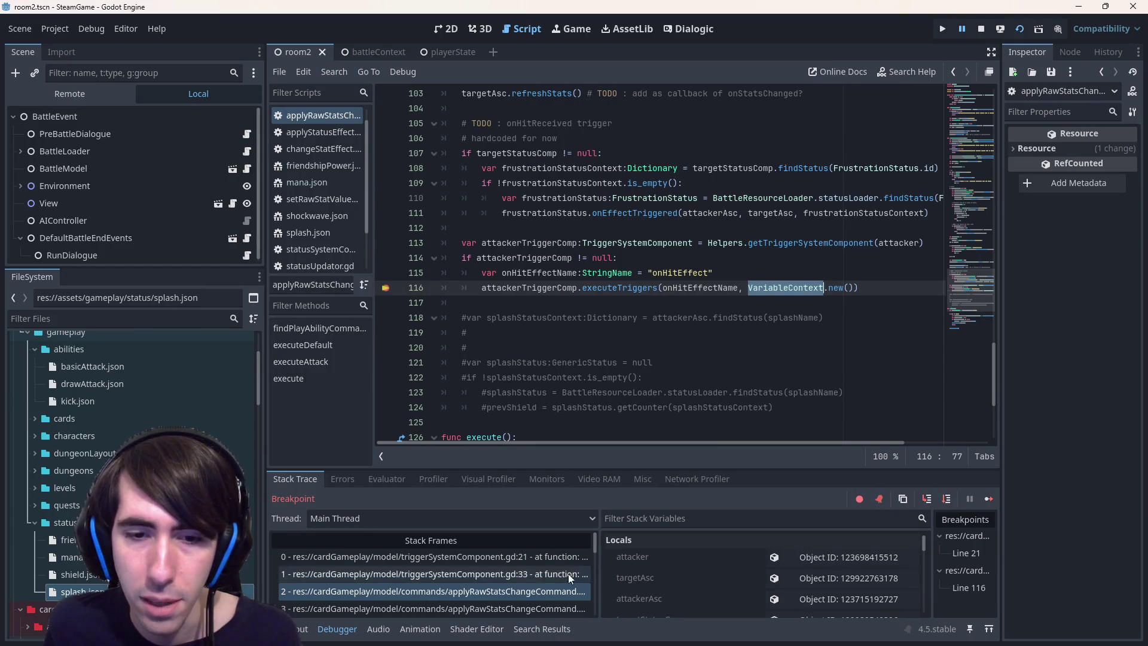
pyautogui.scroll(-1, 669, 579)
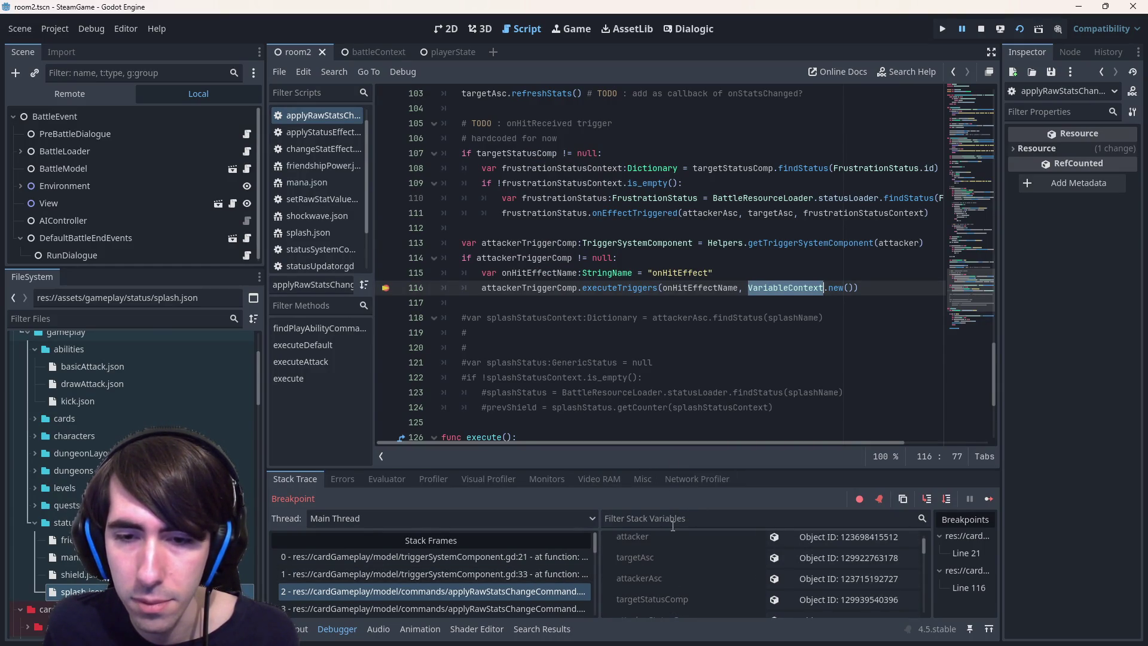
# Inspect the targetAsc, attacker and target variables, confirming the target is a BattleSlot
pyautogui.click(795, 563)
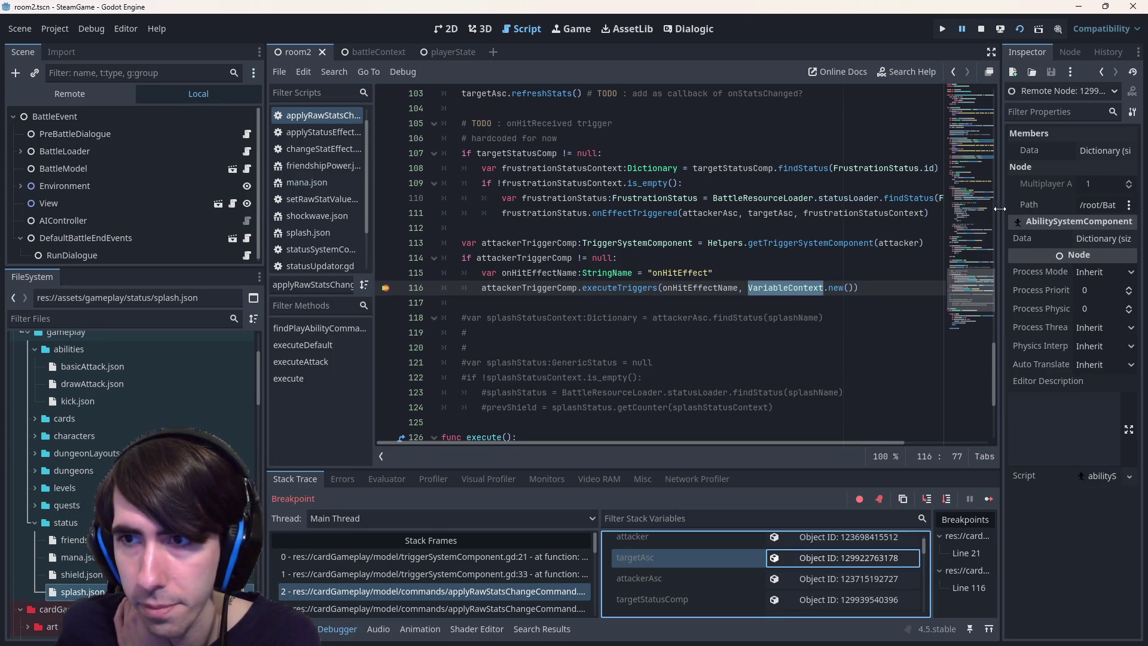
pyautogui.moveTo(1001, 208); pyautogui.dragTo(901, 207)
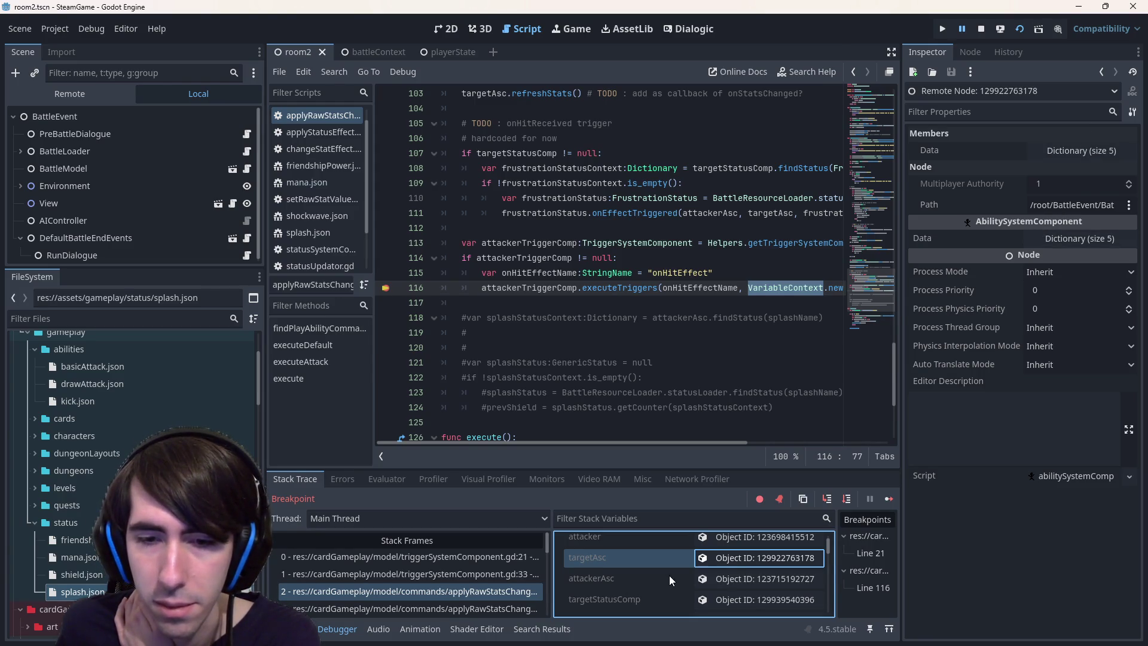
pyautogui.scroll(-2, 669, 575)
pyautogui.scroll(-1, 716, 571)
pyautogui.scroll(-5, 717, 572)
pyautogui.scroll(8, 707, 572)
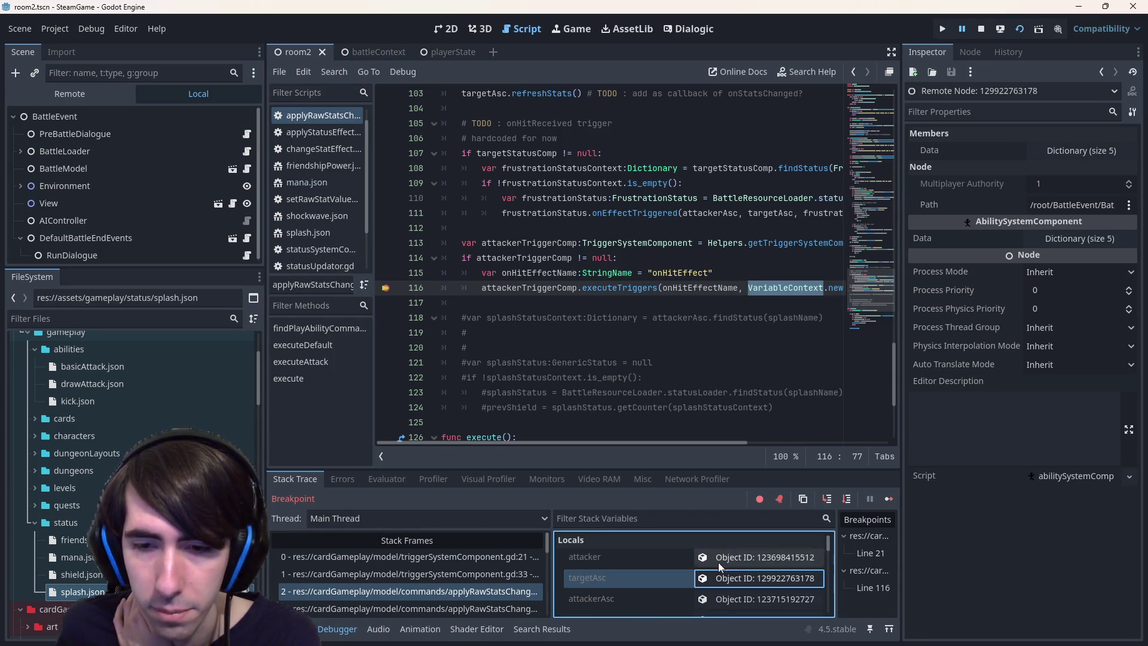
pyautogui.click(719, 562)
pyautogui.scroll(-5, 718, 562)
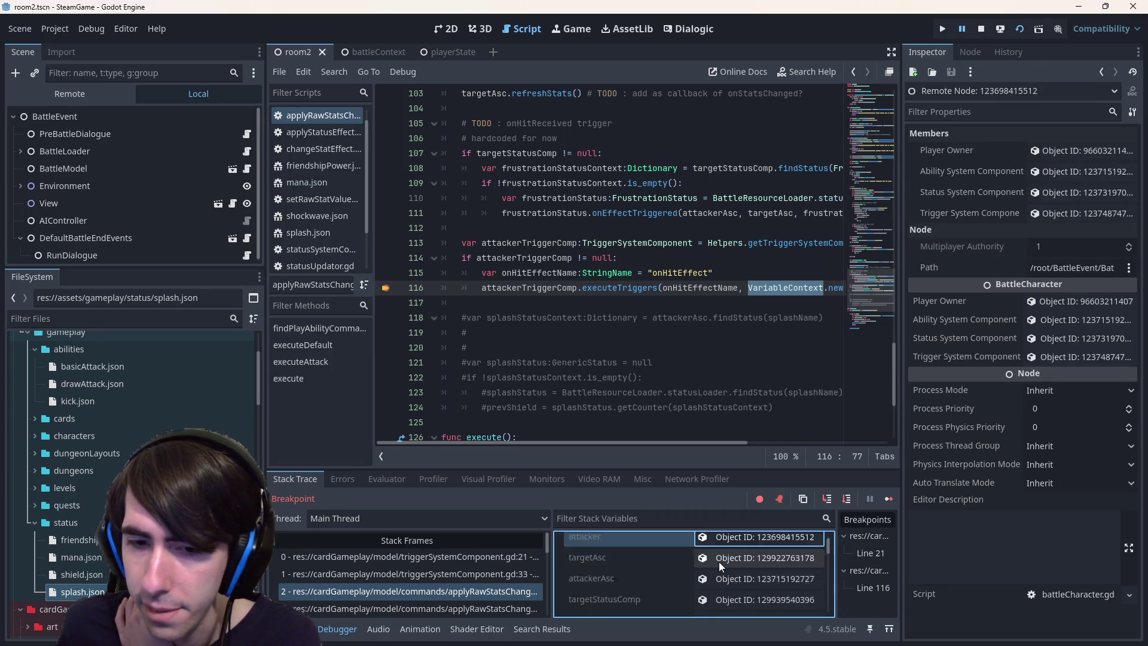
pyautogui.scroll(-3, 690, 566)
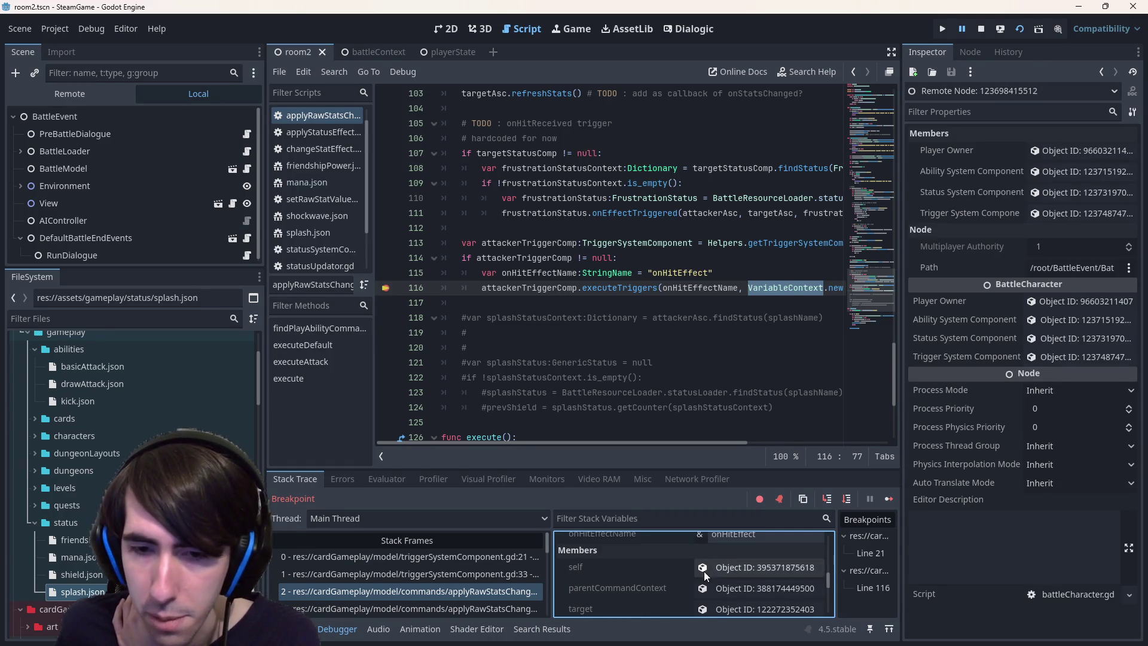
pyautogui.click(748, 599)
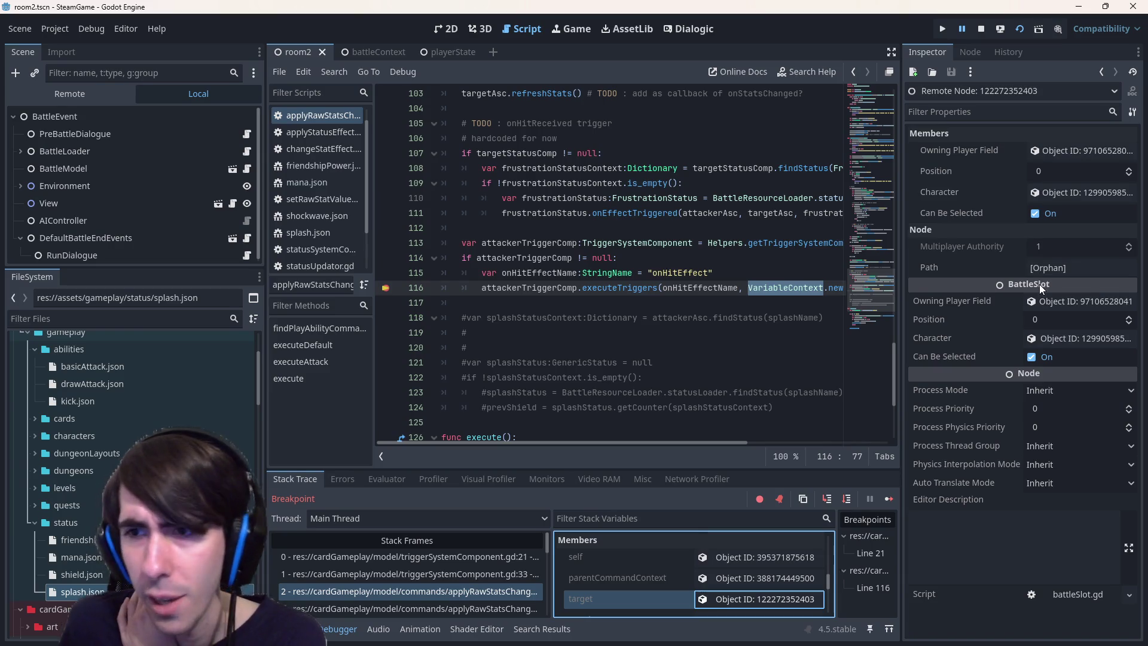
pyautogui.moveTo(1040, 285)
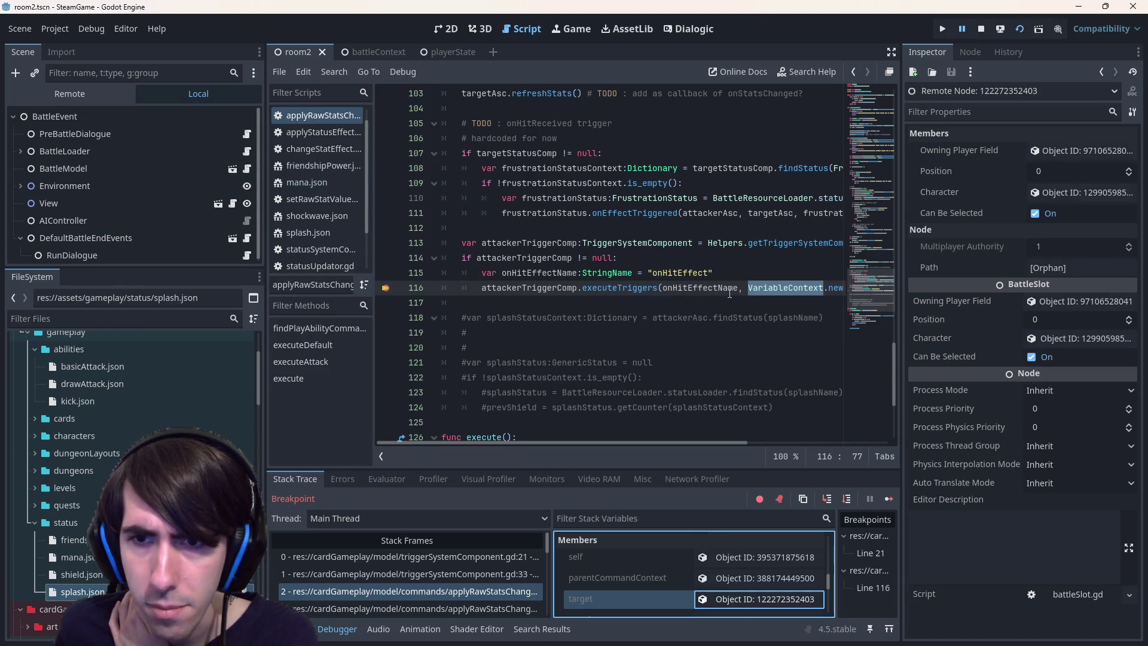
pyautogui.hotkey('shift', 'End')
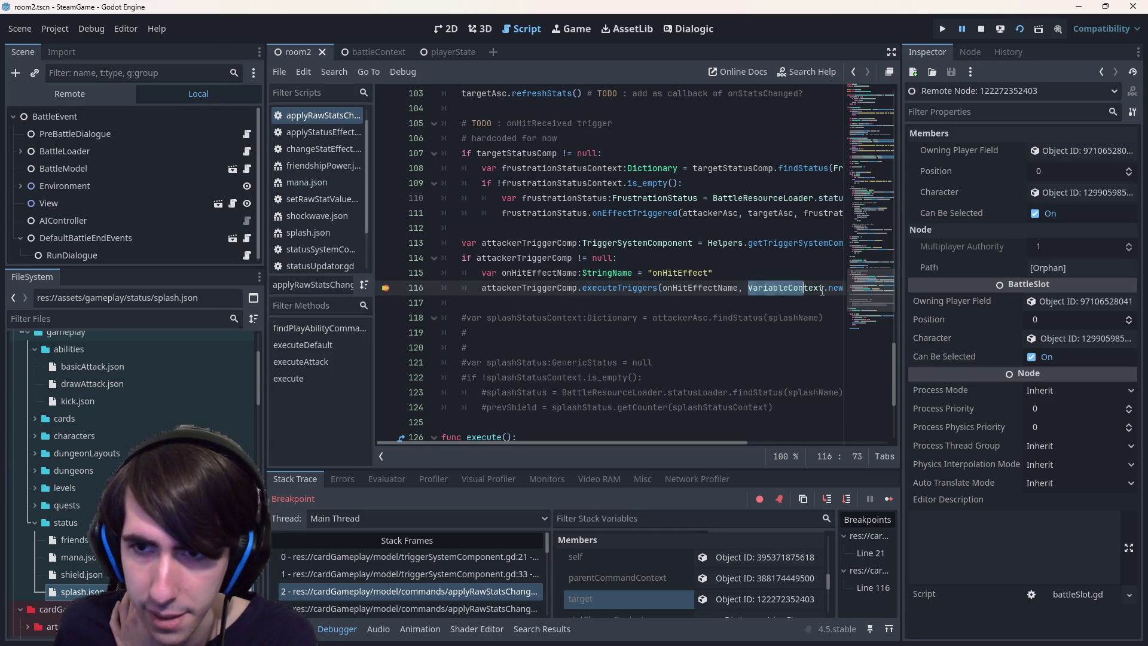
# Move VariableContext.new() out of the executeTriggers call onto its own line above
pyautogui.hotkey('shift', 'Left')
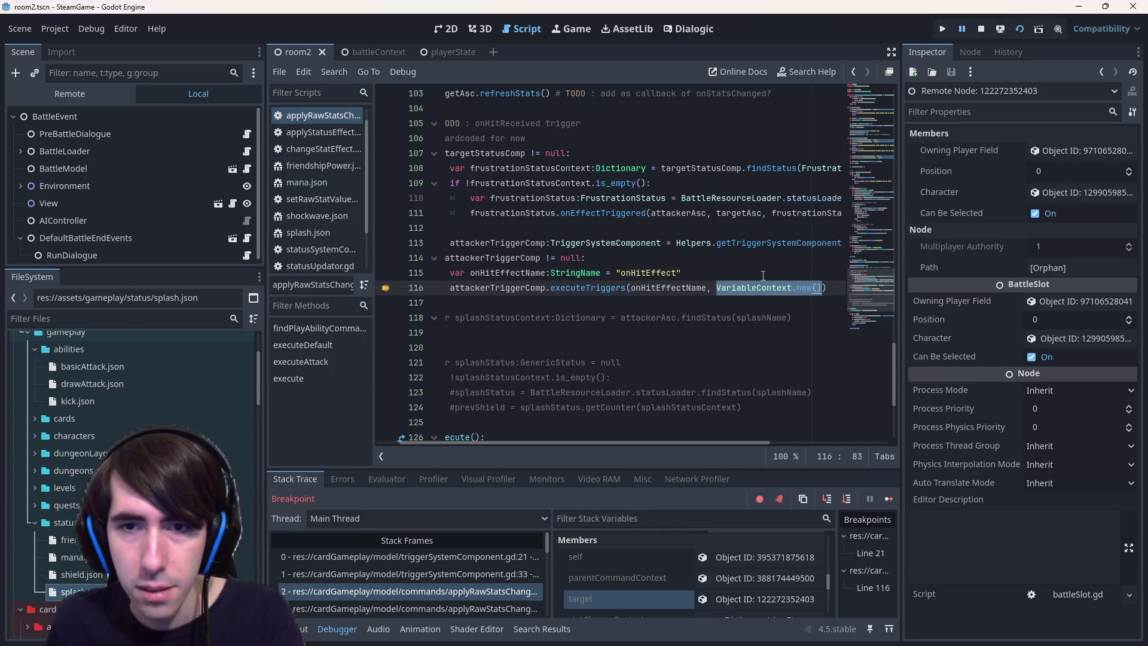
pyautogui.hotkey('ctrl', 'x')
pyautogui.click(751, 272)
pyautogui.press('Return')
pyautogui.hotkey('ctrl', 'v')
# Make it the declaration var variableContext:VariableContext = VariableContext.new()
pyautogui.doubleClick(513, 288)
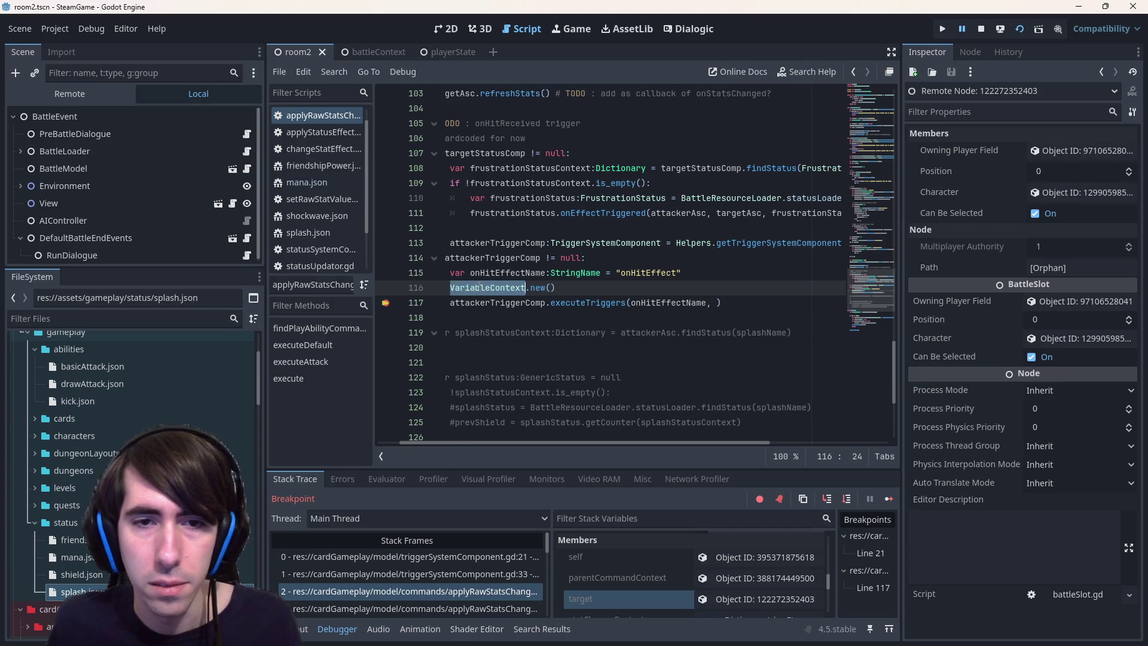
pyautogui.hotkey('ctrl', 'c')
pyautogui.press('Left')
pyautogui.hotkey('ctrl', 'v')
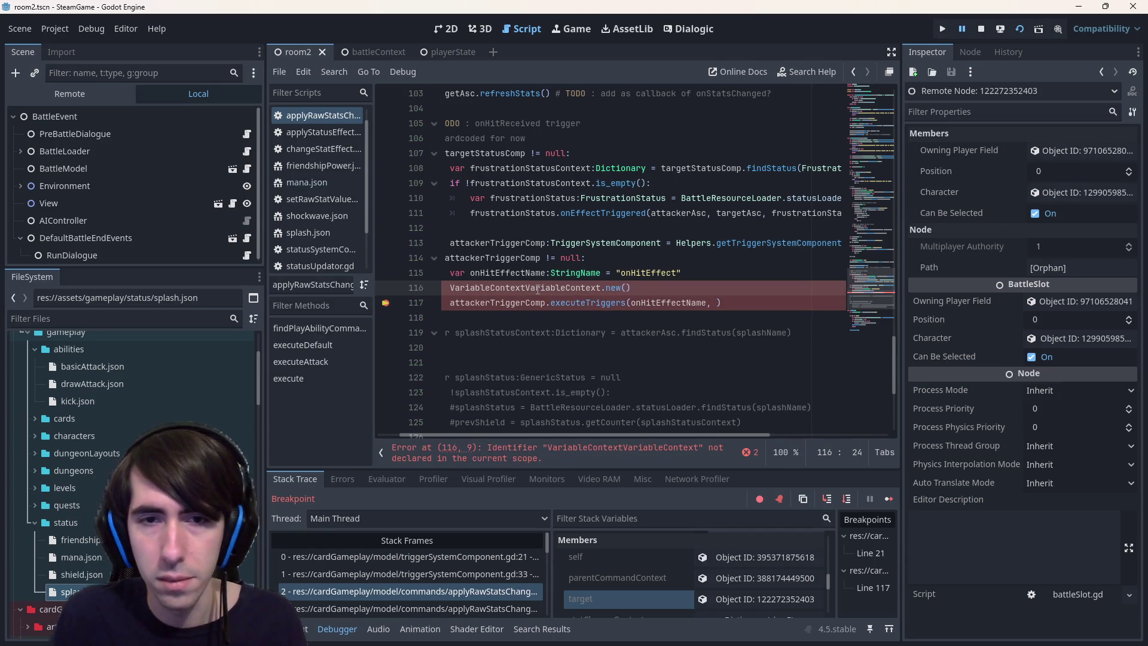
pyautogui.write('=')
pyautogui.press('Home')
pyautogui.write('varr')
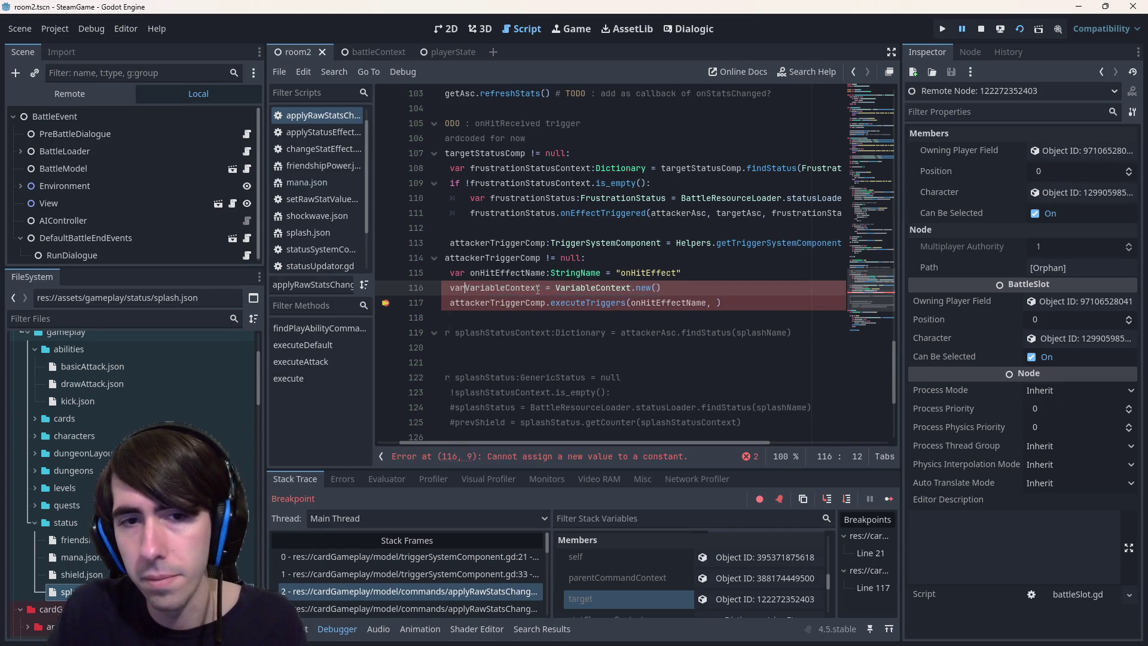
pyautogui.press('BackSpace')
pyautogui.write('variableC')
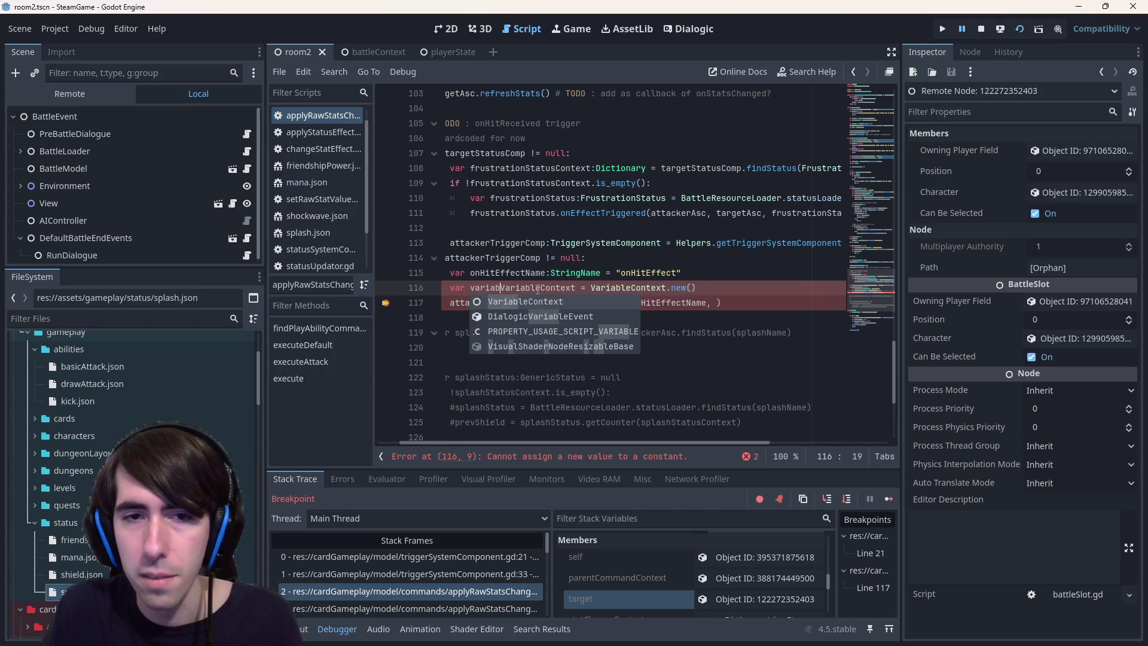
pyautogui.write('ontext:')
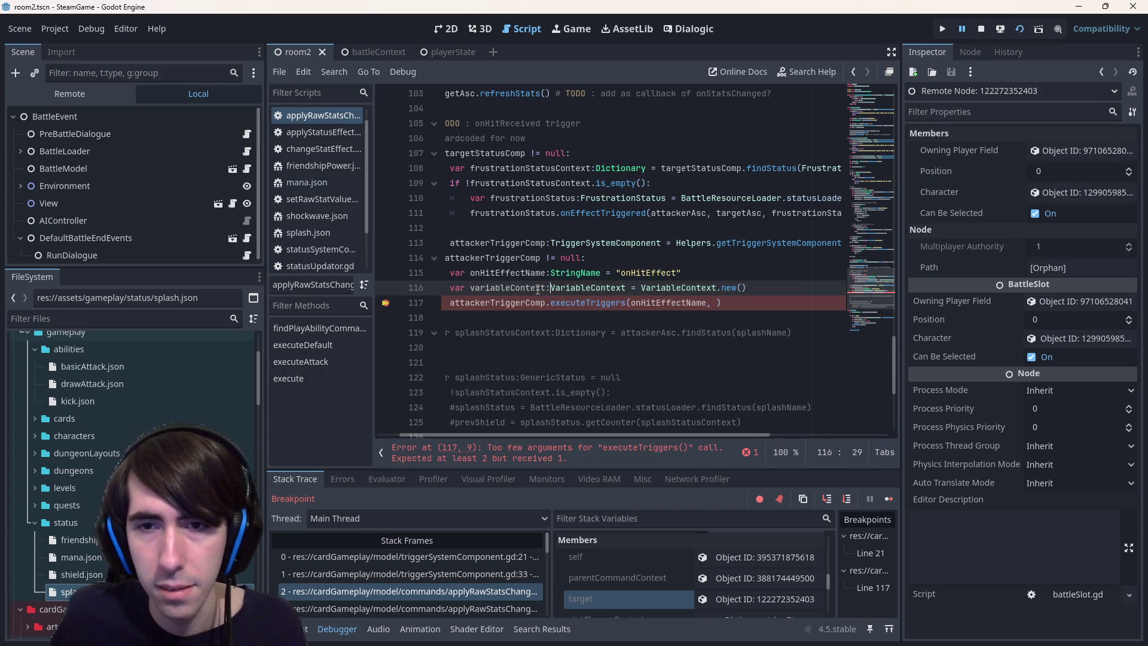
pyautogui.press('End')
pyautogui.press('Return')
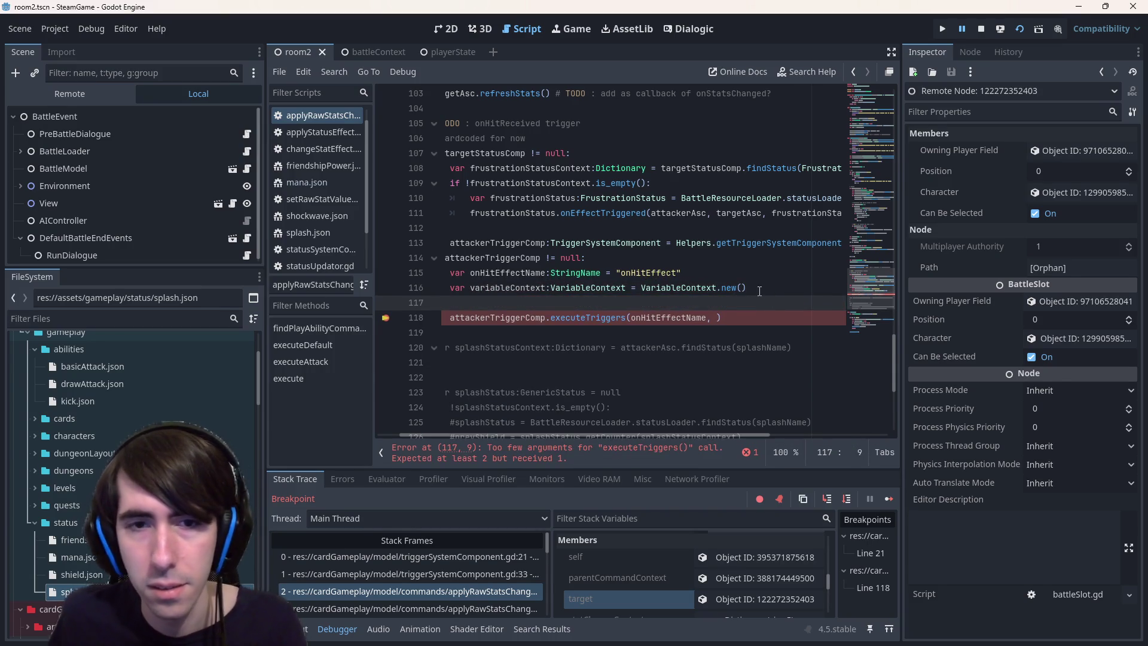
# Pass variableContext as the second argument to executeTriggers
pyautogui.doubleClick(494, 288)
pyautogui.hotkey('ctrl', 'c')
pyautogui.click(719, 322)
pyautogui.hotkey('ctrl', 'v')
# Add variableContext.push("AttackContext", {...}) on line 117, starting the dictionary body
pyautogui.click(696, 302)
pyautogui.hotkey('ctrl', 'v')
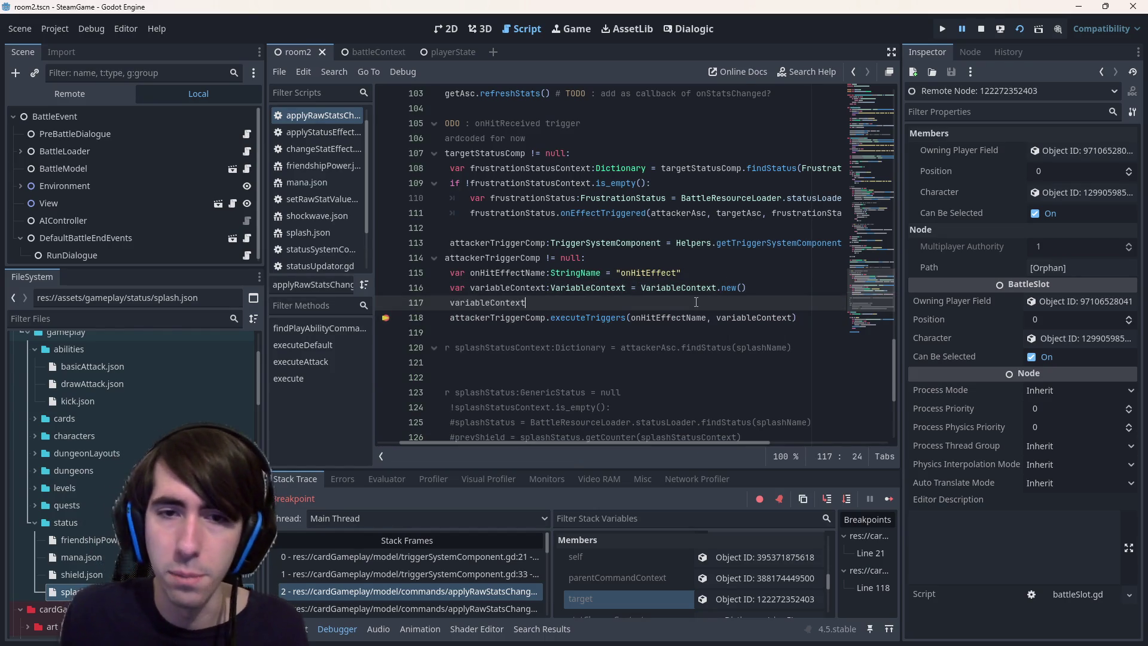
pyautogui.write('.push')
pyautogui.press('Return')
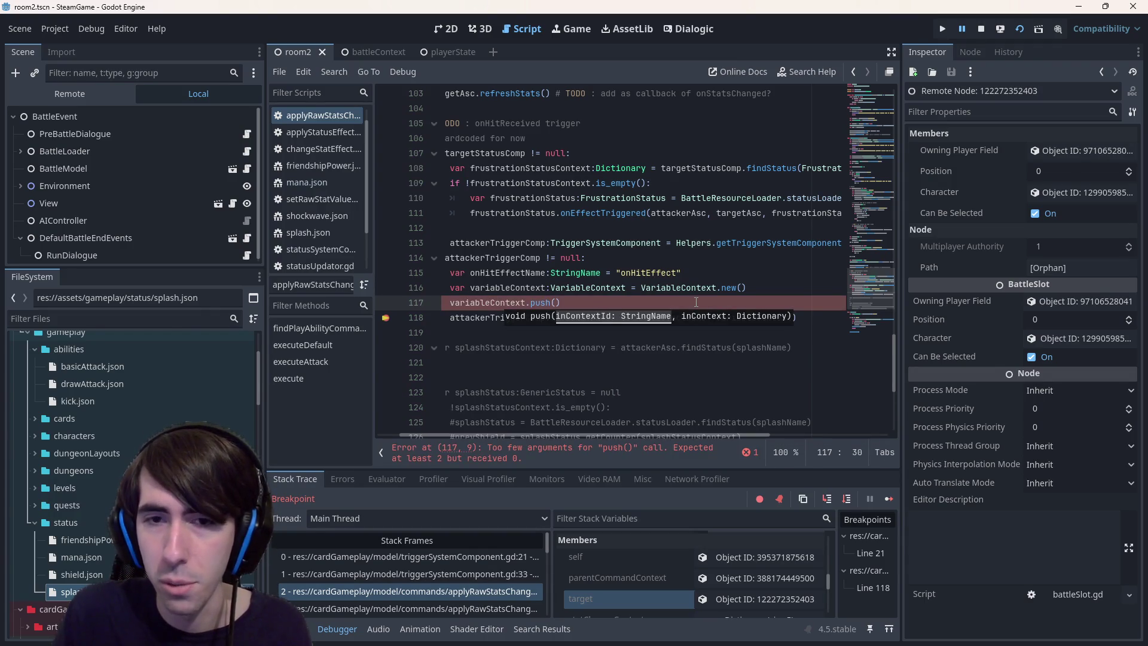
pyautogui.write('"')
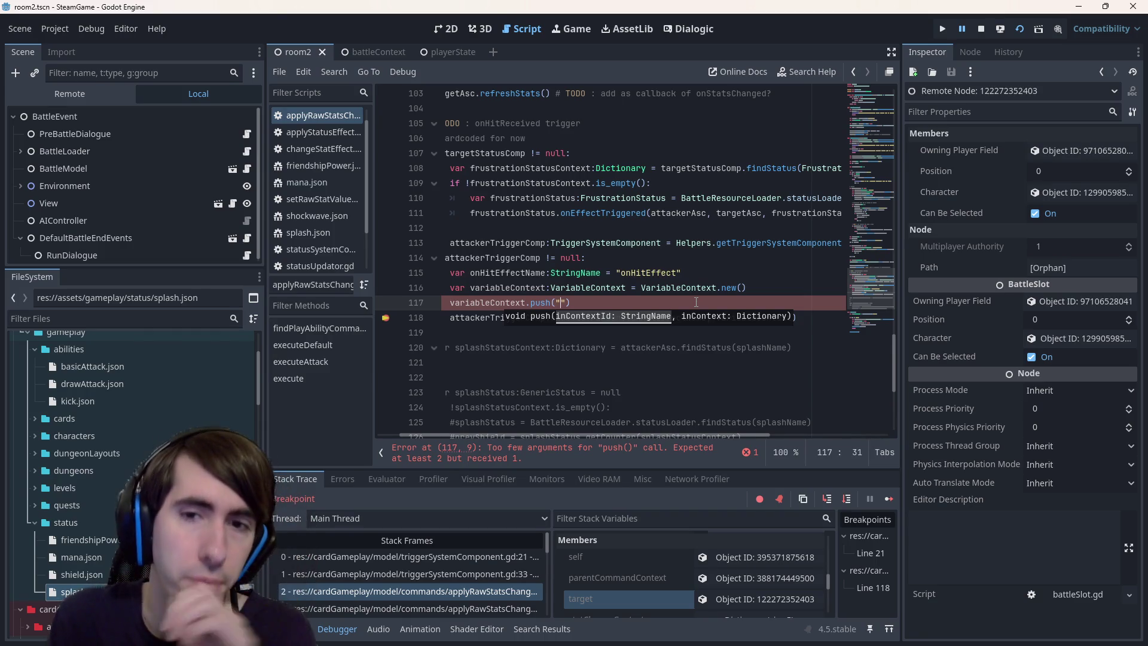
pyautogui.scroll(1, 685, 325)
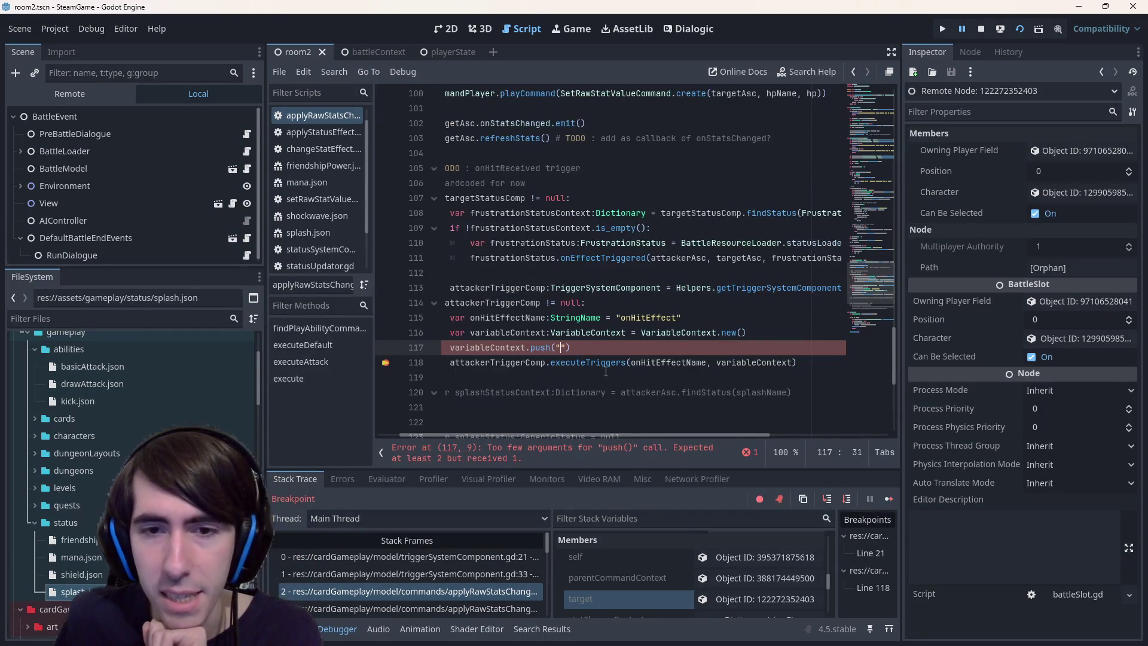
pyautogui.write('Attack')
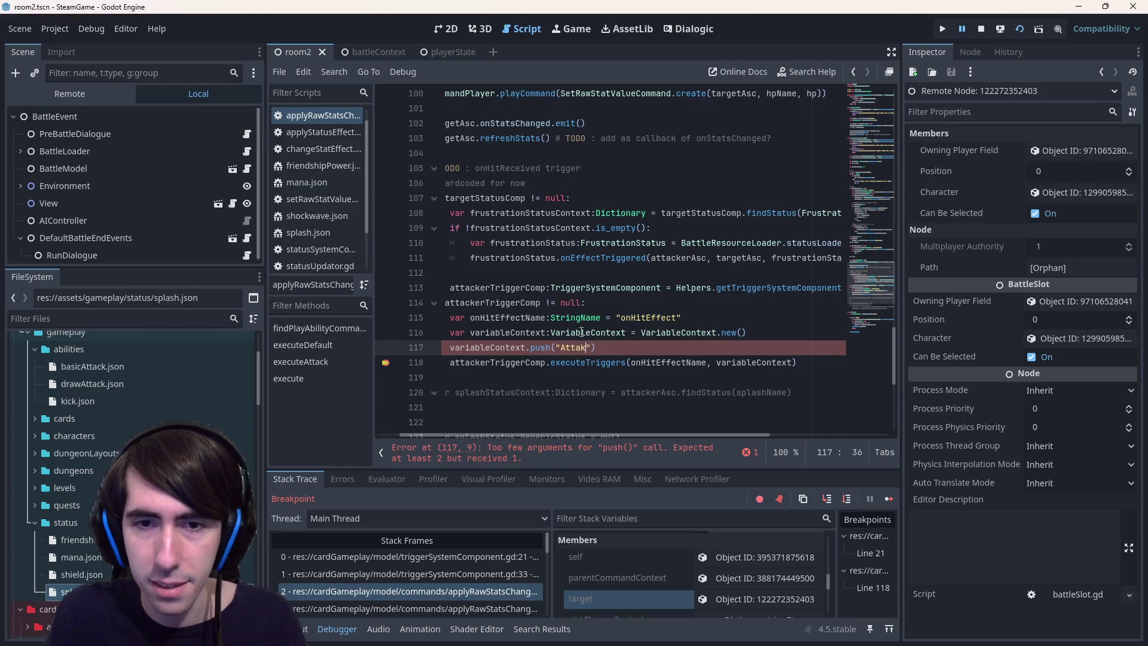
pyautogui.hotkey('ctrl', 'BackSpace')
pyautogui.write('Game')
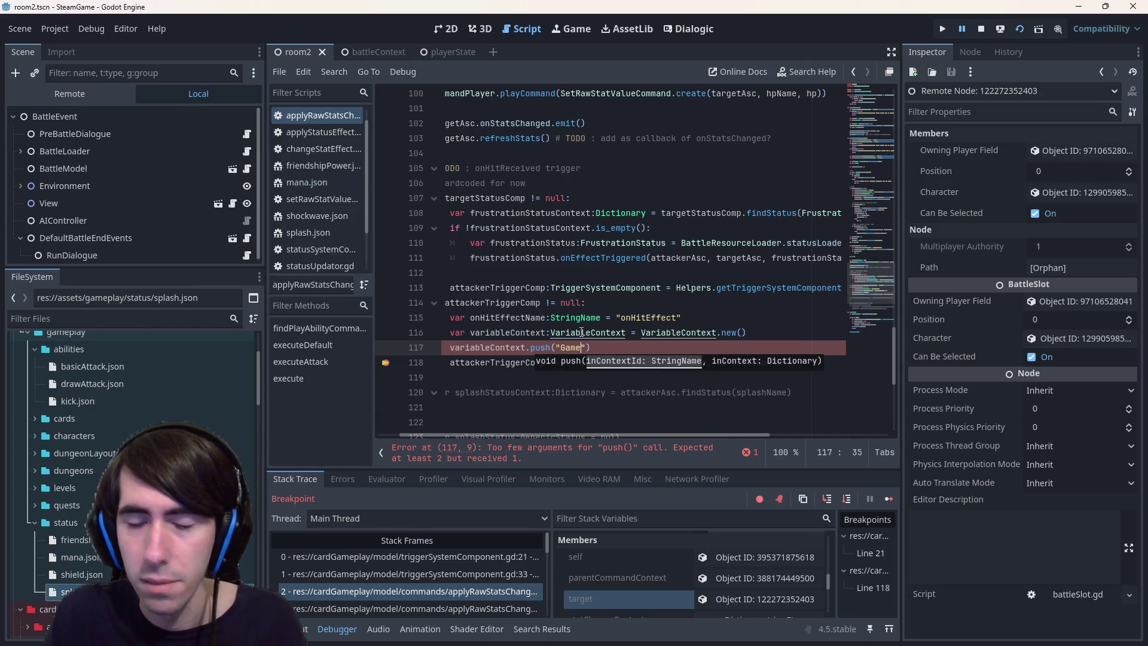
pyautogui.press('BackSpace')
pyautogui.write('AttackContext"')
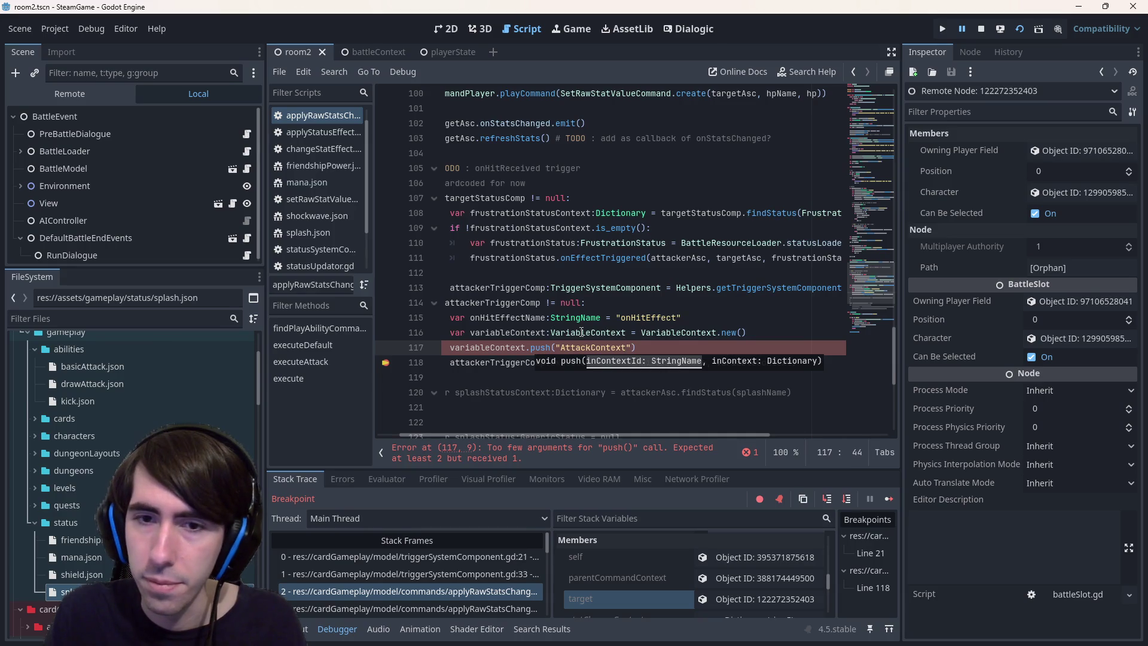
pyautogui.write(', {')
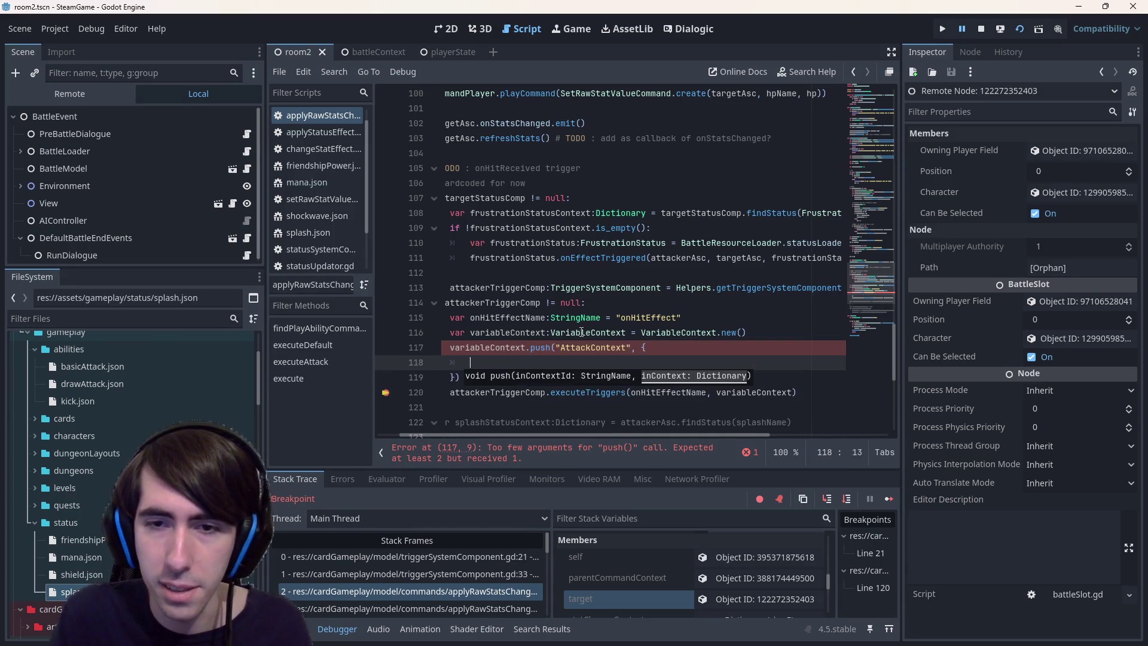
pyautogui.press('Return')
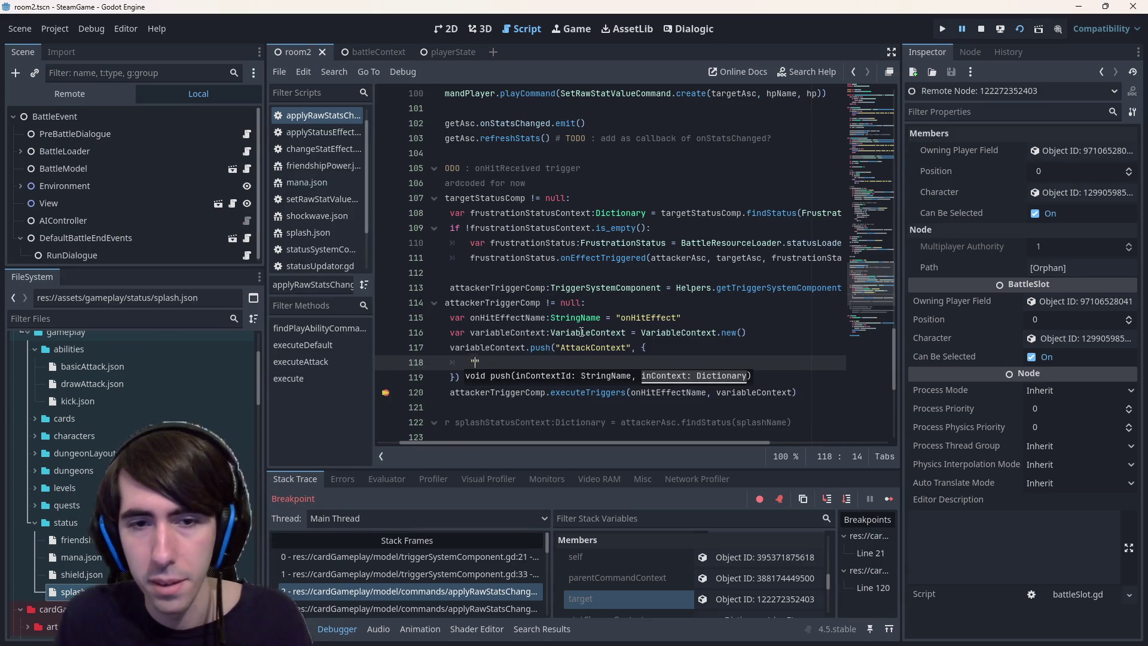
pyautogui.write('var')
pyautogui.press('Return')
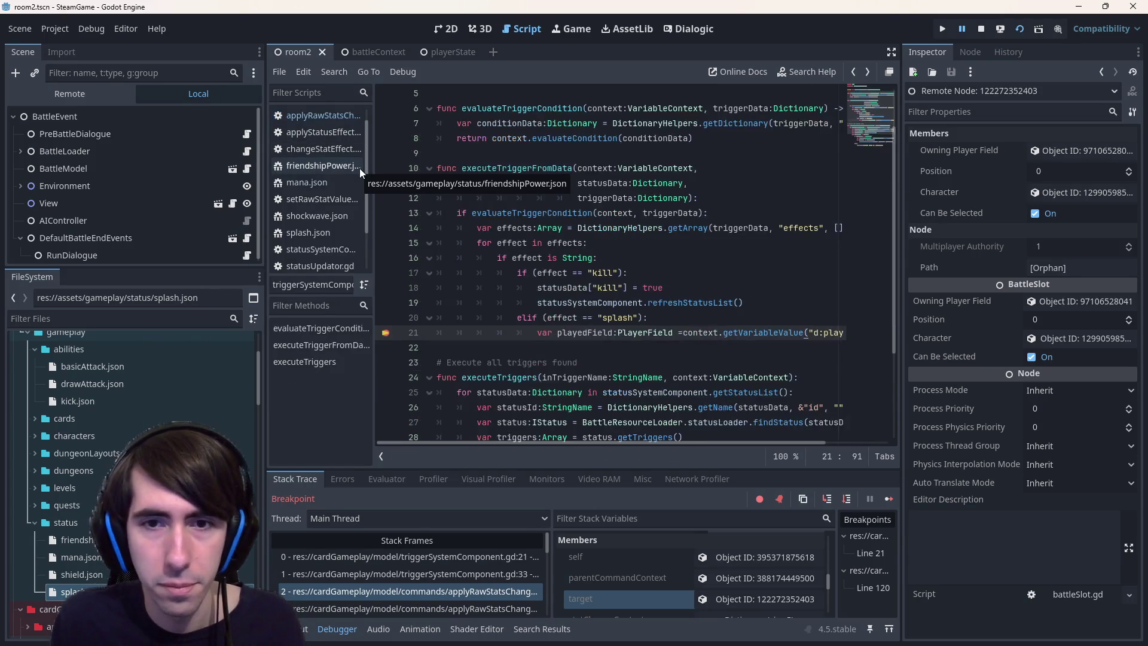
pyautogui.moveTo(590, 445)
pyautogui.mouseDown()
pyautogui.moveTo(751, 332)
pyautogui.moveTo(807, 333)
pyautogui.mouseUp()
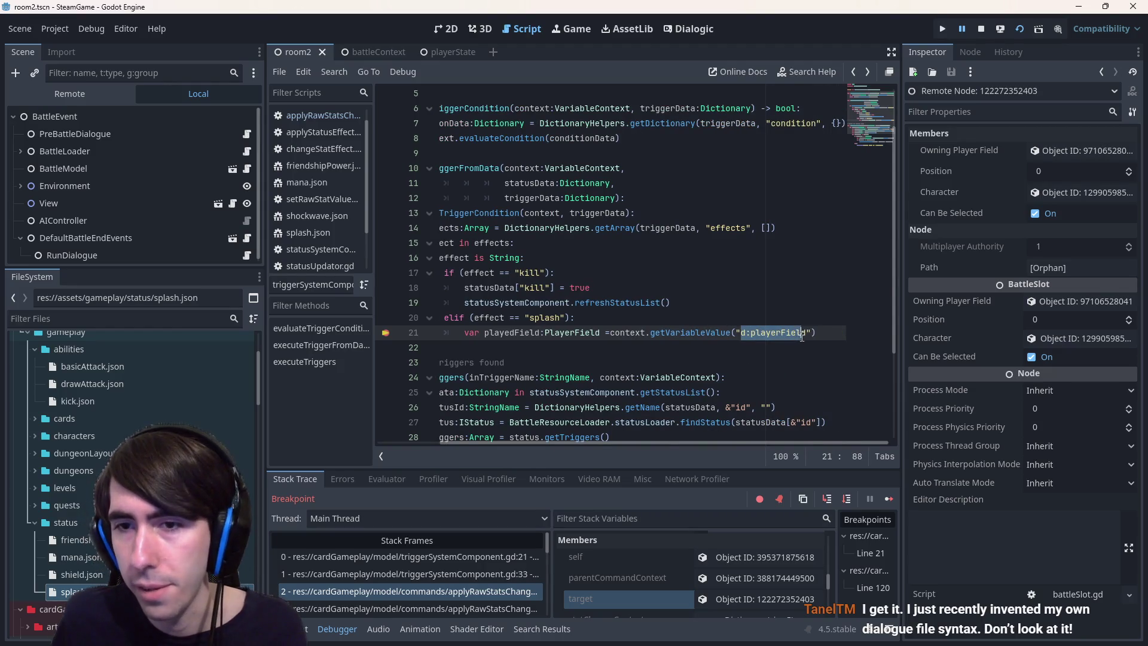
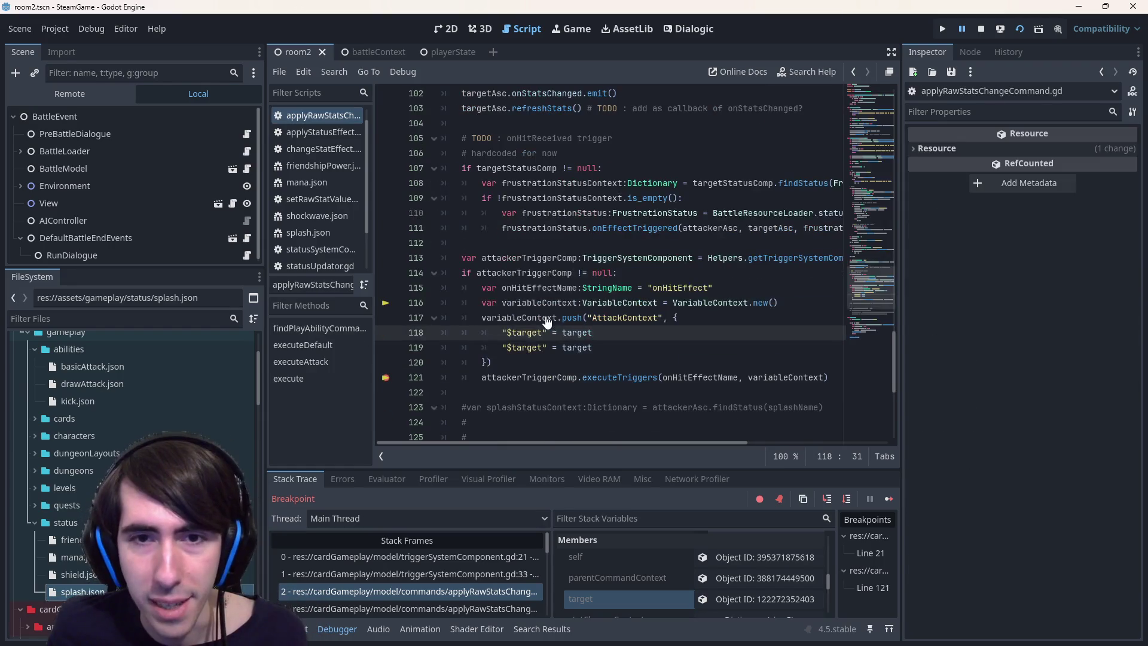
# Change the first AttackContext entry on line 118 to map "$source" to attacker
pyautogui.doubleClick(526, 272)
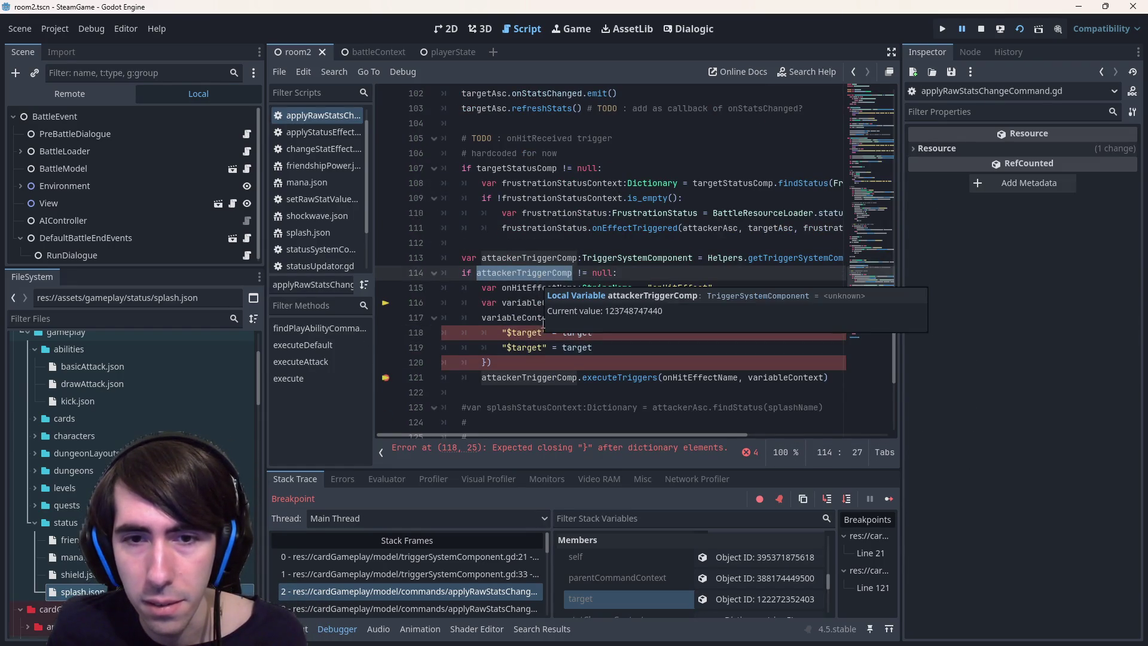
pyautogui.doubleClick(527, 333)
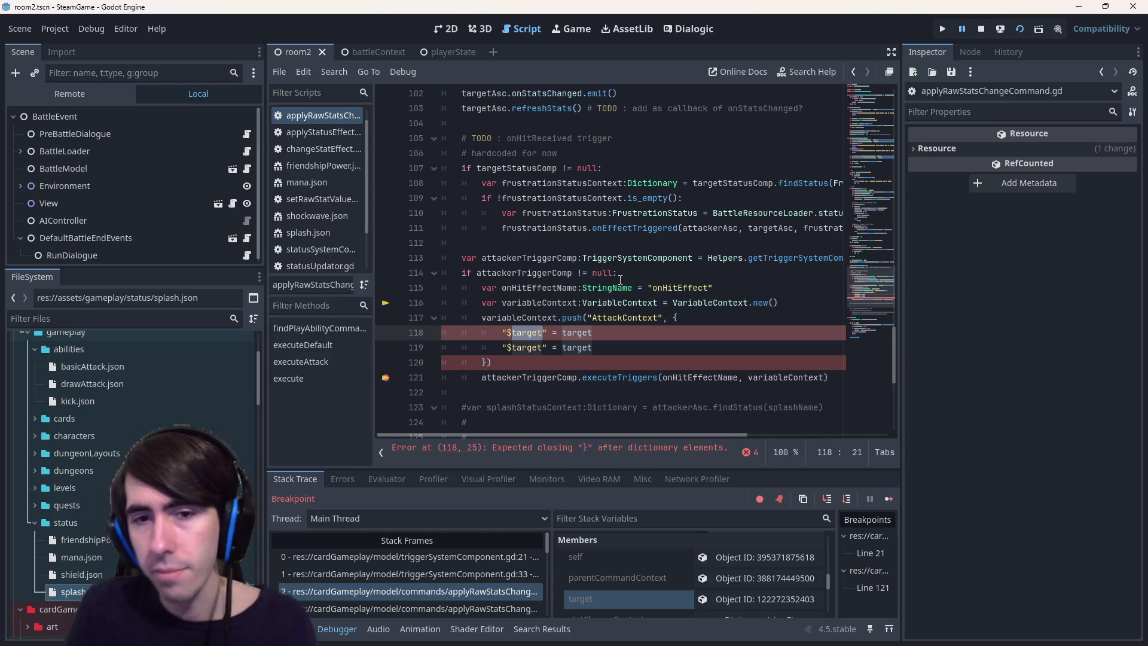
pyautogui.write('source')
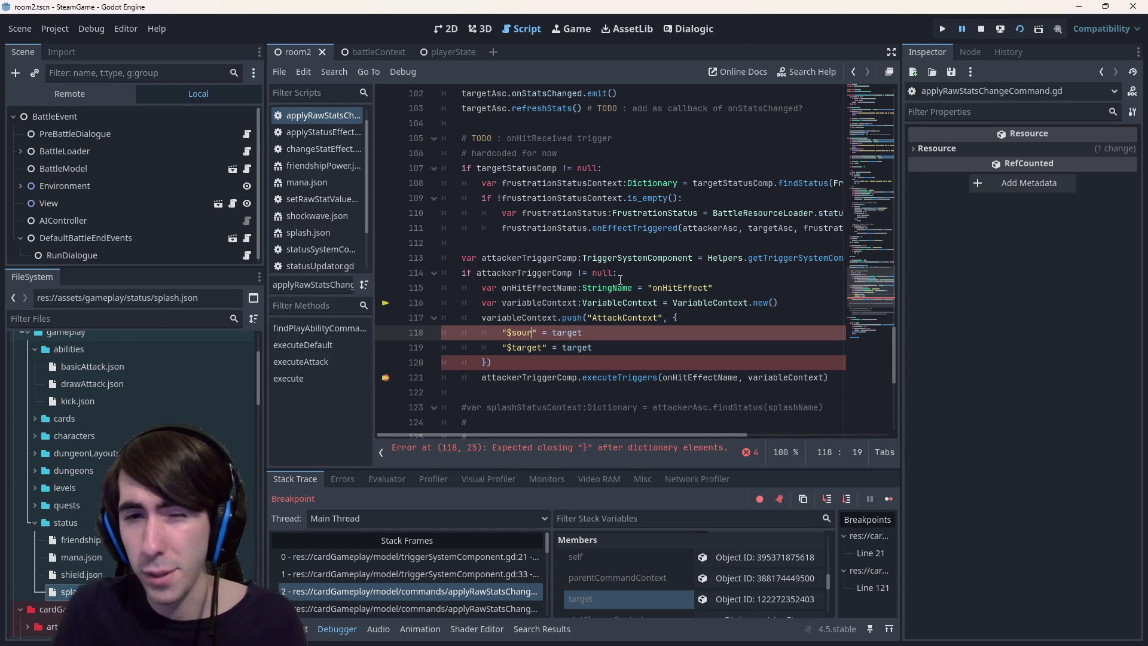
pyautogui.hotkey('ctrl', 'z')
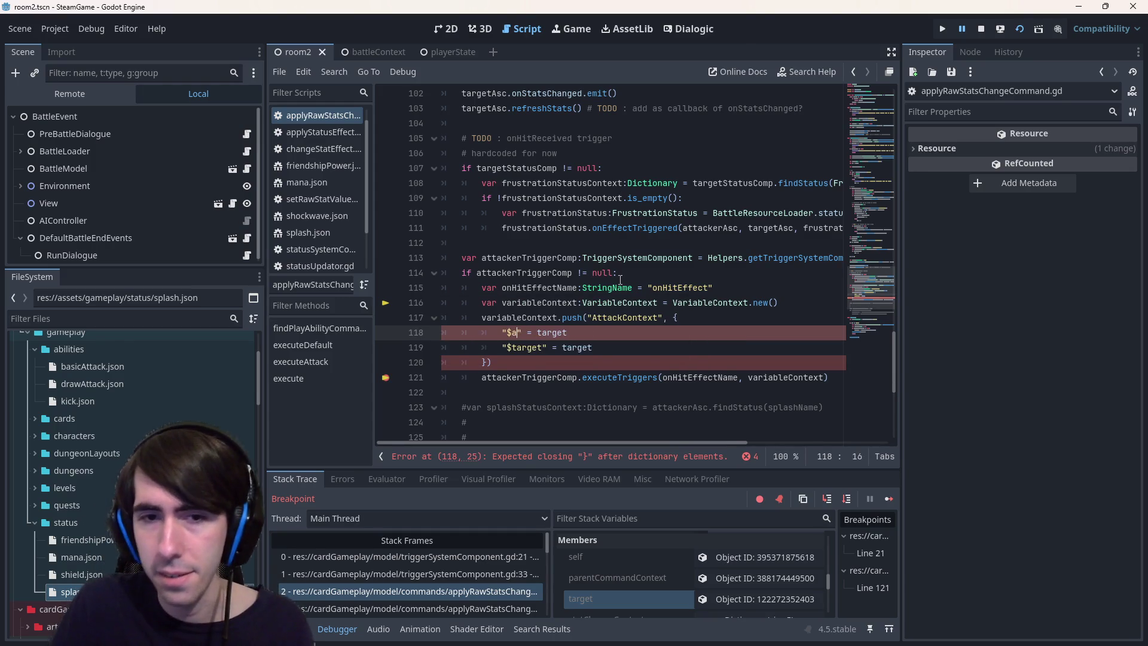
pyautogui.hotkey('ctrl', 'shift', 'z')
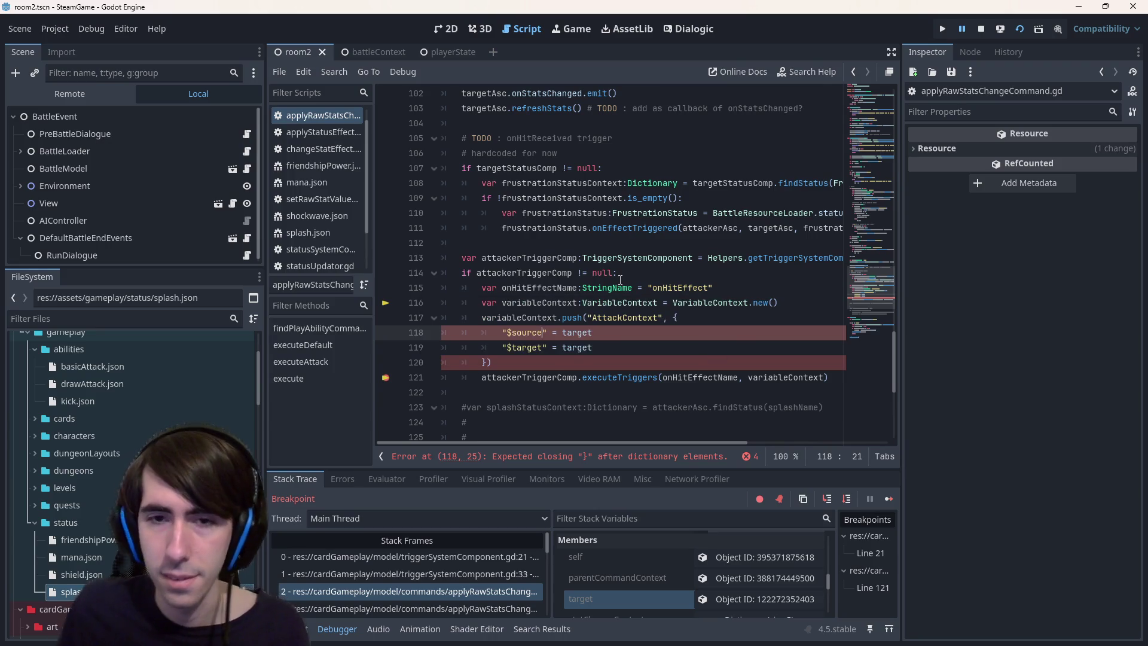
pyautogui.doubleClick(588, 332)
pyautogui.write('si')
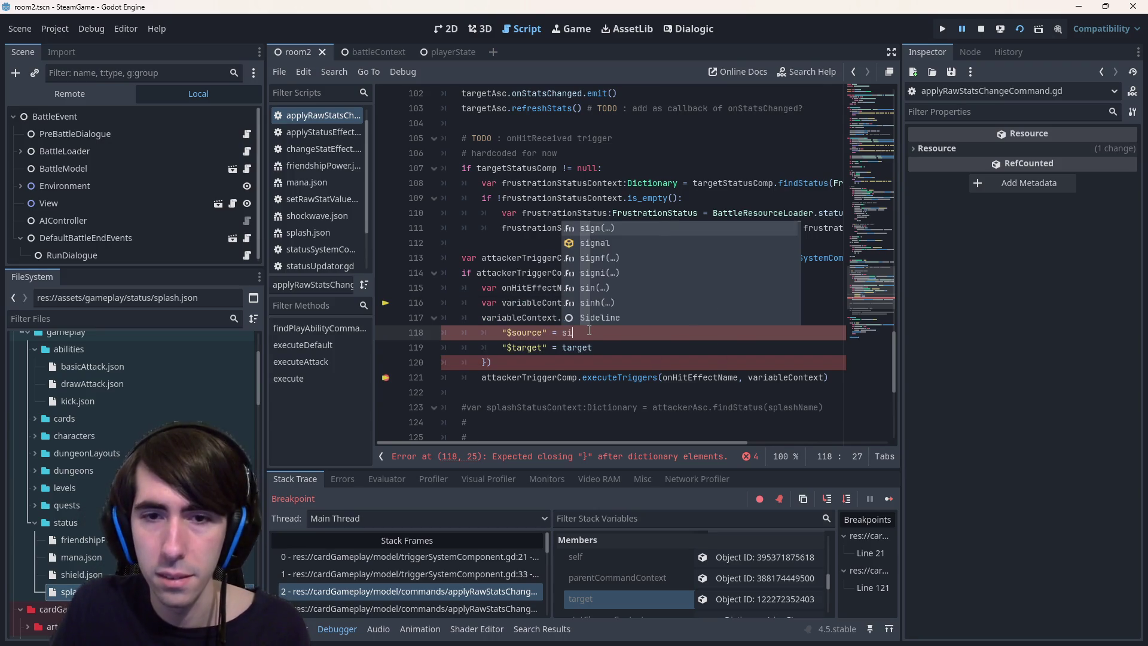
pyautogui.press('BackSpace')
pyautogui.write('ource')
pyautogui.press('Escape')
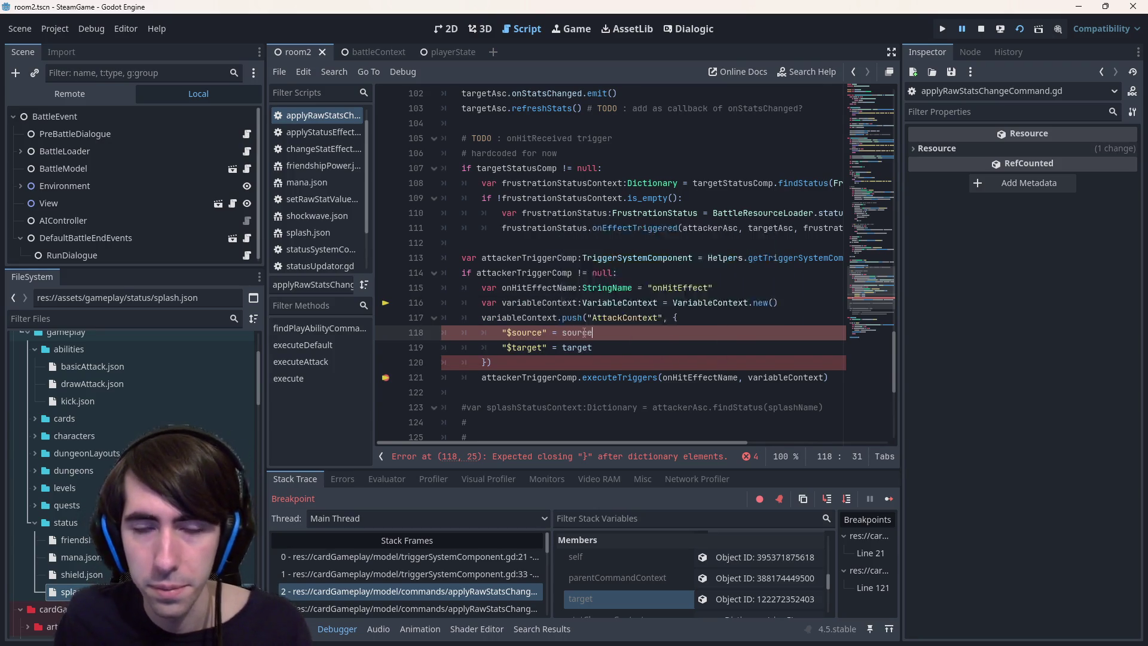
pyautogui.doubleClick(577, 332)
pyautogui.write('attacker')
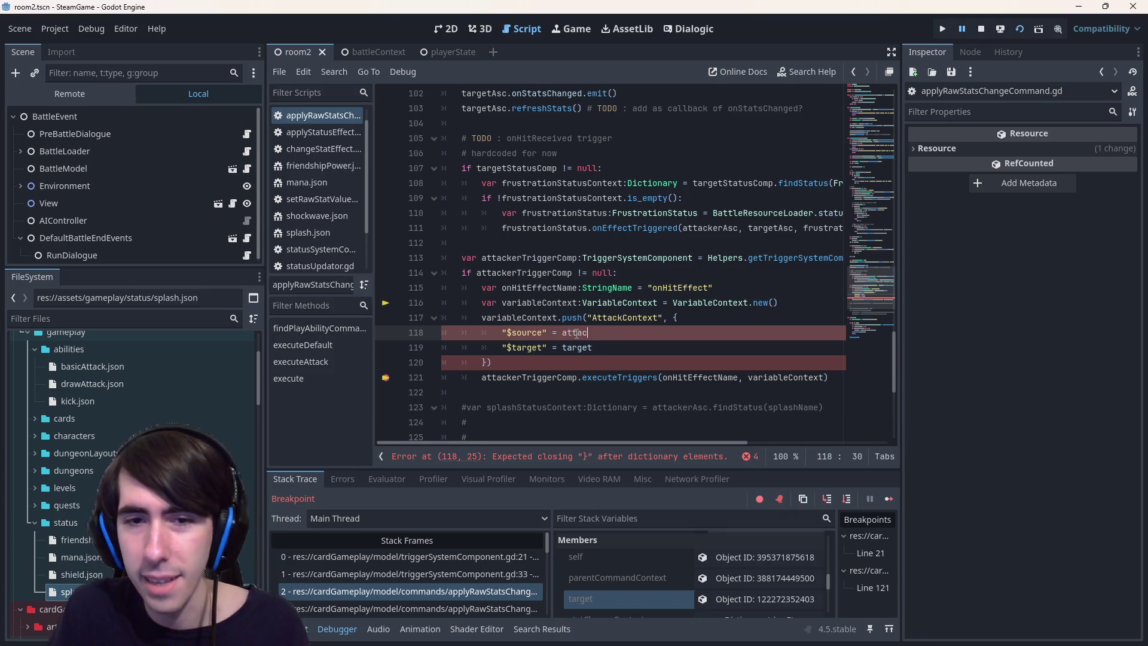
# Keep the key as "$source" and add trailing commas after the dictionary entries
pyautogui.press('Escape')
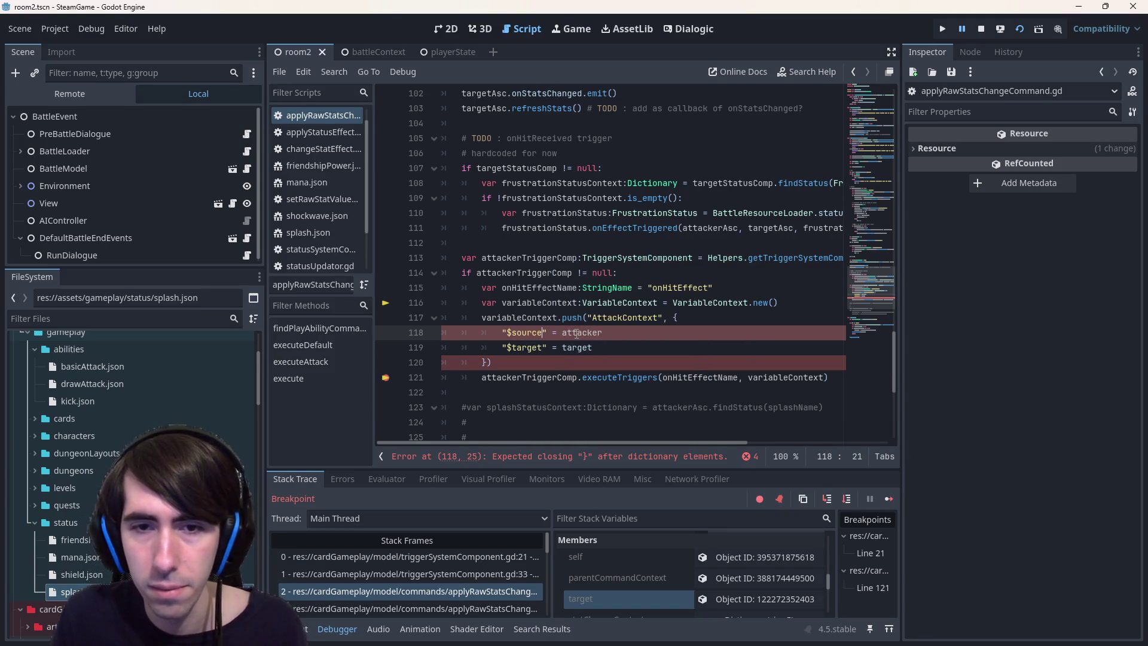
pyautogui.hotkey('ctrl', 'shift', 'Left')
pyautogui.write('attacker')
pyautogui.hotkey('ctrl', 'z')
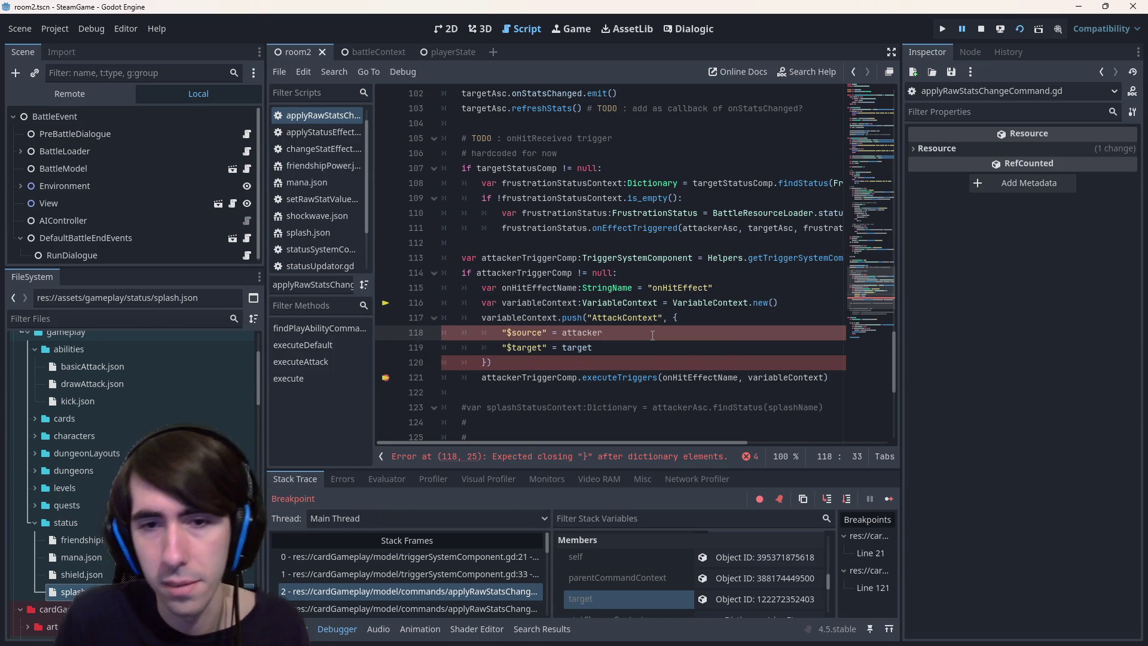
pyautogui.press('Escape')
pyautogui.press('Down')
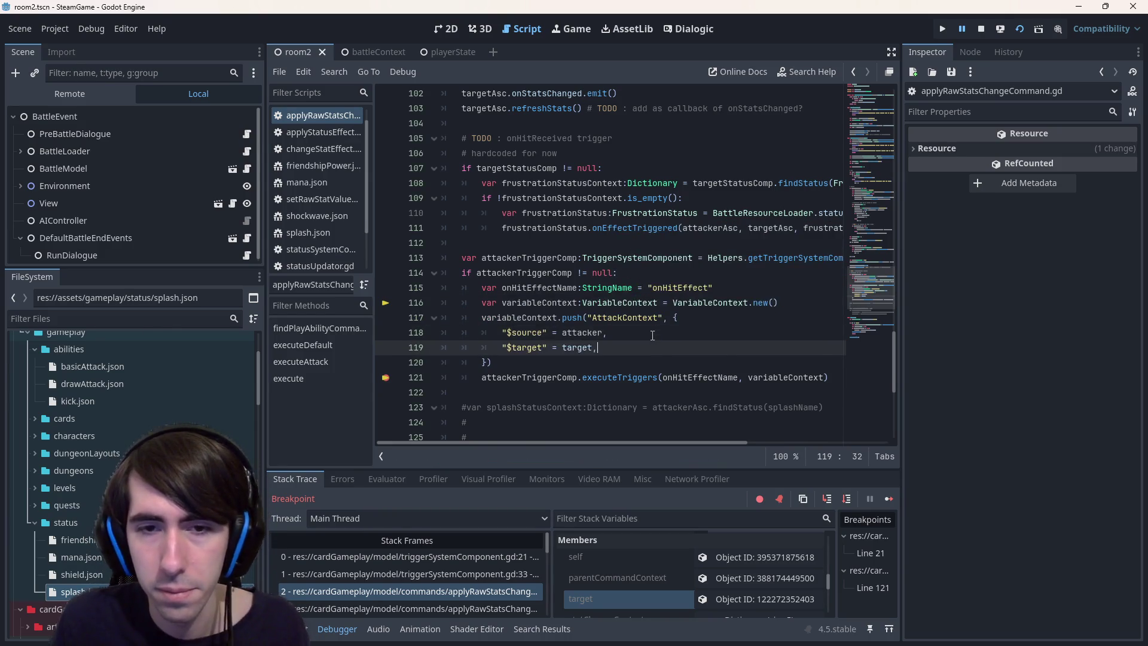
pyautogui.write(',')
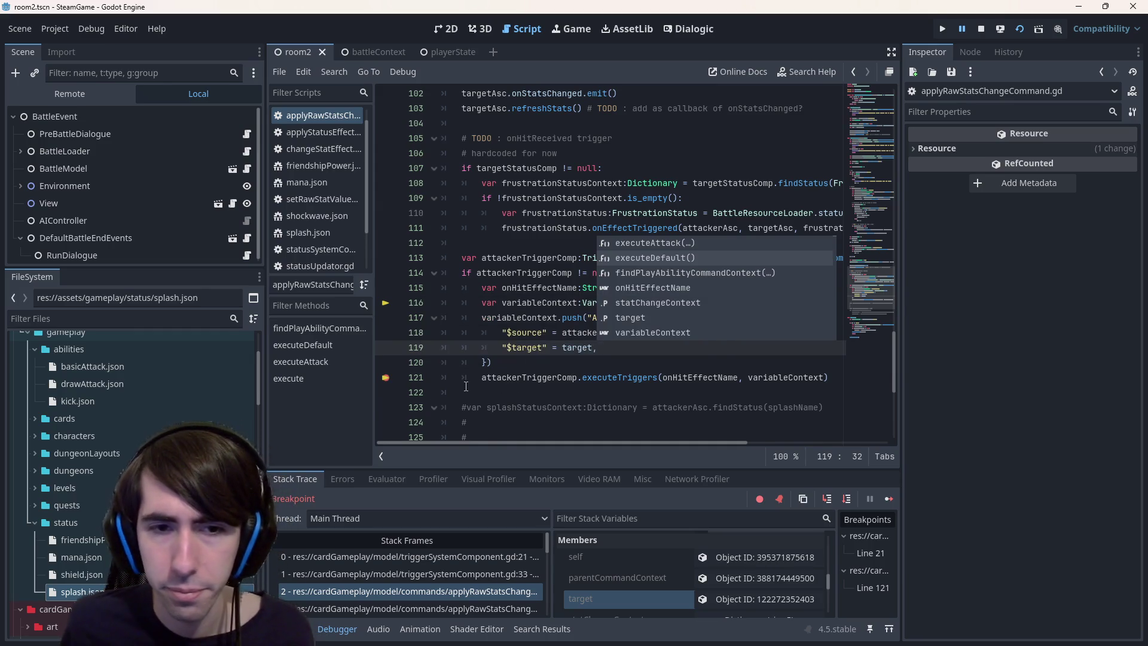
# Open triggerSystemComponent.gd at line 21 and call context.evaluateVariable("$target") instead of getVariableValue
pyautogui.click(399, 558)
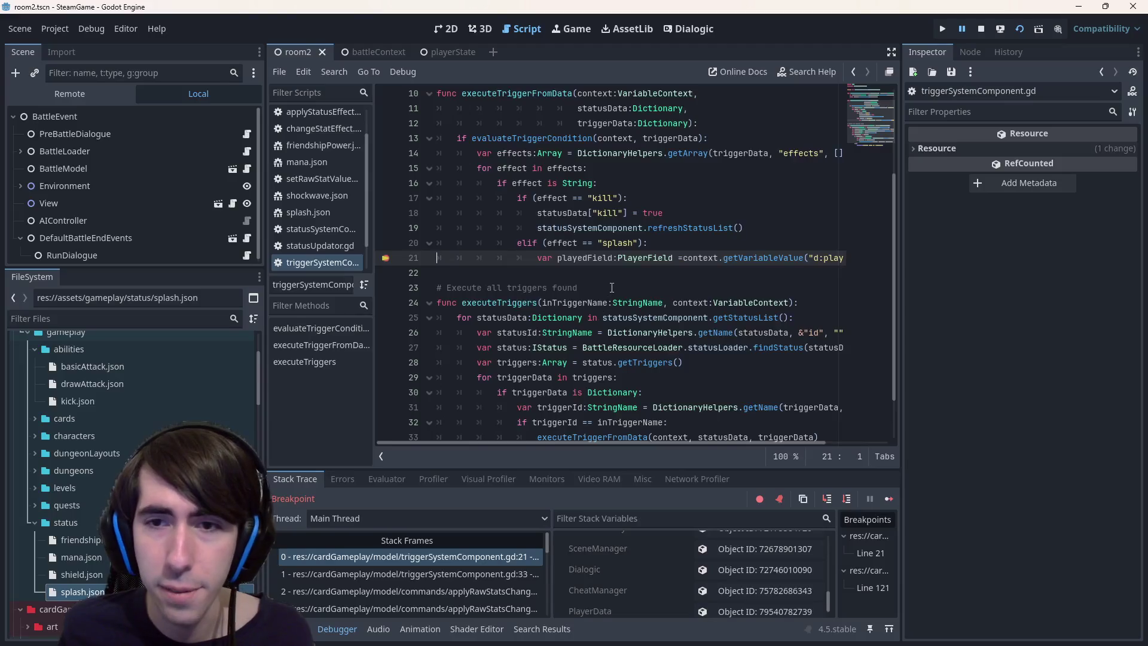
pyautogui.scroll(1, 612, 287)
pyautogui.doubleClick(756, 302)
pyautogui.write('eval')
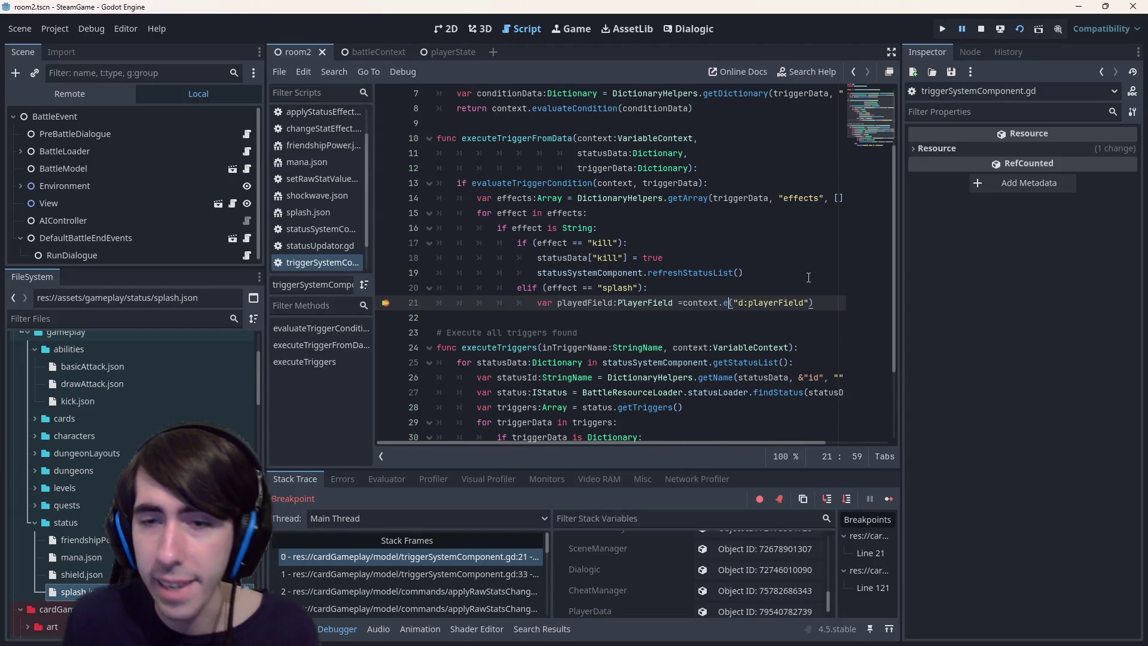
pyautogui.press('Down')
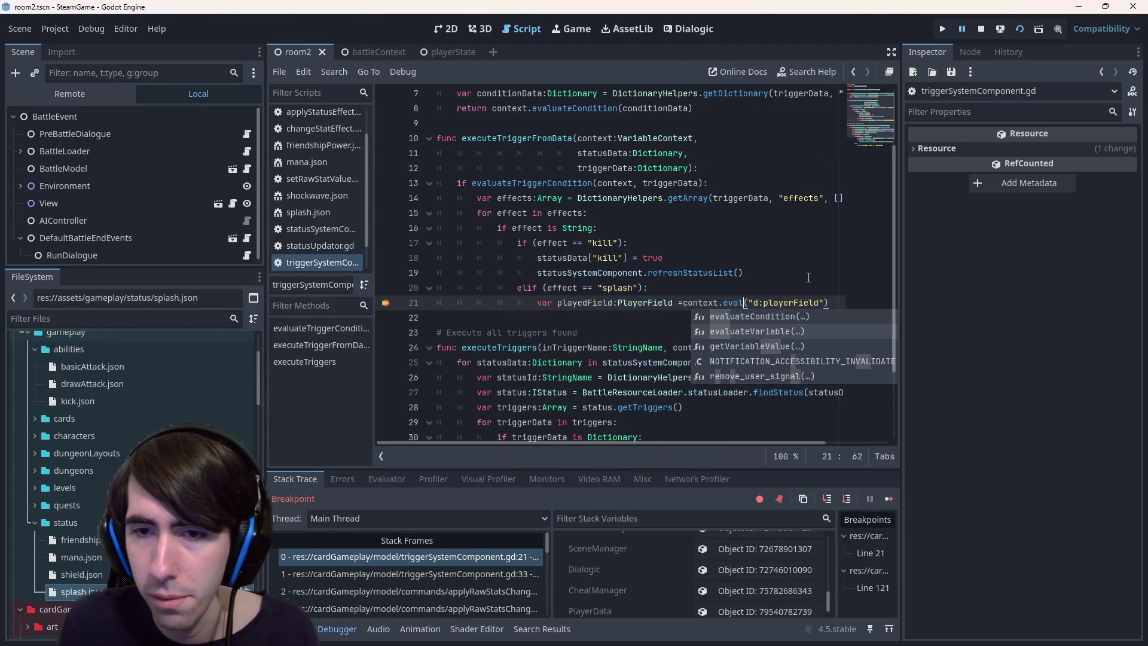
pyautogui.press('Return')
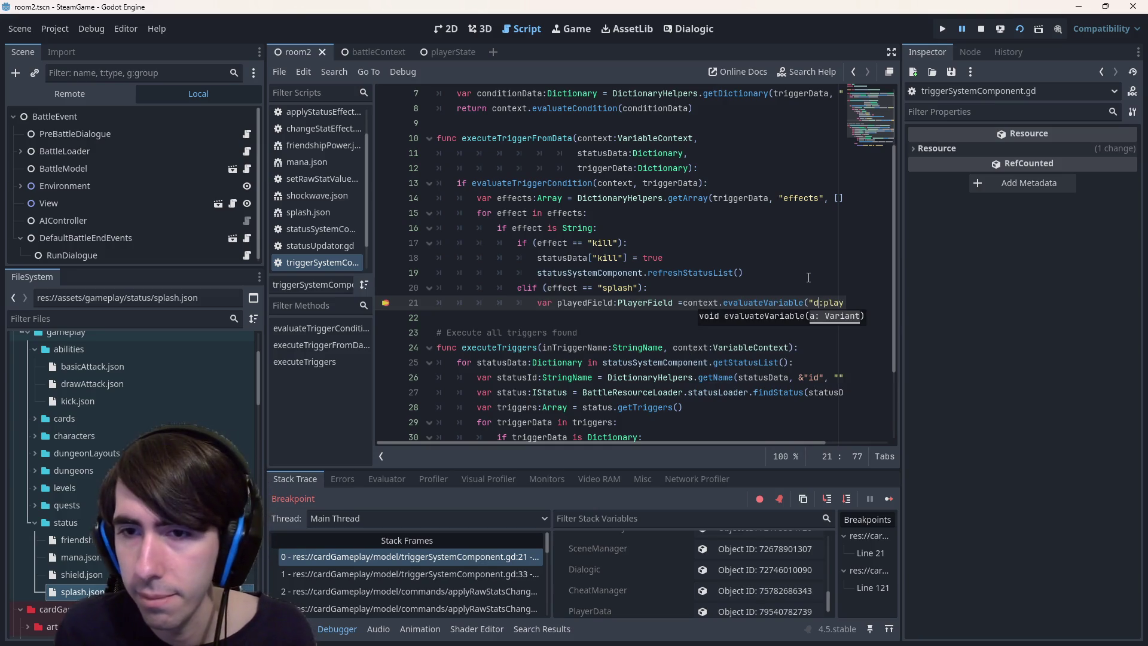
pyautogui.hotkey('ctrl', 'shift', 'Right')
pyautogui.write('@')
pyautogui.press('BackSpace')
pyautogui.write('%')
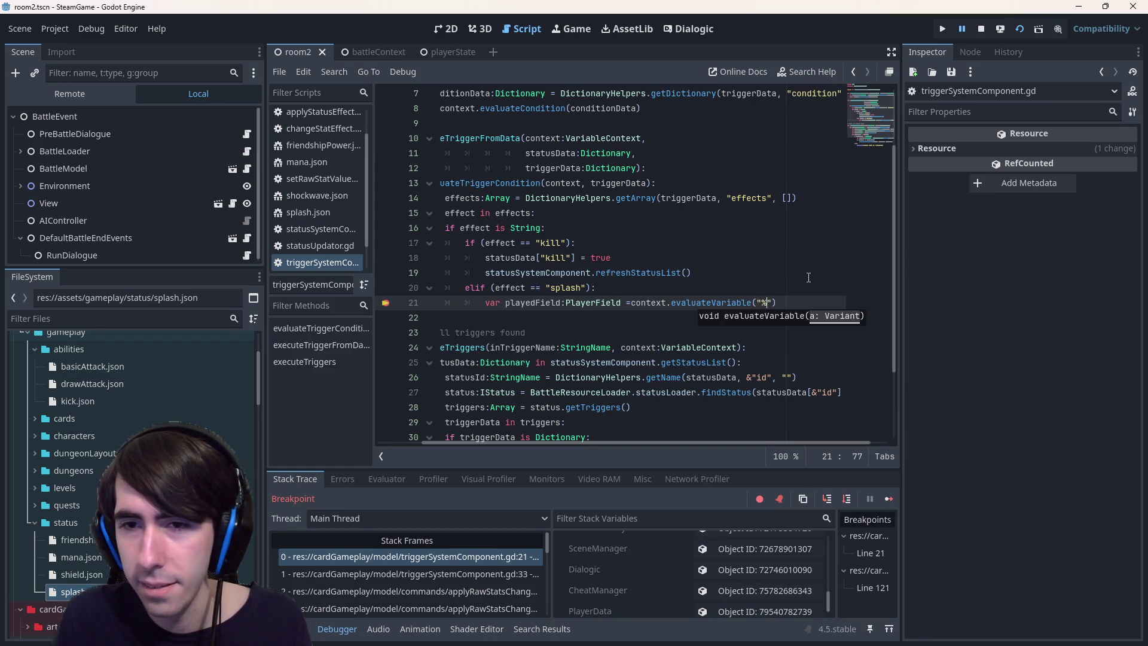
pyautogui.write('target')
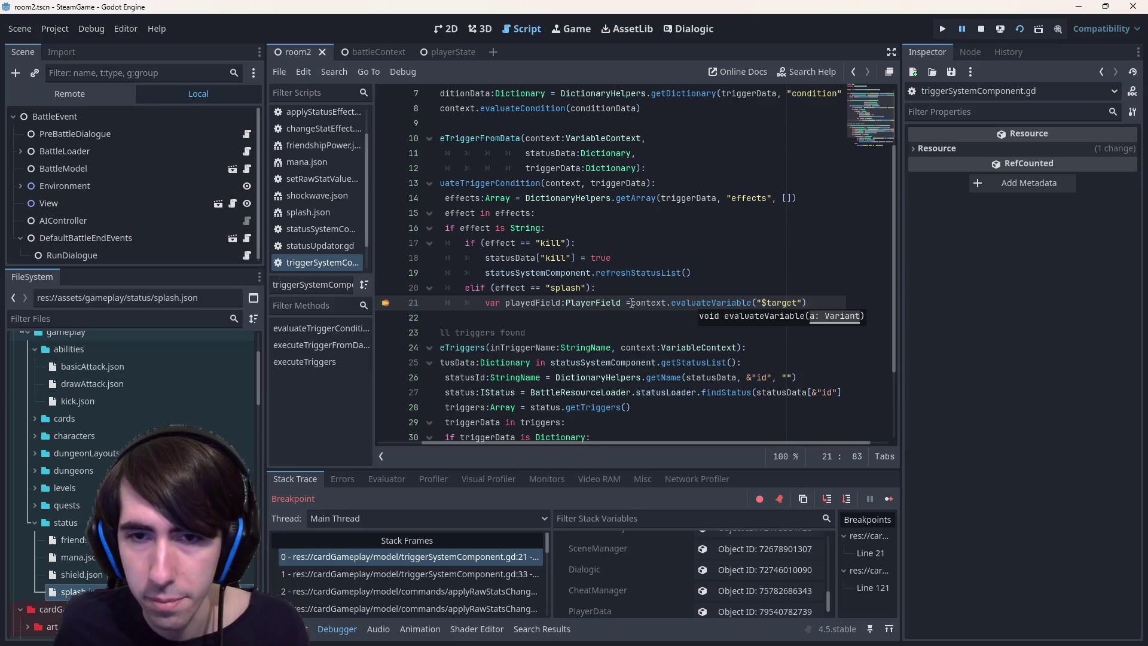
# Retype the line-21 variable as targetSlot:BattleSlot instead of playedField:PlayerField
pyautogui.doubleClick(593, 303)
pyautogui.write('BattleSl')
pyautogui.press('Return')
pyautogui.hotkey('ctrl', 'Left')
pyautogui.hotkey('ctrl', 'Left')
pyautogui.hotkey('ctrl', 'shift', 'Left')
pyautogui.write('targetSlot')
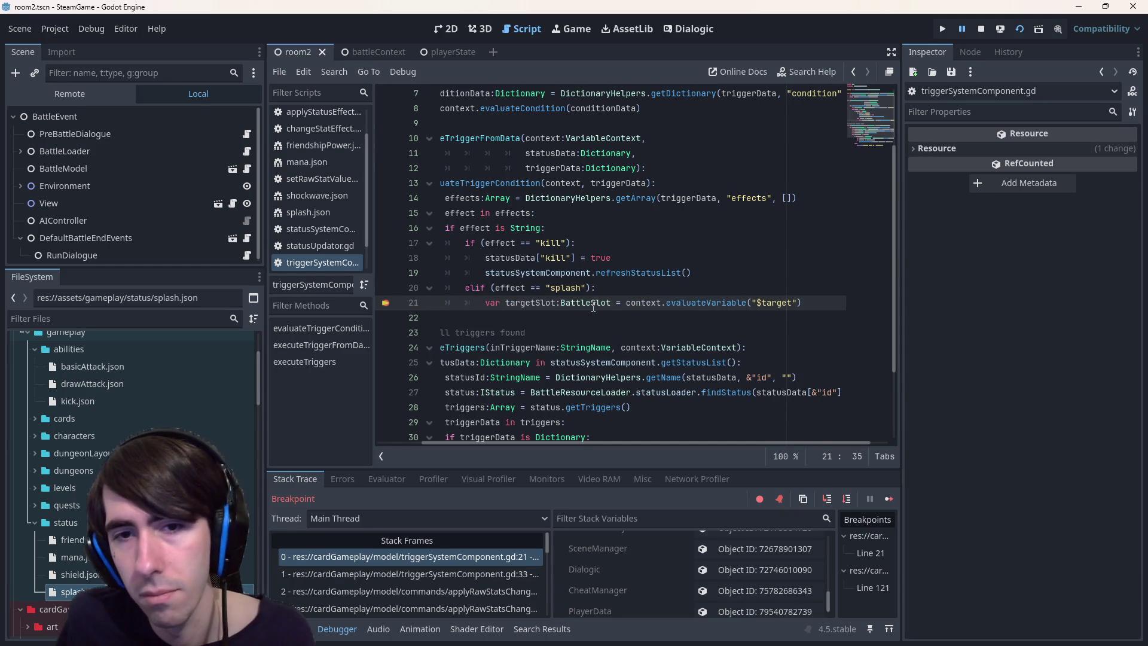
pyautogui.click(818, 305)
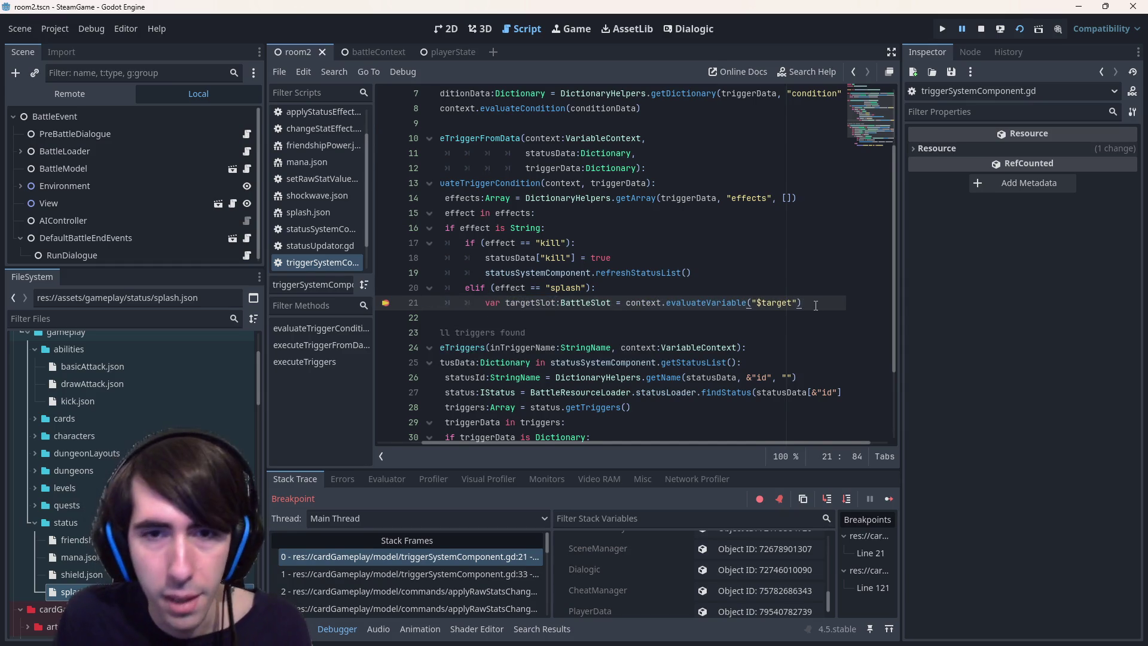
# Add a new line reading targetSlot.owningPlayerField below the targetSlot declaration
pyautogui.press('Return')
pyautogui.write('targetSlot.')
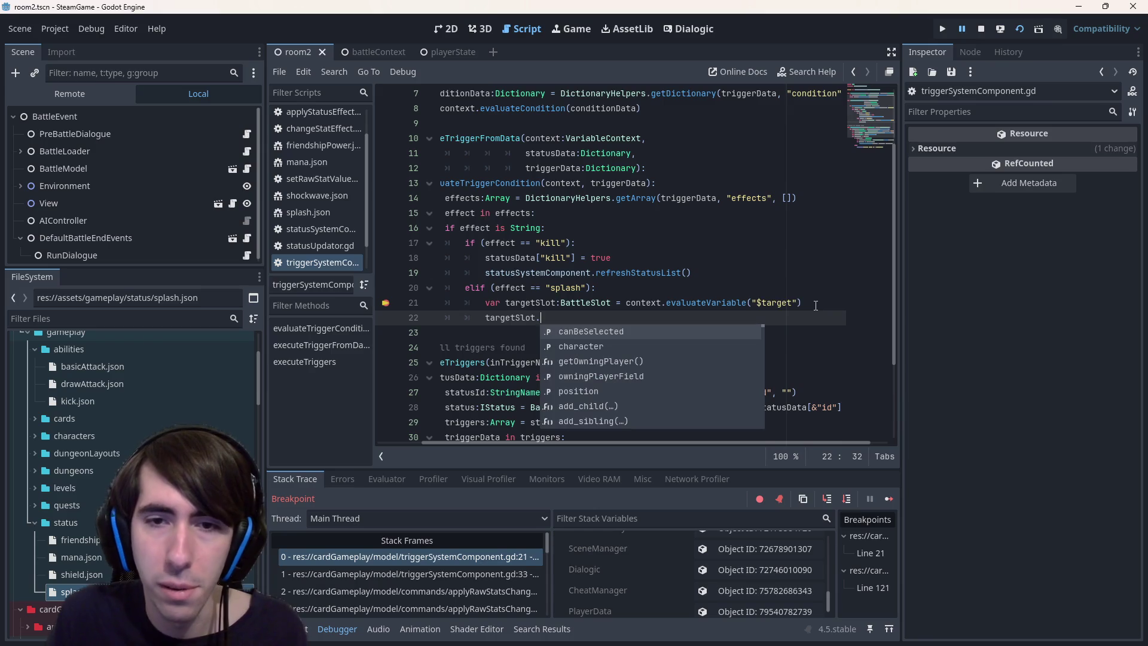
pyautogui.write('player')
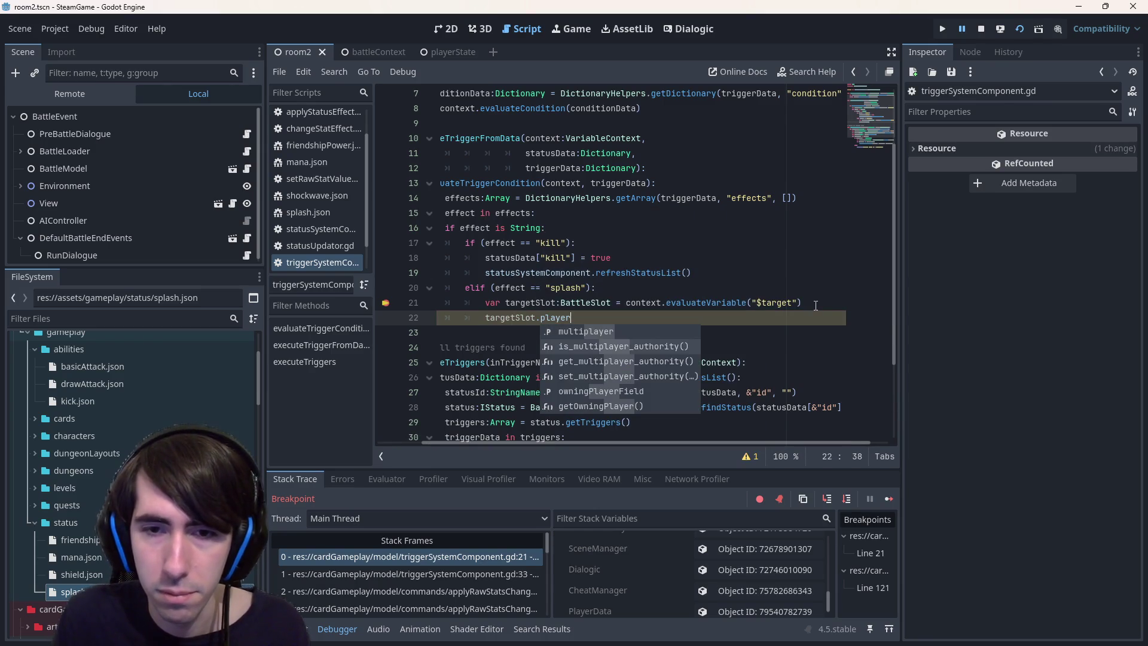
pyautogui.press('Up')
pyautogui.press('Return')
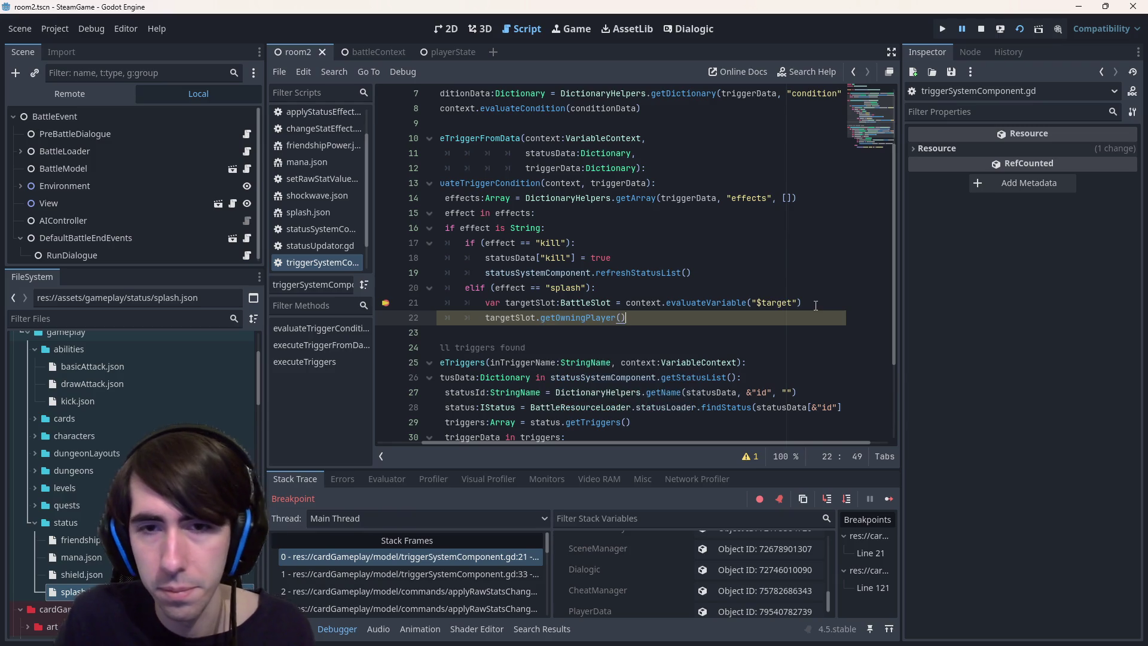
pyautogui.hotkey('ctrl', 'BackSpace')
pyautogui.hotkey('ctrl', 'BackSpace')
pyautogui.write('.get')
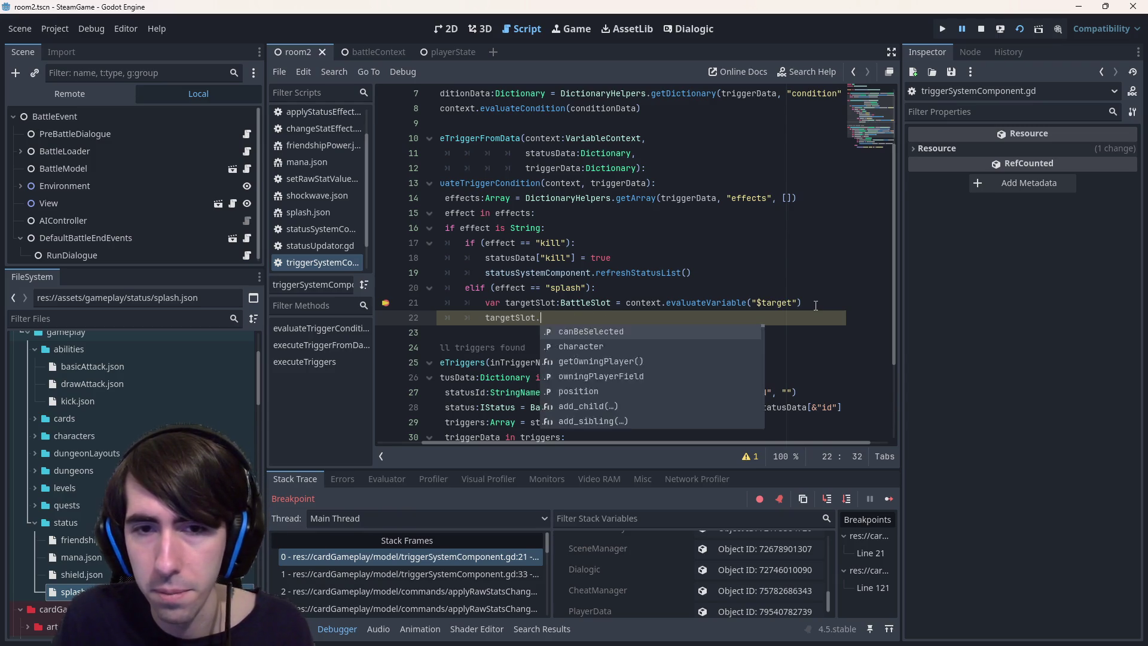
pyautogui.press('Return')
pyautogui.hotkey('ctrl', 'BackSpace')
pyautogui.hotkey('ctrl', 'BackSpace')
pyautogui.write('g')
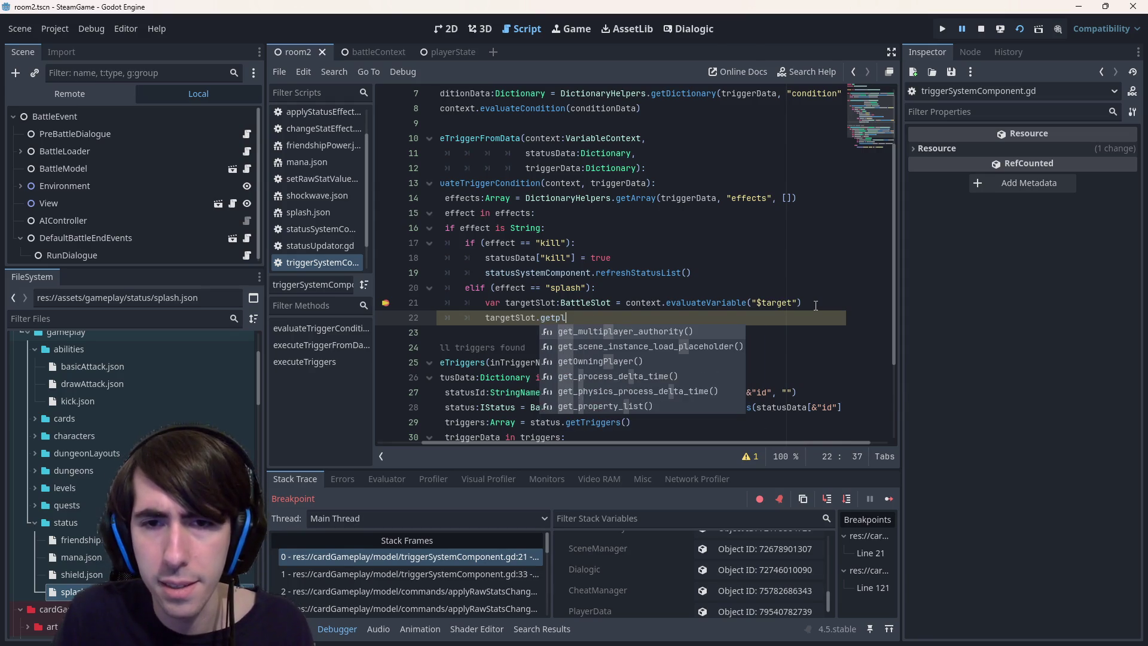
pyautogui.press('BackSpace')
pyautogui.write('owni')
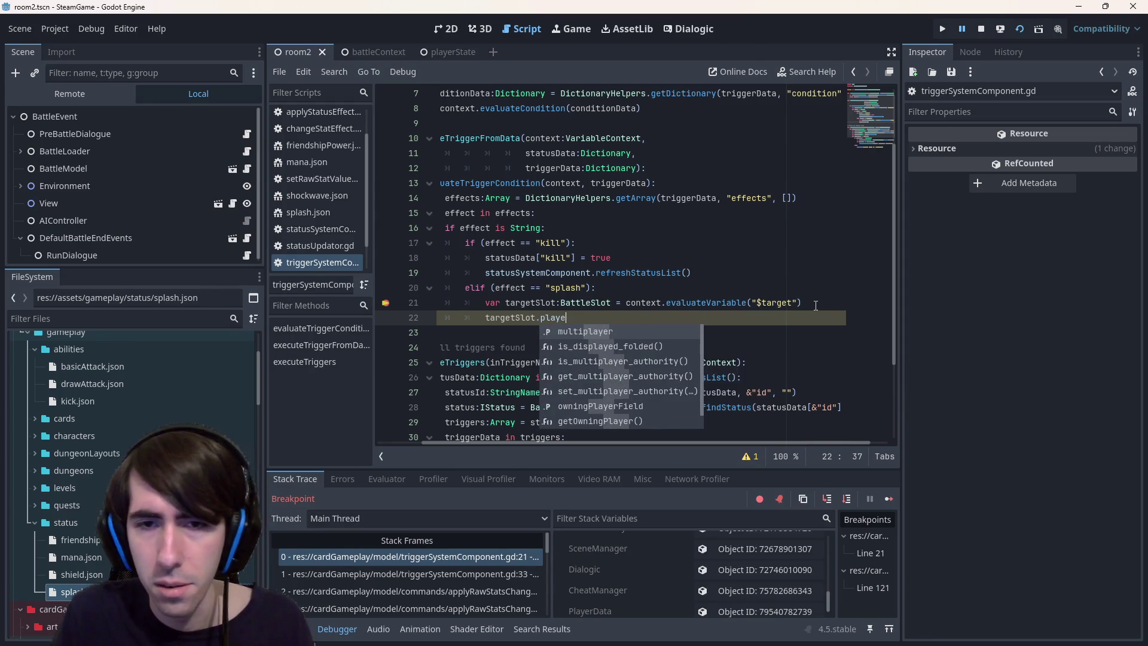
pyautogui.press('Return')
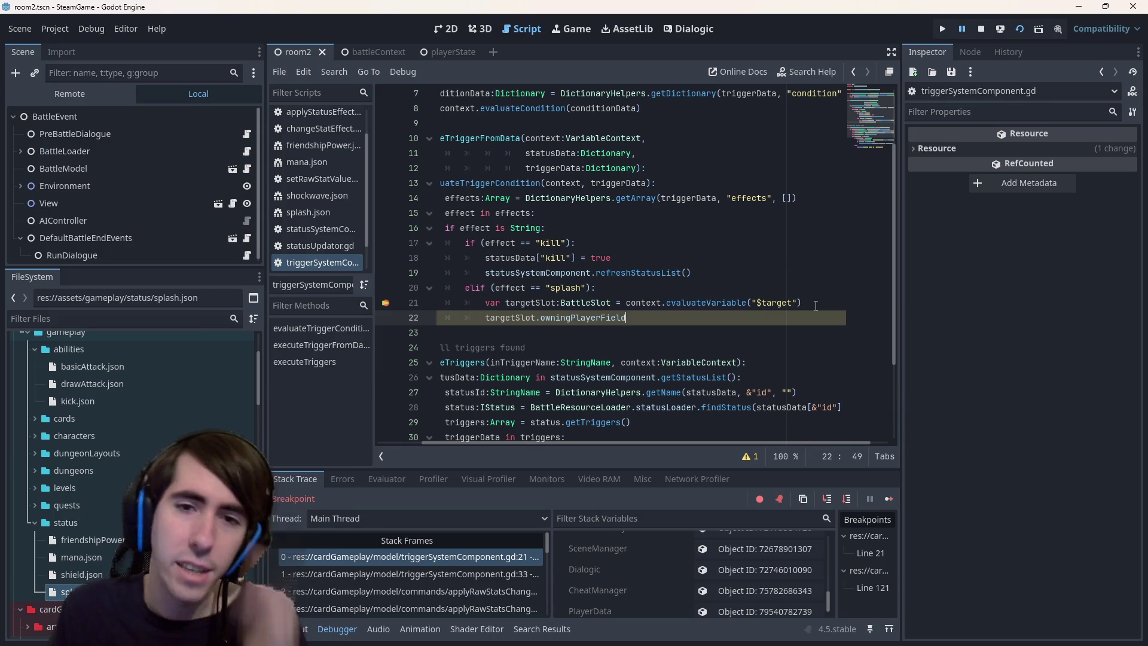
# Add a line below it reading targetSlot.position, replacing the old index property
pyautogui.press('Up')
pyautogui.hotkey('ctrl', 'Left')
pyautogui.hotkey('ctrl', 'Left')
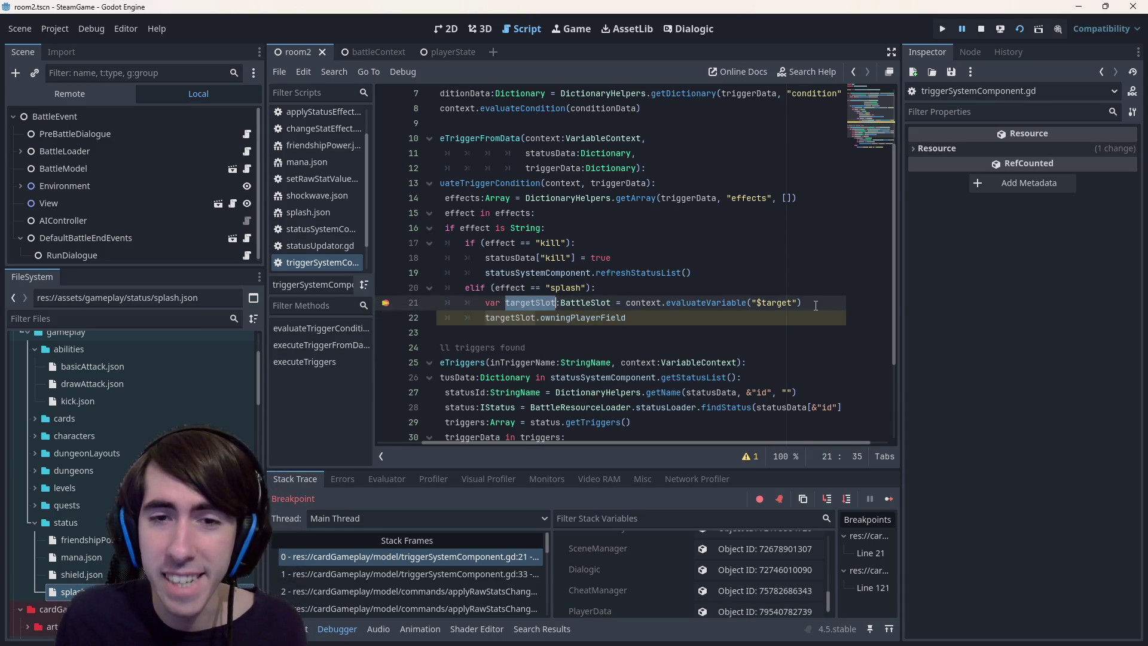
pyautogui.press('Down')
pyautogui.press('End')
pyautogui.press('Return')
pyautogui.write('targetSlot.index')
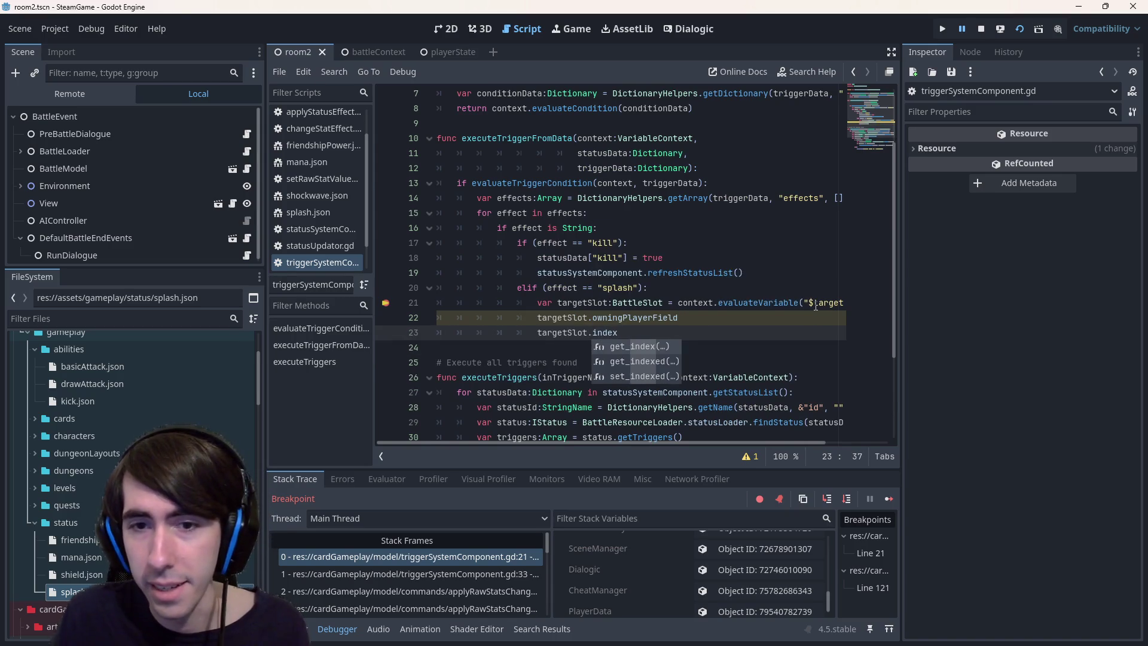
pyautogui.press('BackSpace')
pyautogui.press('BackSpace')
pyautogui.press('BackSpace')
pyautogui.press('BackSpace')
pyautogui.press('BackSpace')
pyautogui.write('po')
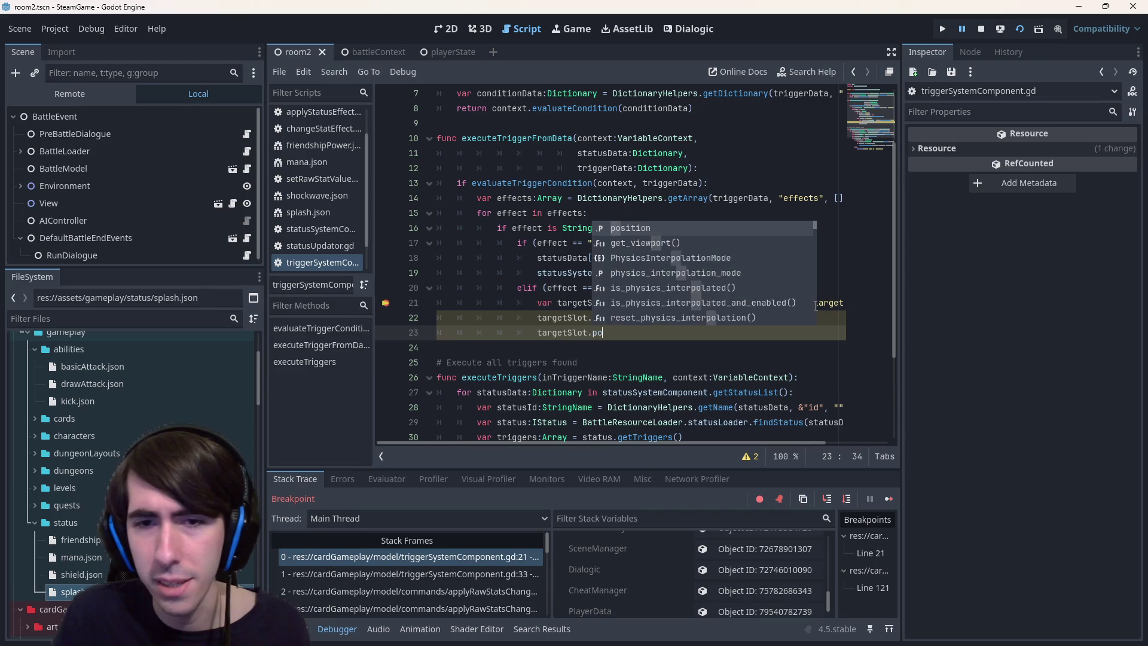
pyautogui.write('sition')
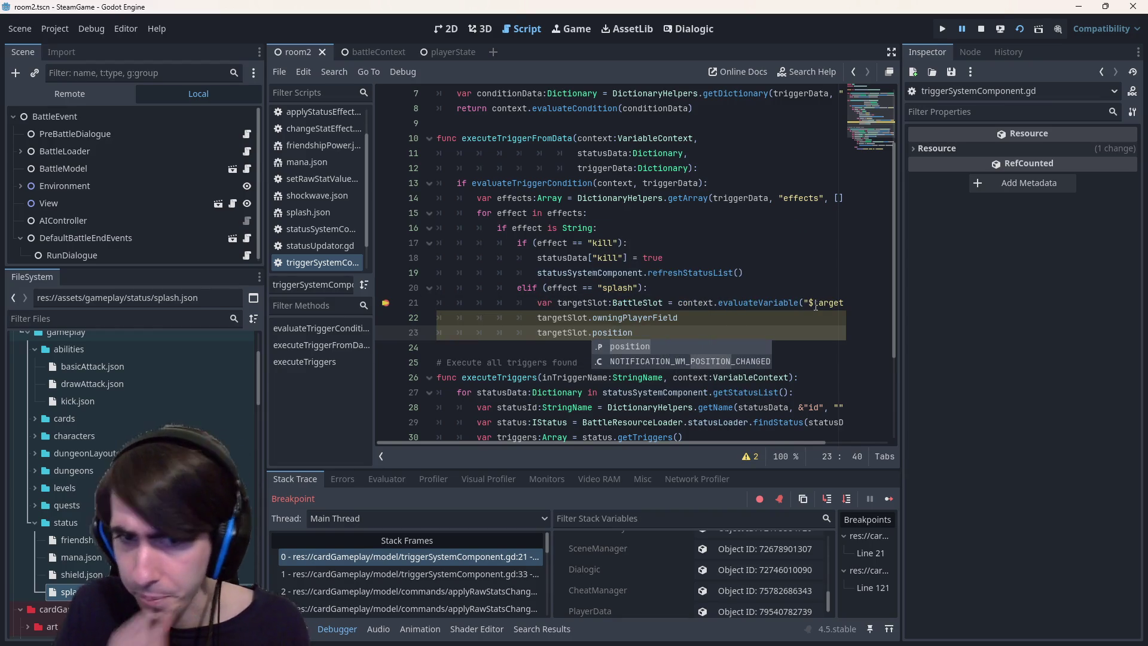
# Check the owningPlayerField documentation from its line
pyautogui.click(723, 319)
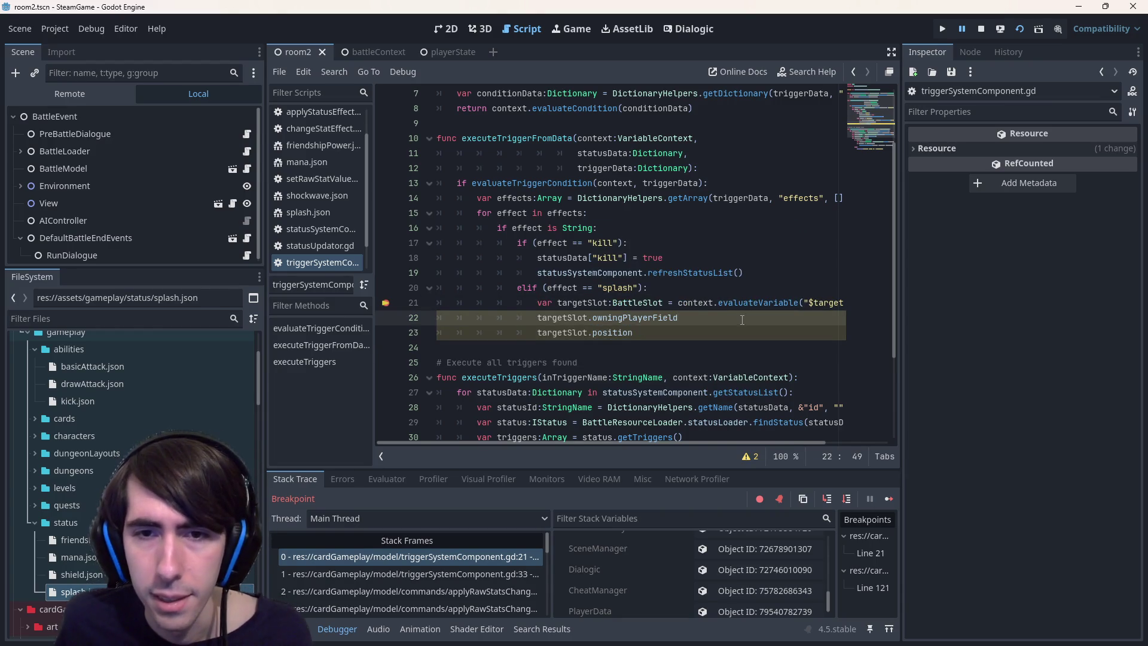
pyautogui.click(669, 331)
pyautogui.moveTo(679, 318)
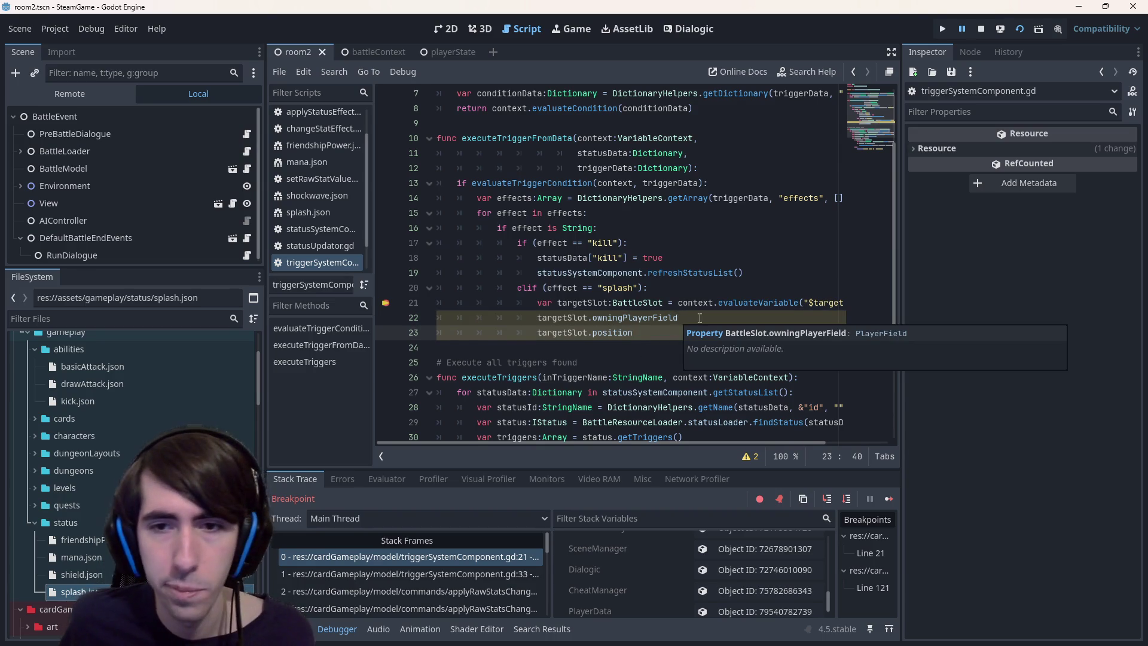
pyautogui.click(704, 318)
pyautogui.press('Home')
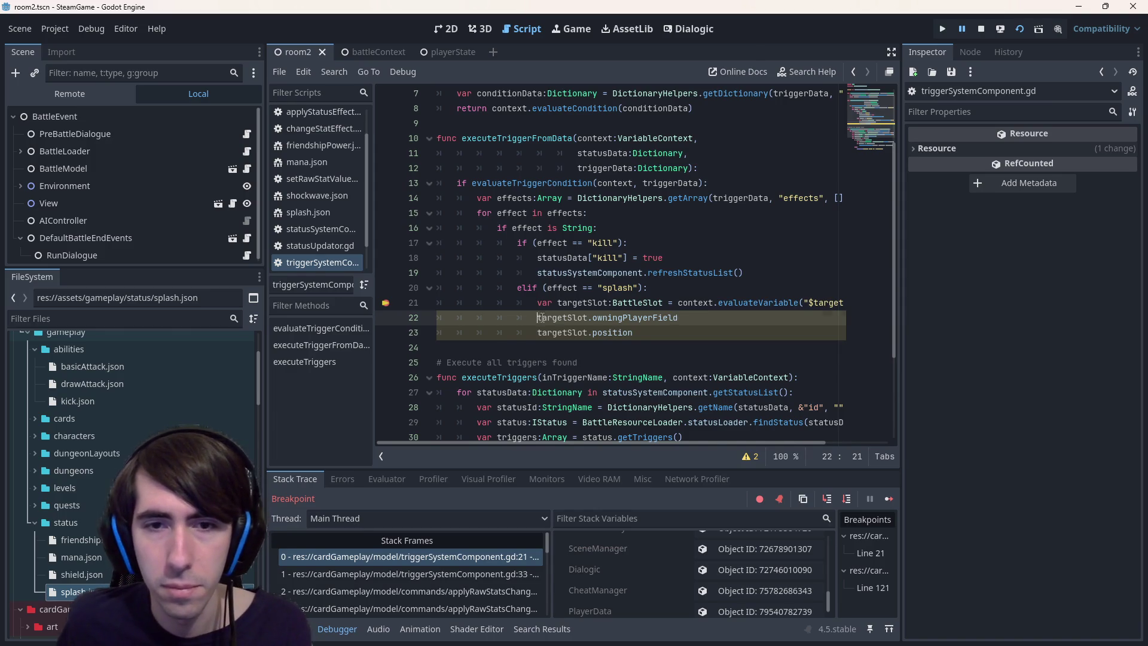
# Declare var splashTargets as a typed Array above the owningPlayerField line
pyautogui.press('Return')
pyautogui.write('var ')
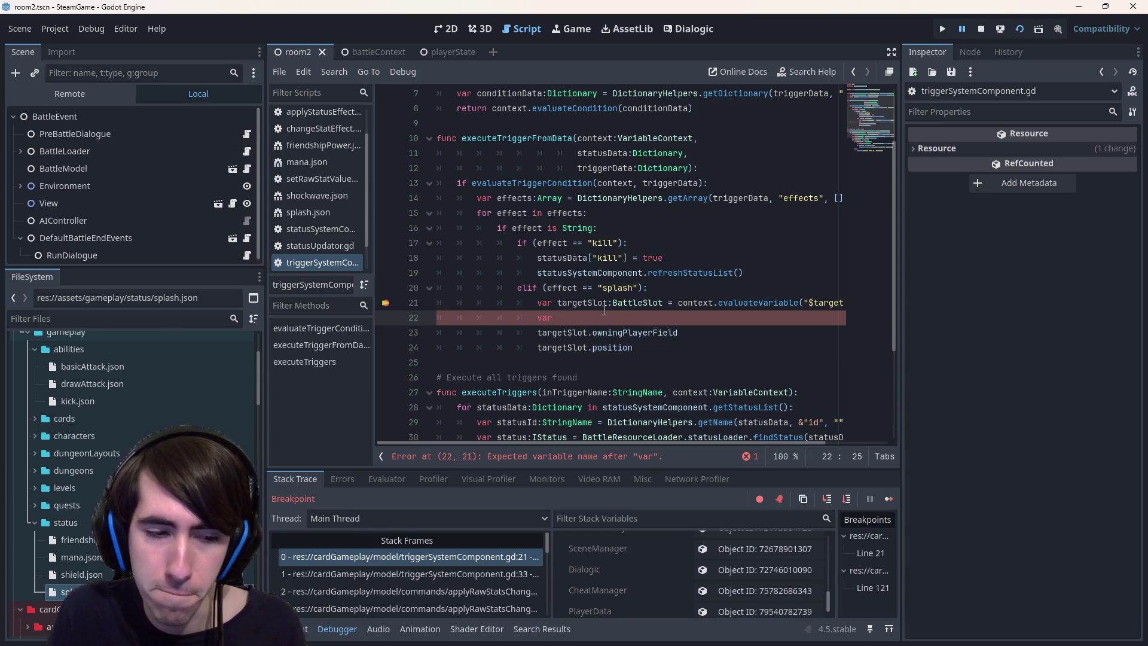
pyautogui.write('splash')
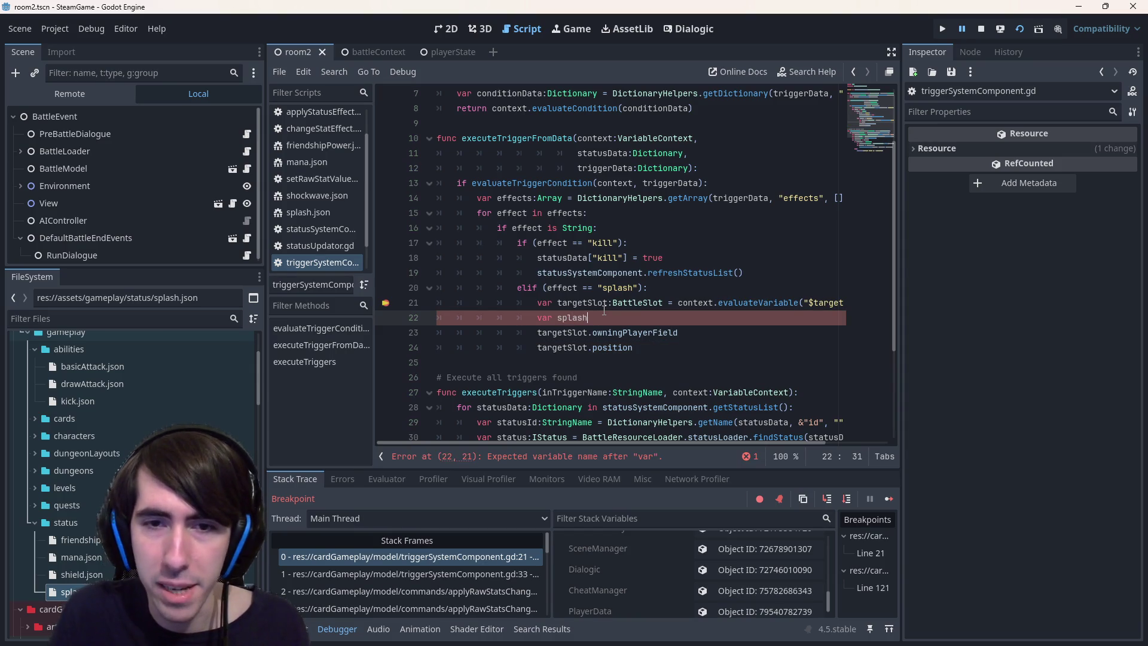
pyautogui.write('Targets:Arra')
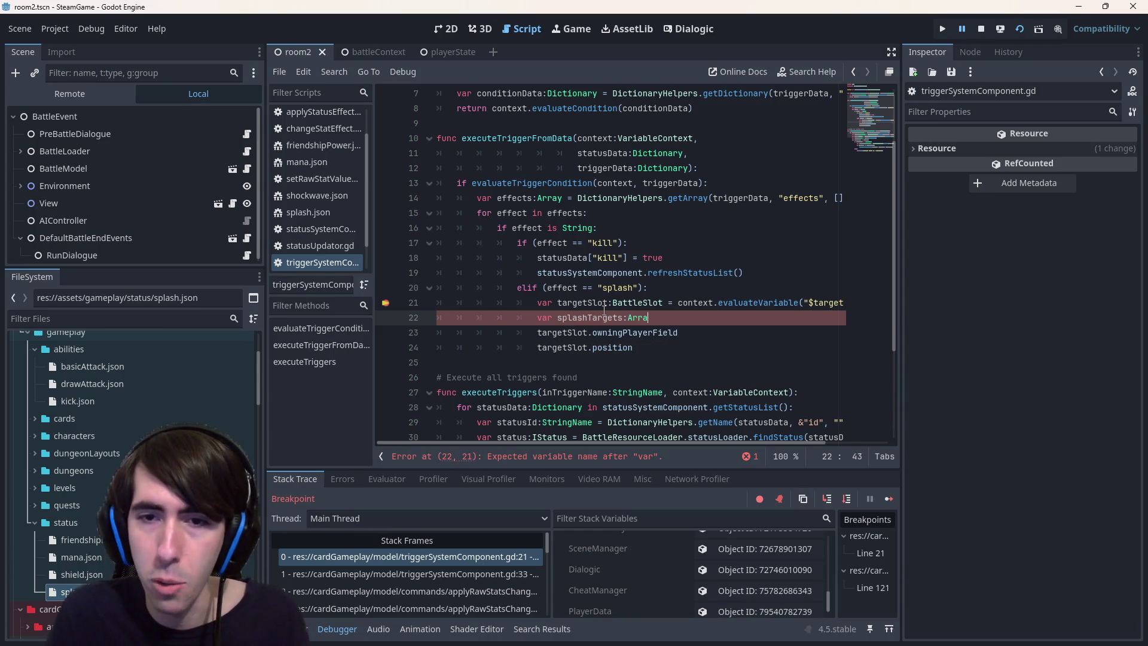
pyautogui.write('y[Character')
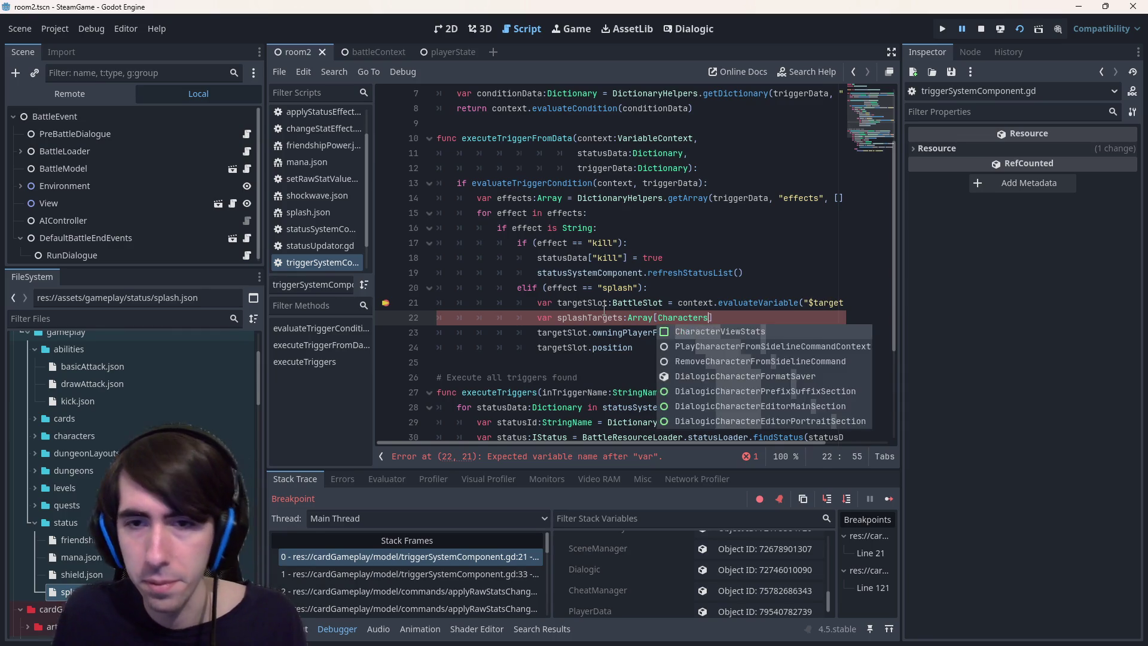
pyautogui.hotkey('ctrl', 'Left')
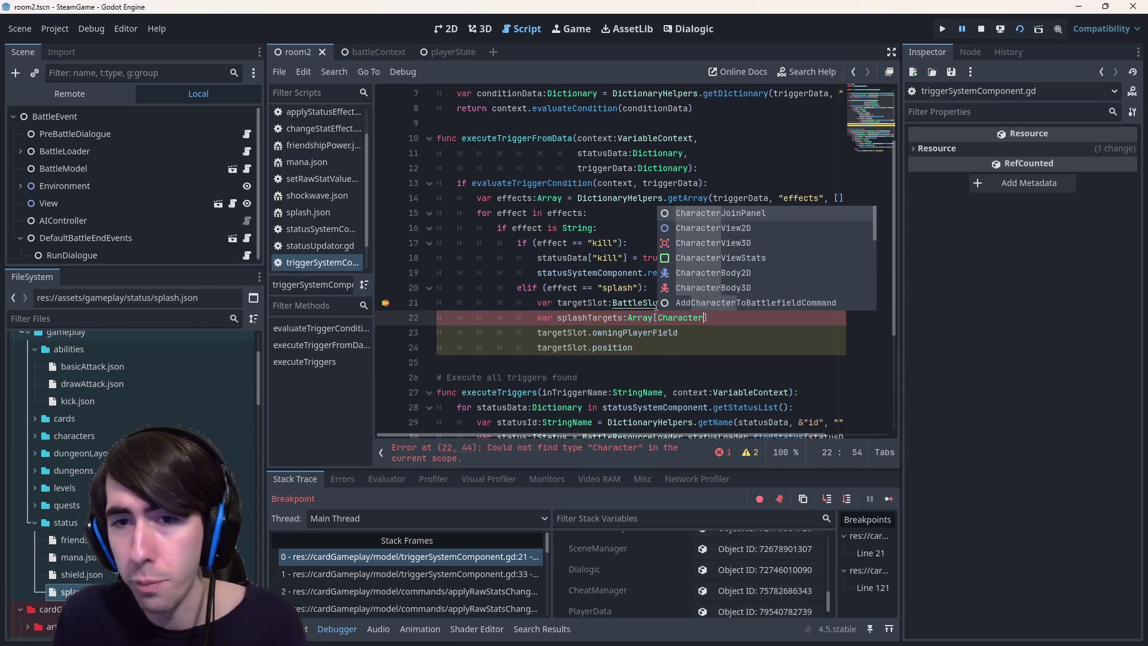
pyautogui.write('Battle')
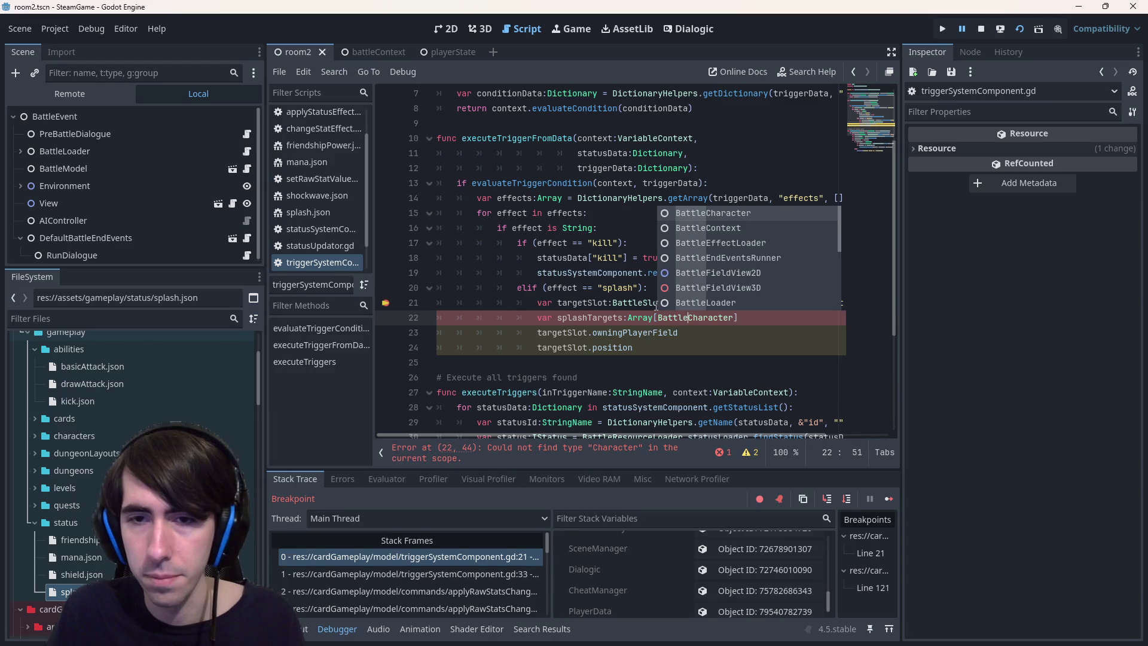
pyautogui.doubleClick(590, 318)
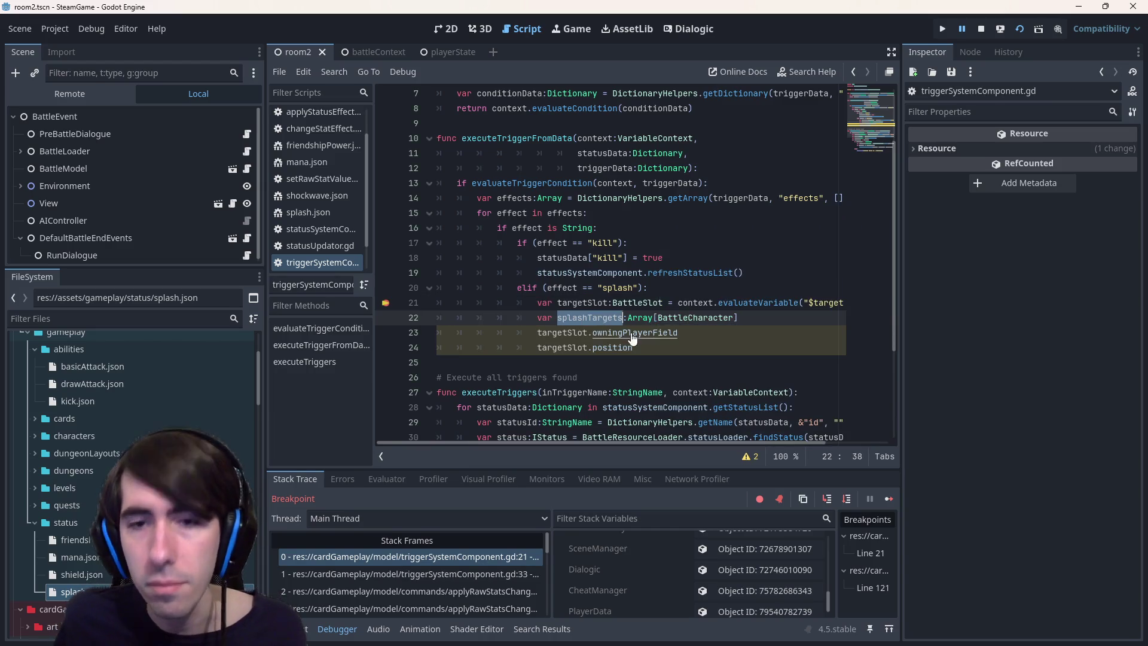
pyautogui.click(705, 333)
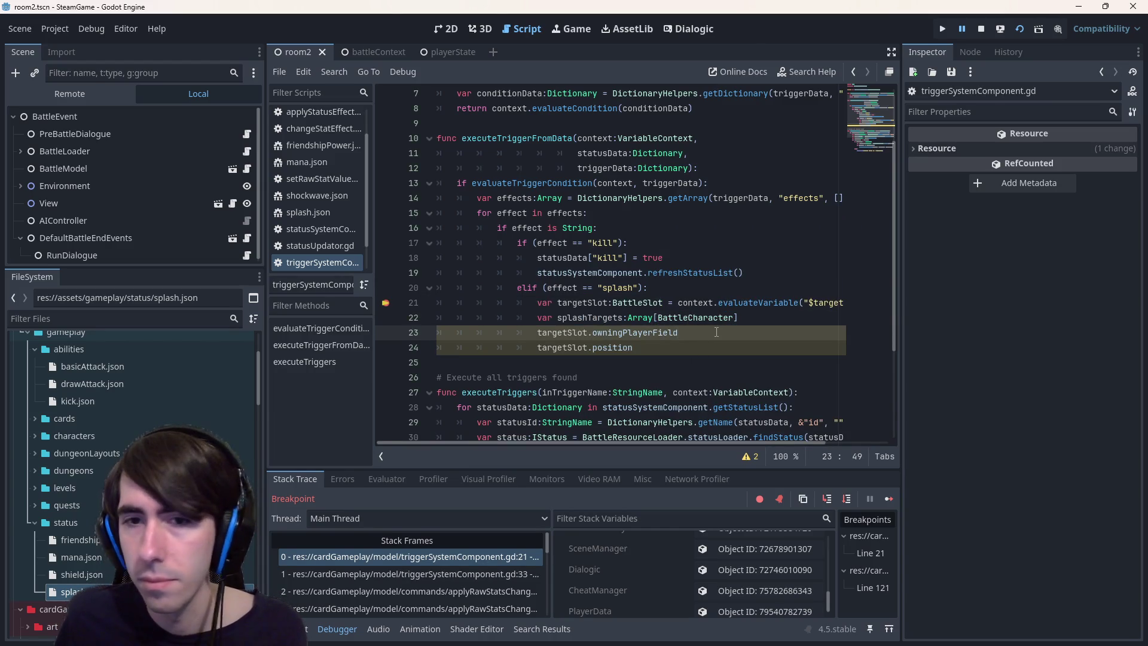
# Add a splashTargets.push_back() call and duplicate it on the next line
pyautogui.press('Up')
pyautogui.press('Return')
pyautogui.write('splashTargets.')
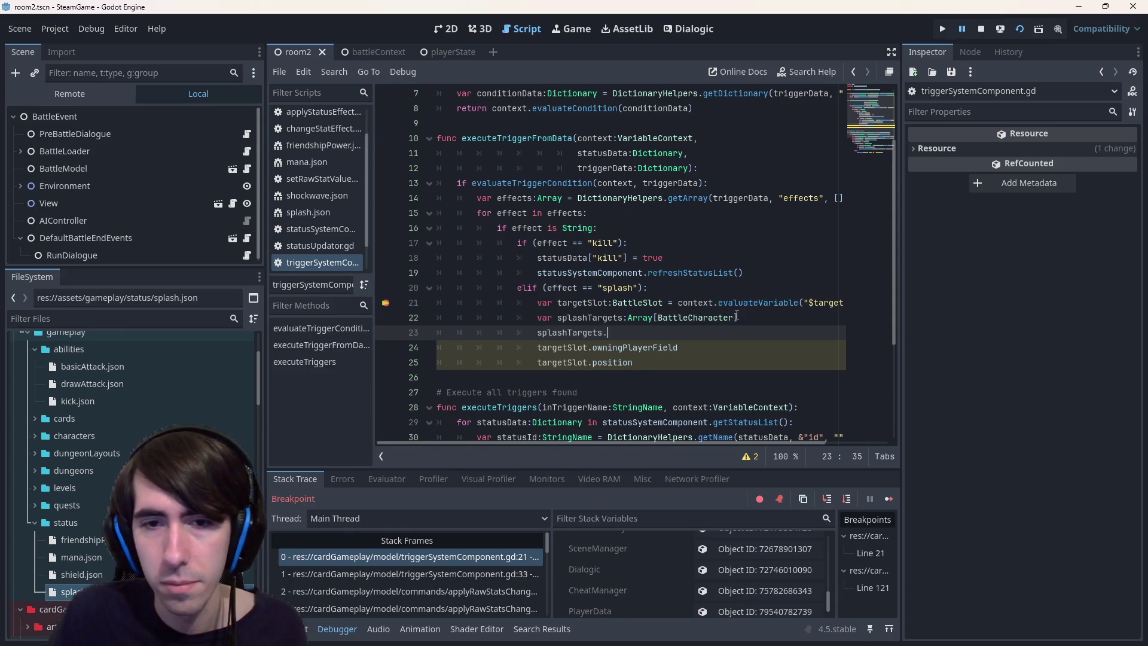
pyautogui.write('push')
pyautogui.press('Return')
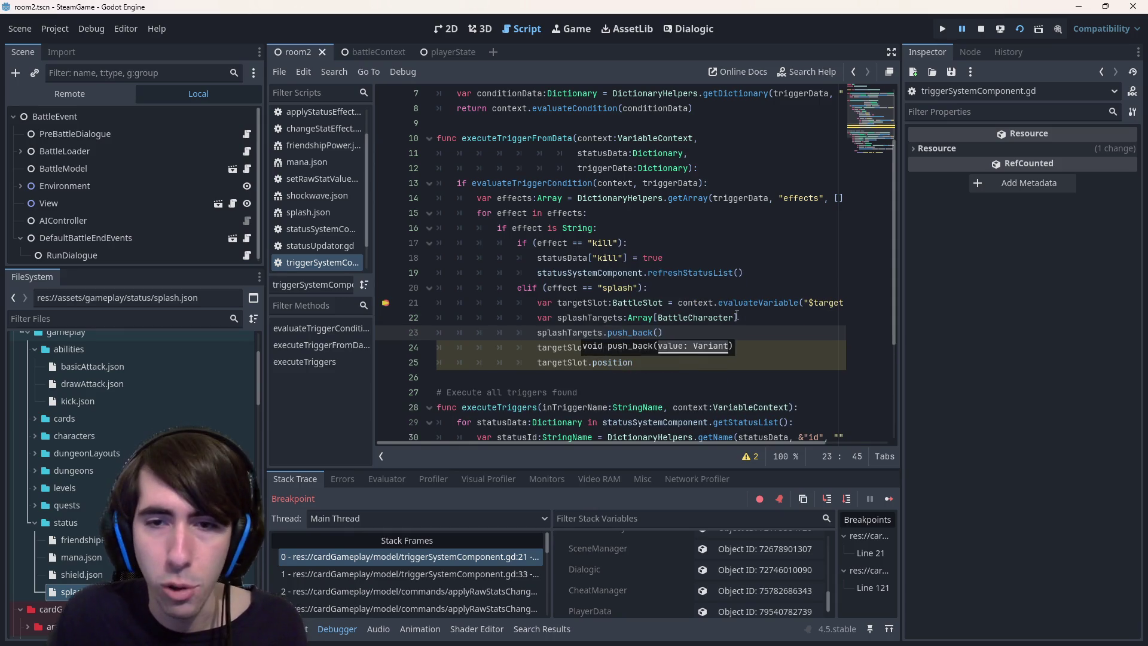
pyautogui.hotkey('shift', 'Home')
pyautogui.hotkey('shift', 'Home')
pyautogui.hotkey('ctrl', 'c')
pyautogui.press('End')
pyautogui.press('Return')
pyautogui.hotkey('ctrl', 'v')
pyautogui.moveTo(537, 368); pyautogui.dragTo(683, 361)
# Change the splashTargets array element type from BattleCharacter to BattleSlot
pyautogui.click(750, 319)
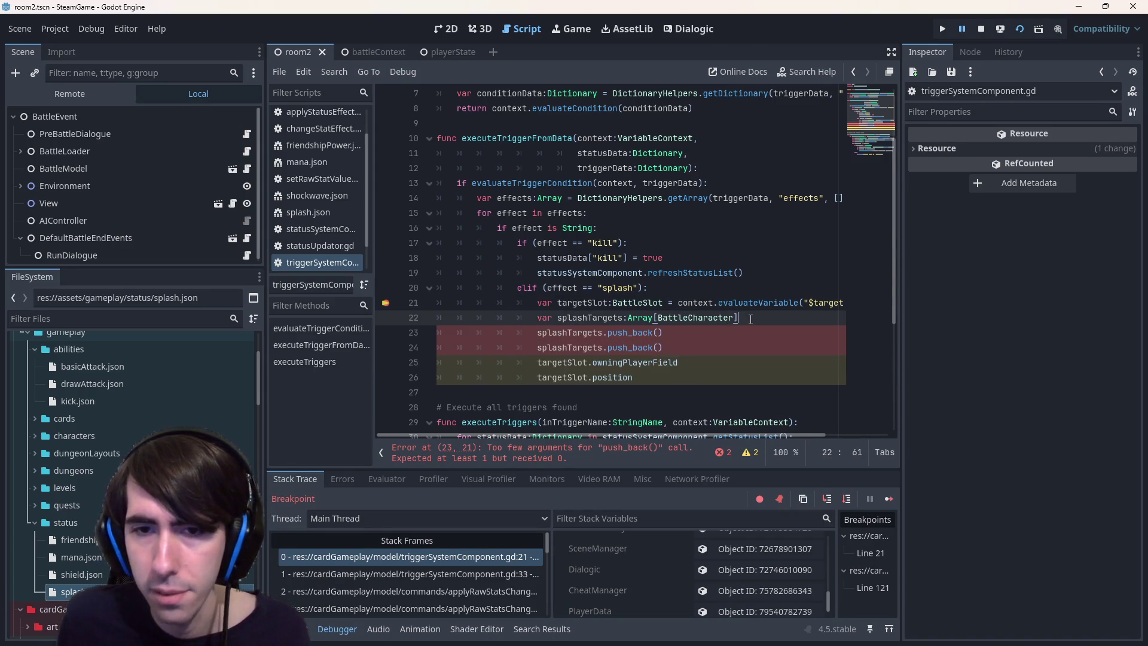
pyautogui.press('Down')
pyautogui.press('Down')
pyautogui.press('Down')
pyautogui.hotkey('alt', 'Up')
pyautogui.hotkey('alt', 'Down')
pyautogui.press('Up')
pyautogui.press('Up')
pyautogui.press('Up')
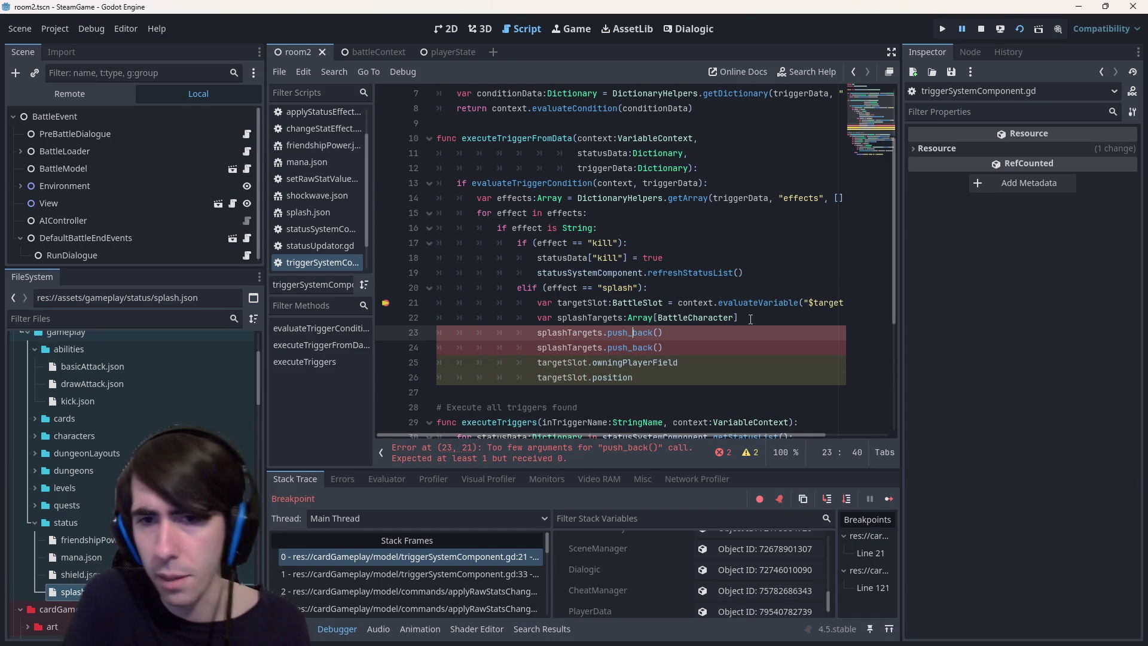
pyautogui.doubleClick(684, 317)
pyautogui.write('BattleSlot')
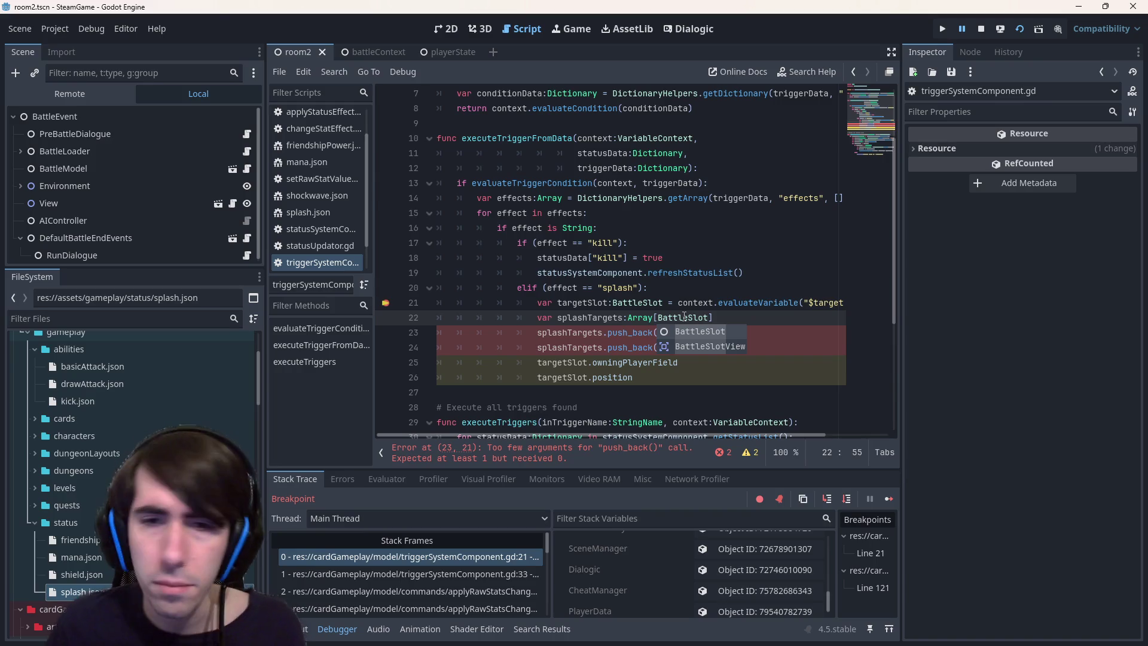
pyautogui.press('Escape')
pyautogui.press('Down')
pyautogui.press('Down')
pyautogui.press('Down')
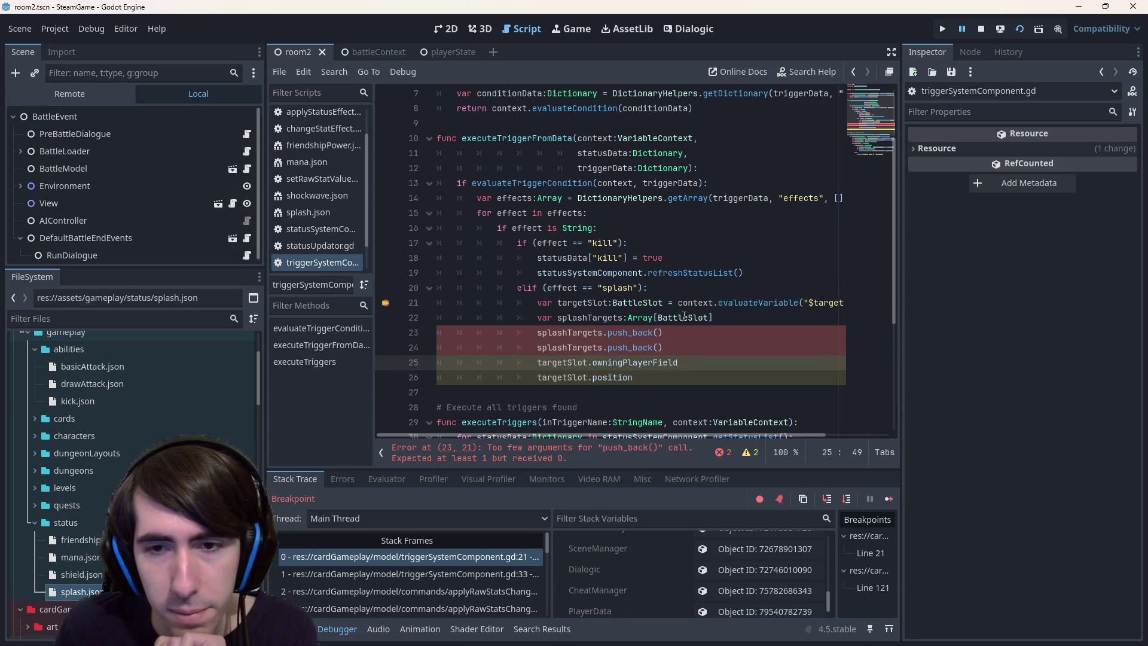
# Insert a blank line above the two push_back calls
pyautogui.press('Up')
pyautogui.press('Up')
pyautogui.press('Up')
pyautogui.press('Down')
pyautogui.press('Home')
pyautogui.press('Up')
pyautogui.press('End')
pyautogui.press('Return')
# Move targetSlot.position into a new 'if targetSlot.position > 0:' line and save the script
pyautogui.write('if tar')
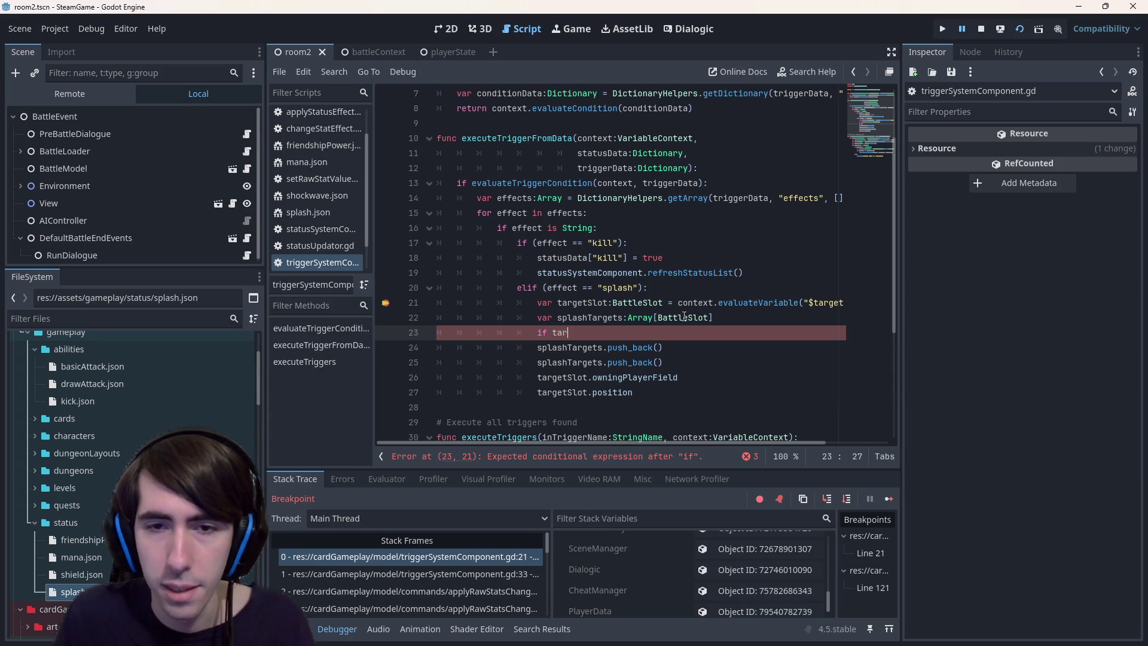
pyautogui.press('Down')
pyautogui.press('Down')
pyautogui.press('Down')
pyautogui.press('Home')
pyautogui.hotkey('shift', 'End')
pyautogui.hotkey('ctrl', 'x')
pyautogui.press('BackSpace')
pyautogui.press('BackSpace')
pyautogui.press('BackSpace')
pyautogui.press('Up')
pyautogui.press('Up')
pyautogui.press('Up')
pyautogui.hotkey('ctrl', 'shift', 'Left')
pyautogui.hotkey('ctrl', 'v')
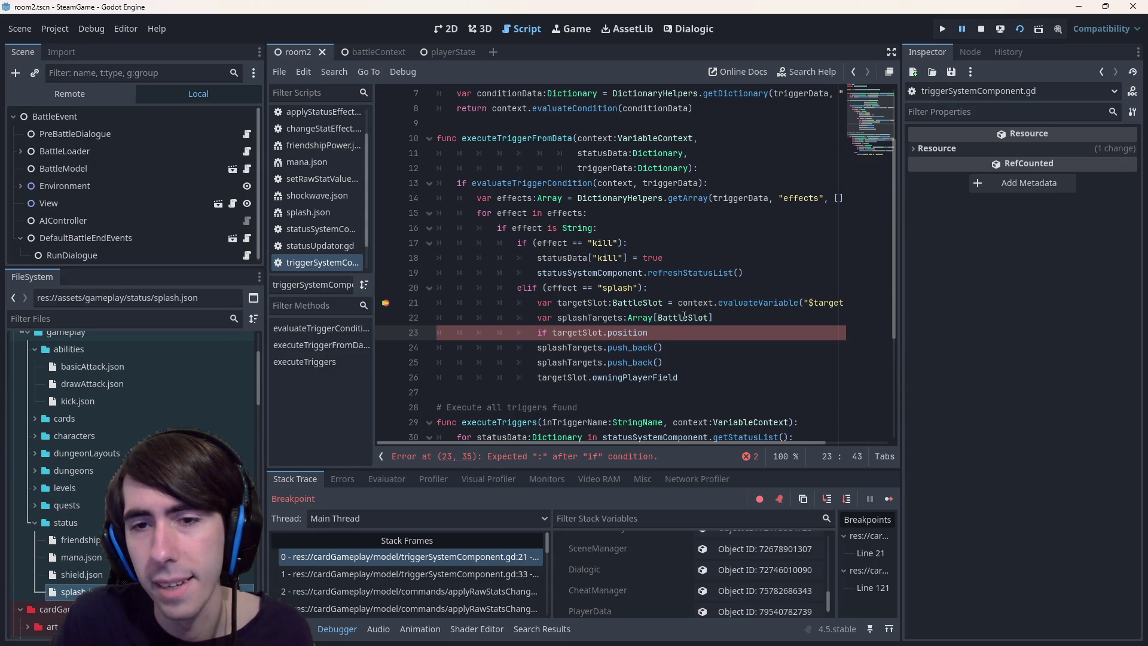
pyautogui.write('0:')
pyautogui.hotkey('ctrl', 's')
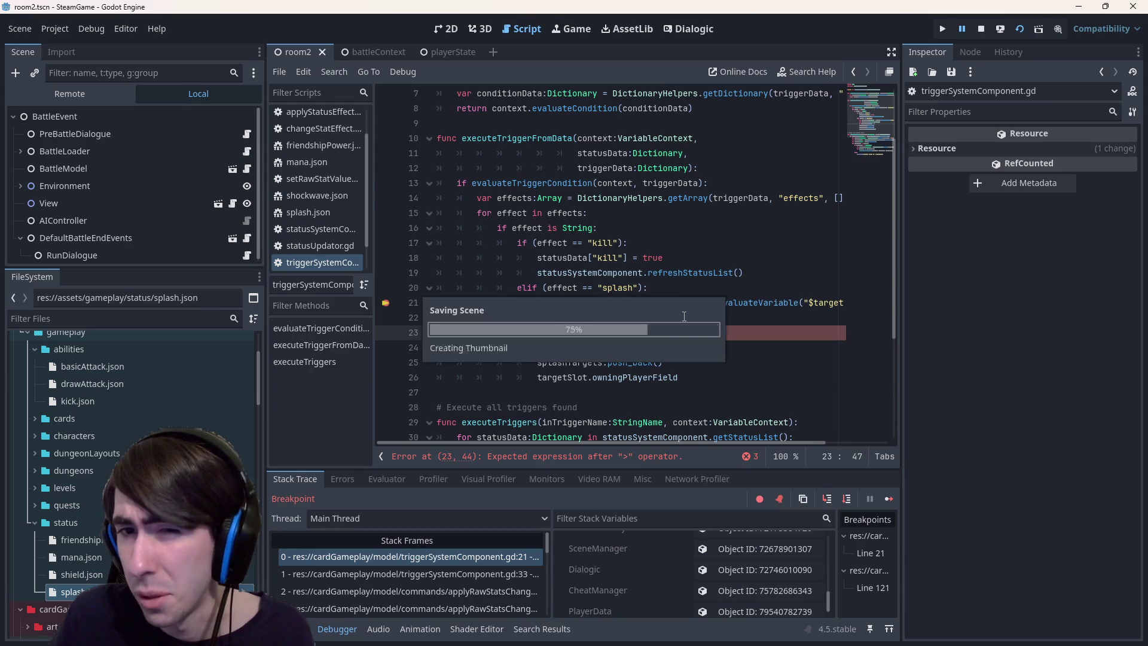
# Indent the first push_back() under the if and select the condition for rewriting
pyautogui.press('Down')
pyautogui.press('Left')
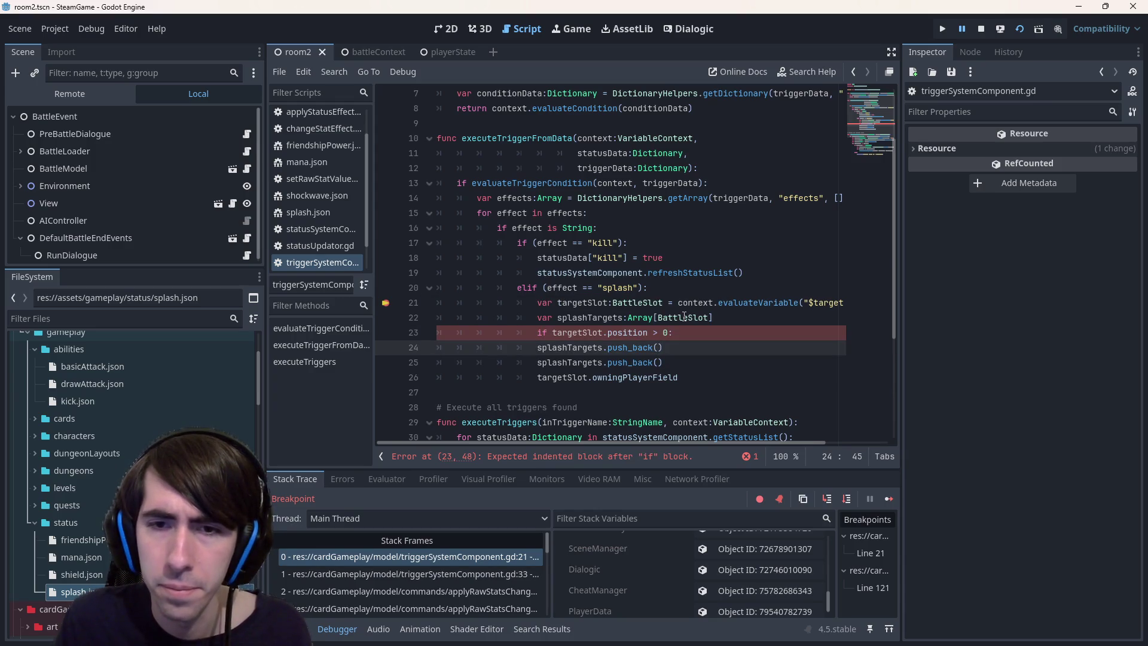
pyautogui.press('Tab')
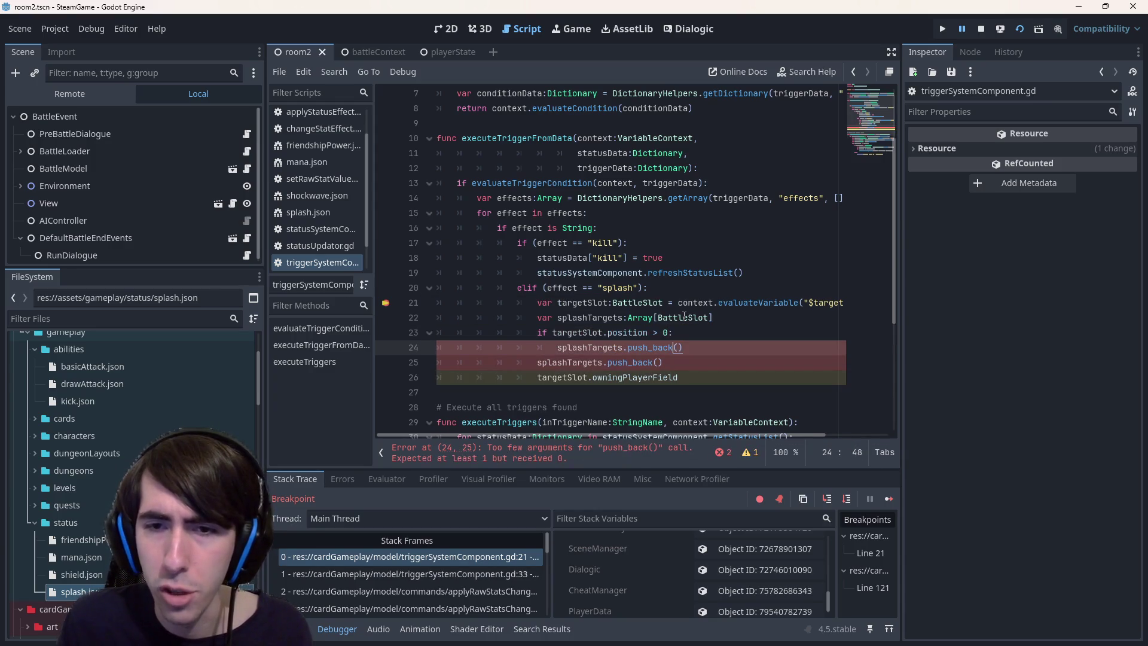
pyautogui.press('Right')
pyautogui.press('Up')
pyautogui.press('Down')
pyautogui.press('Down')
pyautogui.press('Up')
pyautogui.press('Up')
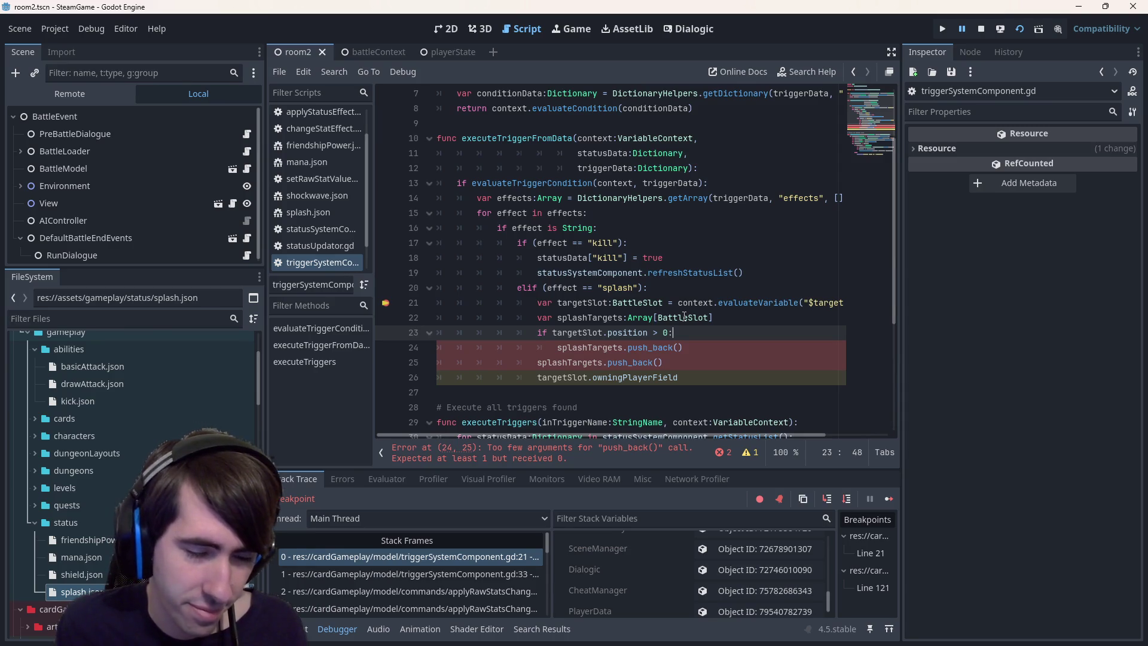
pyautogui.hotkey('ctrl', 'shift', 'Left')
pyautogui.hotkey('ctrl', 'shift', 'Left')
pyautogui.hotkey('ctrl', 'shift', 'Left')
# Write 'for i in range(targetSlot.position - 1, targetSlot.position + 2):' with an 'if i != targetSlot.position:' guard
pyautogui.write('fi')
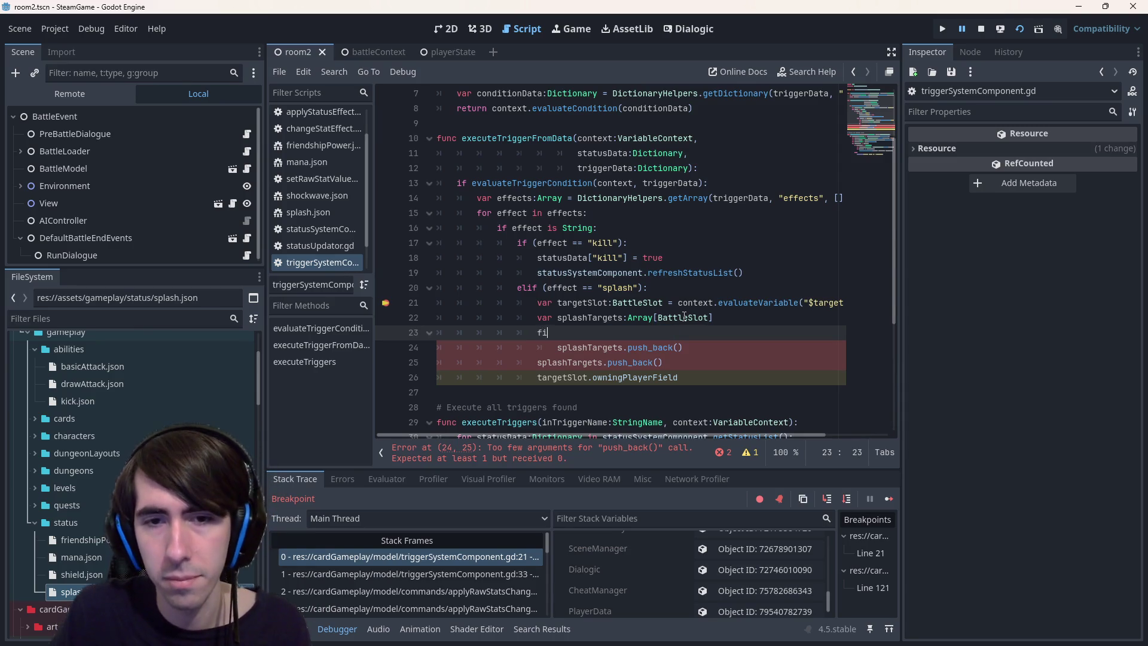
pyautogui.press('BackSpace')
pyautogui.write('or i in')
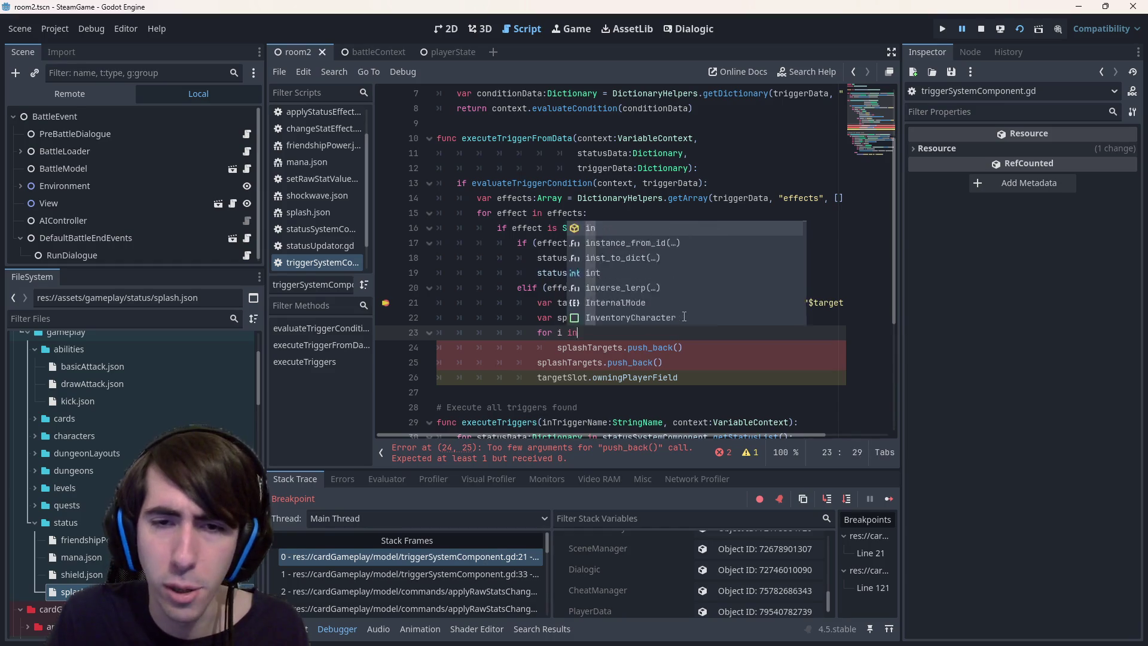
pyautogui.write(' range(')
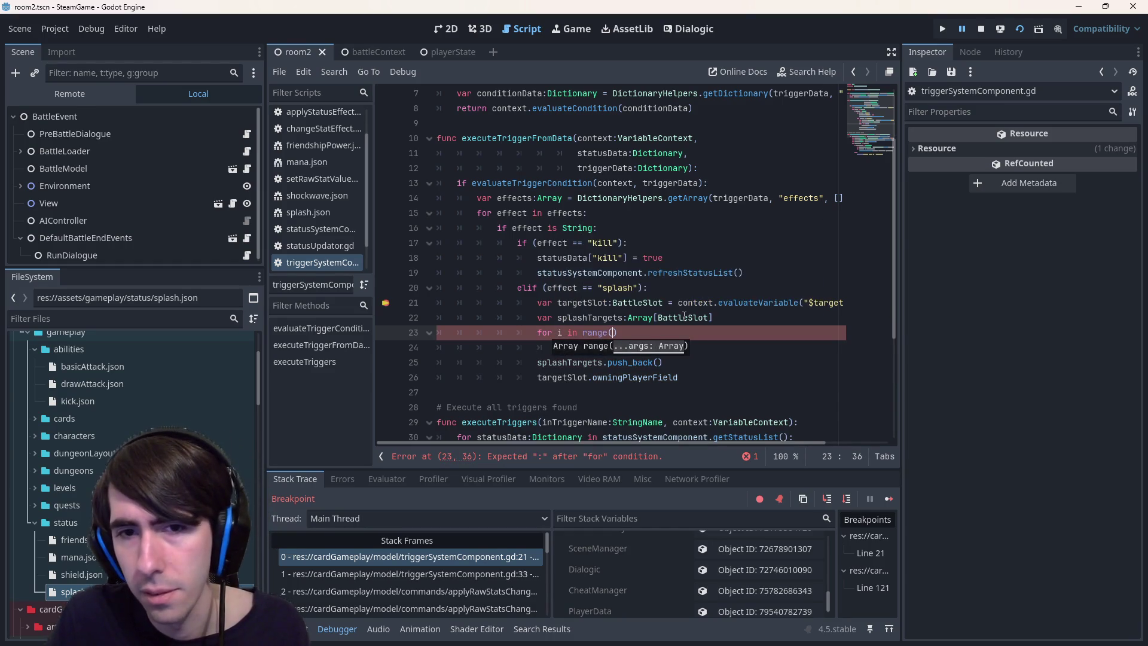
pyautogui.write('targetSlot.position')
pyautogui.write(' - 1, targetSlot.position + ')
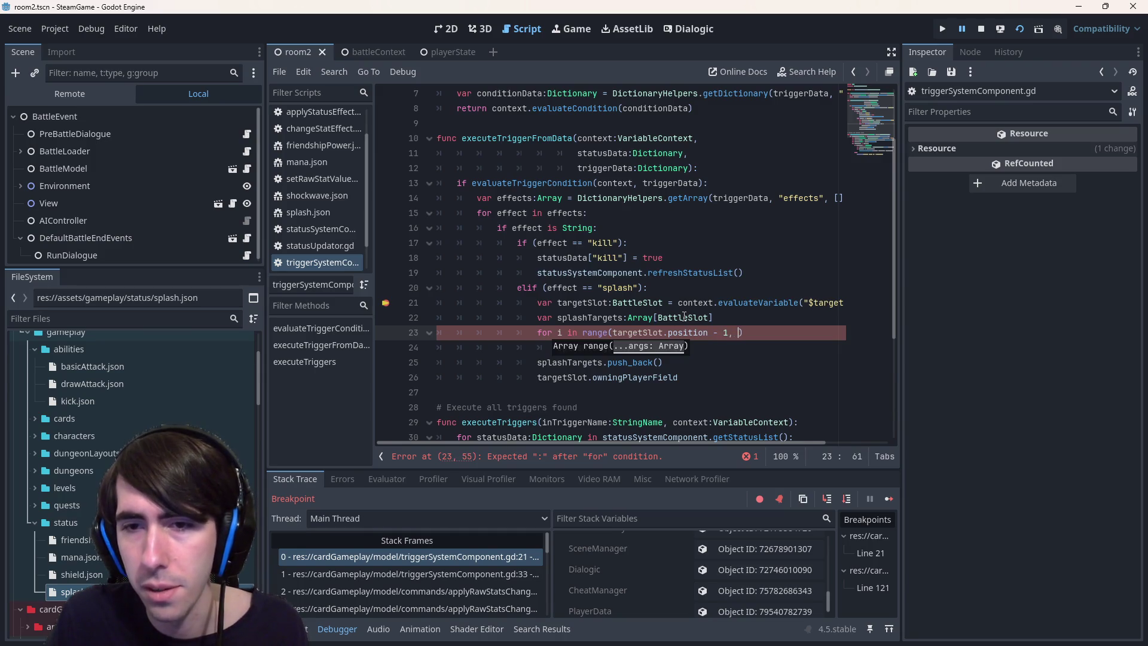
pyautogui.write('2')
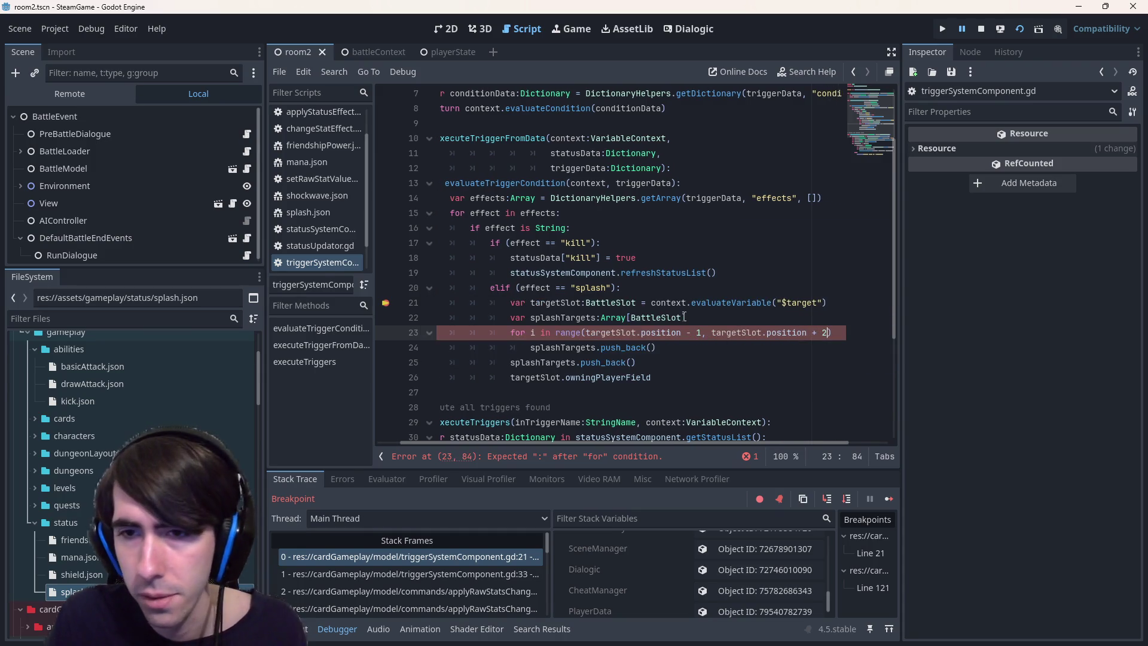
pyautogui.press('Down')
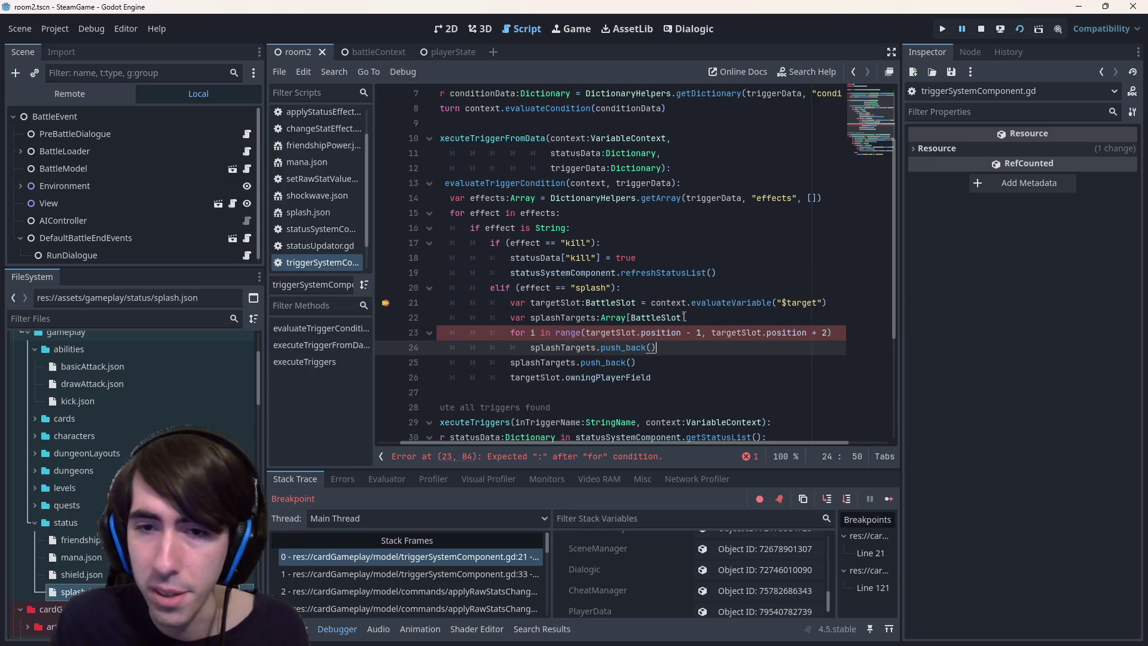
pyautogui.press('Up')
pyautogui.press('End')
pyautogui.write(':')
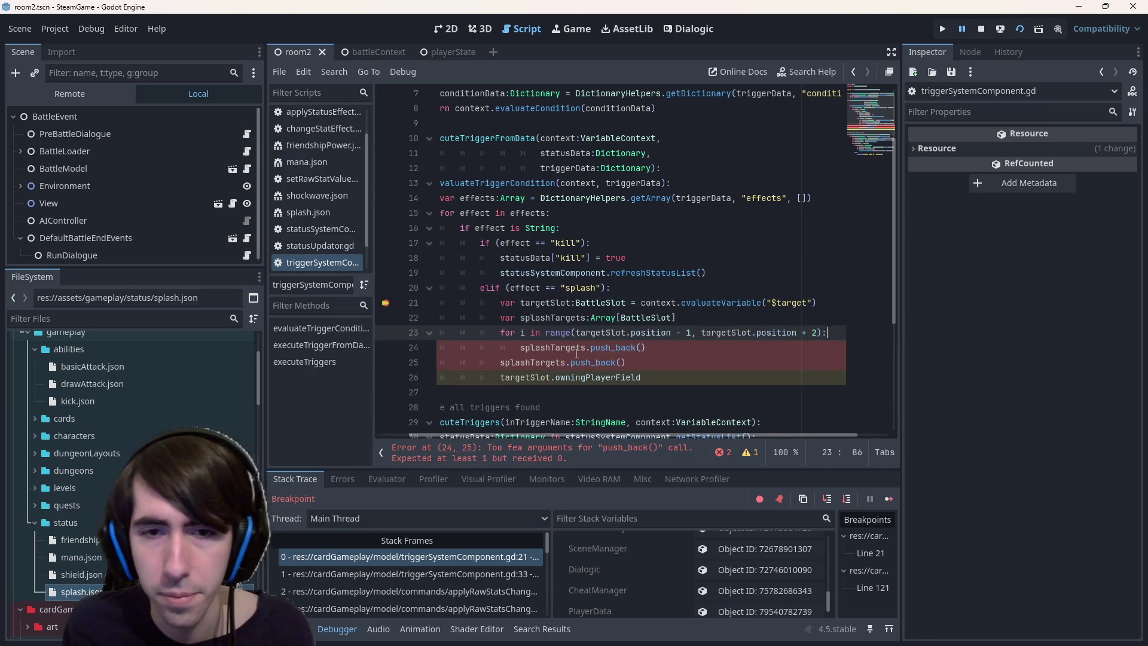
pyautogui.press('Return')
pyautogui.write('if ')
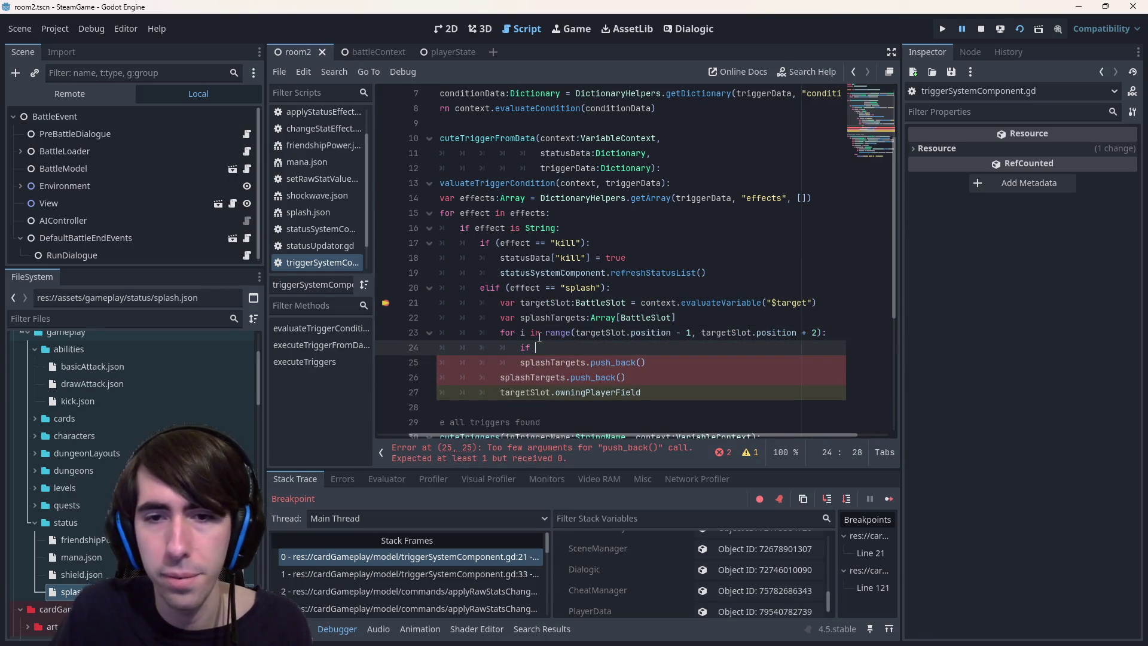
pyautogui.write('i !')
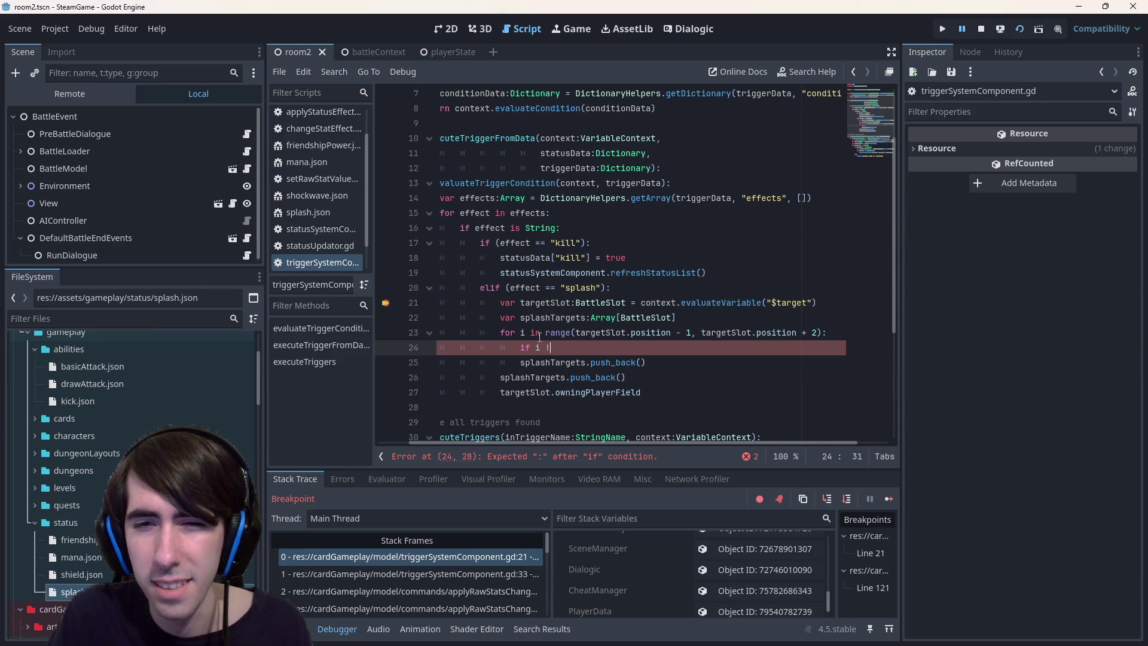
pyautogui.write('=')
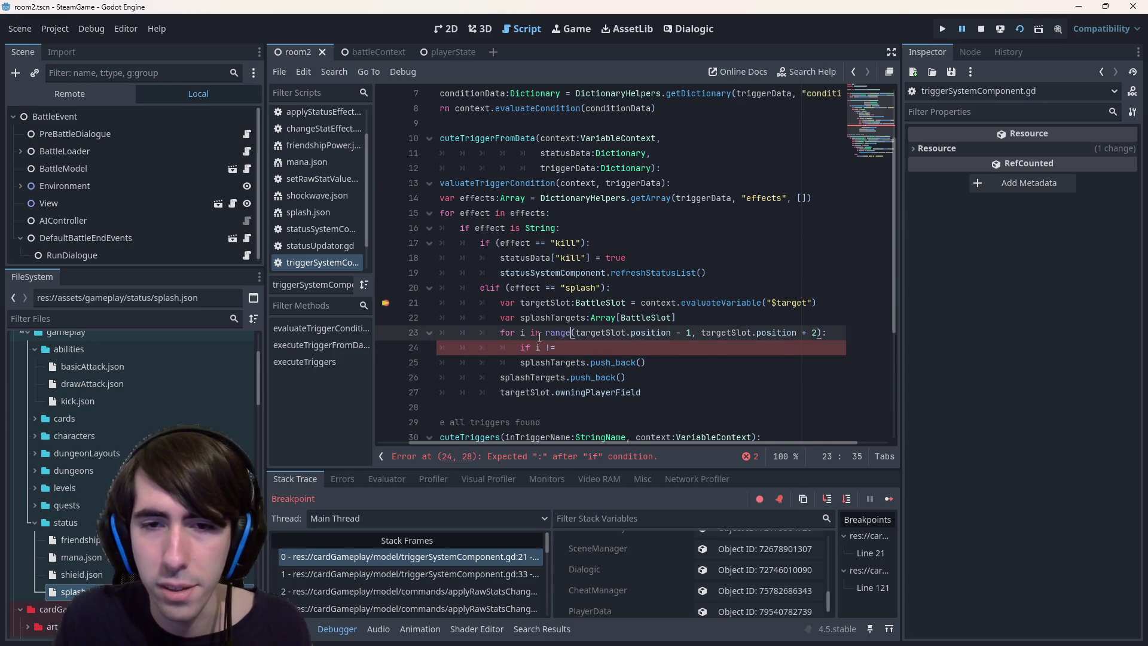
pyautogui.write(' targetSlot.position:')
# Indent the loop body under the guard, delete the duplicate push_back line, and save
pyautogui.moveTo(643, 392); pyautogui.dragTo(433, 357)
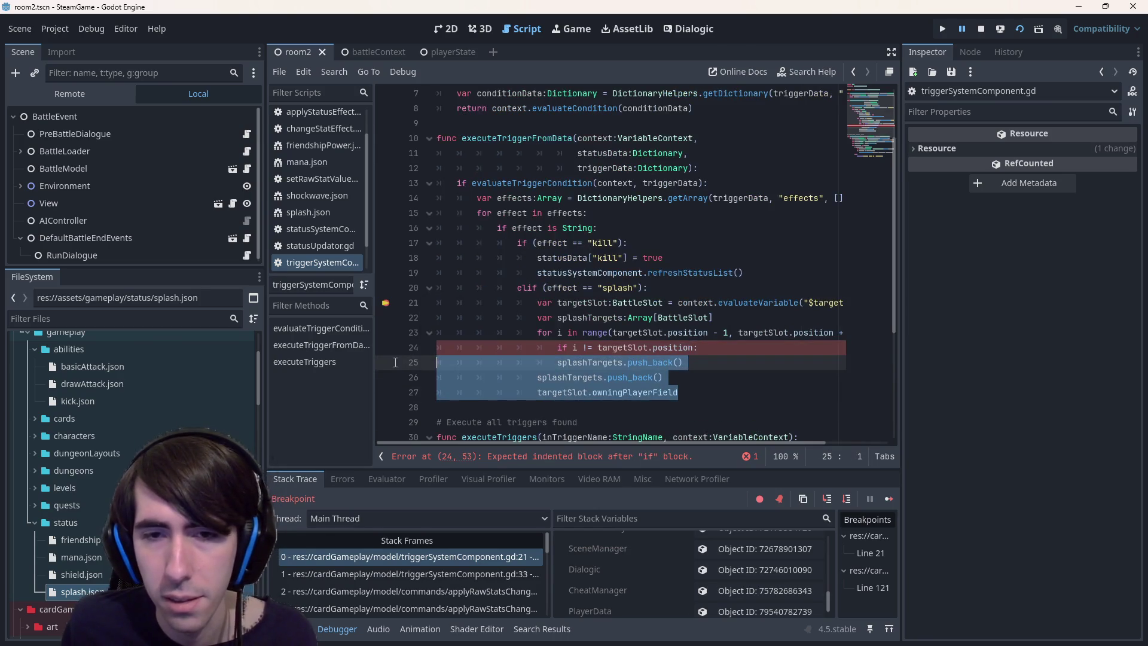
pyautogui.hotkey('shift', 'Down')
pyautogui.press('Tab')
pyautogui.click(708, 353)
pyautogui.moveTo(732, 384)
pyautogui.mouseDown()
pyautogui.moveTo(443, 363)
pyautogui.moveTo(389, 388)
pyautogui.moveTo(349, 379)
pyautogui.mouseUp()
pyautogui.press('BackSpace')
pyautogui.press('BackSpace')
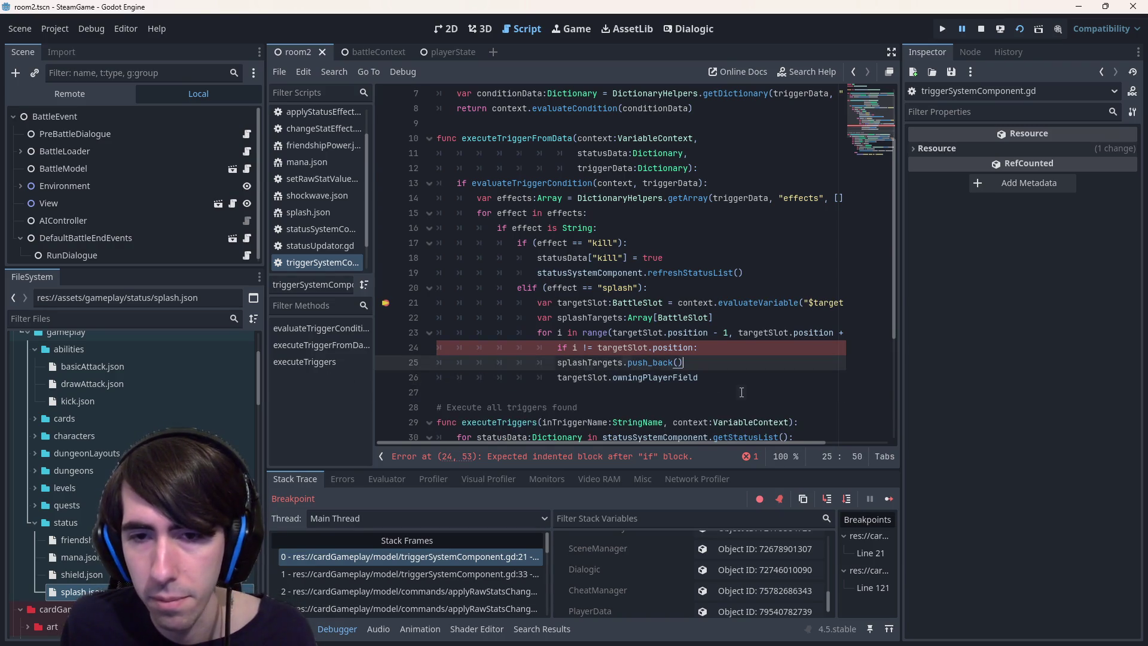
pyautogui.moveTo(741, 392); pyautogui.dragTo(559, 362)
pyautogui.press('Tab')
pyautogui.click(648, 335)
pyautogui.hotkey('ctrl', 's')
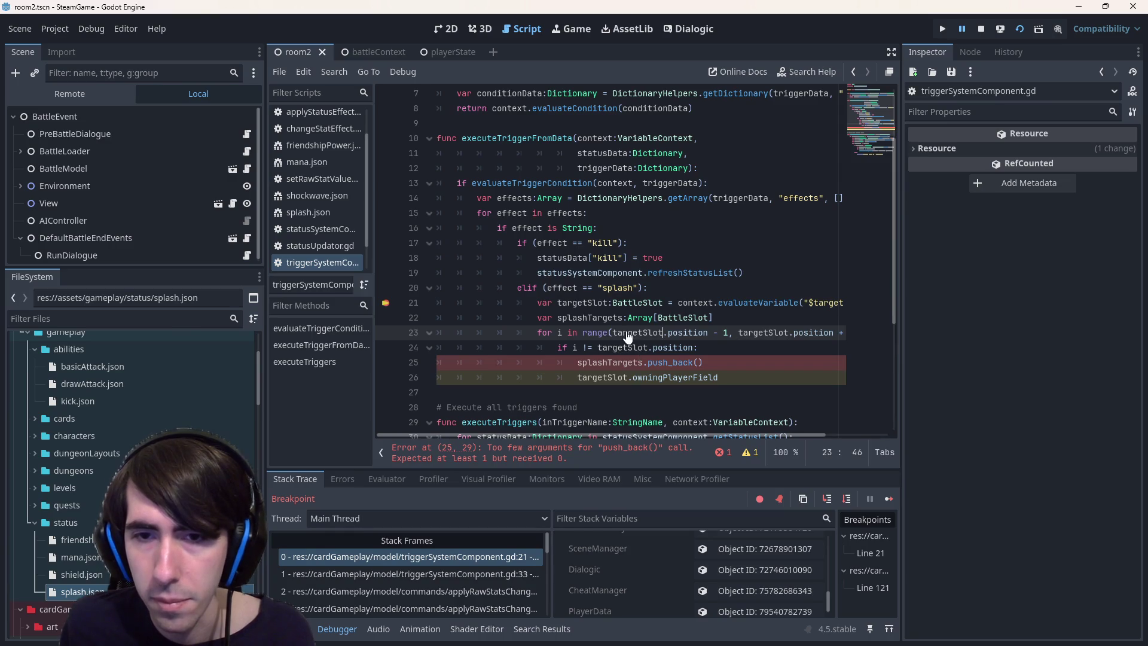
pyautogui.moveTo(728, 376); pyautogui.dragTo(354, 373)
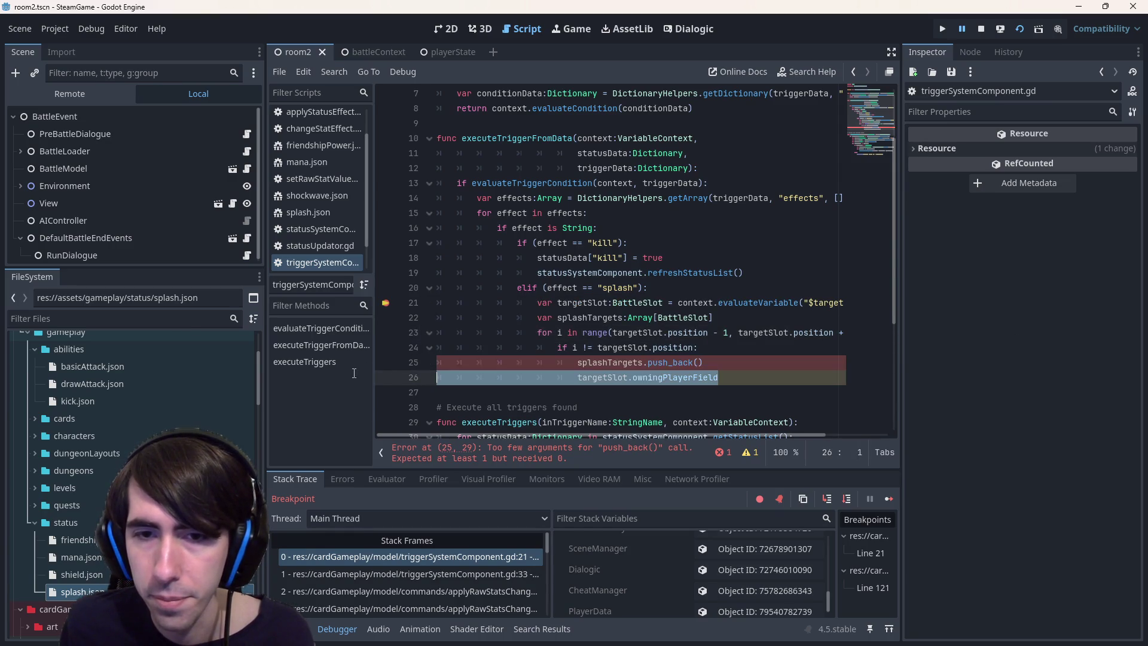
# Make the push_back call push targetSlot.owningPlayerField.slots[i]
pyautogui.moveTo(605, 376); pyautogui.dragTo(699, 362)
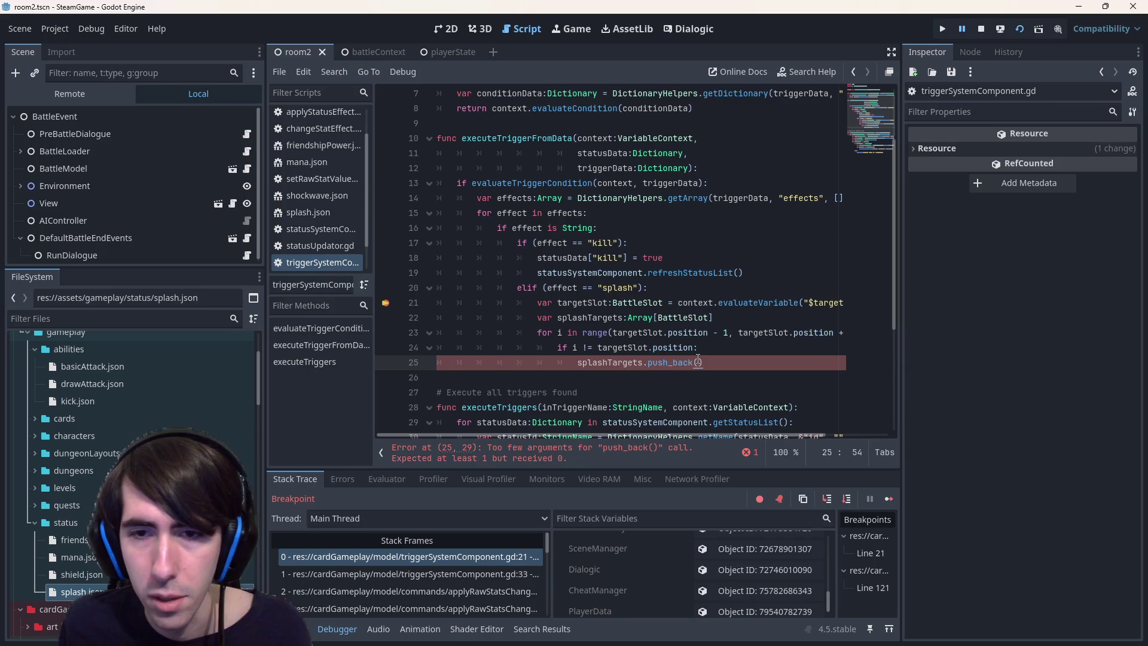
pyautogui.hotkey('ctrl', 'BackSpace')
pyautogui.hotkey('ctrl', 'BackSpace')
pyautogui.hotkey('ctrl', 'BackSpace')
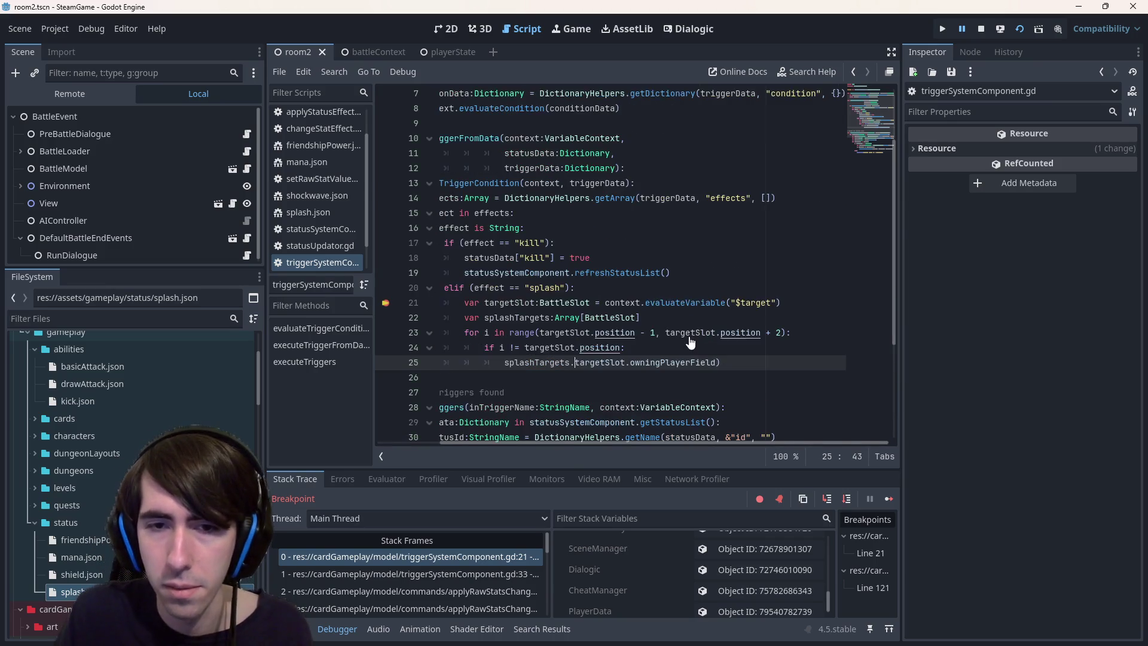
pyautogui.hotkey('ctrl', 'z')
pyautogui.hotkey('ctrl', 'z')
pyautogui.hotkey('ctrl', 'z')
pyautogui.press('BackSpace')
pyautogui.press('BackSpace')
pyautogui.press('BackSpace')
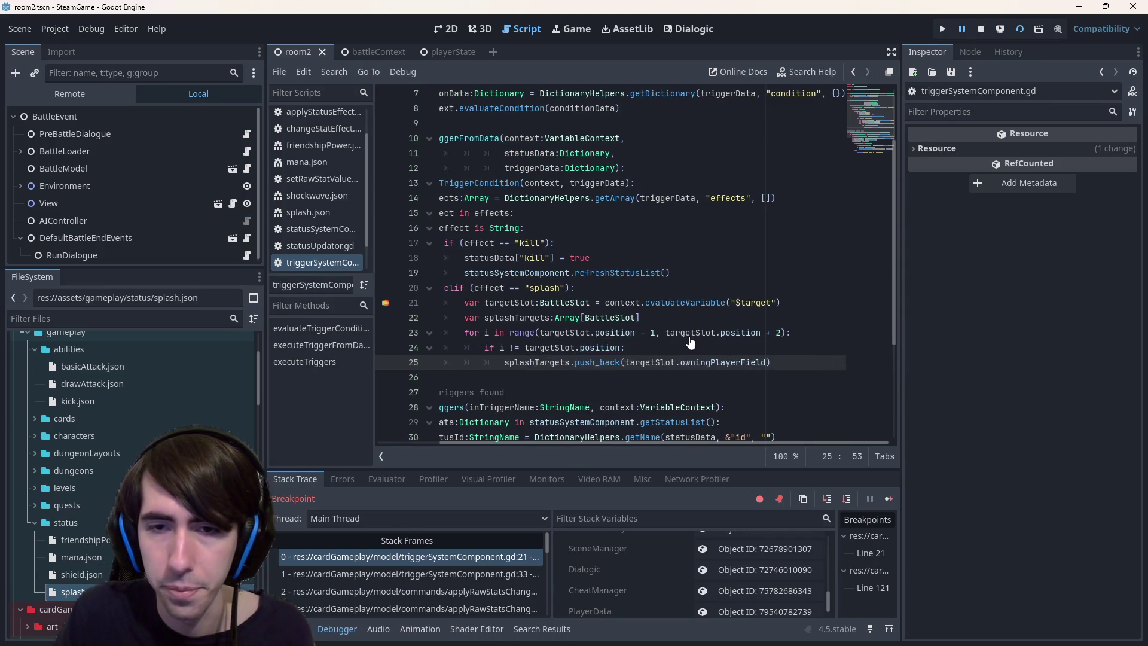
pyautogui.write('.slots')
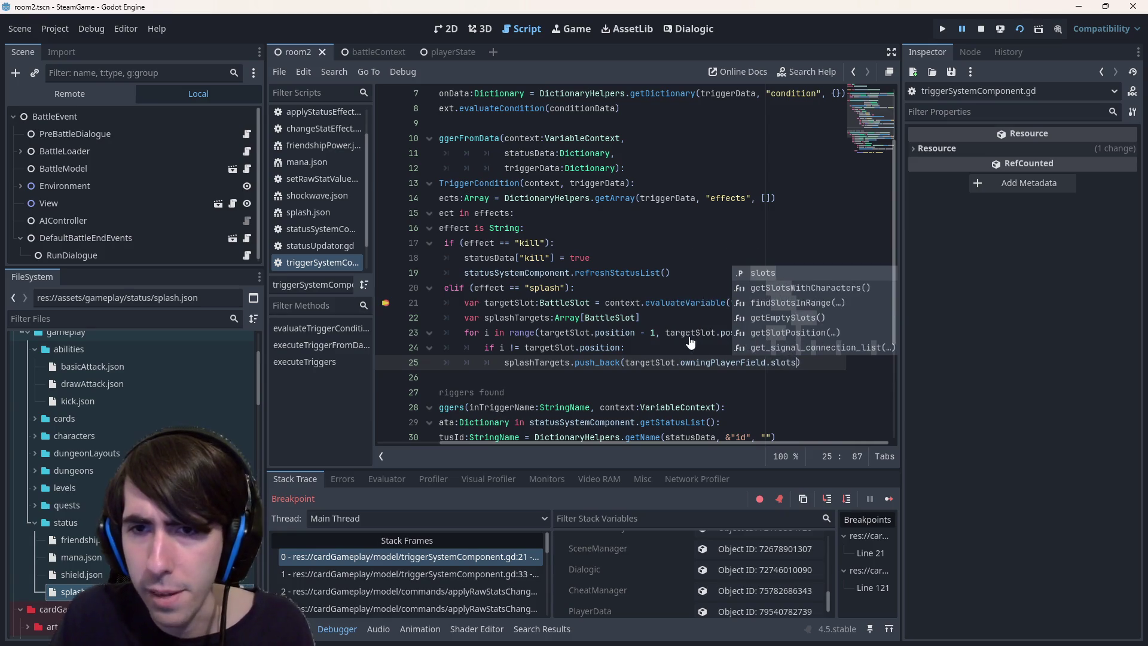
pyautogui.write('[')
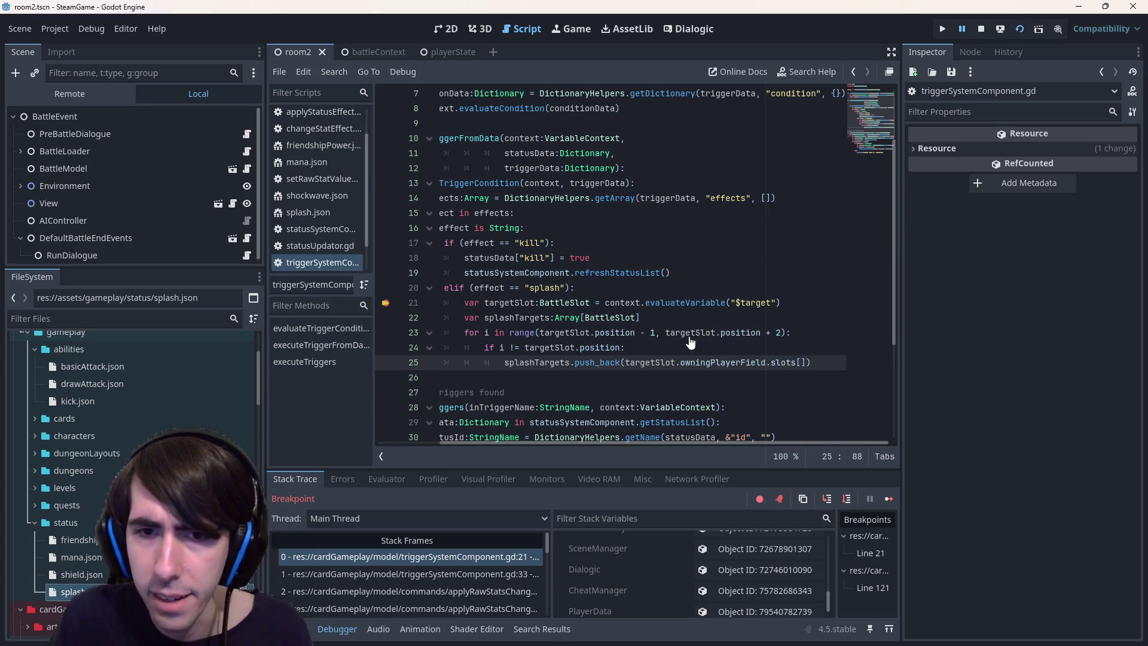
pyautogui.write('i')
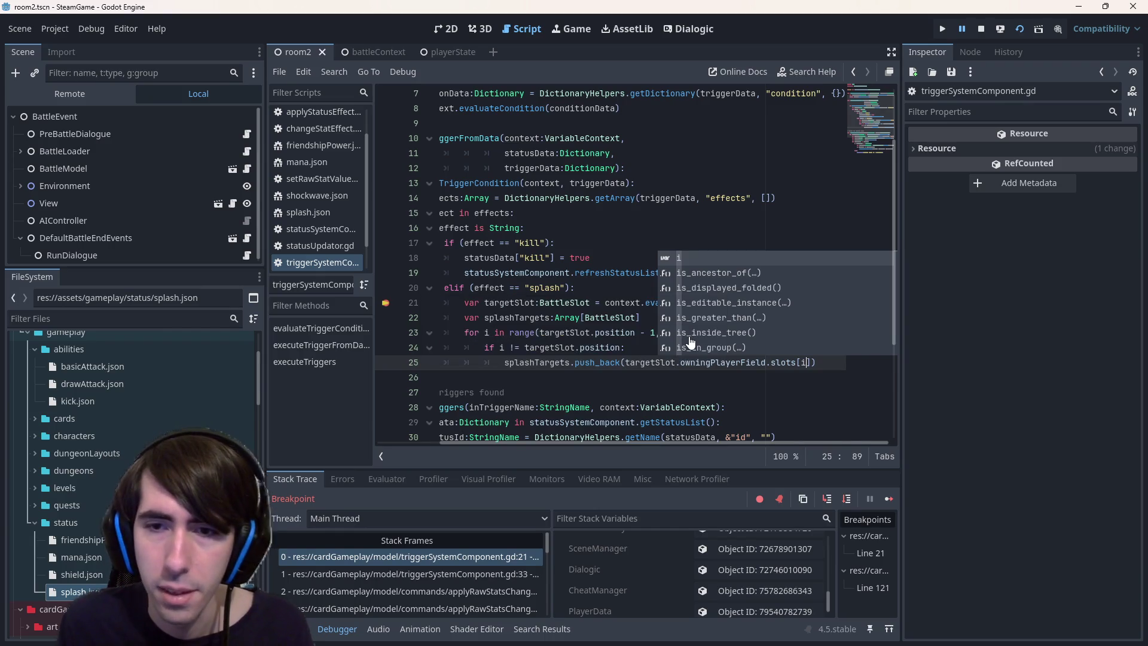
pyautogui.press('Escape')
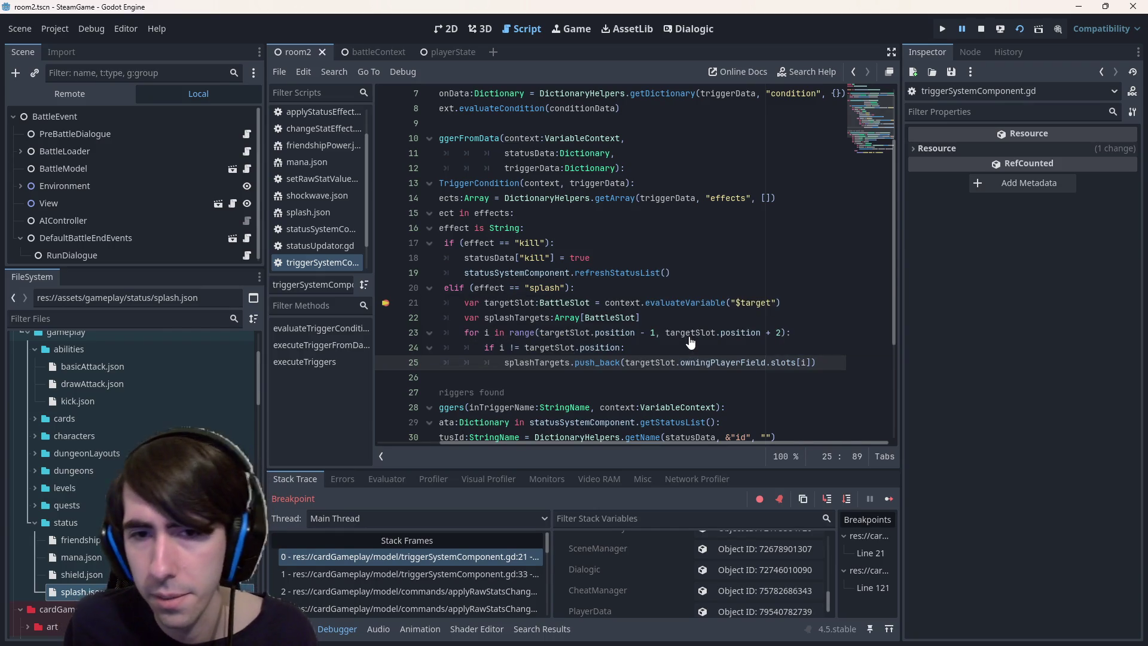
# Extend the guard with '&& i >= 0 && i < targetSlot.owningPlayerField.slots.size()'
pyautogui.click(625, 346)
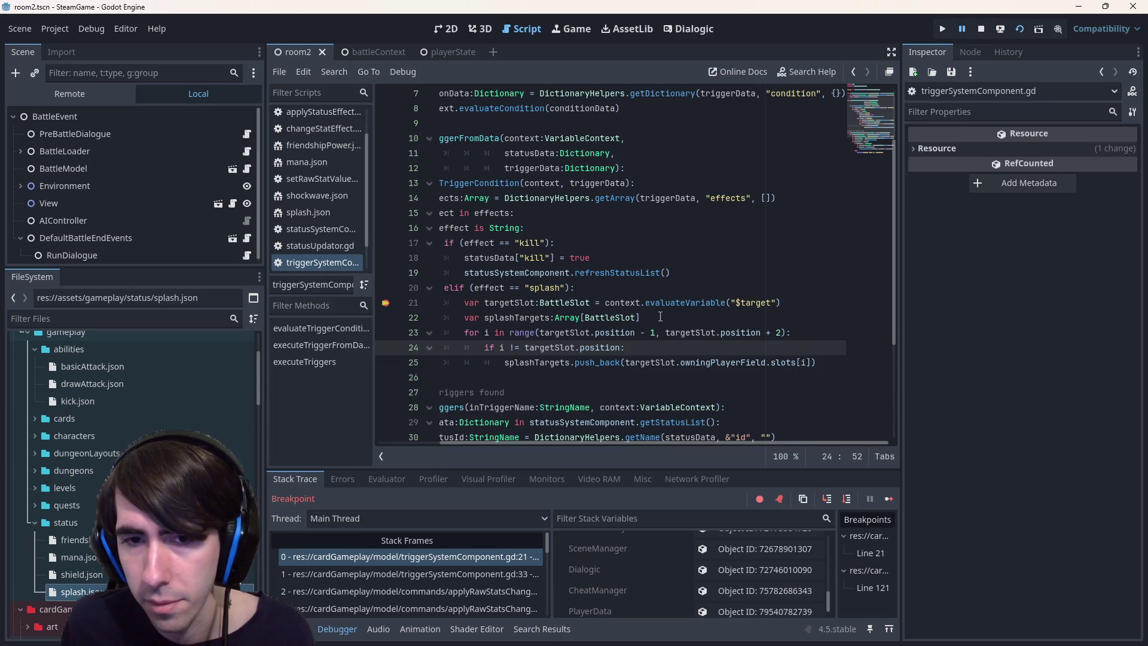
pyautogui.write('&& i > 0')
pyautogui.hotkey('ctrl', 's')
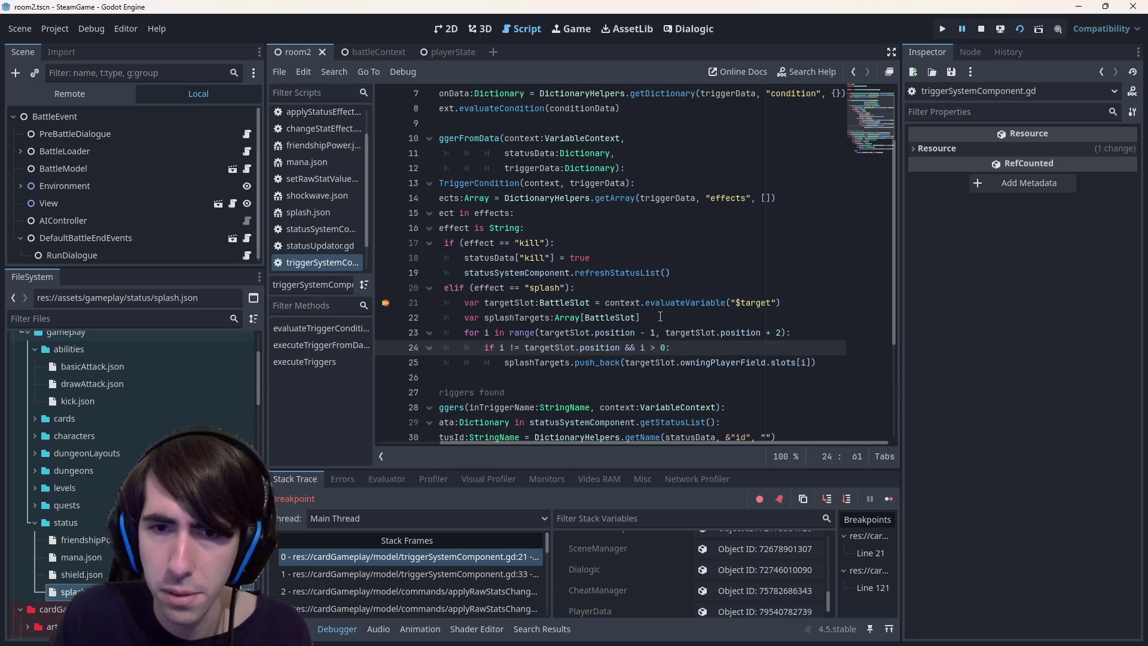
pyautogui.write('0 && i <')
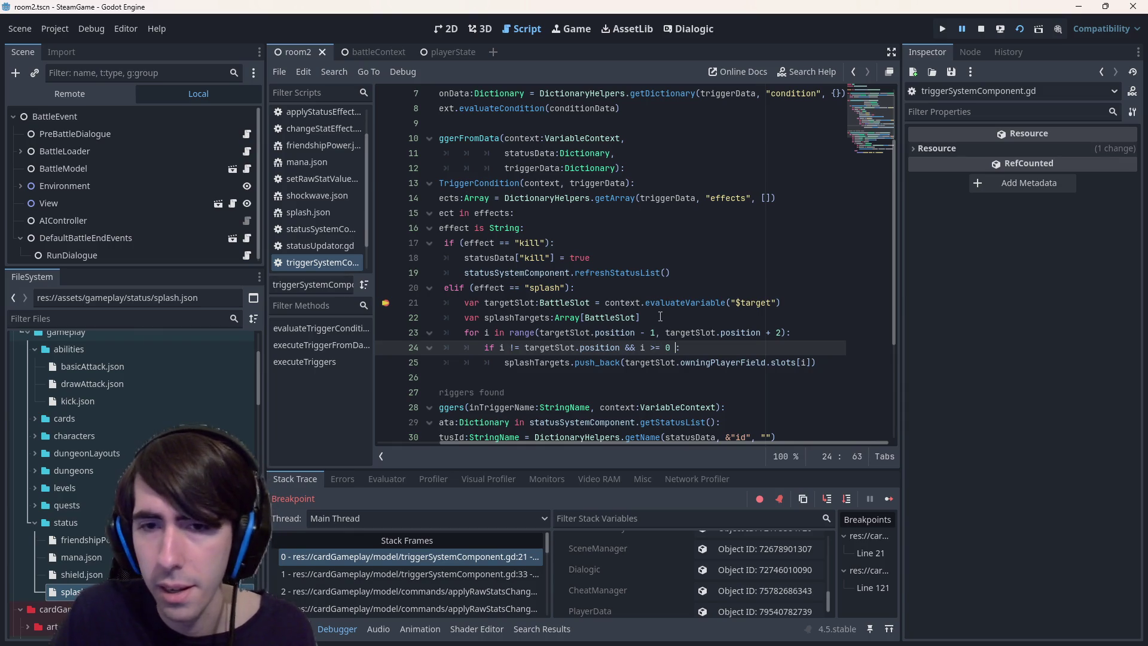
pyautogui.press('Down')
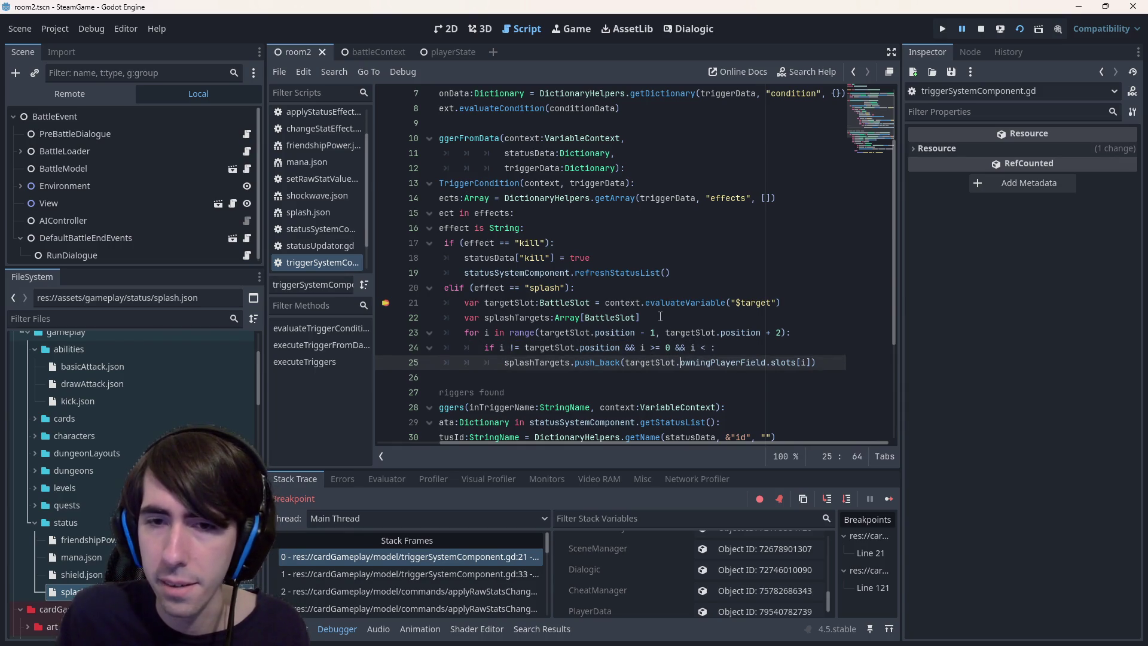
pyautogui.hotkey('ctrl', 'Left')
pyautogui.hotkey('ctrl', 'shift', 'Right')
pyautogui.hotkey('ctrl', 'shift', 'Right')
pyautogui.hotkey('ctrl', 'shift', 'Right')
pyautogui.hotkey('ctrl', 'c')
pyautogui.press('Up')
pyautogui.press('End')
pyautogui.hotkey('ctrl', 'v')
pyautogui.write('.size()')
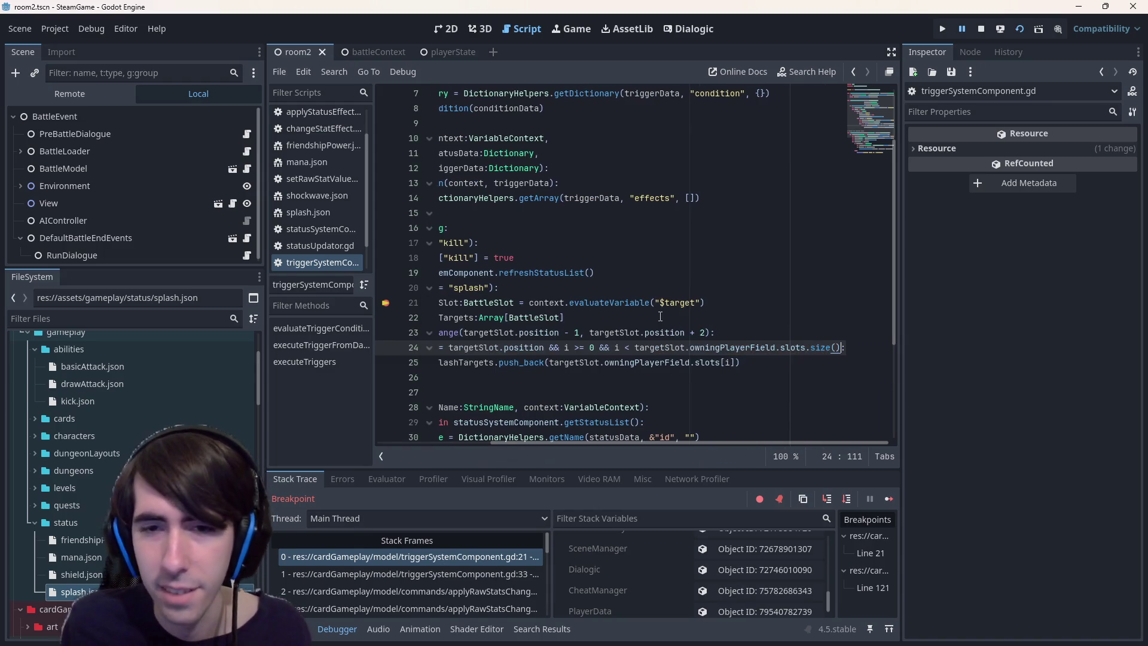
# Break the long guard condition onto an indented second line with a backslash
pyautogui.click(596, 346)
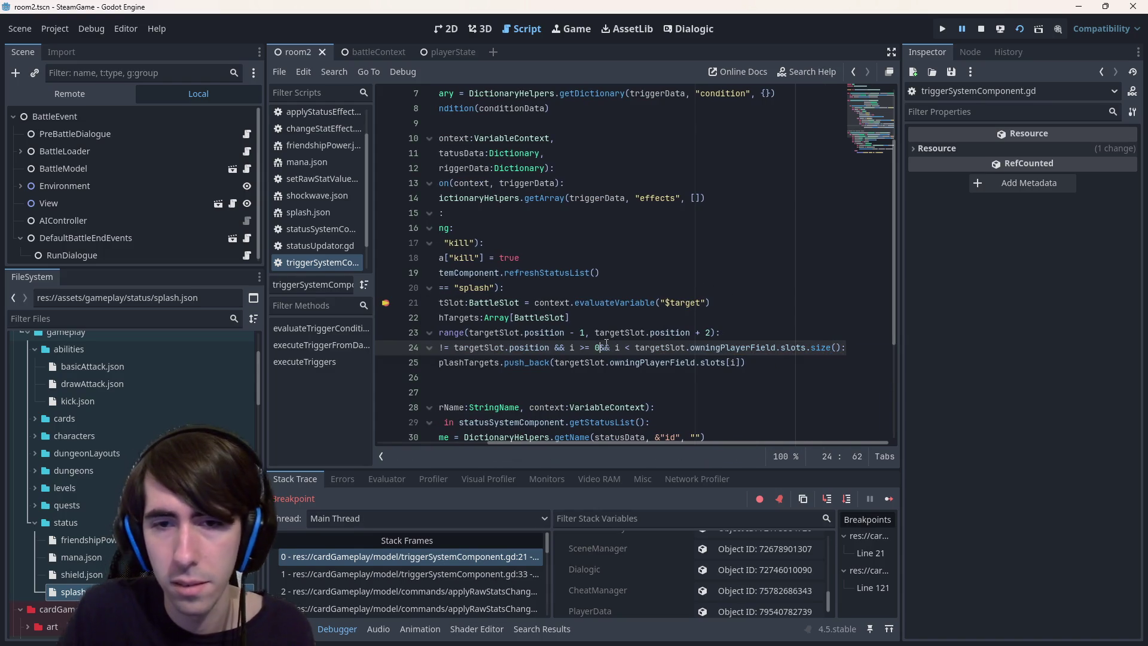
pyautogui.hotkey('ctrl', 'z')
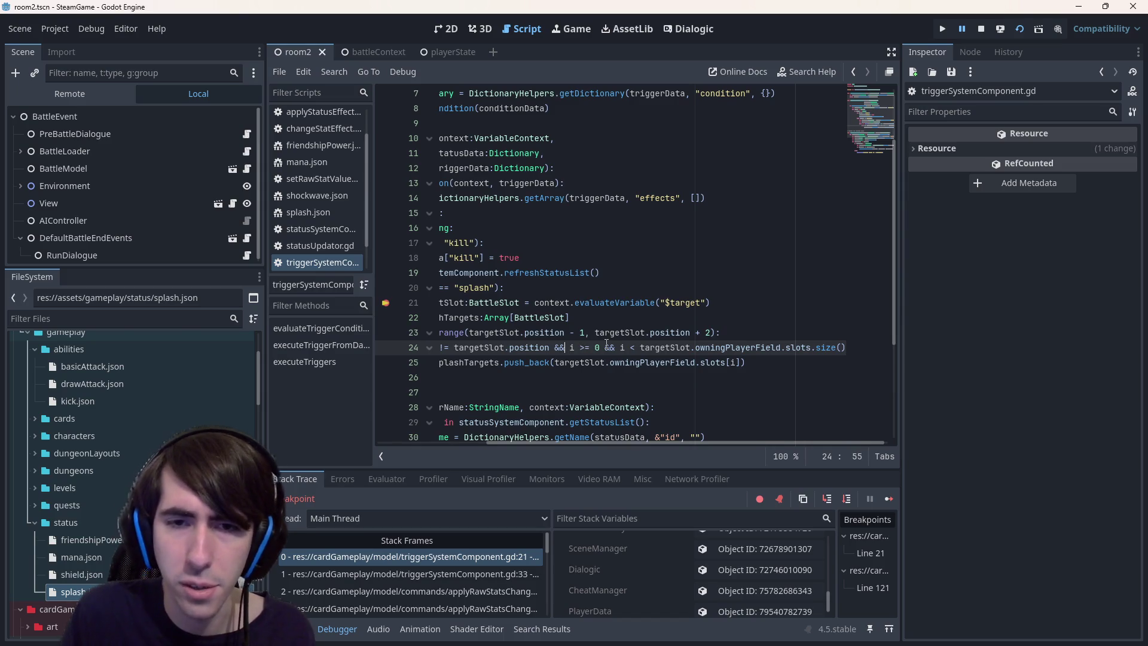
pyautogui.write('\\')
pyautogui.press('Return')
pyautogui.press('Tab')
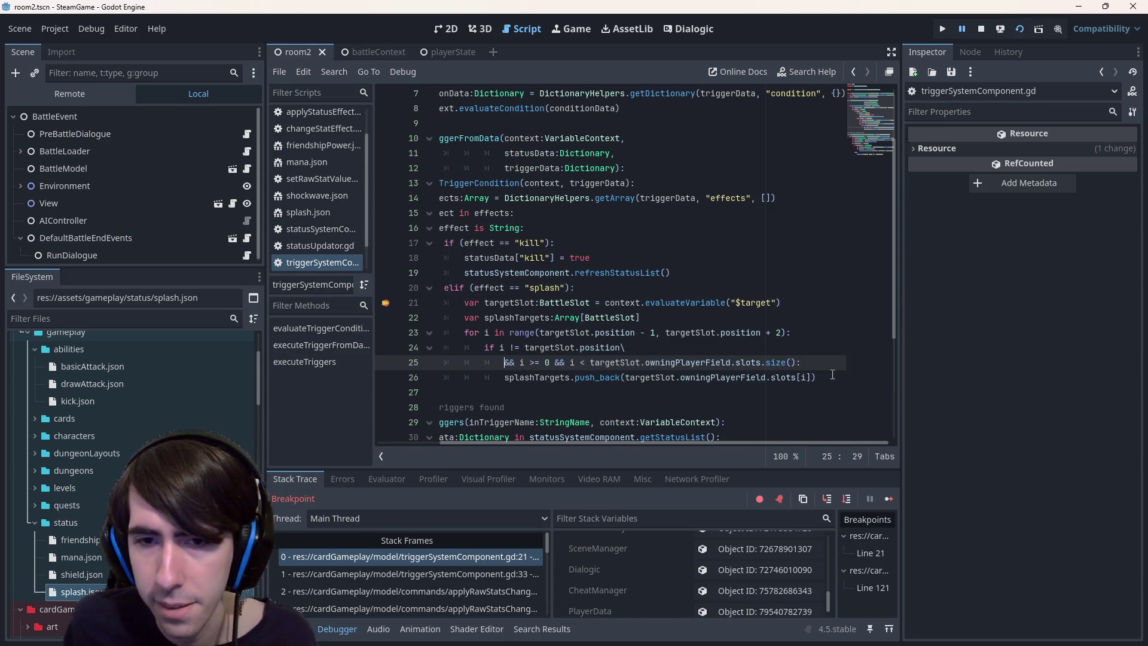
pyautogui.moveTo(832, 374); pyautogui.dragTo(448, 363)
# Add blank lines after the loop and above executeTriggerFromData for a new function
pyautogui.click(571, 391)
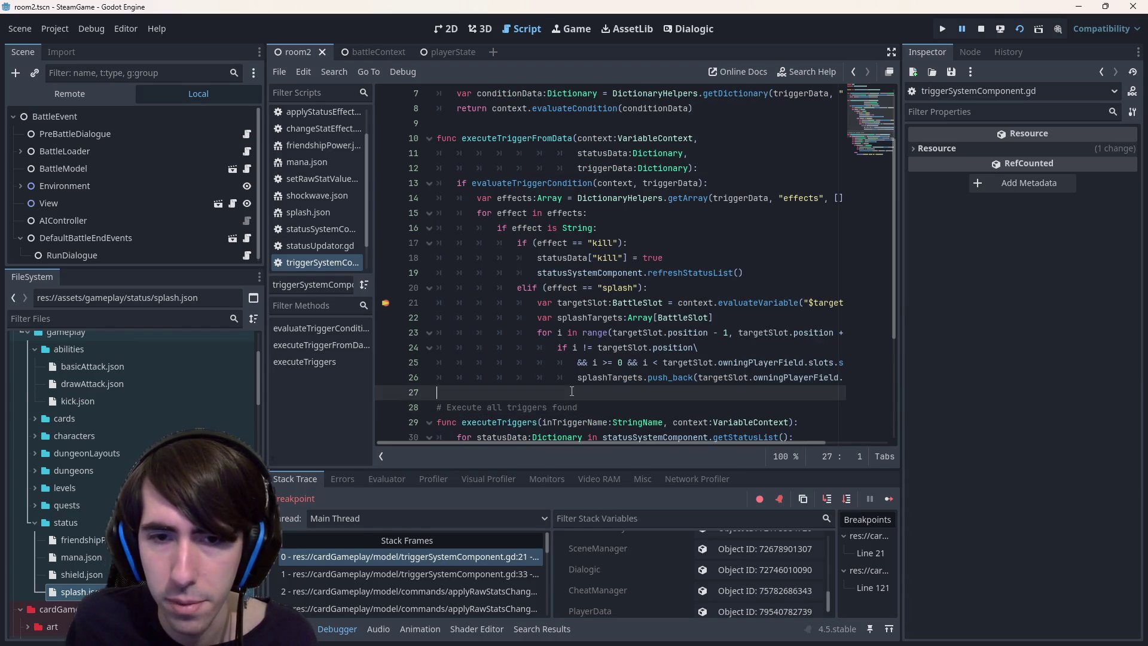
pyautogui.press('Return')
pyautogui.press('Up')
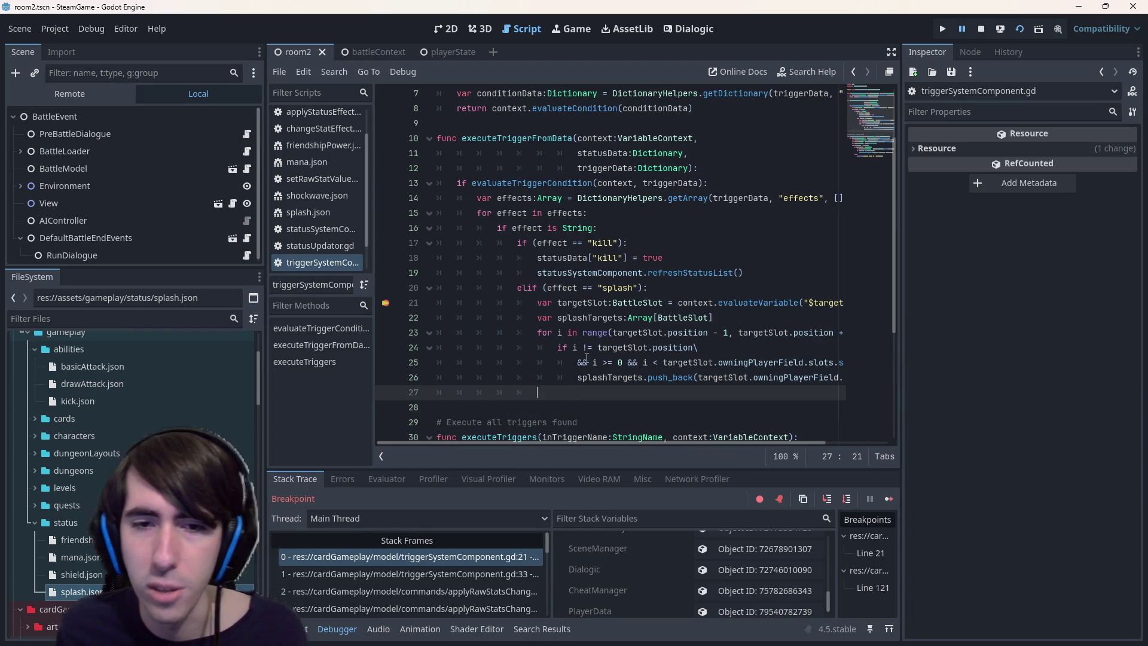
pyautogui.doubleClick(599, 317)
pyautogui.click(637, 397)
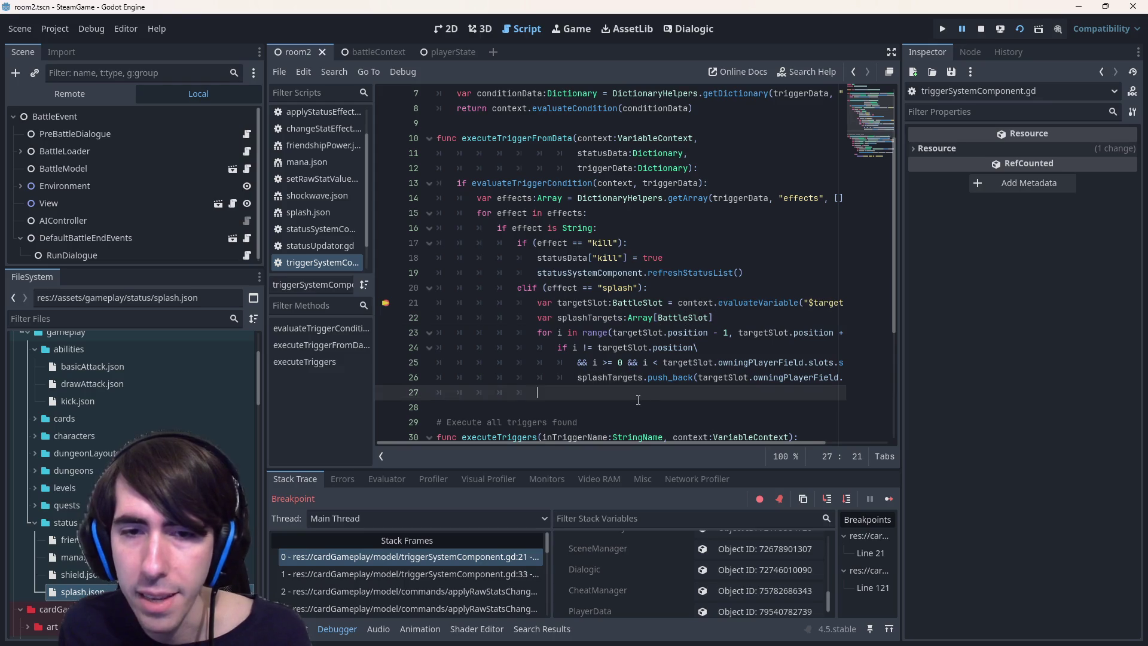
pyautogui.click(538, 124)
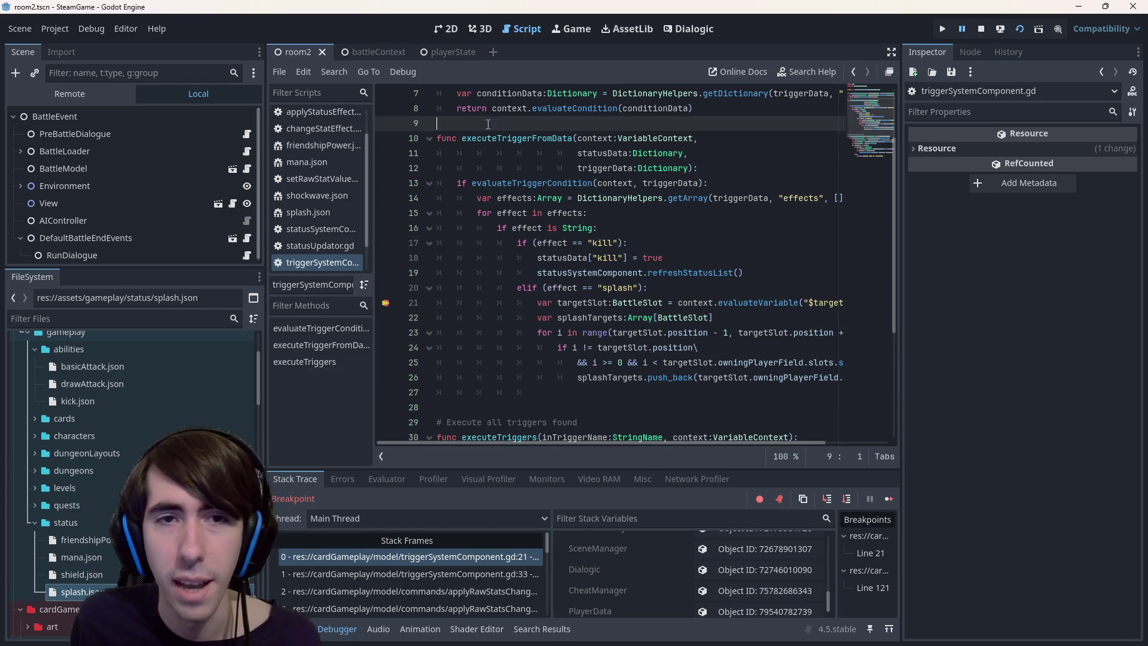
pyautogui.scroll(2, 555, 144)
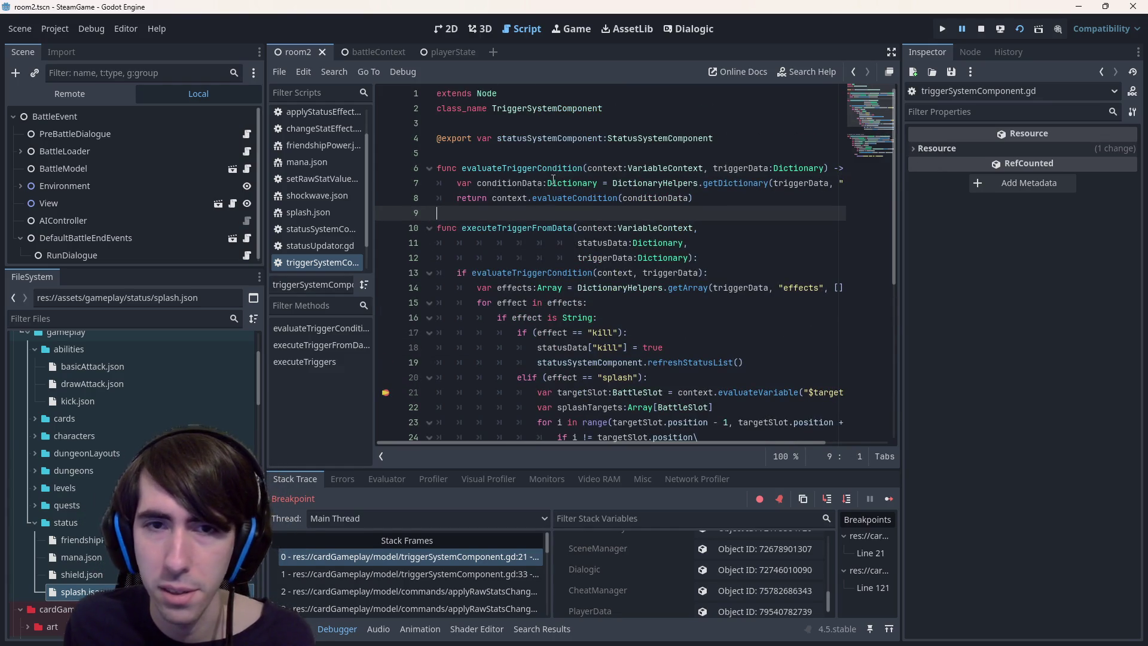
pyautogui.moveTo(554, 179)
pyautogui.scroll(-1, 487, 209)
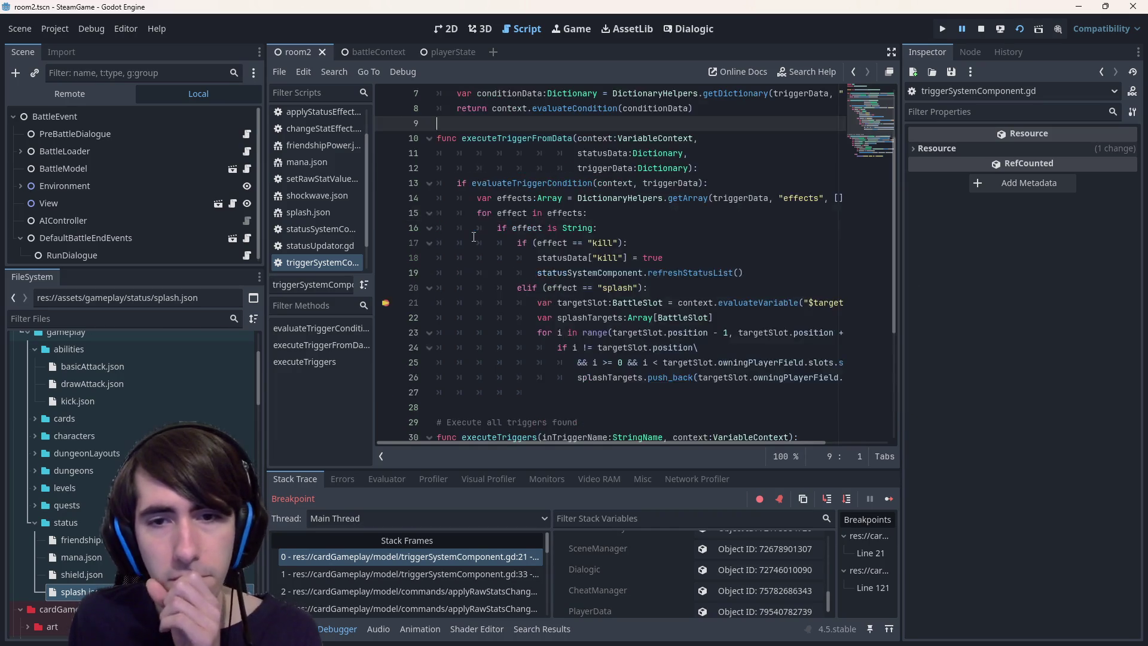
pyautogui.press('Return')
pyautogui.press('Return')
# Write the header 'func executeSplashTriggerEffect():' above executeTriggerFromData
pyautogui.press('Up')
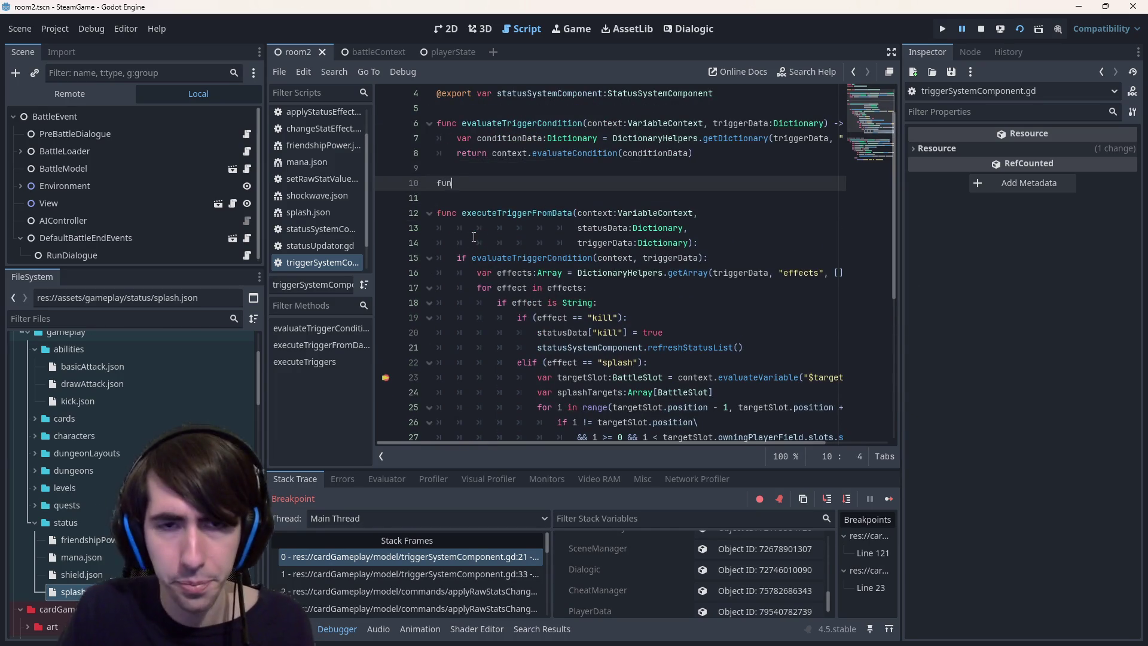
pyautogui.write('nc execute')
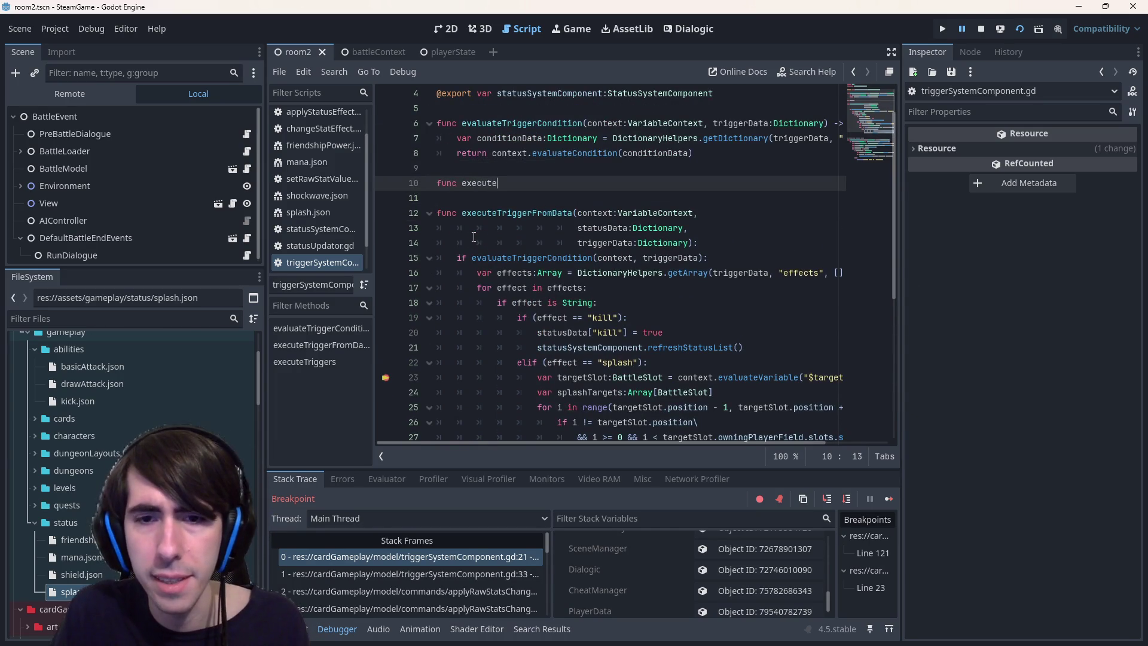
pyautogui.write('Spl')
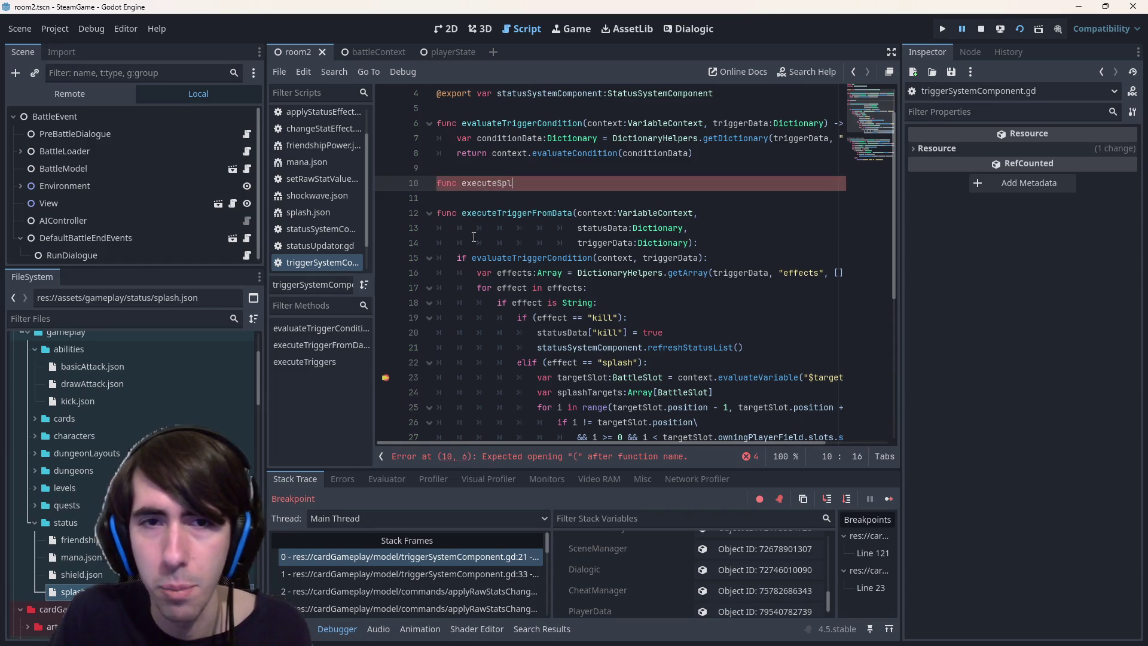
pyautogui.write('ashTriggerEffect():')
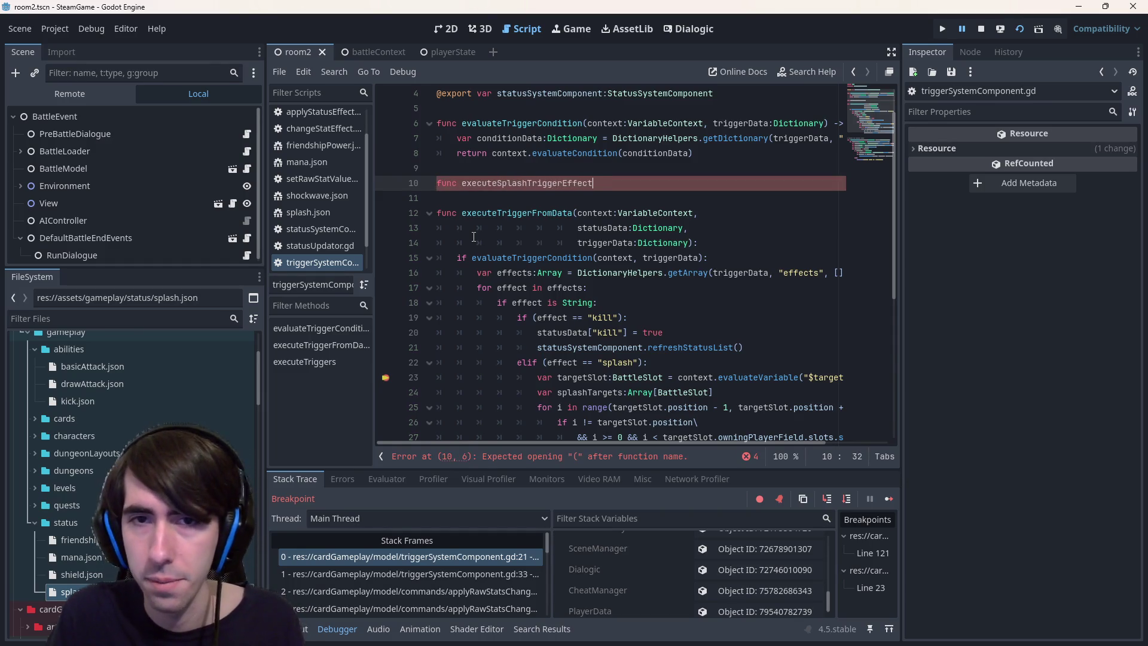
pyautogui.press('Return')
pyautogui.scroll(-2, 632, 365)
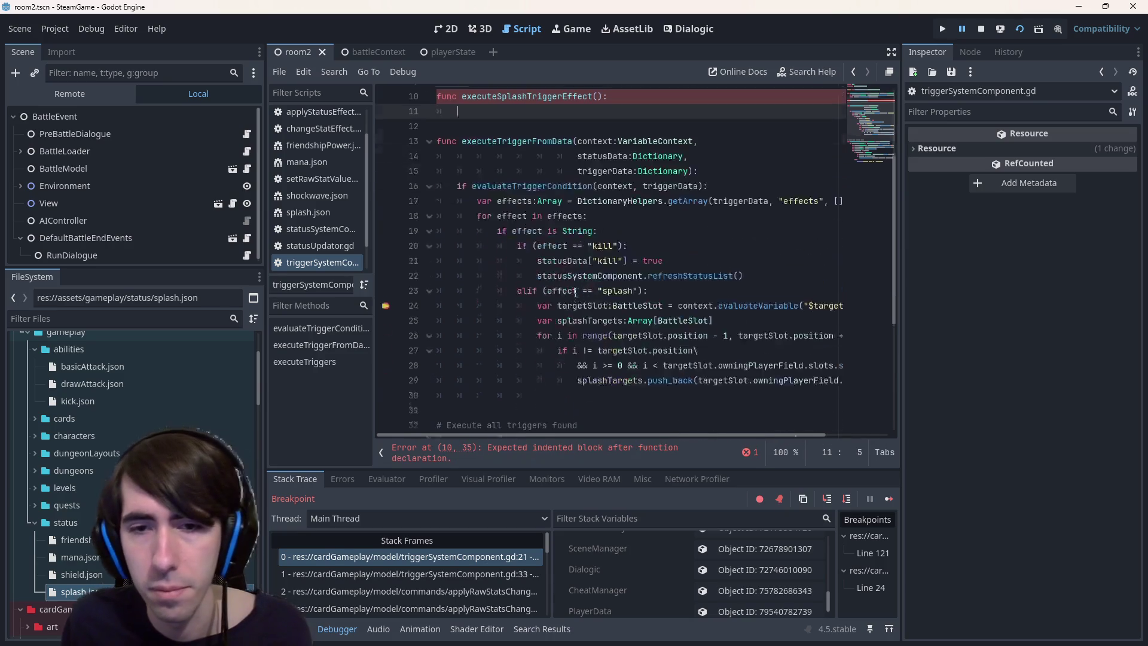
# Copy the splash-target collecting loop into the new function's body and dedent it one level
pyautogui.click(623, 390)
pyautogui.moveTo(618, 390)
pyautogui.mouseDown()
pyautogui.moveTo(515, 334)
pyautogui.moveTo(415, 305)
pyautogui.mouseUp()
pyautogui.scroll(2, 493, 258)
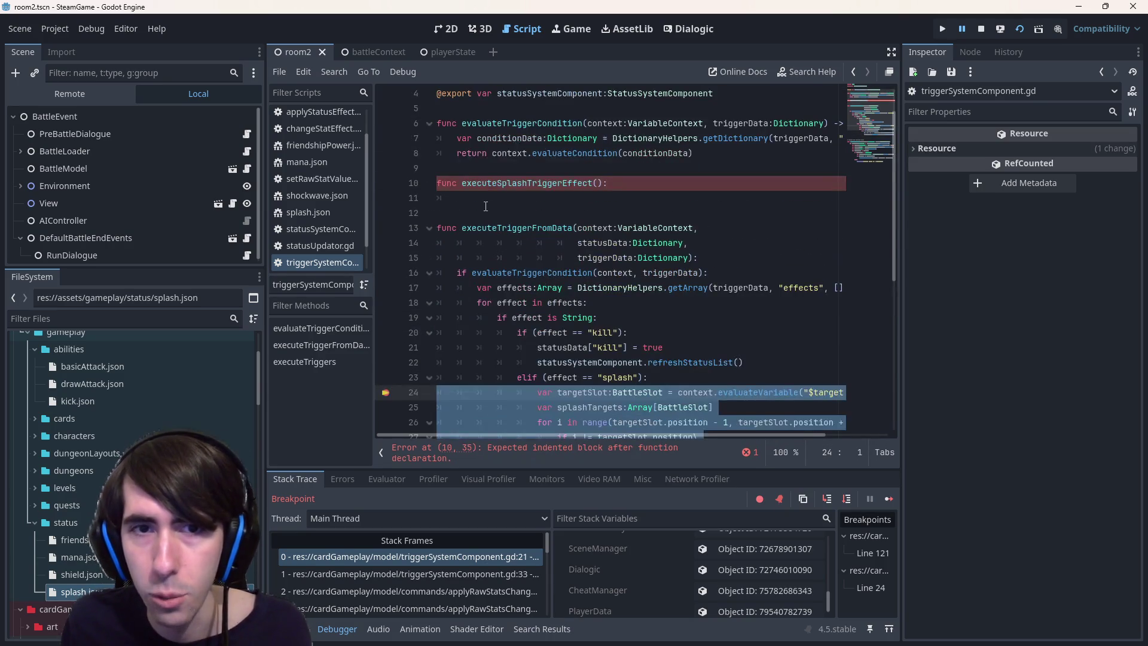
pyautogui.moveTo(478, 400); pyautogui.dragTo(435, 198)
pyautogui.click(670, 289)
pyautogui.moveTo(670, 289); pyautogui.dragTo(396, 200)
pyautogui.hotkey('shift', 'Tab')
pyautogui.hotkey('shift', 'Tab')
pyautogui.hotkey('shift', 'Tab')
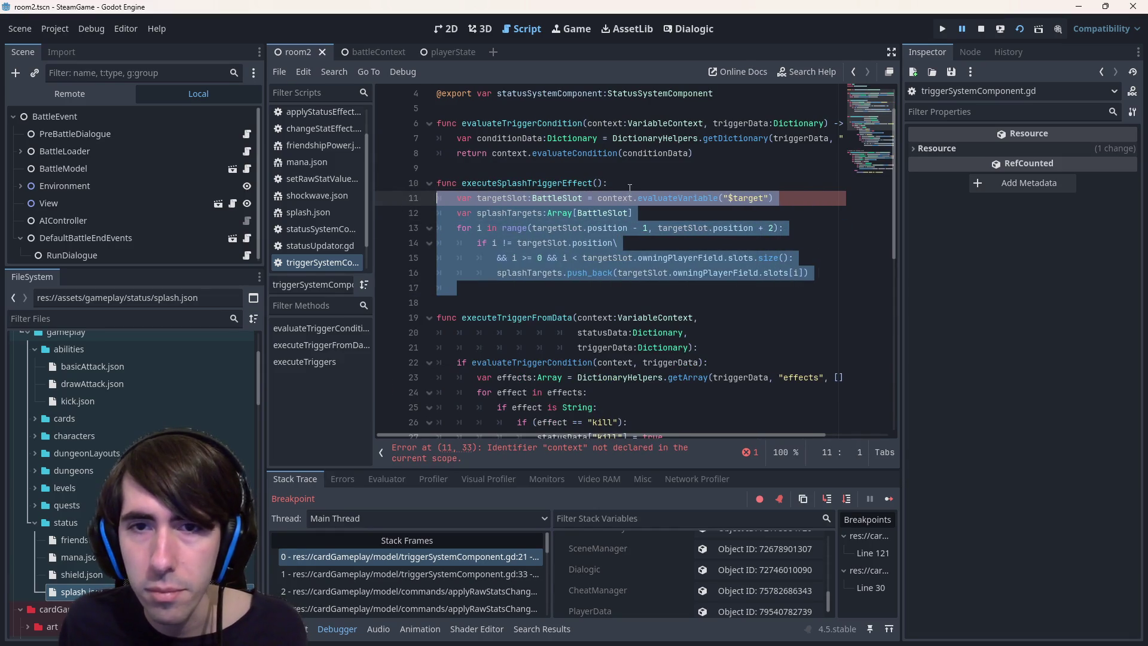
pyautogui.scroll(-1, 604, 318)
# Give executeSplashTriggerEffect the parameter context:VariableContext, copied from executeTriggerFromData
pyautogui.moveTo(577, 273); pyautogui.dragTo(694, 273)
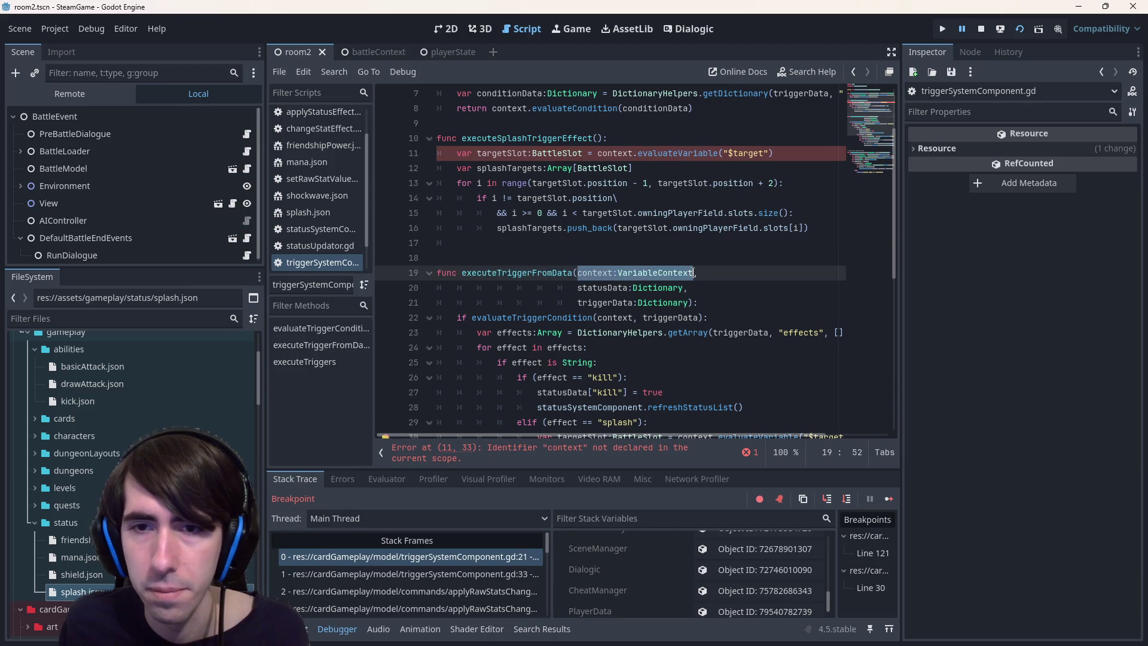
pyautogui.hotkey('ctrl', 'c')
pyautogui.click(600, 139)
pyautogui.hotkey('ctrl', 'v')
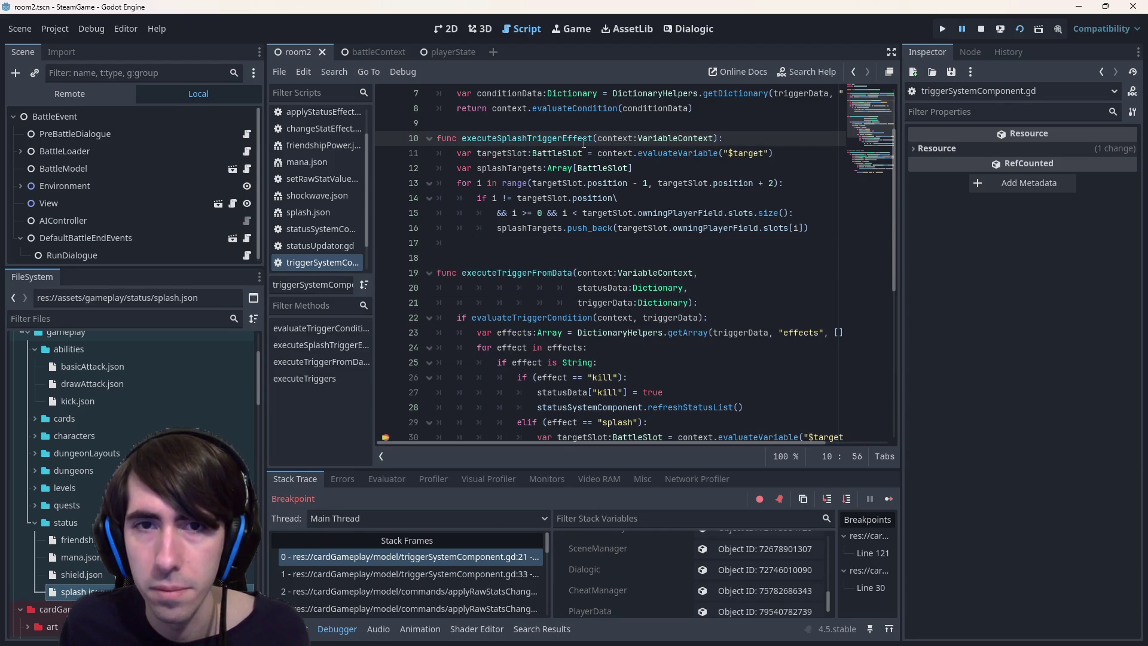
pyautogui.doubleClick(618, 139)
pyautogui.moveTo(618, 143)
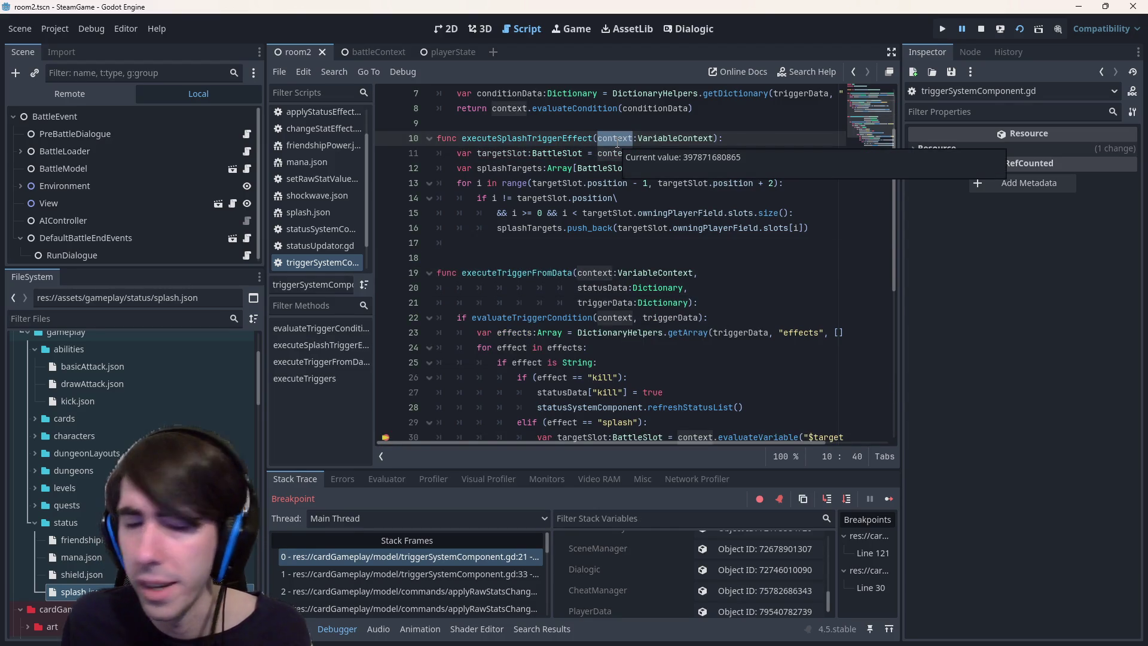
pyautogui.scroll(-2, 611, 154)
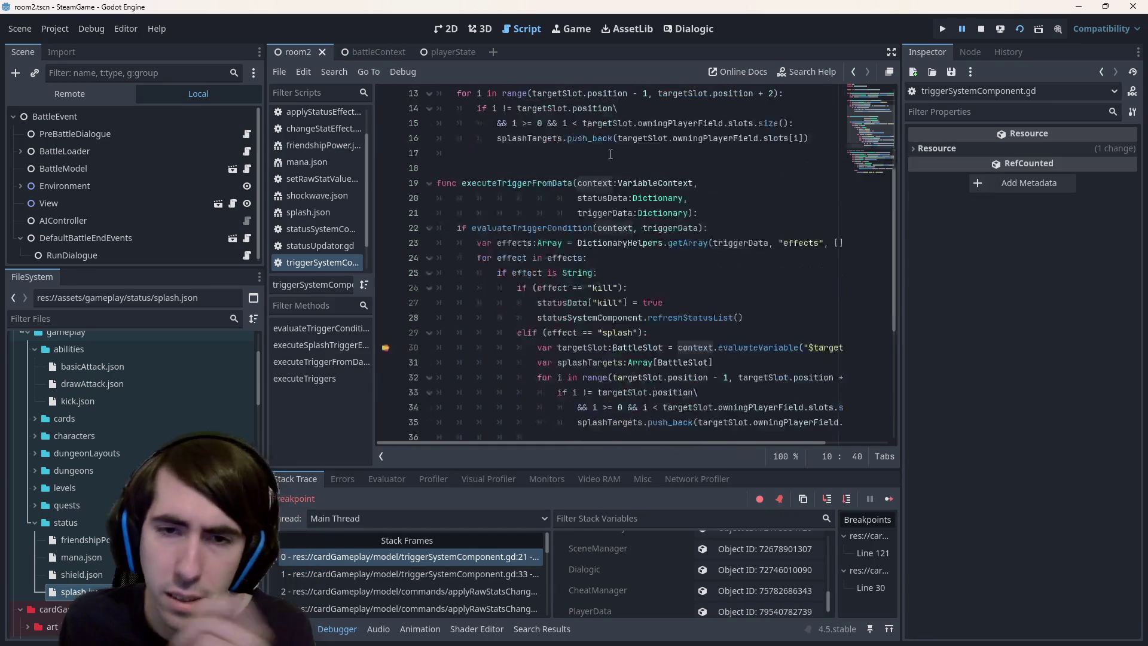
# Review the statusData and triggerData parameters, then delete the stray blank line 36
pyautogui.doubleClick(606, 198)
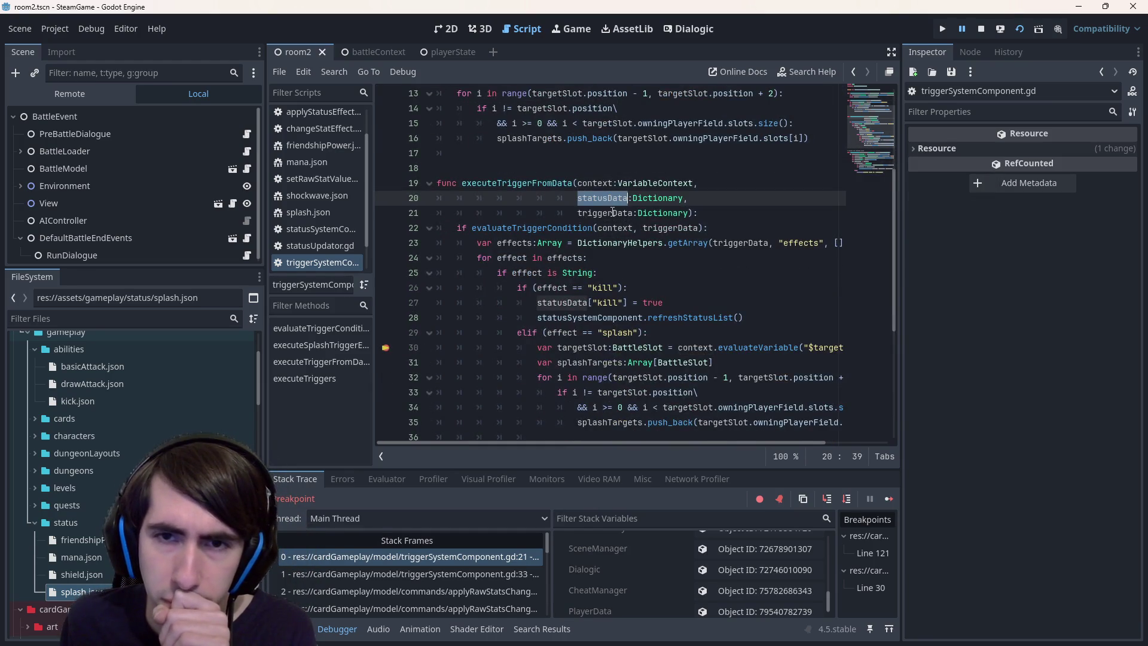
pyautogui.doubleClick(613, 213)
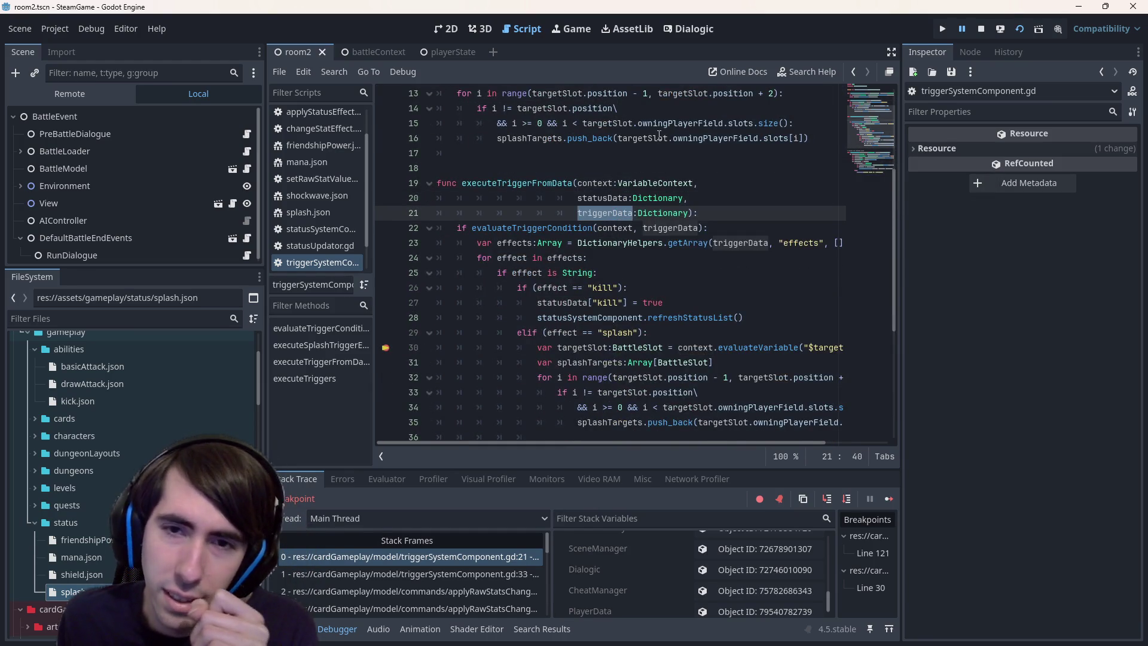
pyautogui.scroll(-1, 651, 139)
pyautogui.click(627, 378)
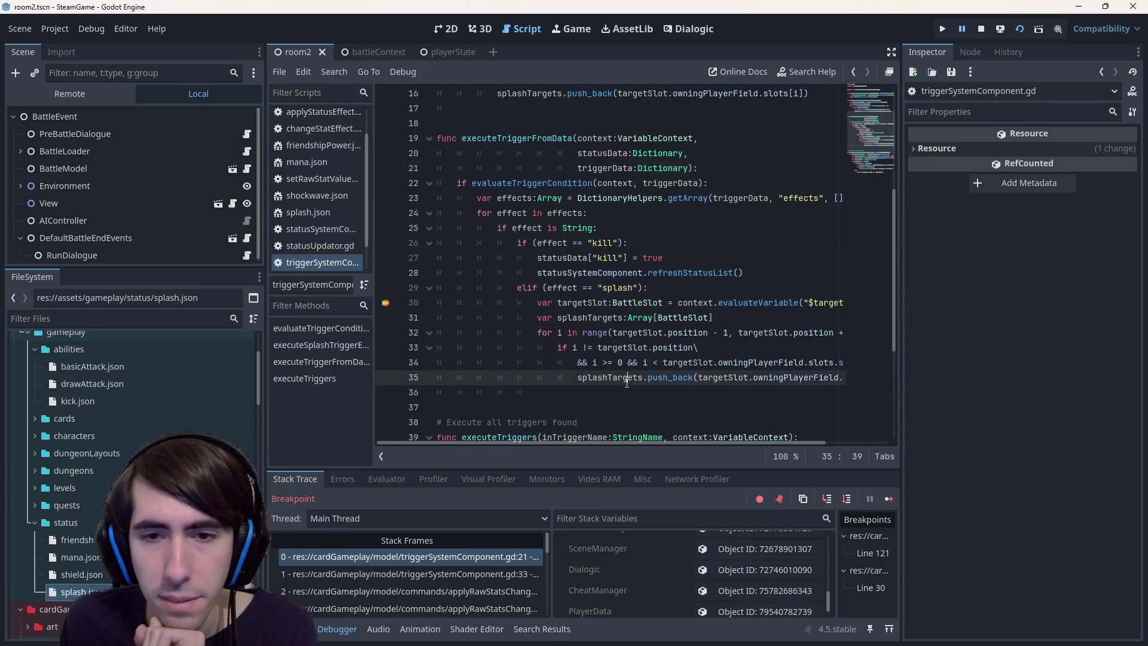
pyautogui.doubleClick(602, 154)
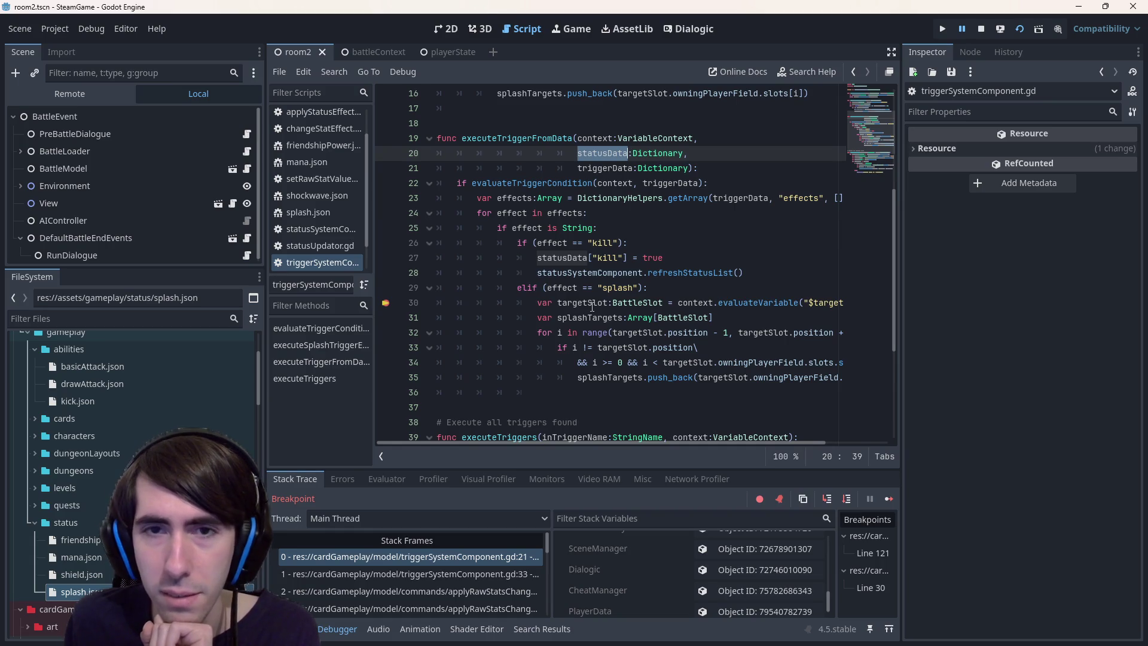
pyautogui.click(622, 391)
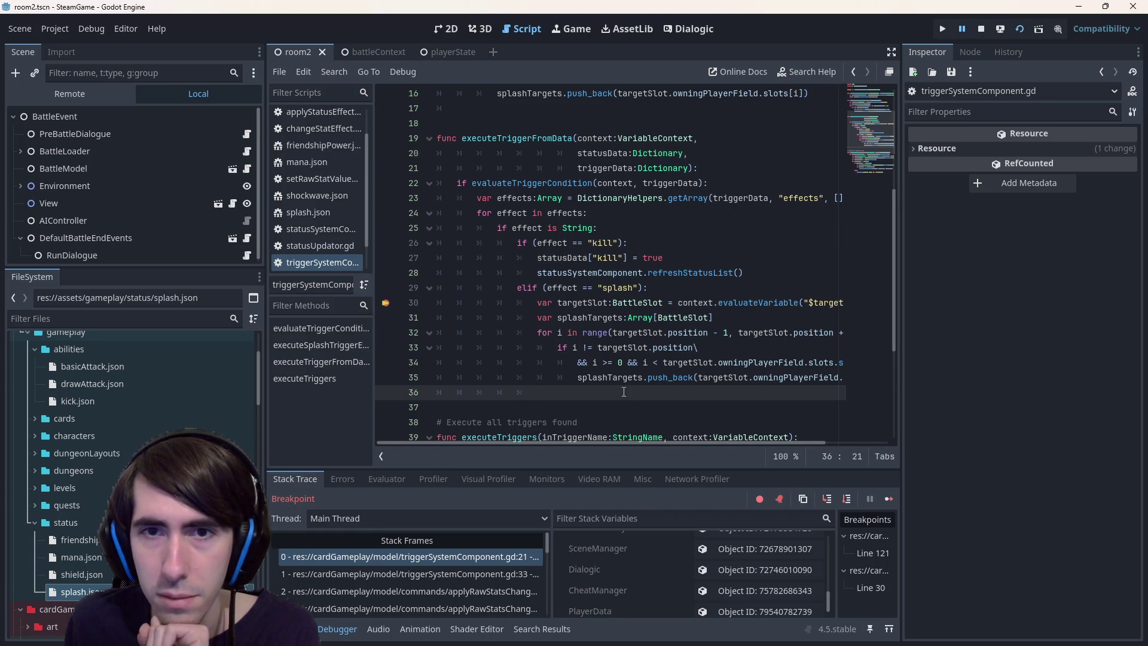
pyautogui.moveTo(624, 391); pyautogui.dragTo(367, 395)
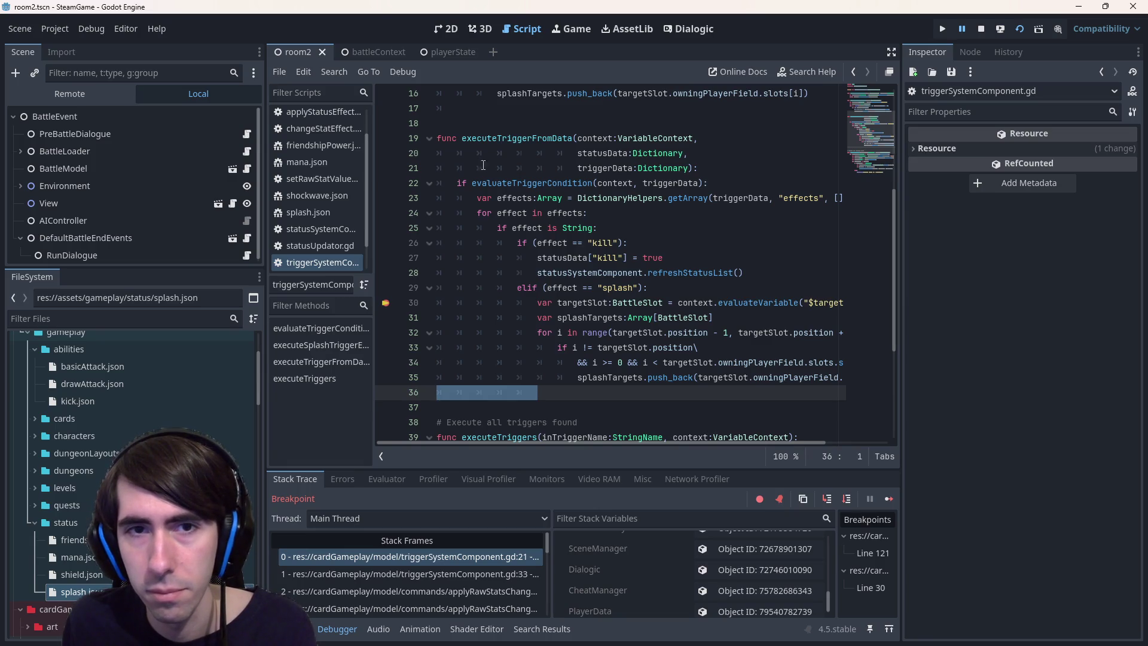
pyautogui.press('BackSpace')
pyautogui.press('BackSpace')
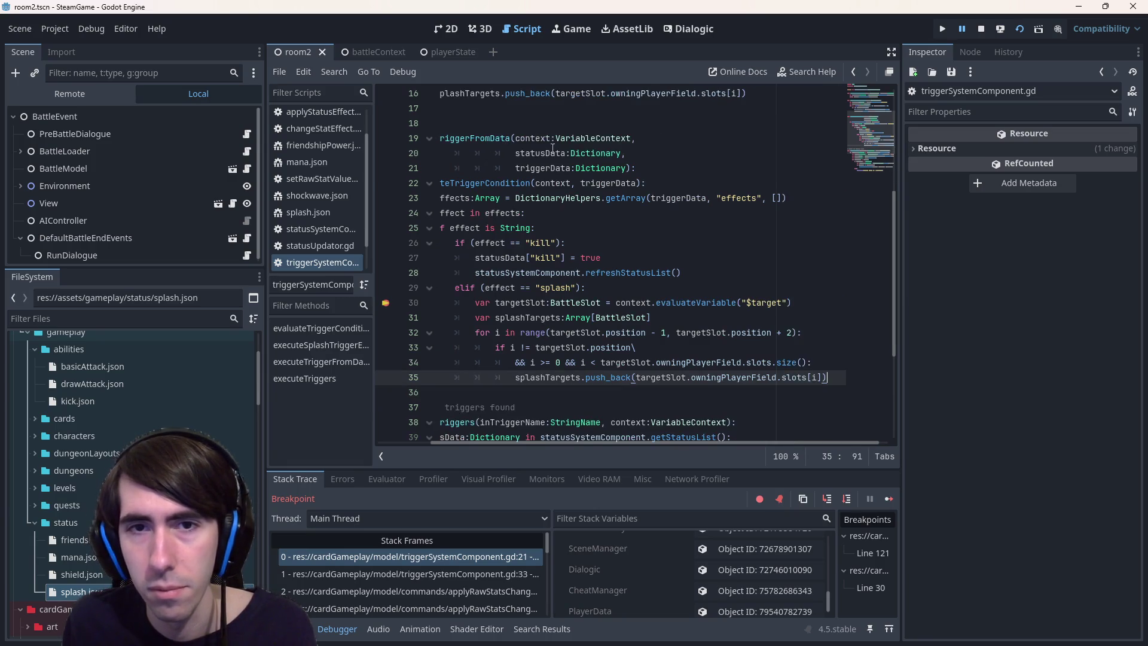
# Recheck statusData, context and the new function's name, then open a new line in the splash branch
pyautogui.doubleClick(540, 154)
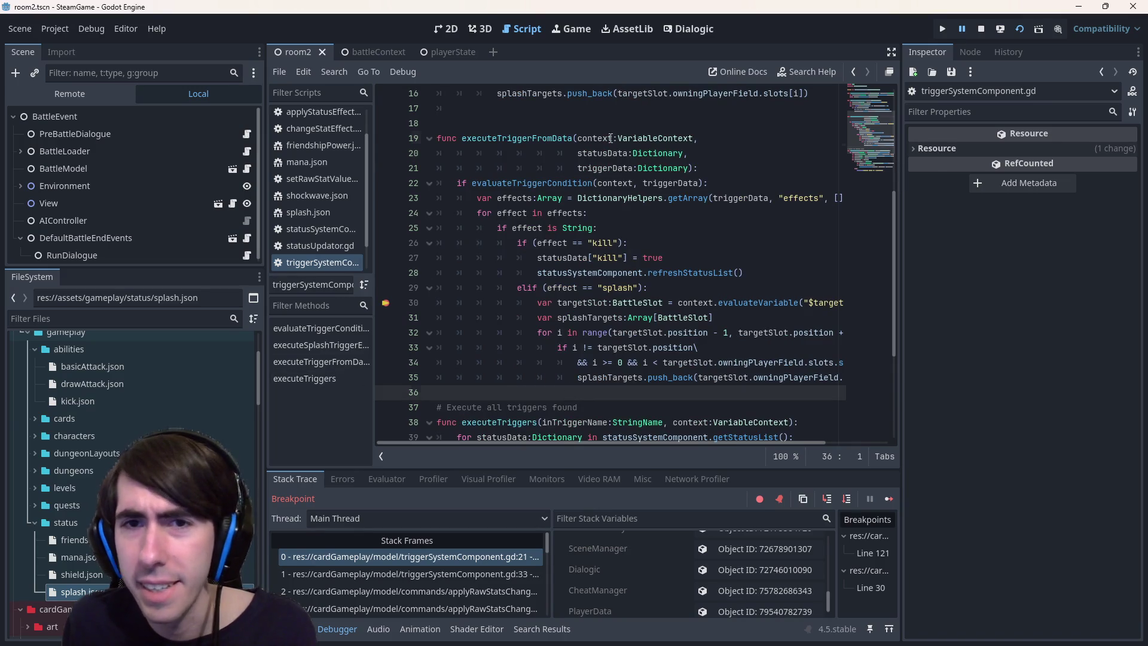
pyautogui.hscroll(-3, 601, 134)
pyautogui.doubleClick(601, 137)
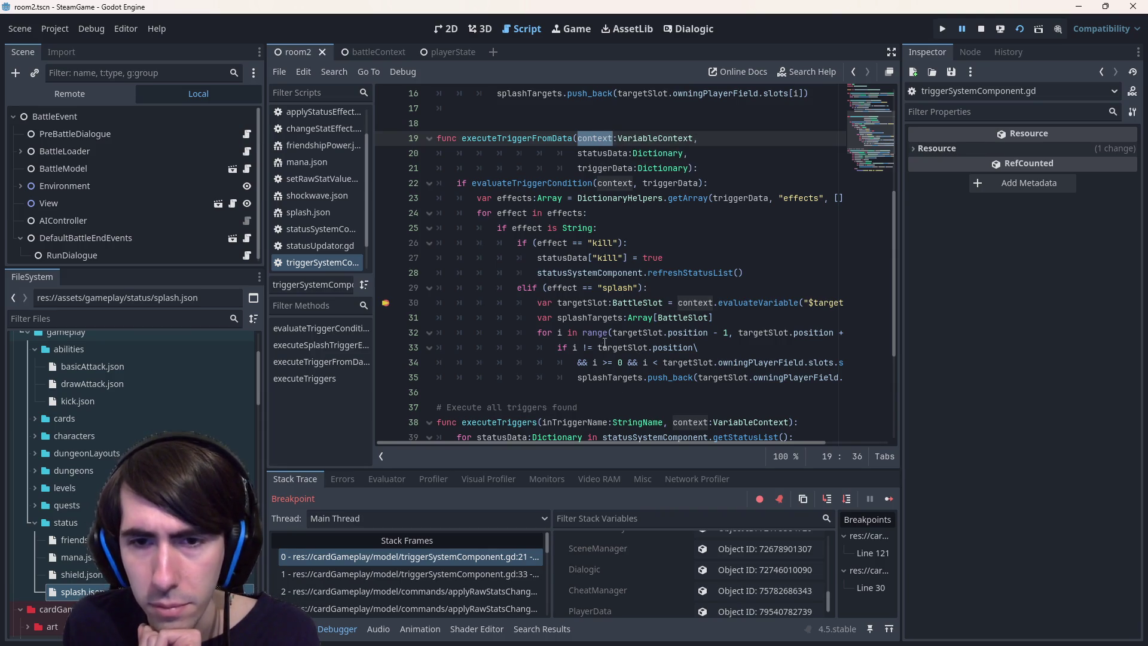
pyautogui.scroll(4, 610, 362)
pyautogui.click(595, 167)
pyautogui.scroll(-3, 599, 288)
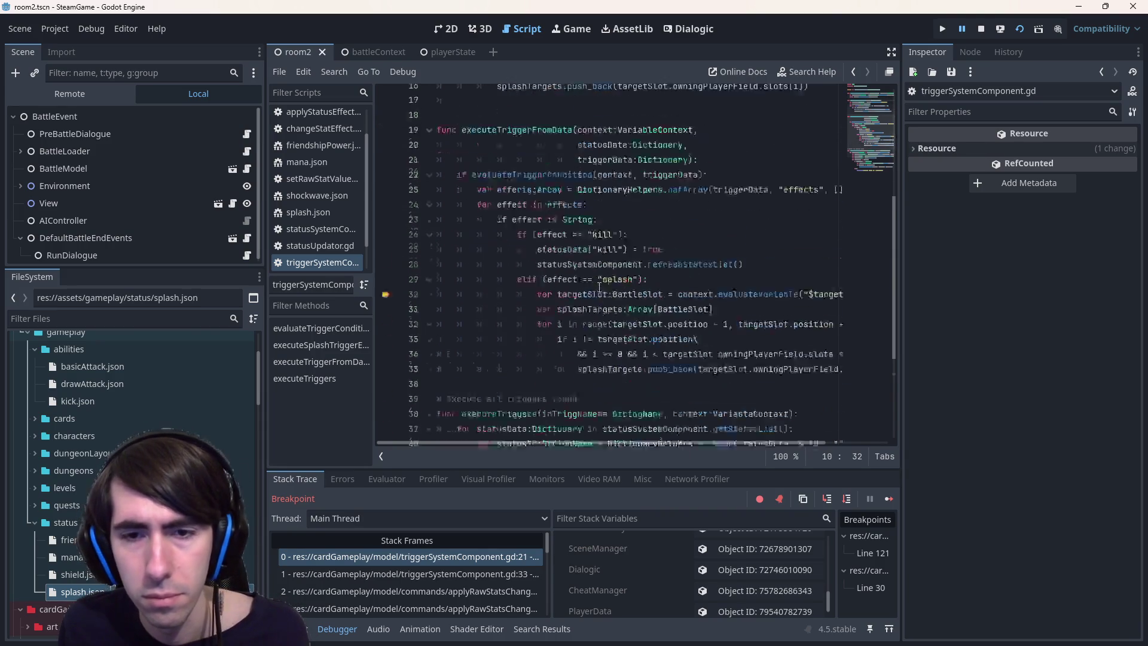
pyautogui.scroll(-2, 599, 288)
pyautogui.click(662, 247)
pyautogui.press('Return')
# Replace the splash branch's inline loop with a call to executeSplashTriggerEffect(context)
pyautogui.write('executeSplashTriggerEffect(context')
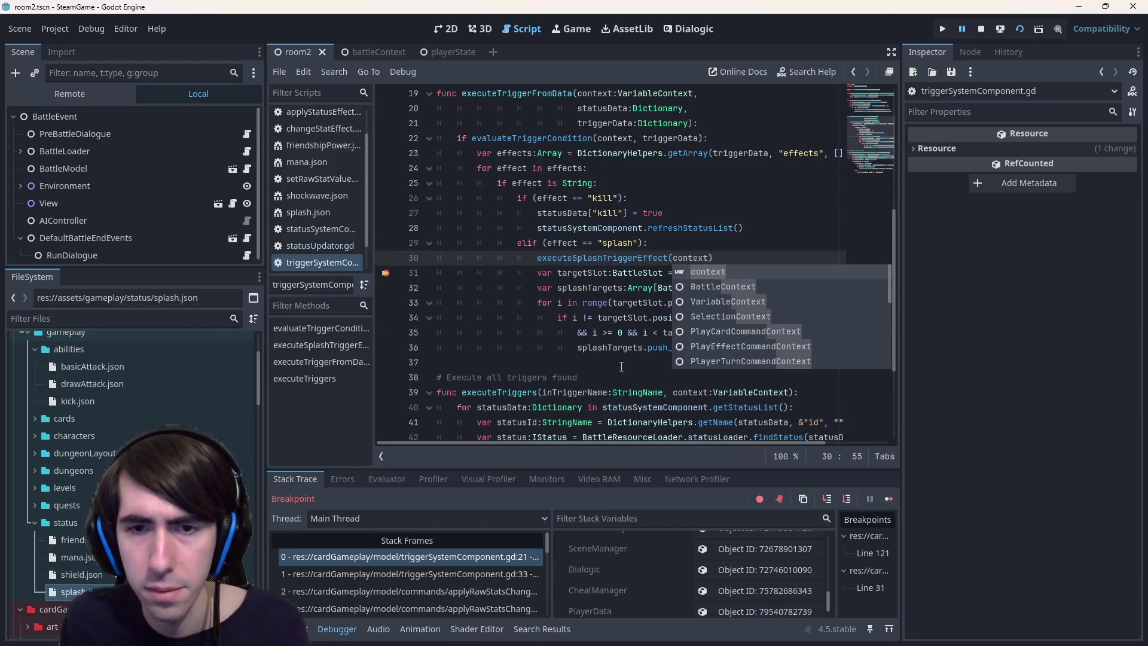
pyautogui.moveTo(621, 366); pyautogui.dragTo(438, 269)
pyautogui.press('Delete')
pyautogui.press('BackSpace')
pyautogui.press('Return')
pyautogui.press('BackSpace')
pyautogui.press('BackSpace')
pyautogui.press('BackSpace')
pyautogui.scroll(4, 679, 258)
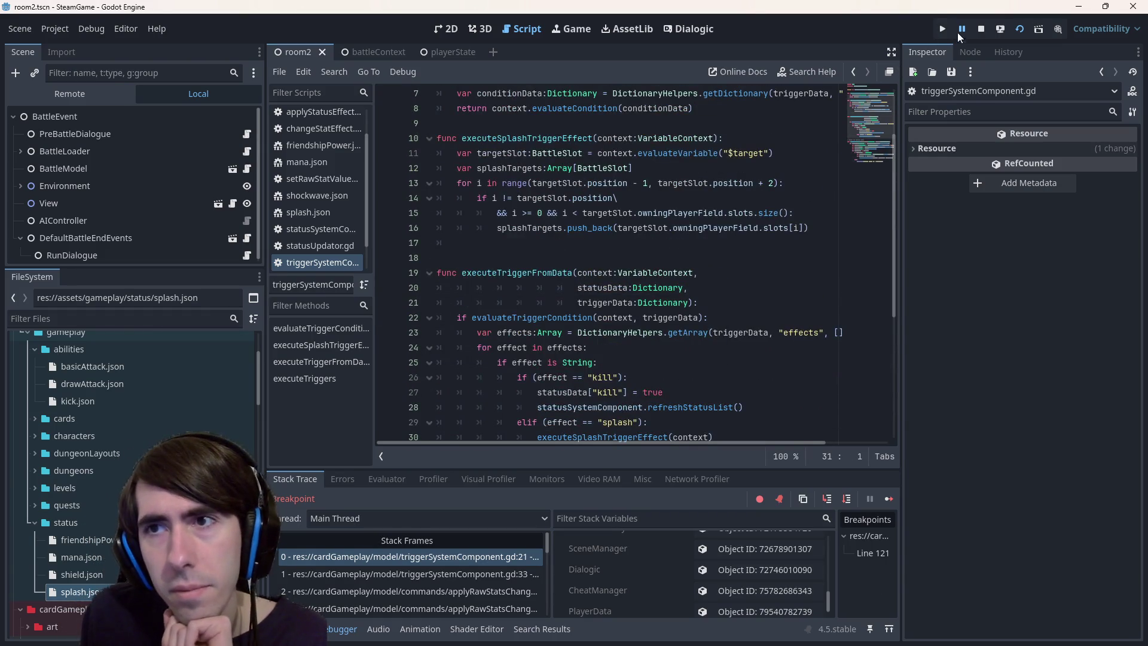
# Restart the debug run and remove the trailing blank line in executeSplashTriggerEffect
pyautogui.click(981, 29)
pyautogui.click(1022, 28)
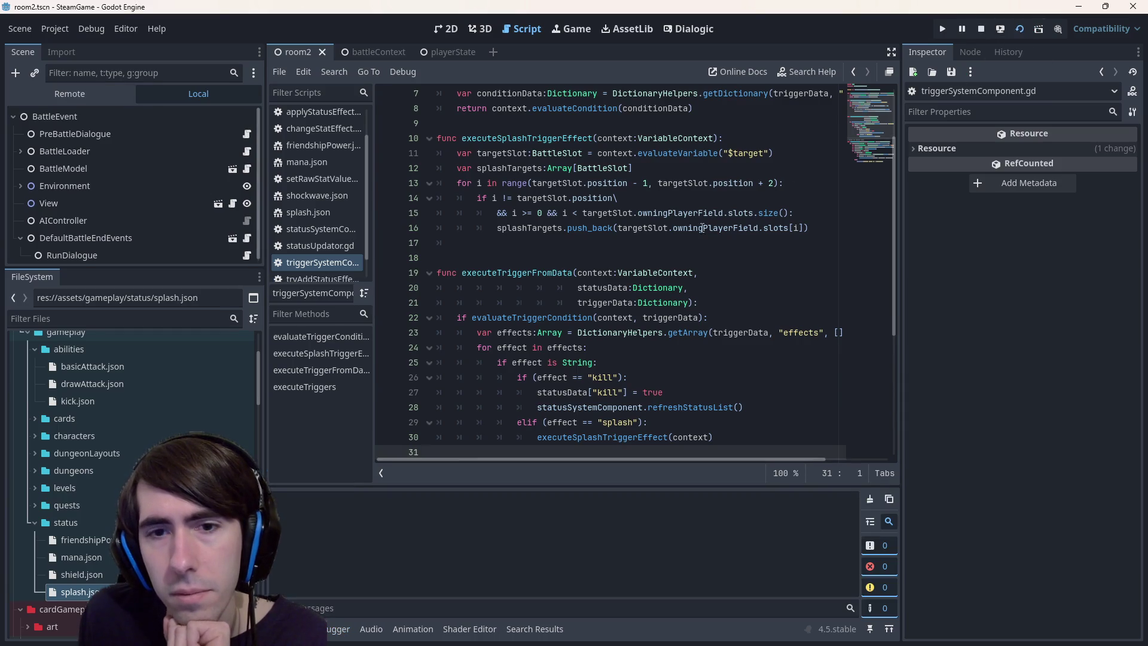
pyautogui.click(681, 239)
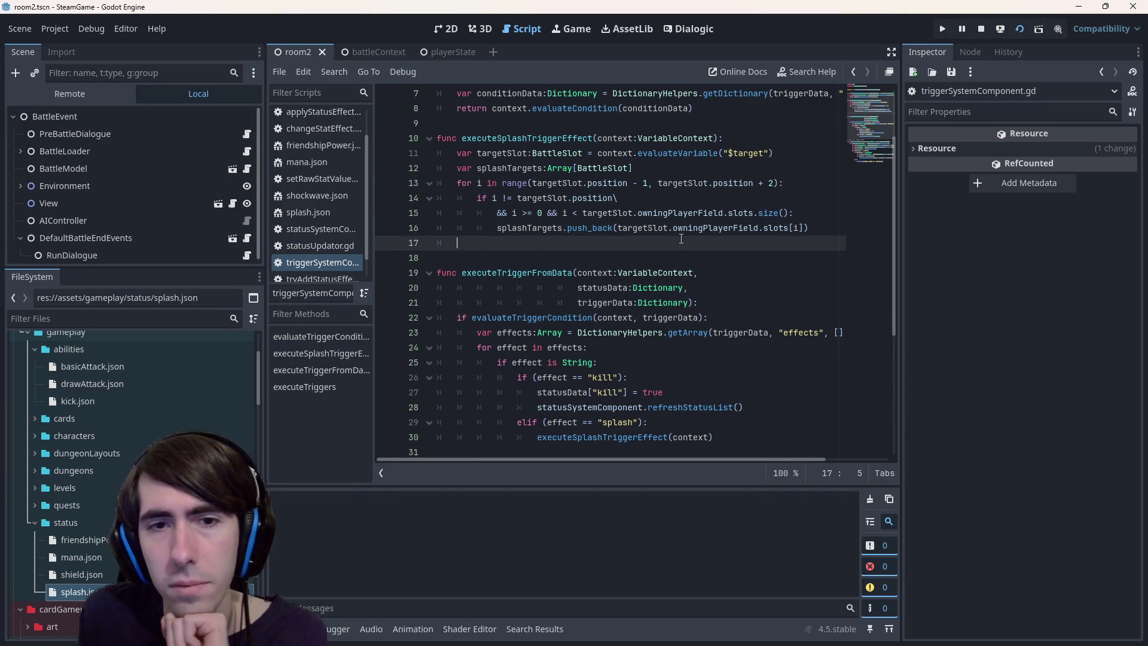
pyautogui.press('BackSpace')
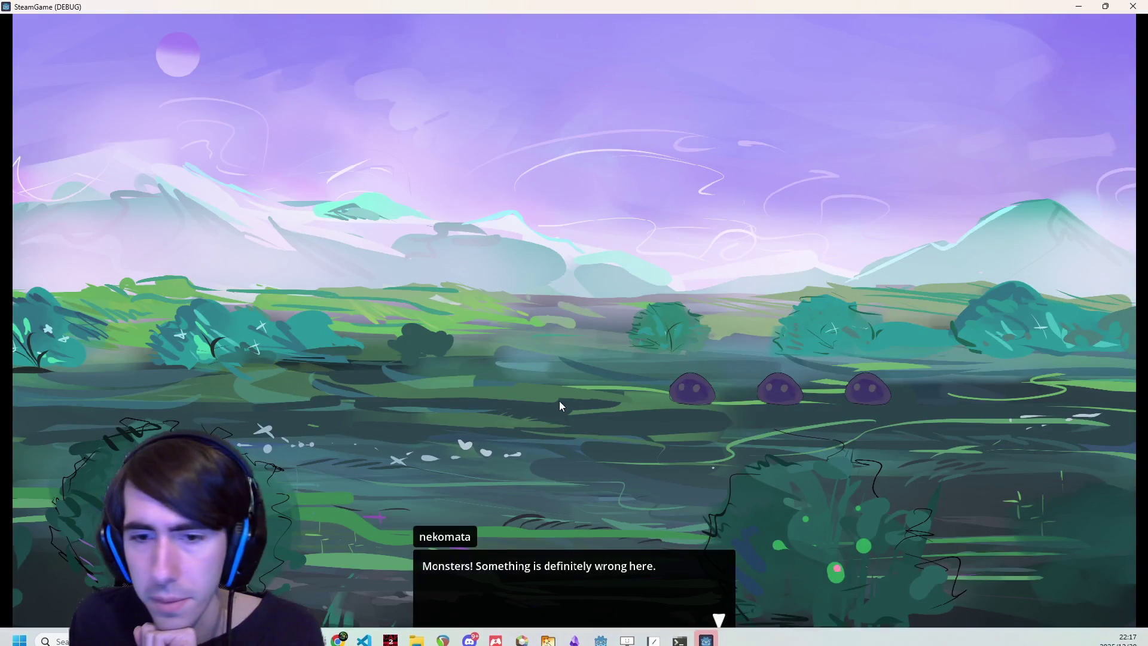
# Advance past the opening dialogue and drag two characters into battle positions
pyautogui.click(558, 401)
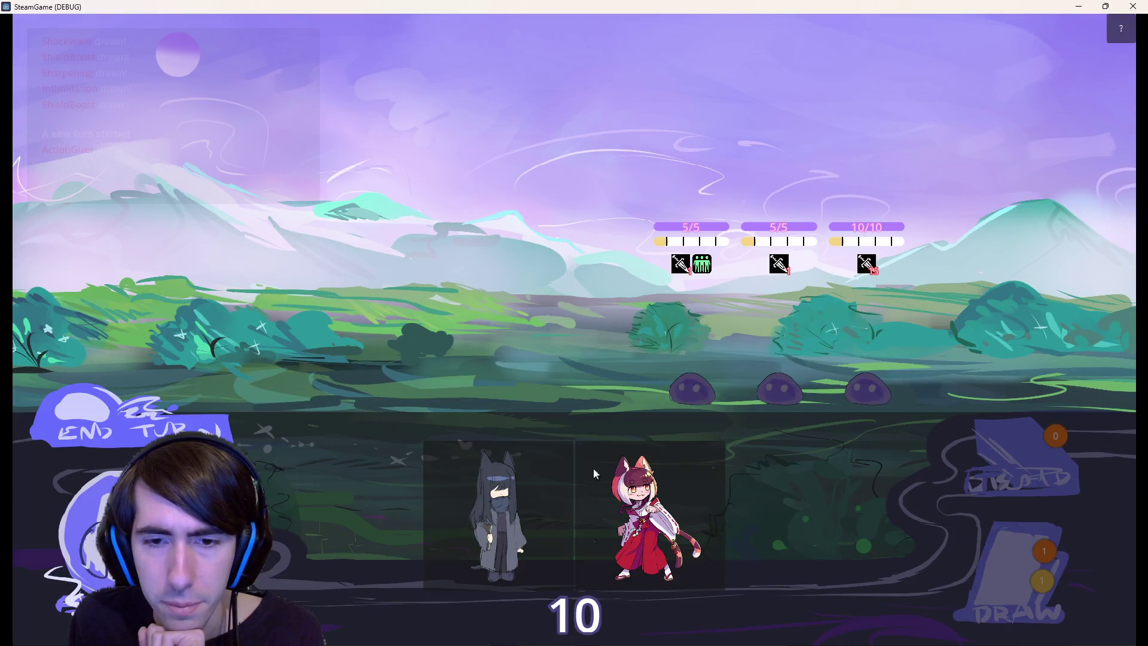
pyautogui.moveTo(491, 503)
pyautogui.mouseDown()
pyautogui.moveTo(479, 347)
pyautogui.moveTo(460, 335)
pyautogui.mouseUp()
pyautogui.moveTo(562, 496); pyautogui.dragTo(358, 328)
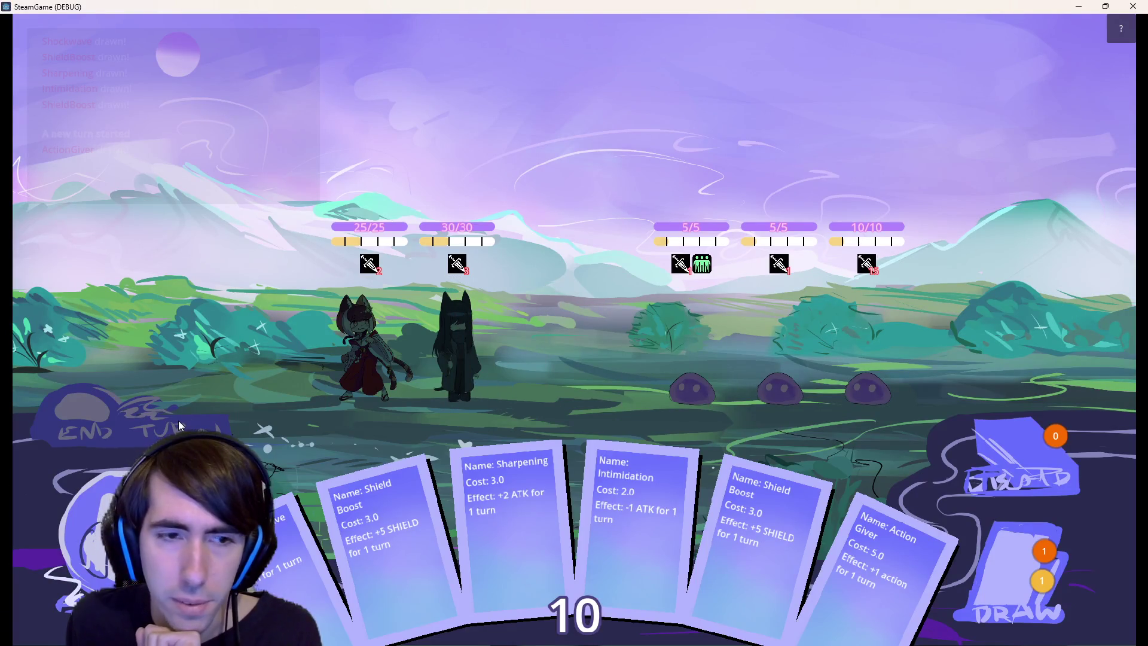